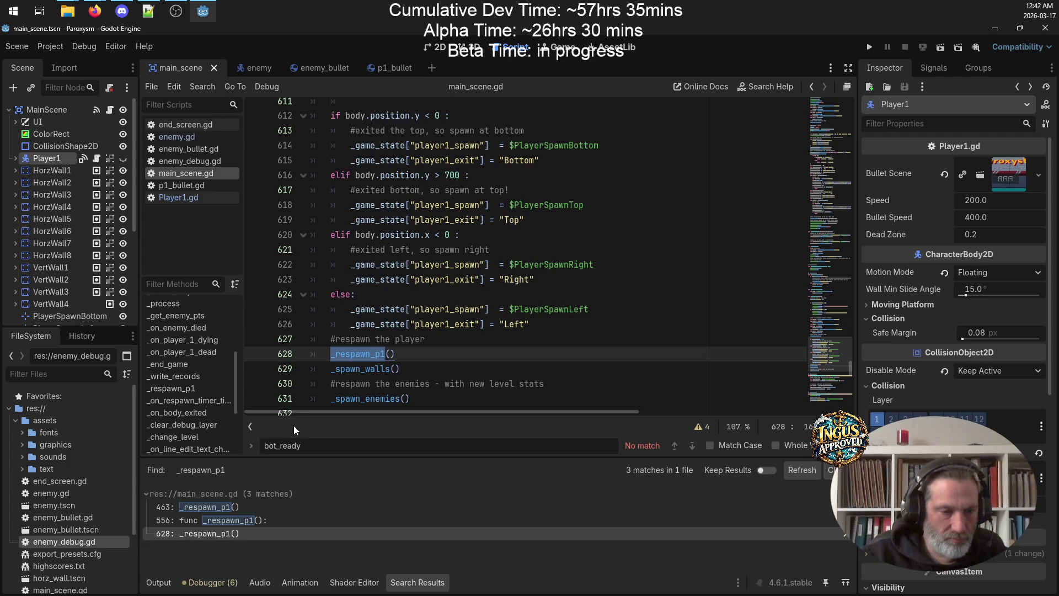
Add a new _spawn_p1() function below the respawn timeout handler
click(224, 520)
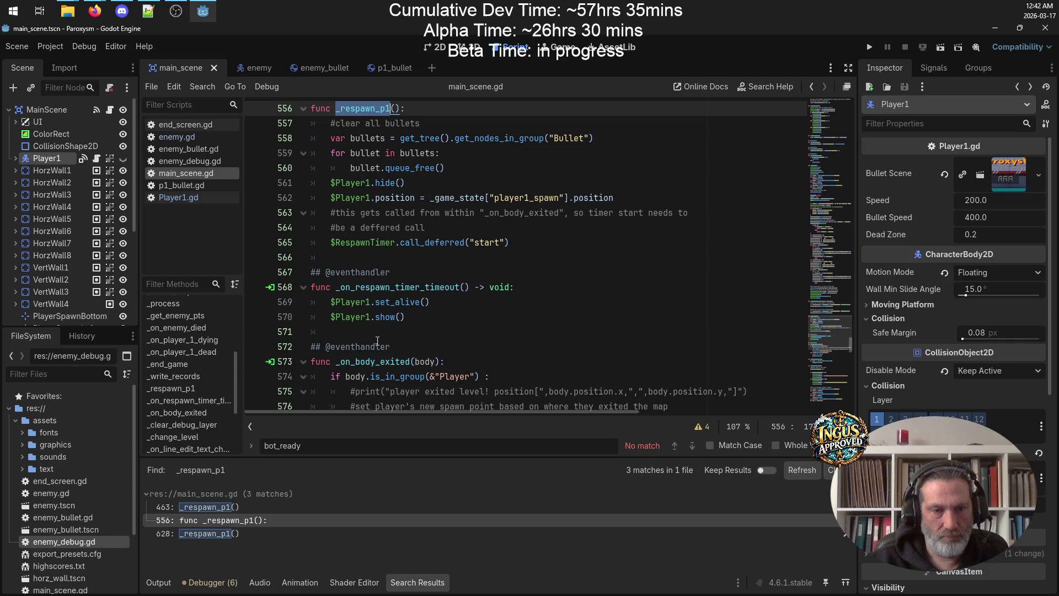
click(353, 333)
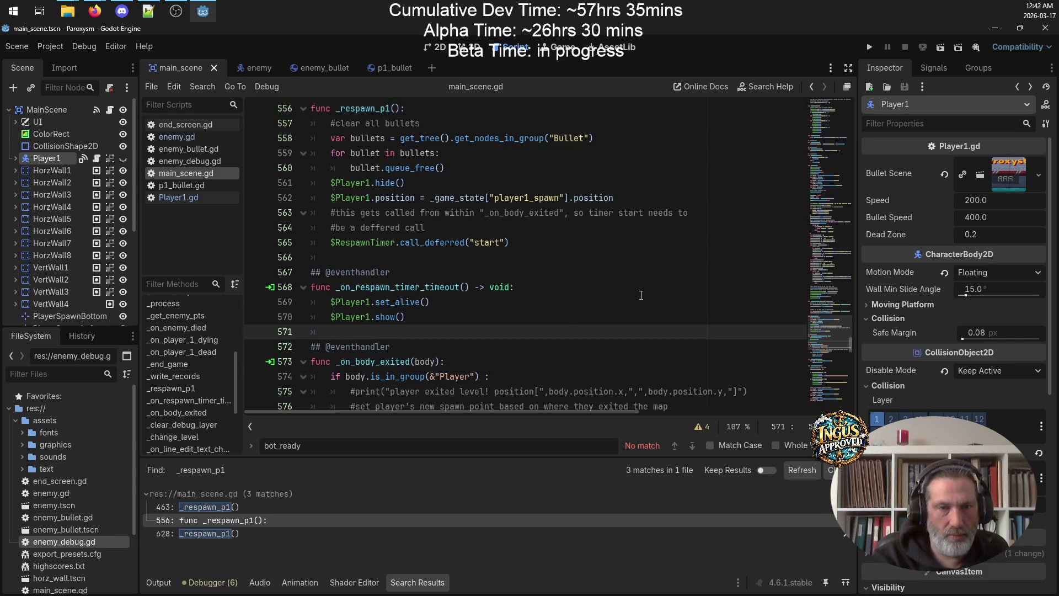
key(Return)
key(Return)
key(Up)
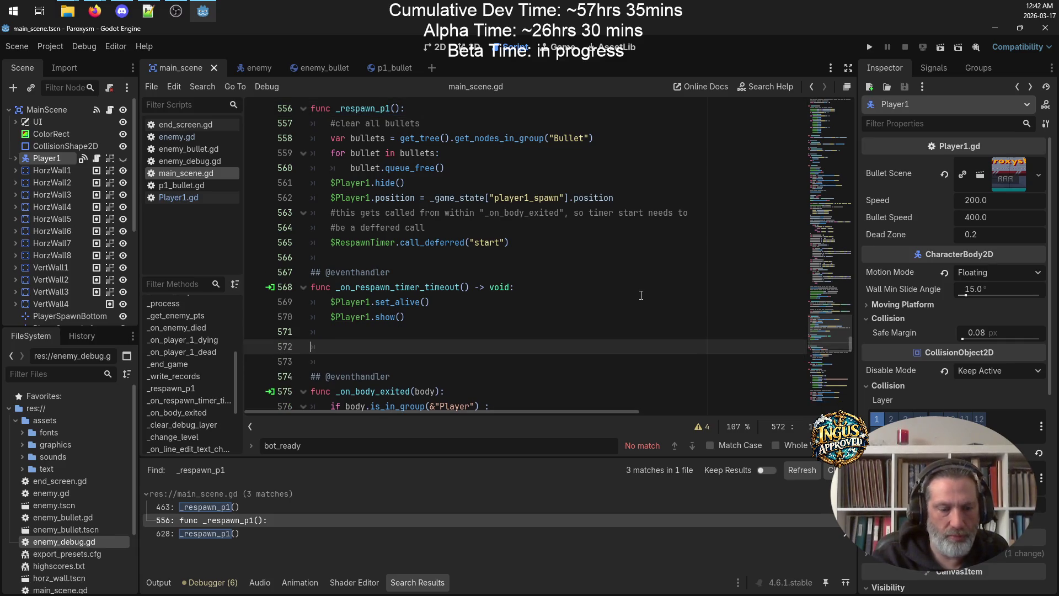
text(func _spawn_p1():)
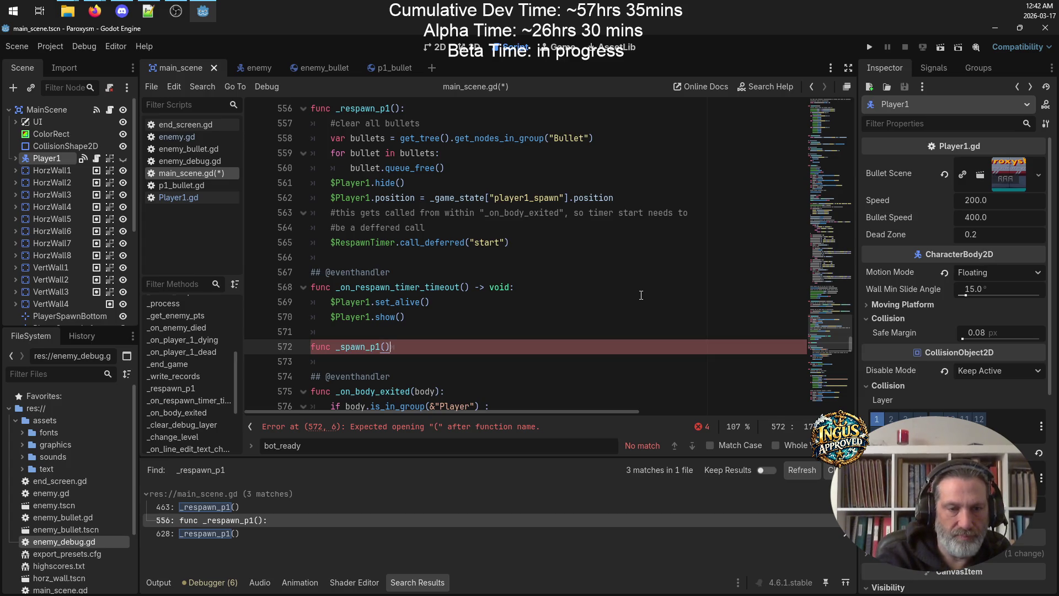
key(Return)
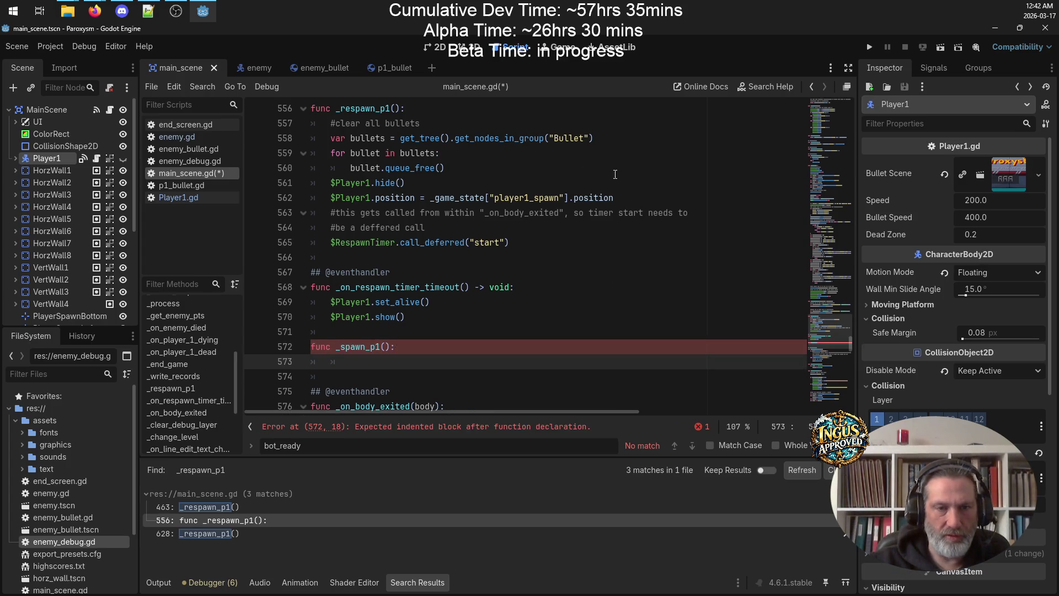
Move Player1's position, set_alive and show lines from _respawn_p1 into _spawn_p1
drag(635, 197, 302, 197)
key(ctrl+x)
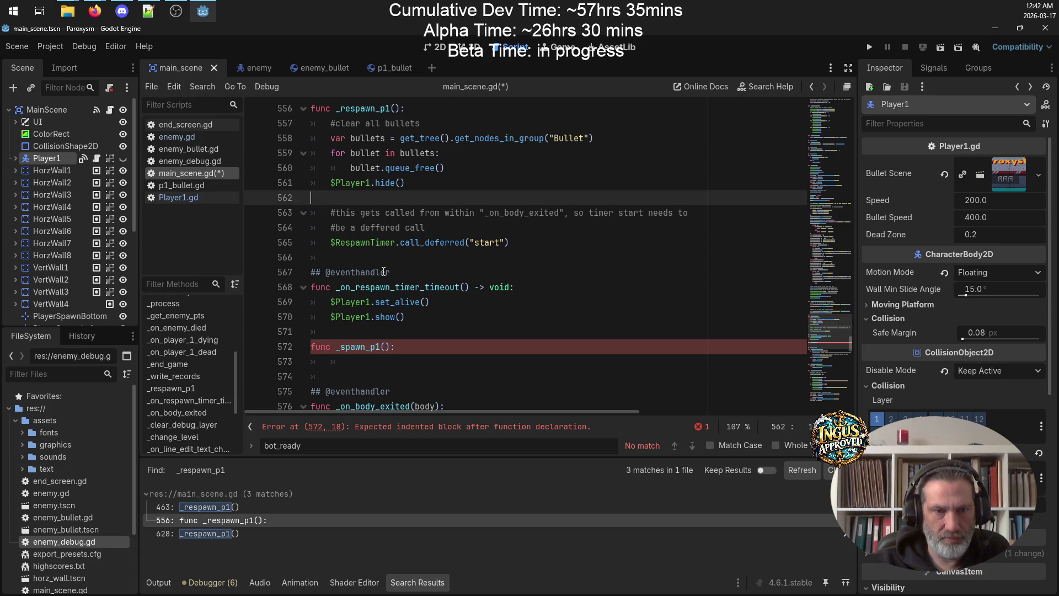
click(352, 366)
key(ctrl+v)
key(BackSpace)
key(BackSpace)
drag(424, 319, 242, 300)
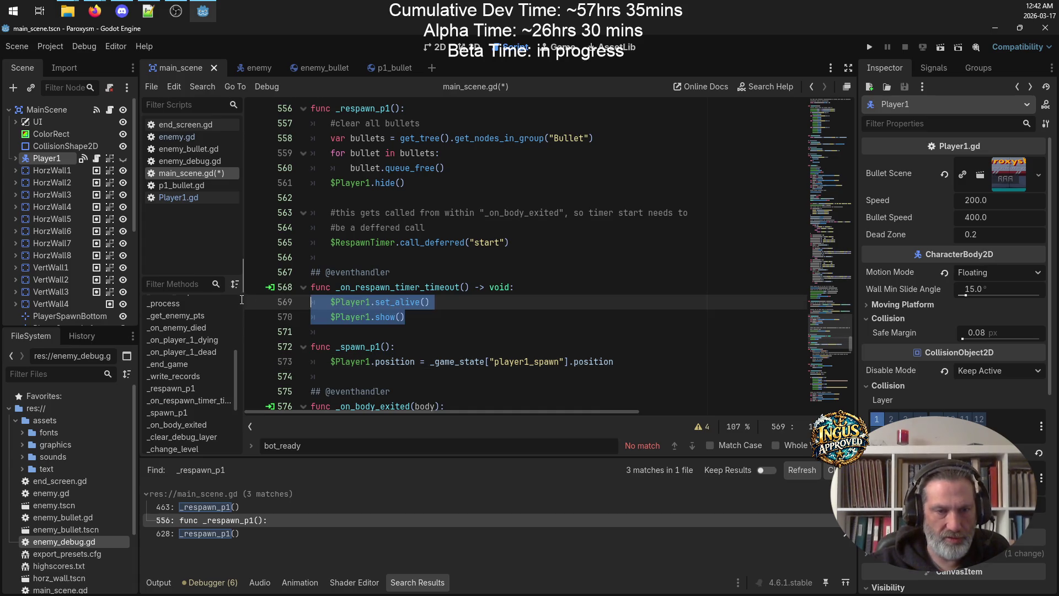
key(ctrl+x)
click(381, 365)
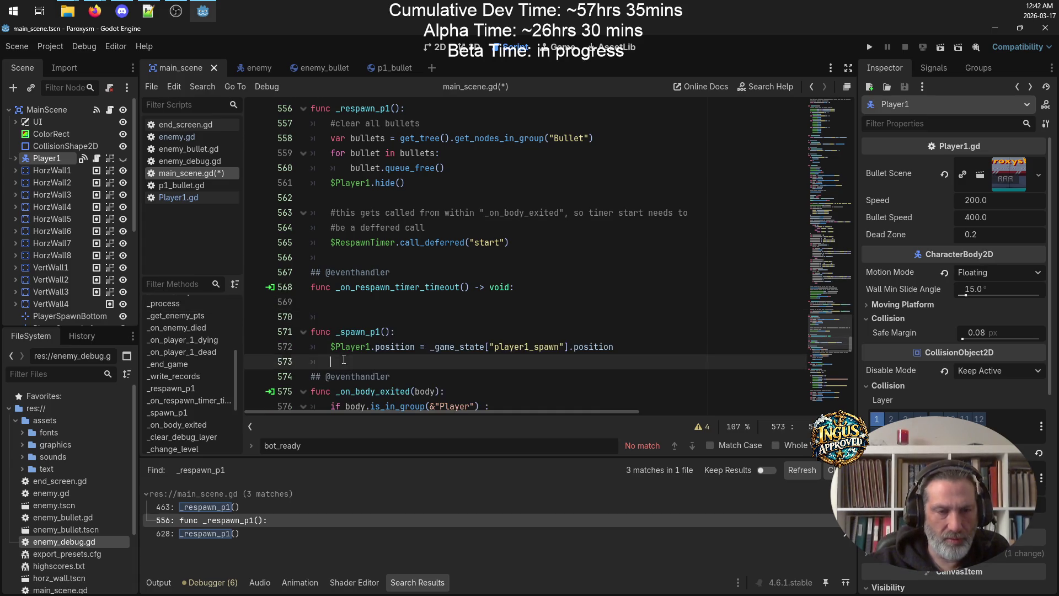
key(ctrl+v)
click(351, 362)
key(BackSpace)
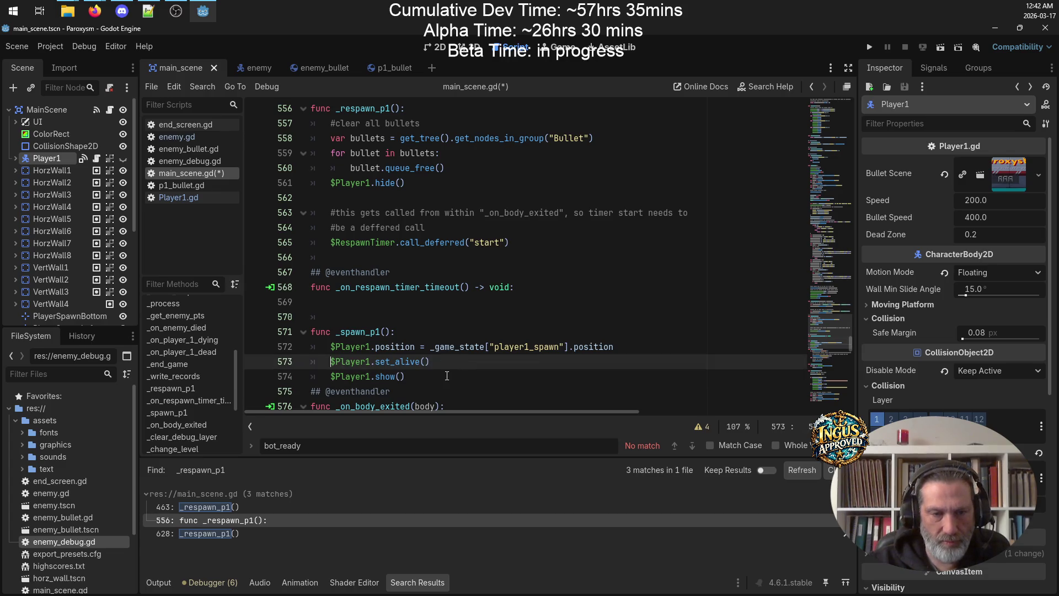
click(446, 377)
key(Return)
Call _spawn_p1() from the respawn timeout handler and save main_scene.gd
click(397, 319)
click(380, 298)
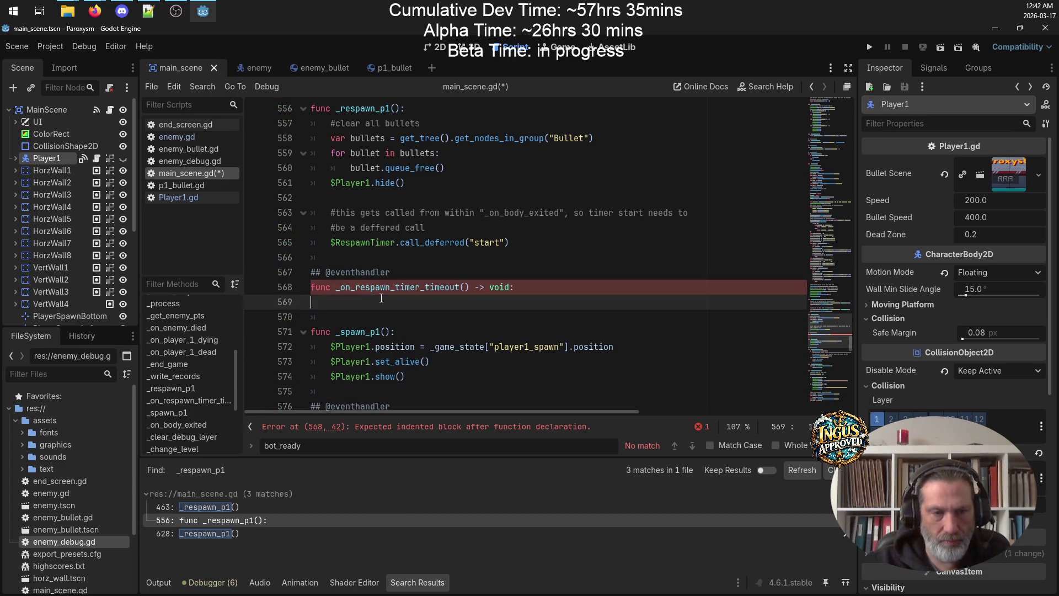
key(Tab)
text(_spawn)
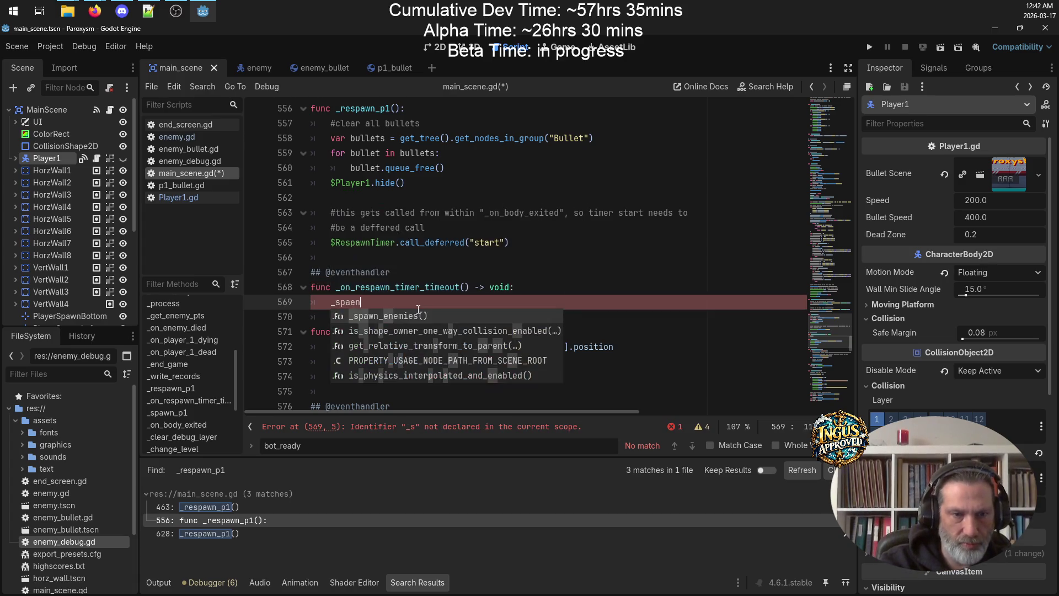
text(_p1)
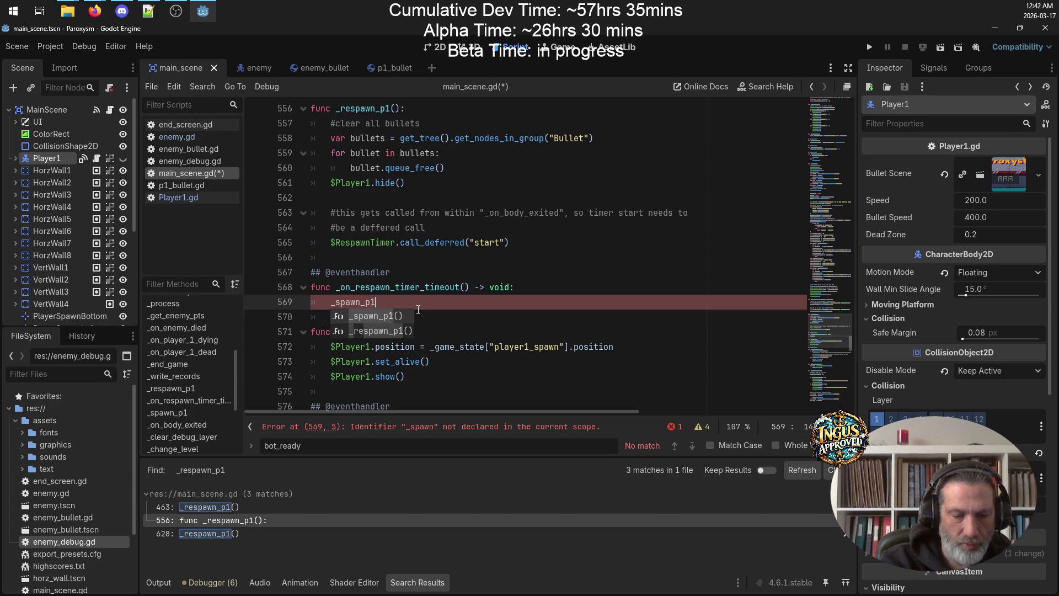
key(Return)
key(ctrl+s)
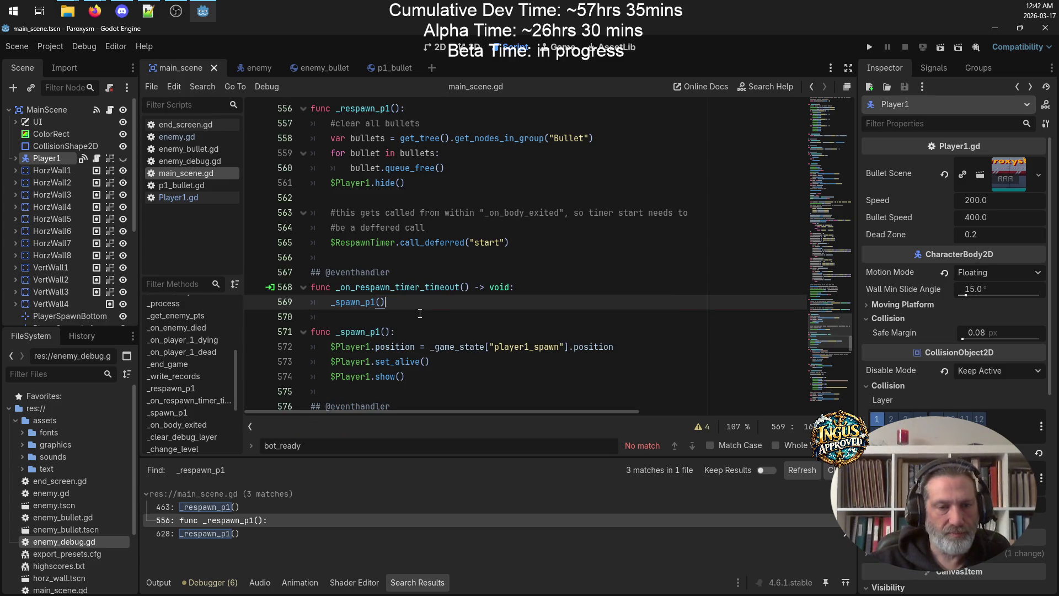
scroll(415, 302, up, 20)
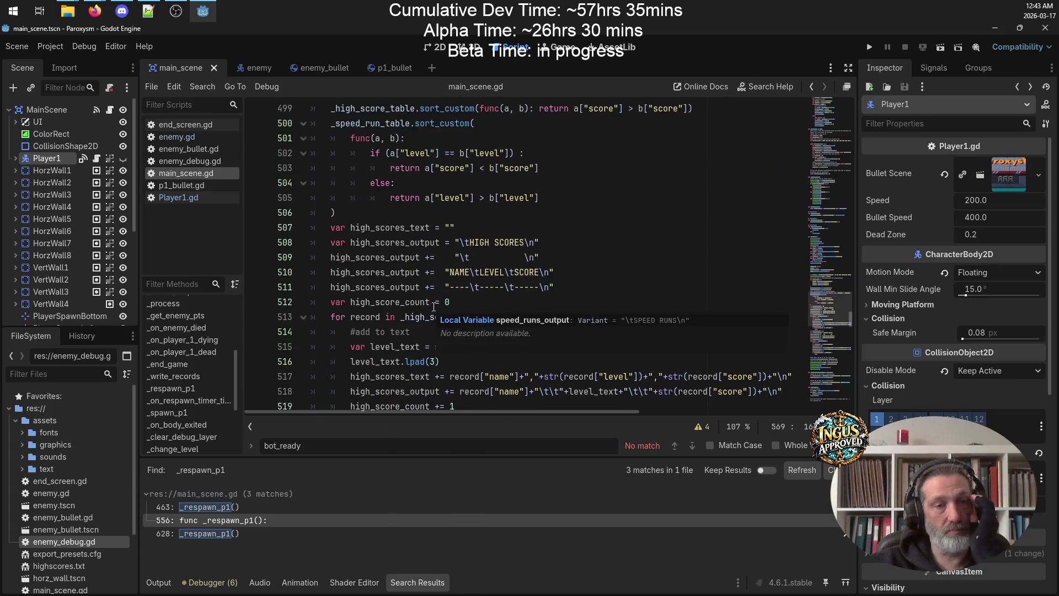
Go to _init_game_state and inspect its player1_spawn position and set_alive lines
scroll(442, 303, up, 20)
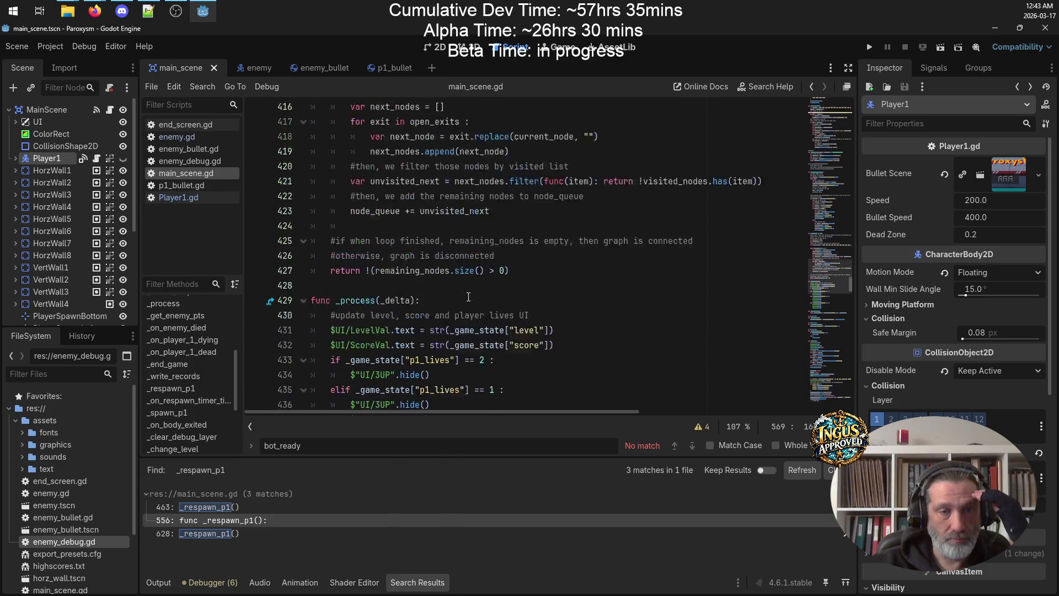
scroll(468, 296, up, 20)
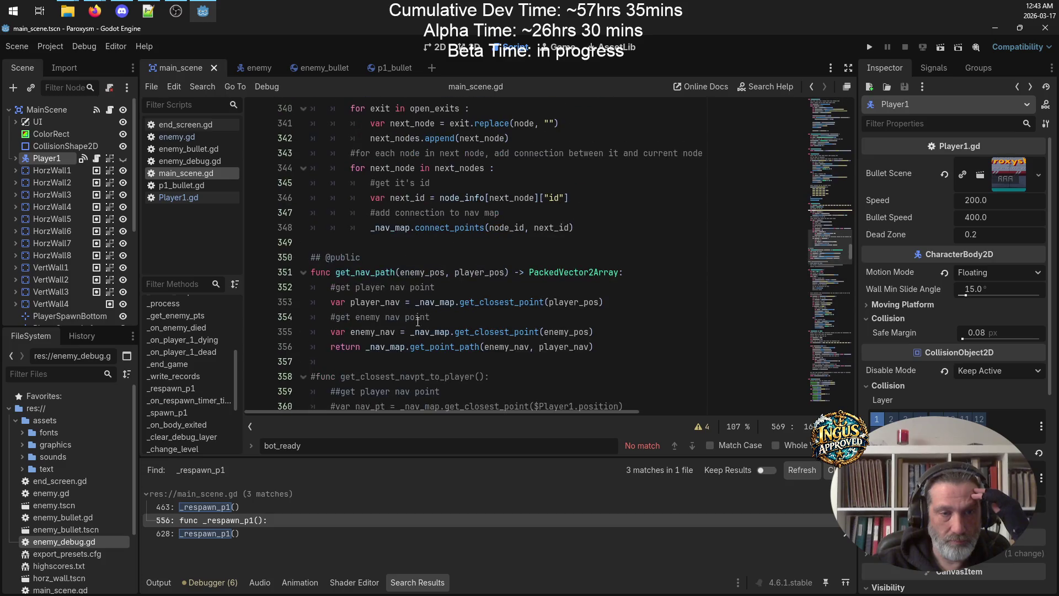
scroll(205, 337, up, 3)
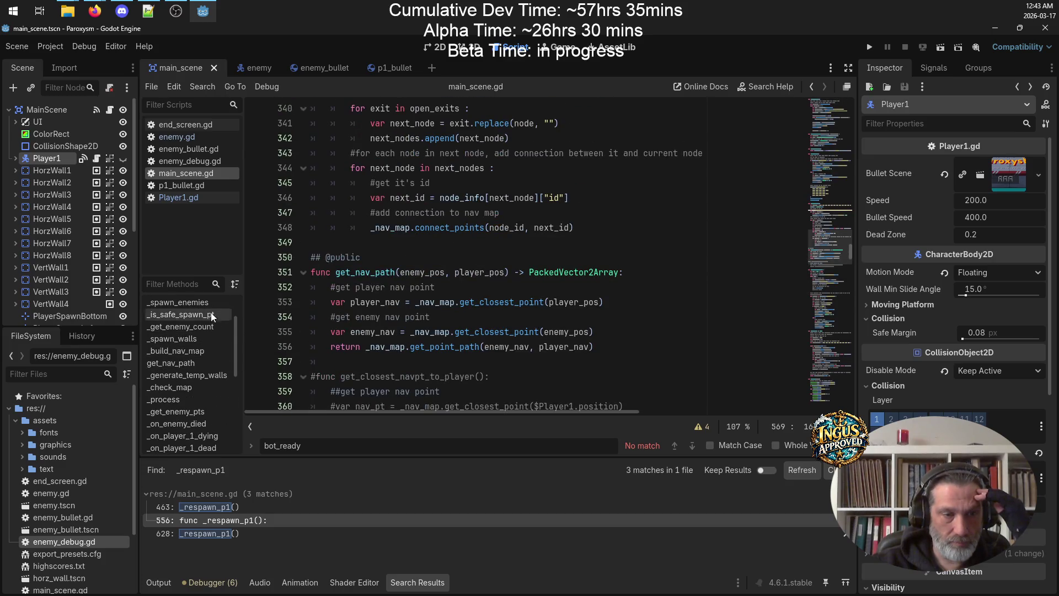
scroll(210, 335, up, 2)
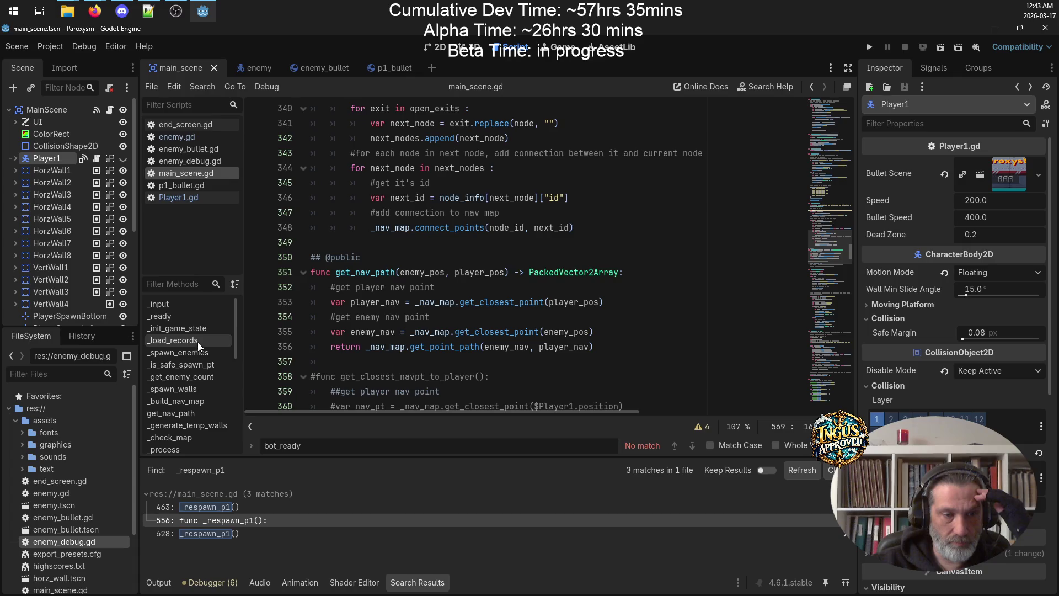
click(201, 329)
scroll(508, 256, down, 6)
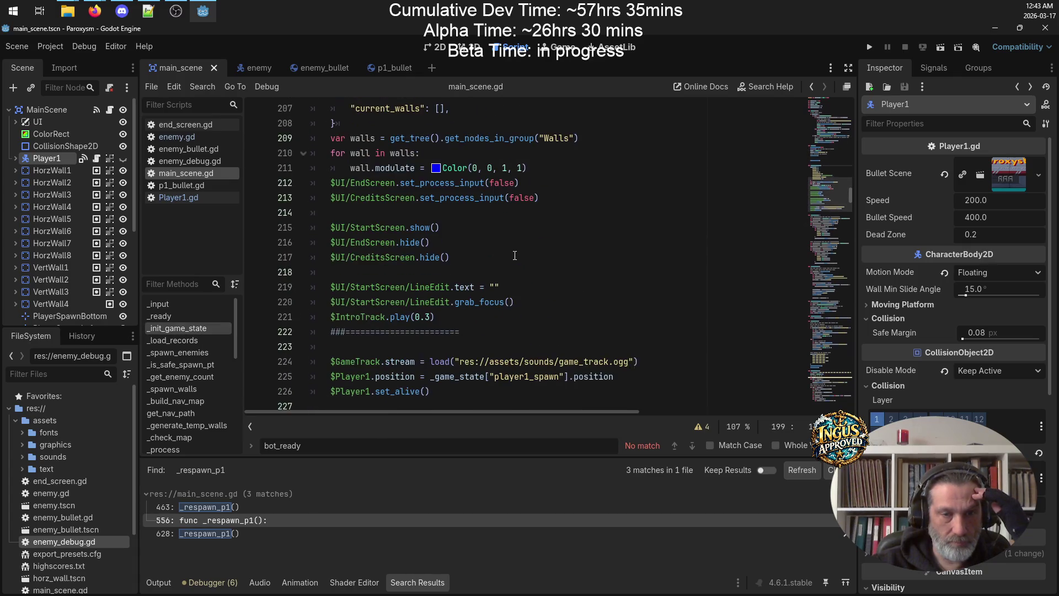
scroll(519, 242, up, 6)
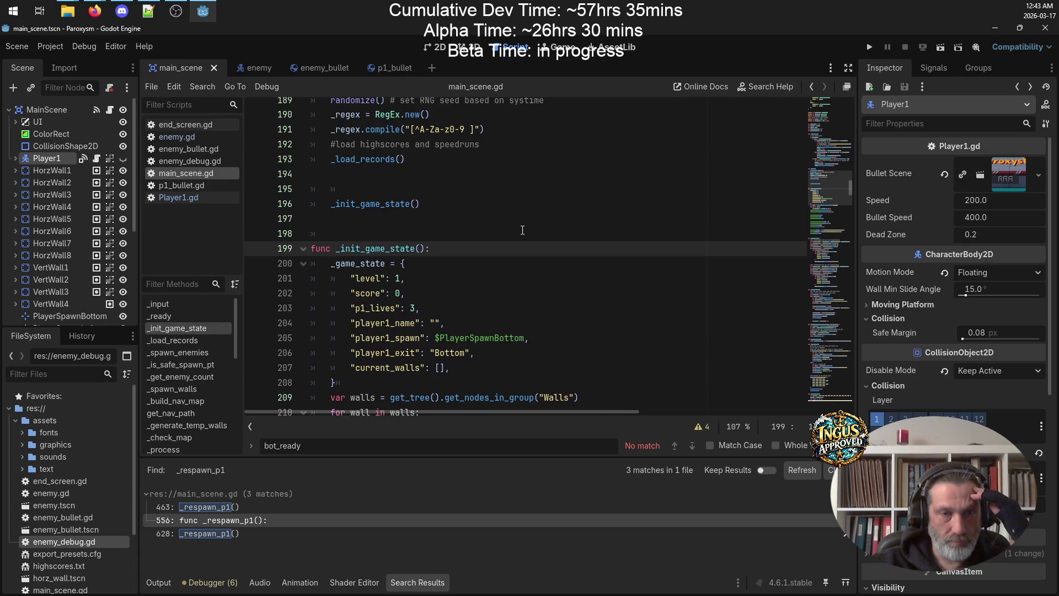
double_click(381, 338)
scroll(521, 326, down, 7)
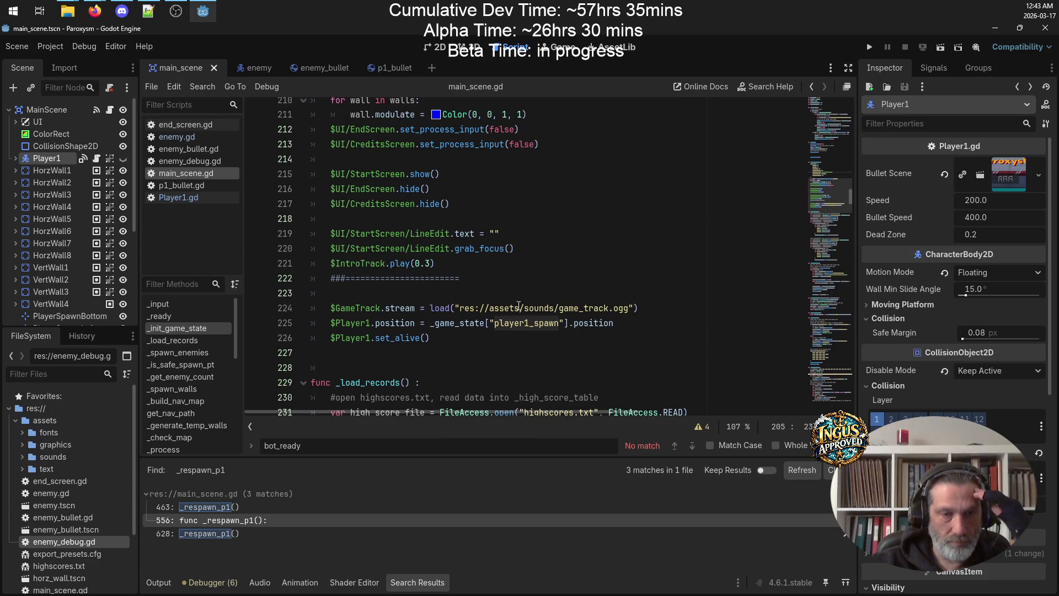
Replace Player1's position and set_alive lines in _init_game_state with a _spawn_p1() call
click(469, 336)
drag(430, 337, 322, 328)
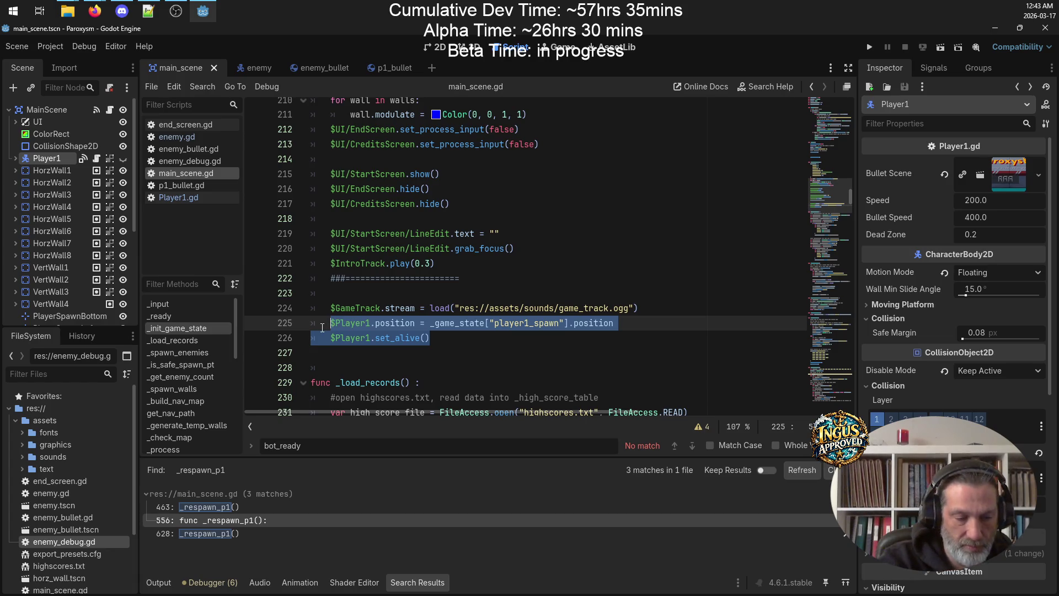
text(_spawn)
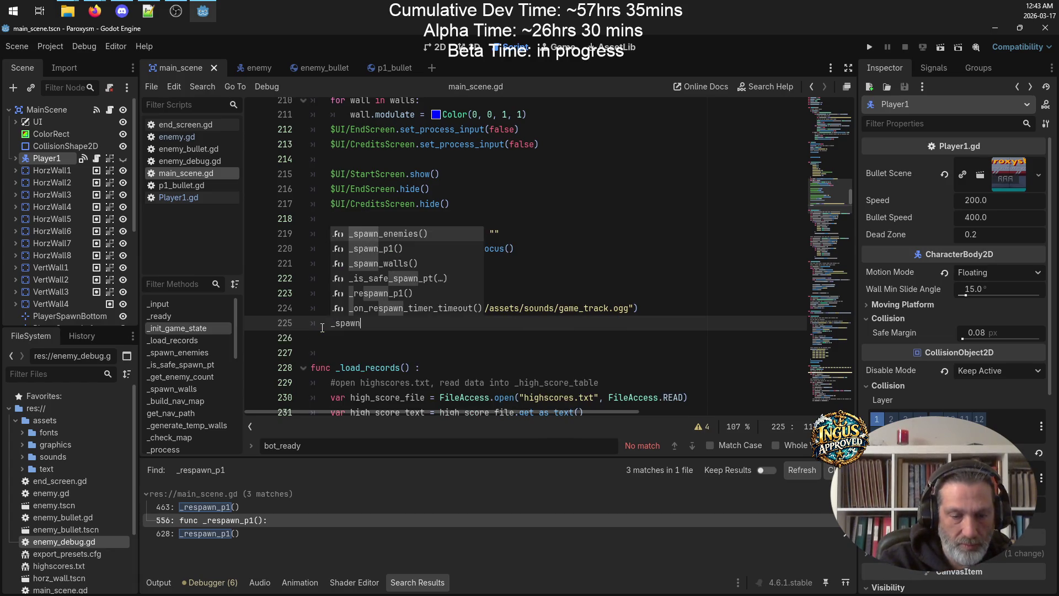
text(_p1)
key(Return)
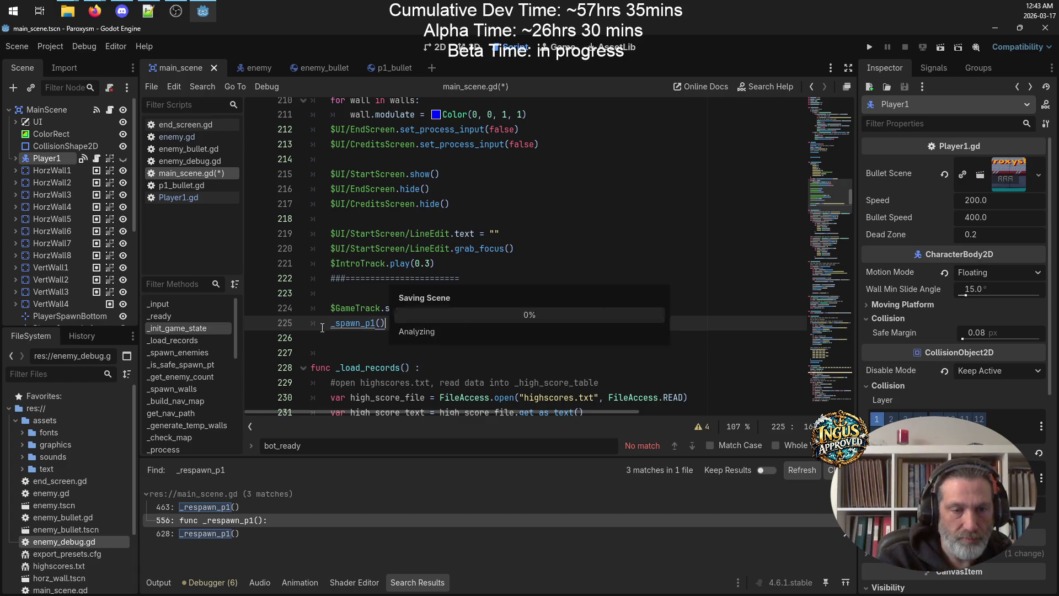
key(Up)
key(Up)
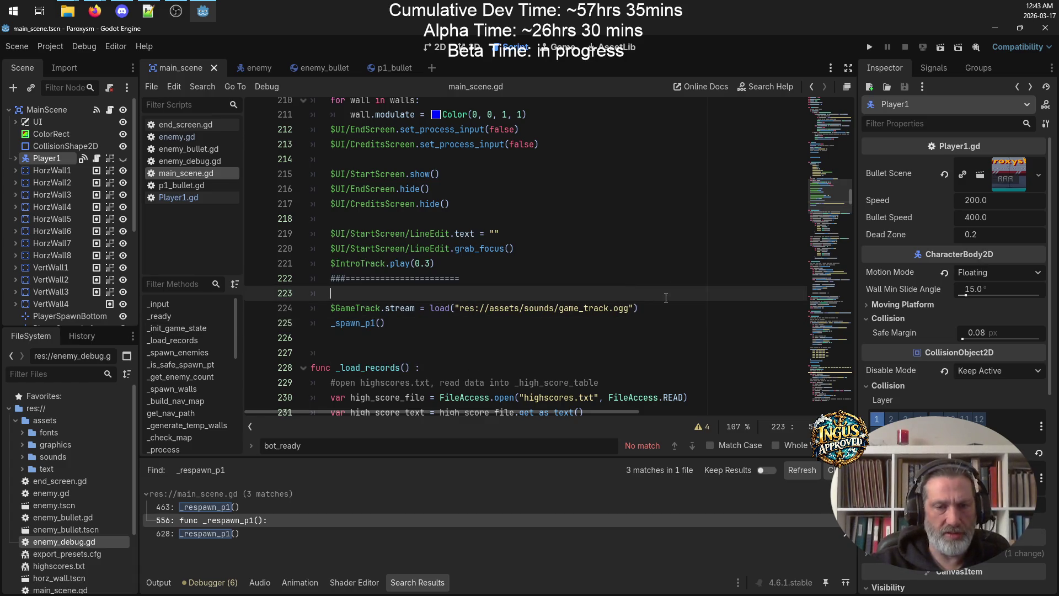
scroll(635, 292, up, 4)
scroll(661, 290, down, 5)
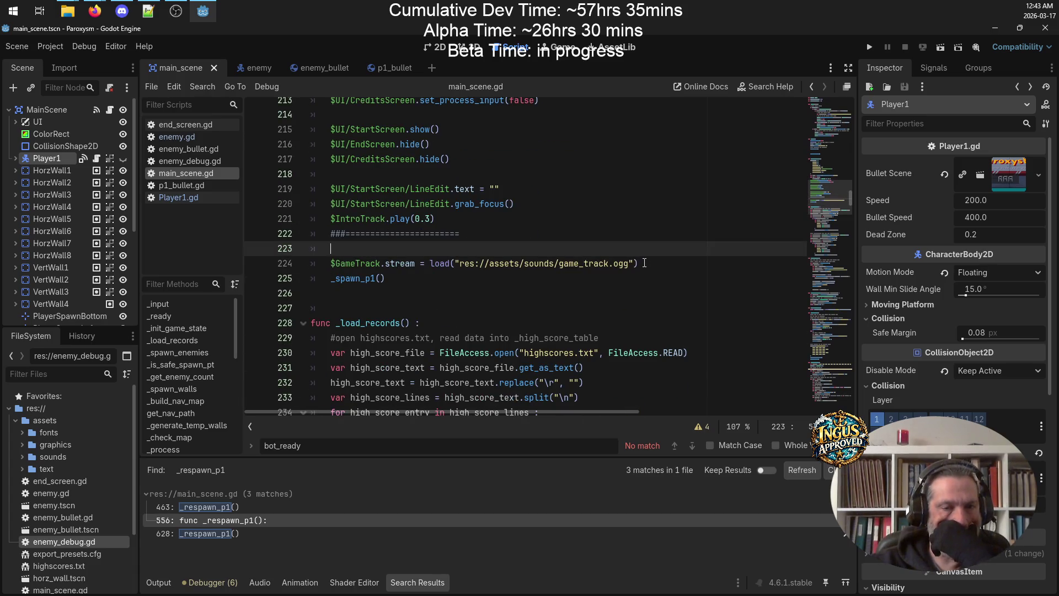
scroll(201, 392, down, 6)
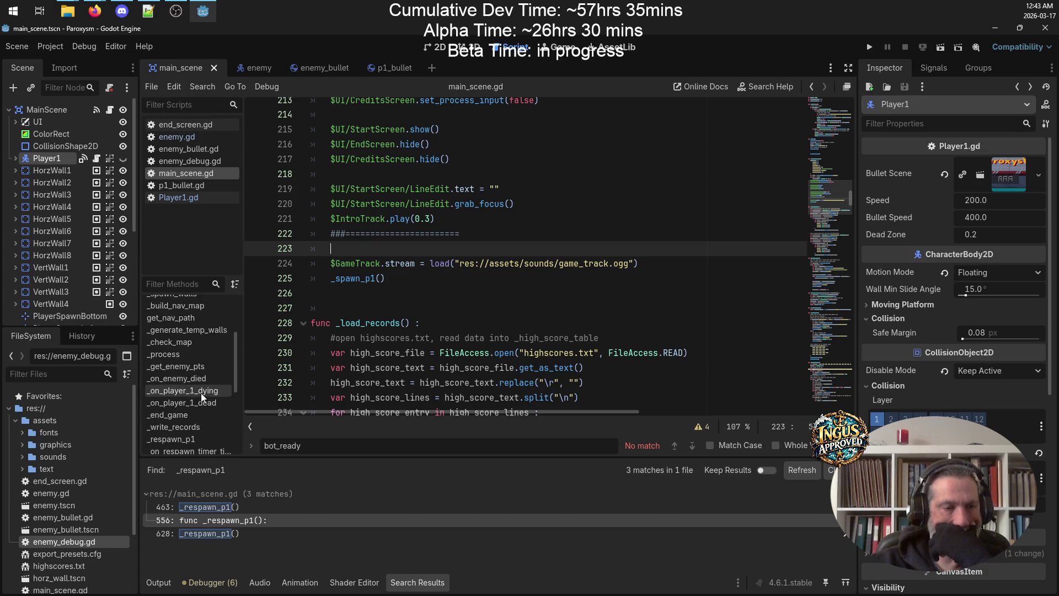
click(188, 421)
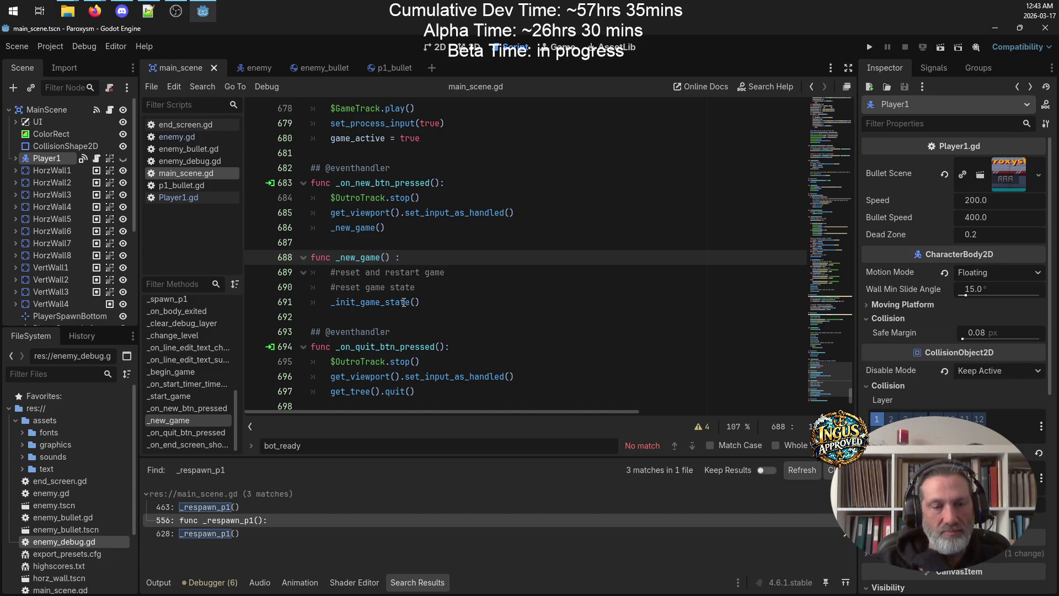
Scroll to _change_level, where the game track swaps at levels 8 and 16
mouse_move(376, 302)
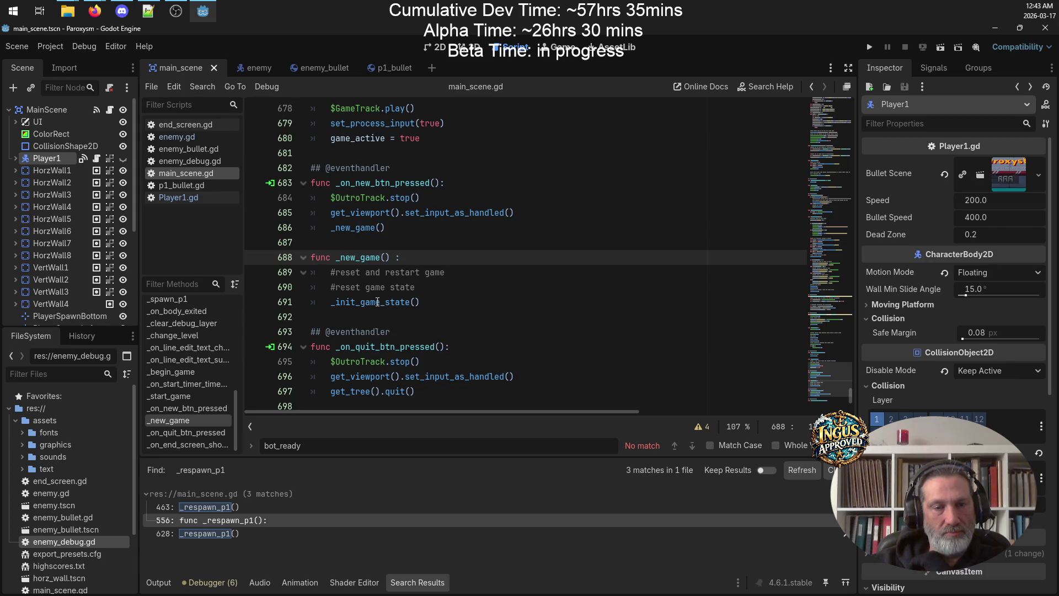
scroll(79, 233, down, 5)
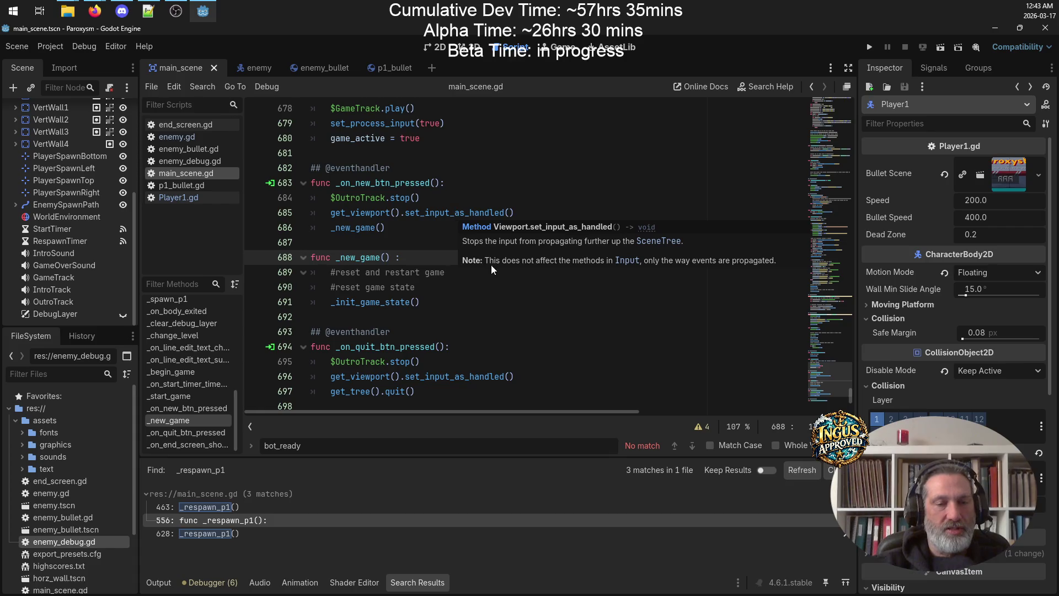
scroll(492, 267, up, 8)
scroll(492, 267, up, 20)
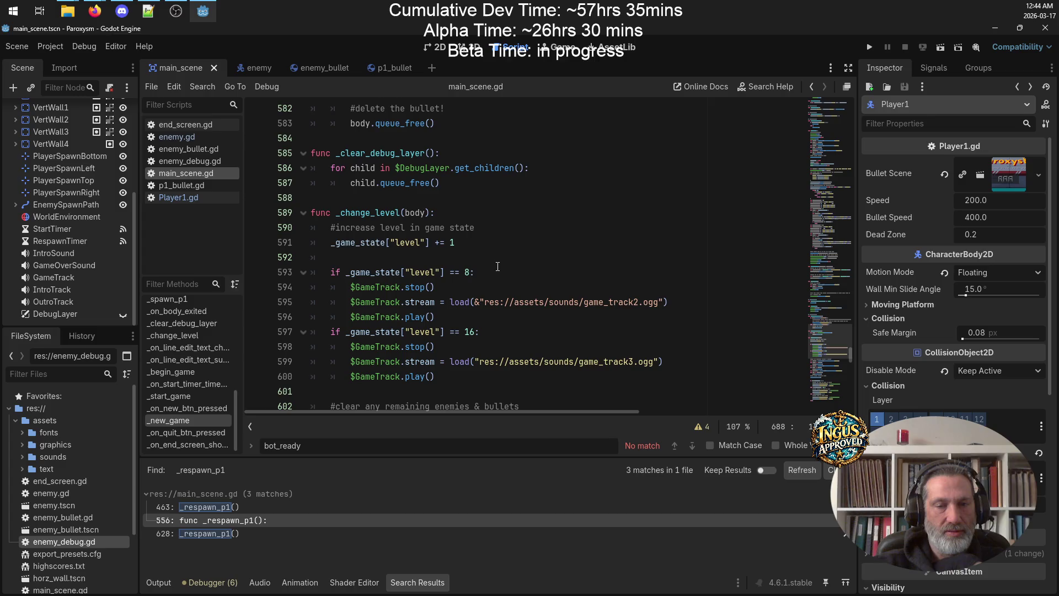
Prefix the game_track3.ogg load path with & like track2, then return to _init_game_state
click(546, 333)
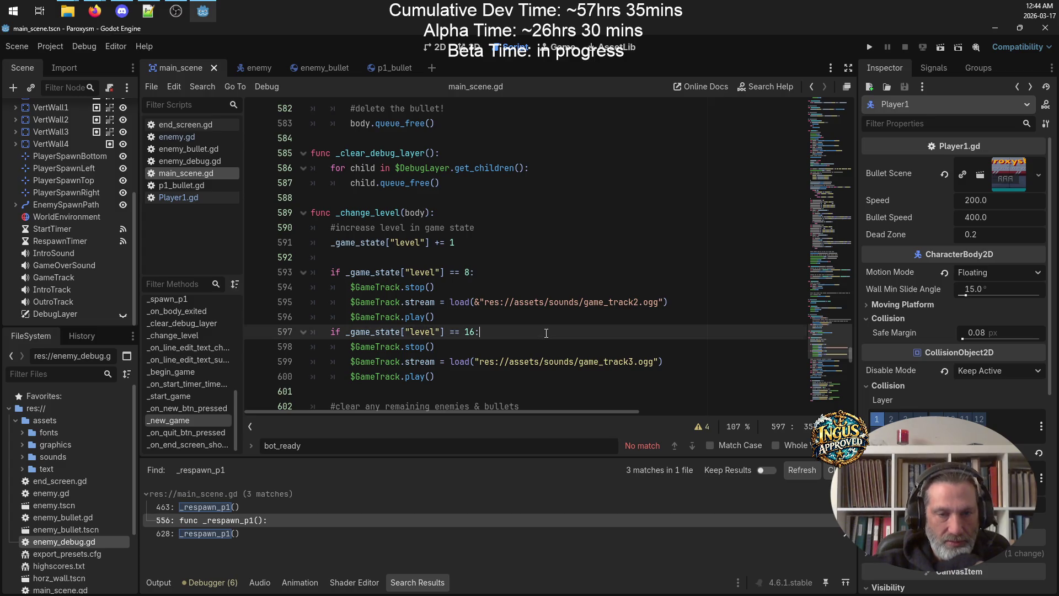
click(476, 361)
text(&)
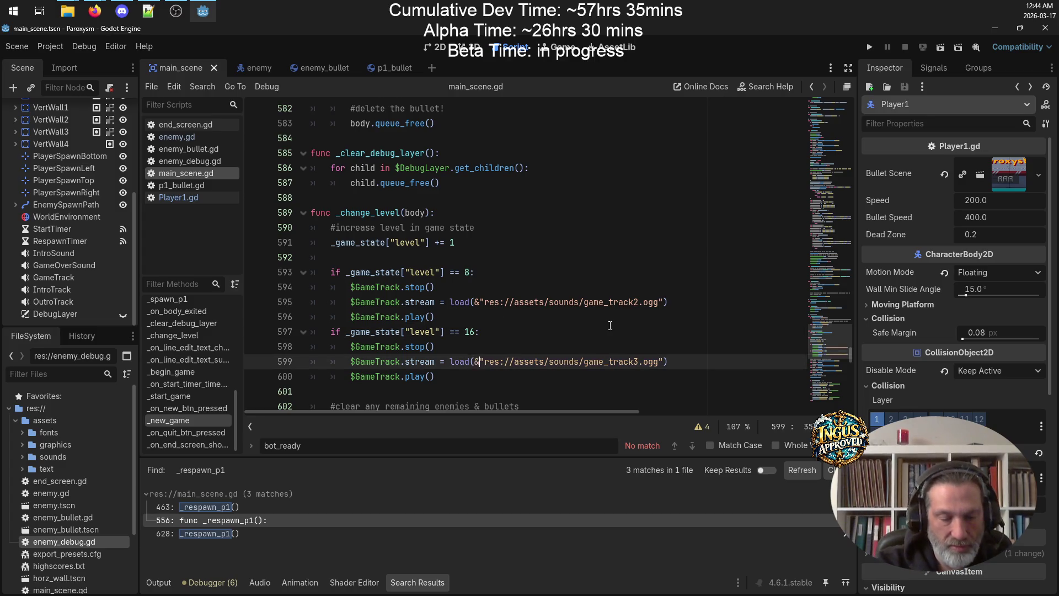
scroll(535, 266, up, 6)
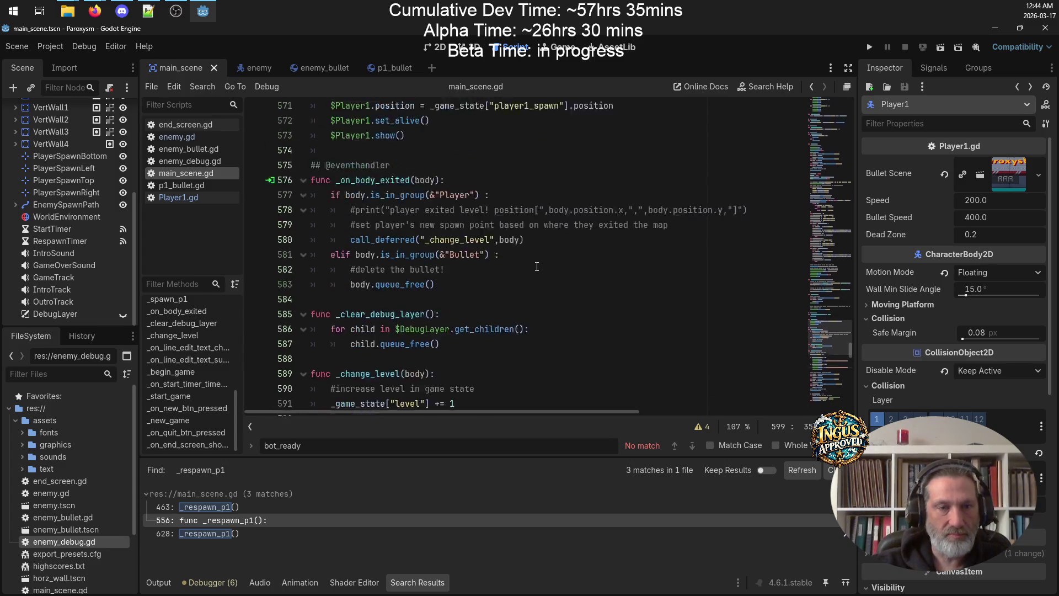
scroll(536, 267, up, 20)
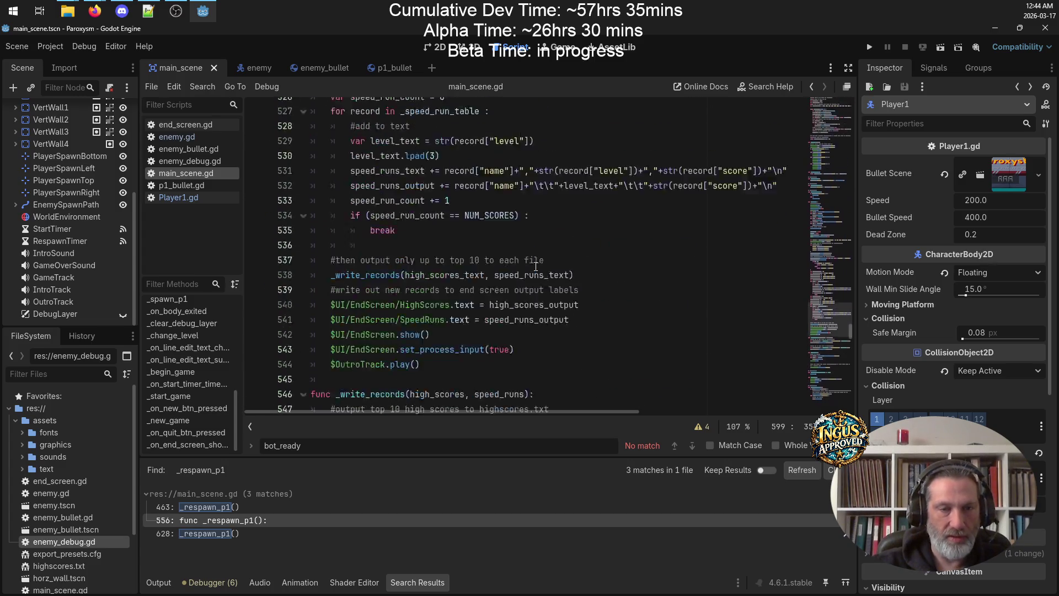
scroll(209, 331, up, 3)
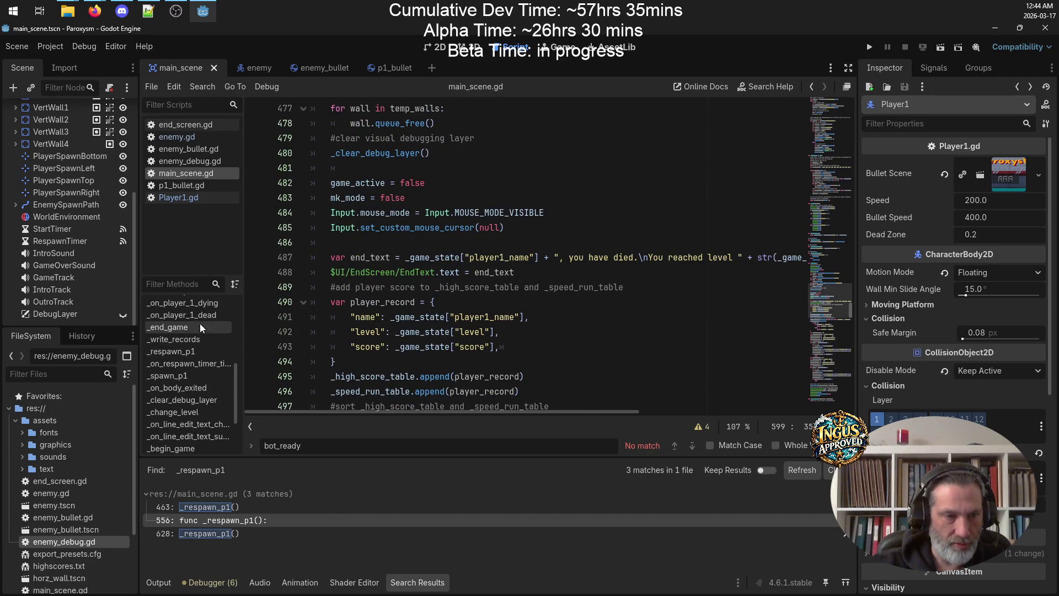
scroll(198, 364, up, 5)
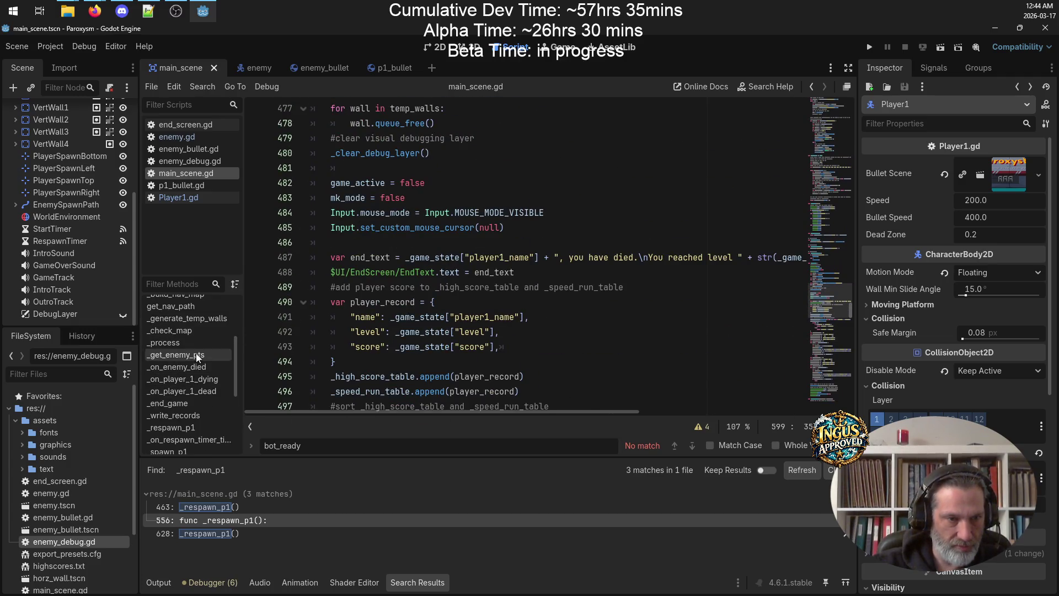
scroll(197, 332, up, 2)
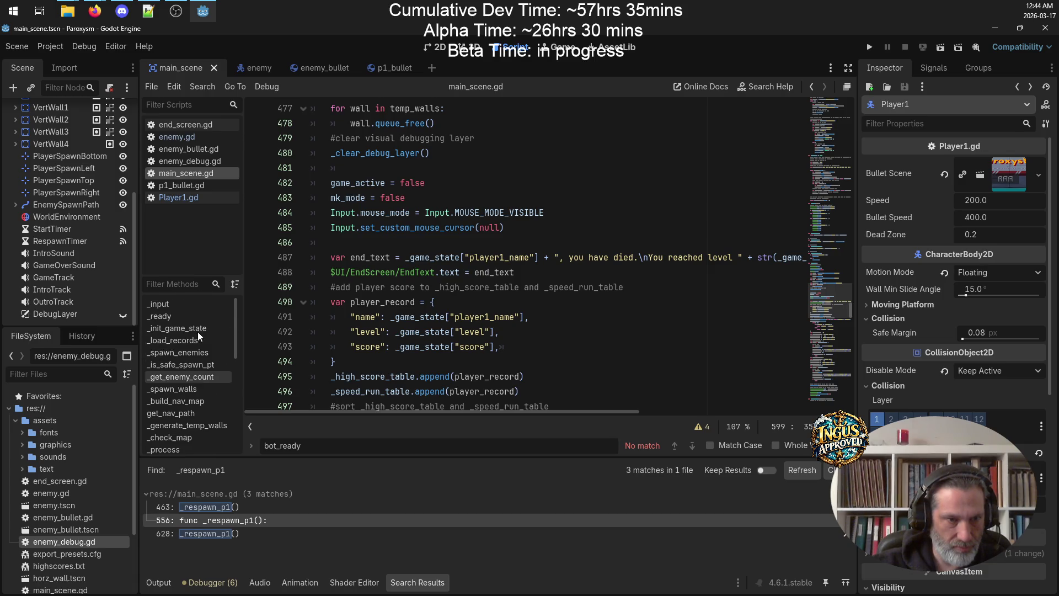
click(198, 329)
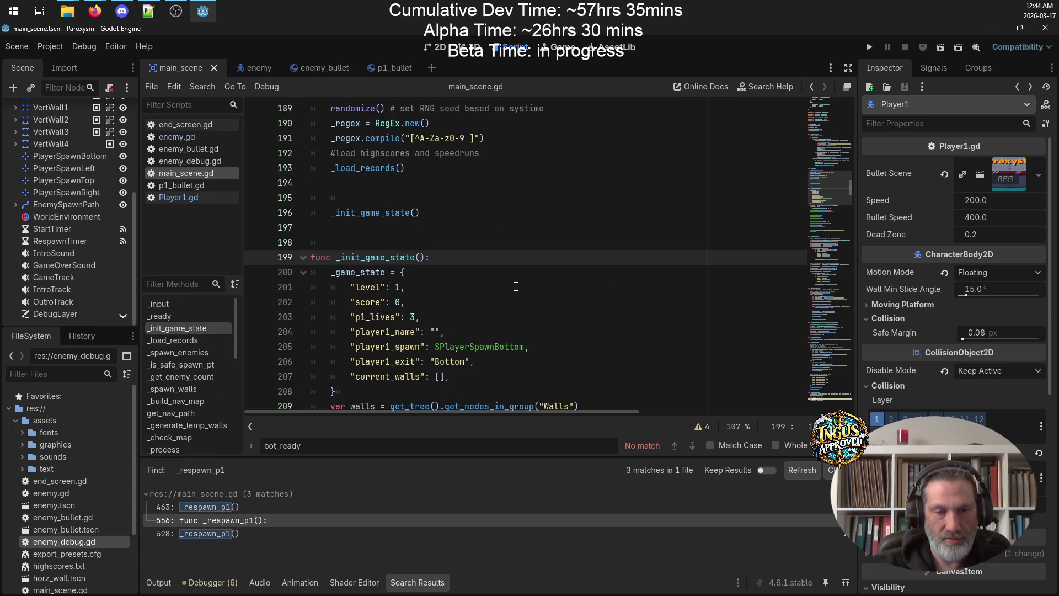
scroll(516, 287, down, 6)
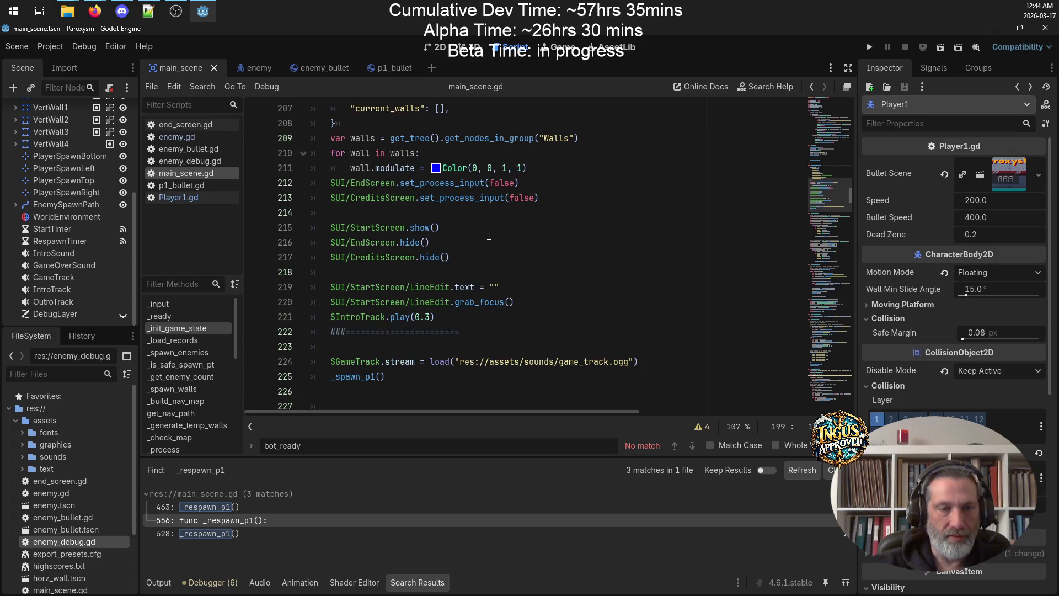
Undo the track3 & prefix while keeping _spawn_p1(), and remove the blank line before _load_records
click(659, 362)
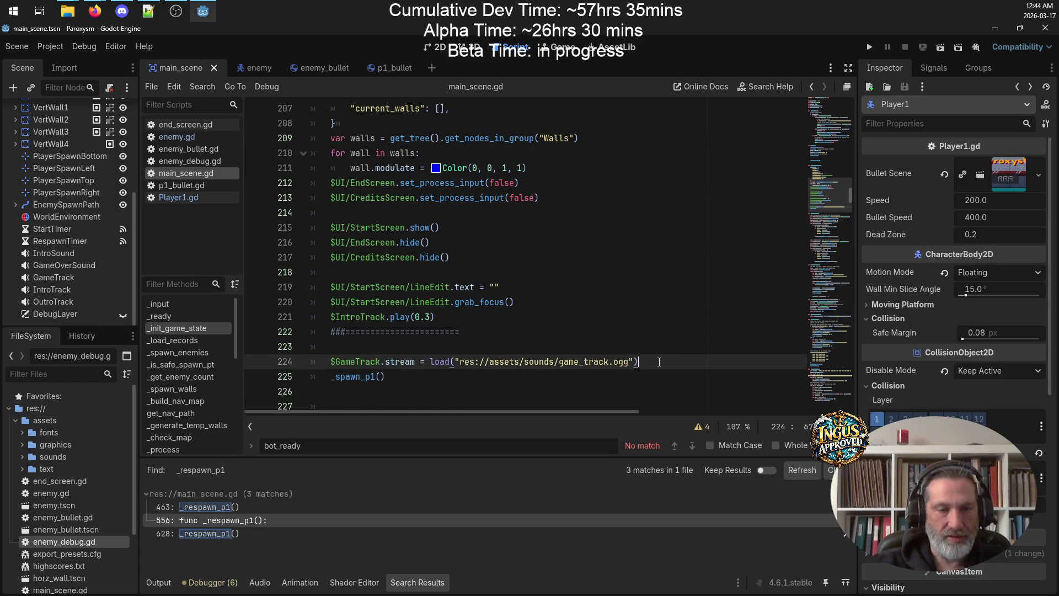
drag(660, 362, 306, 369)
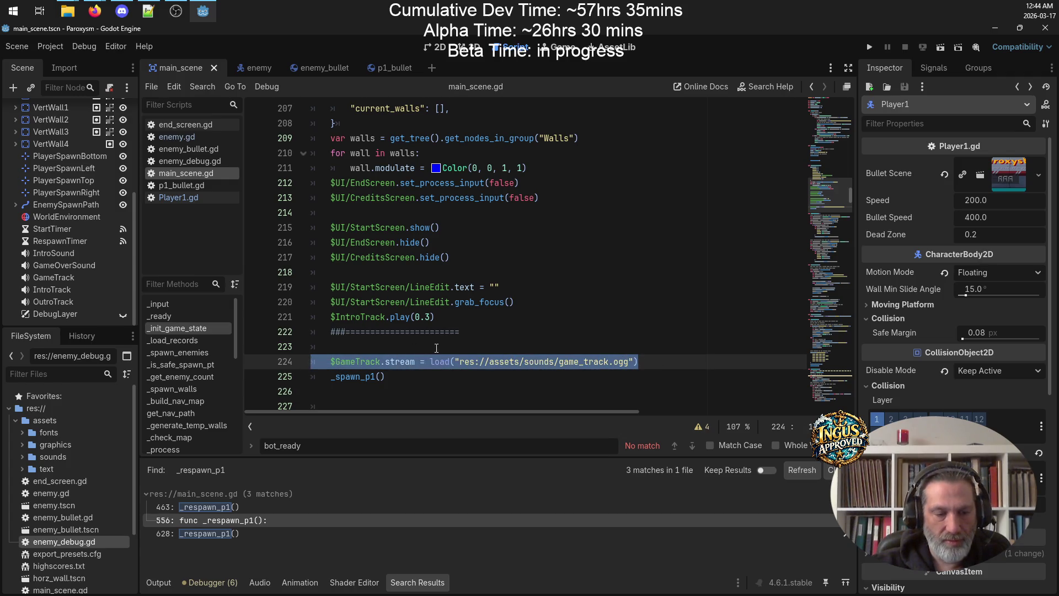
key(ctrl+z)
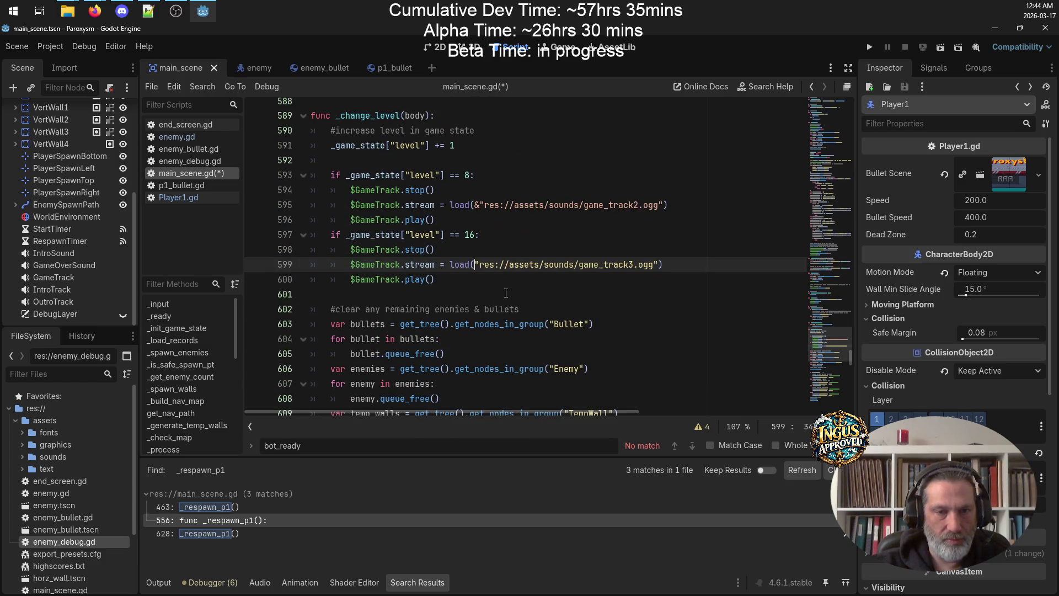
key(ctrl+z)
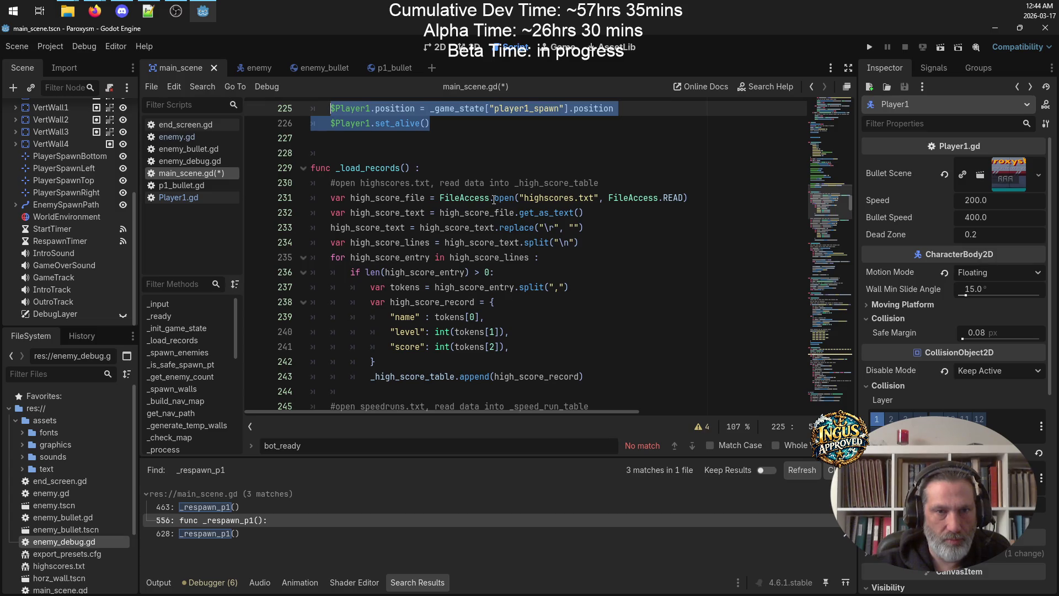
scroll(494, 204, up, 3)
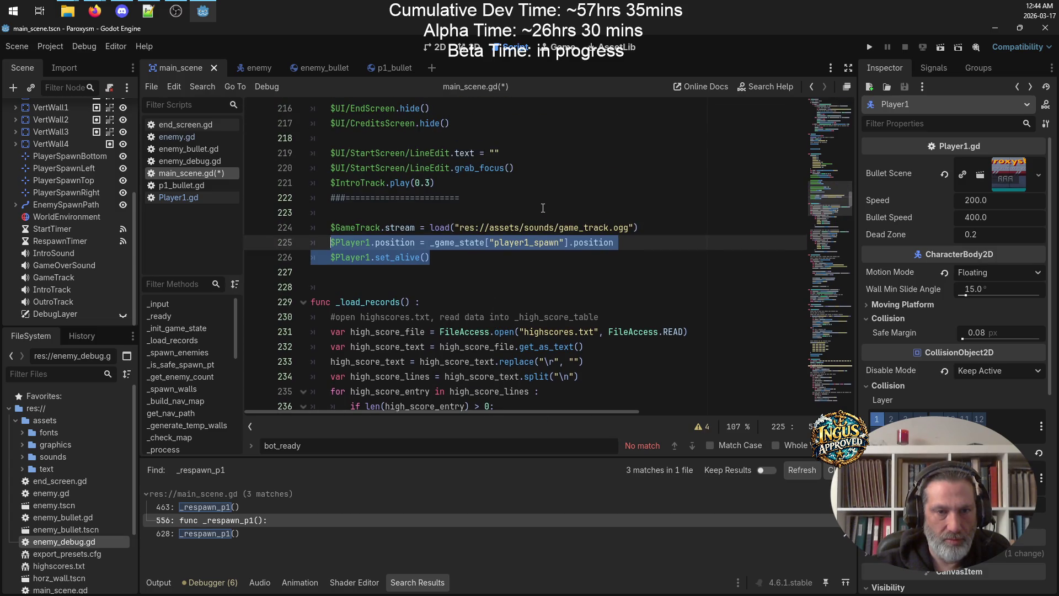
key(ctrl+y)
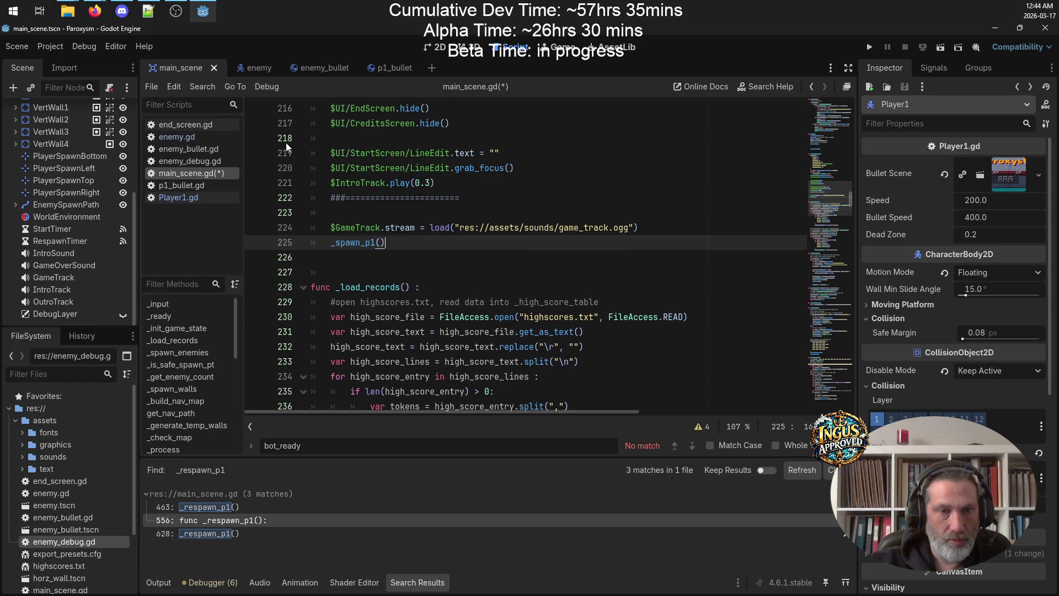
click(406, 277)
key(BackSpace)
key(BackSpace)
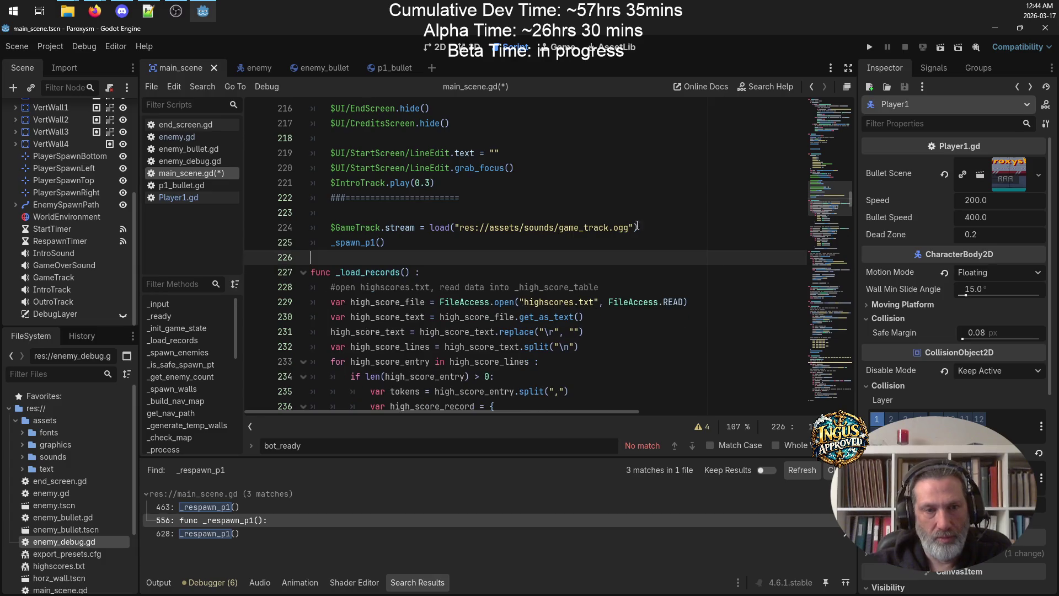
Move the game_track.ogg stream load line to just after grab_focus()
drag(637, 227, 281, 229)
key(ctrl+x)
click(555, 163)
key(Return)
key(ctrl+v)
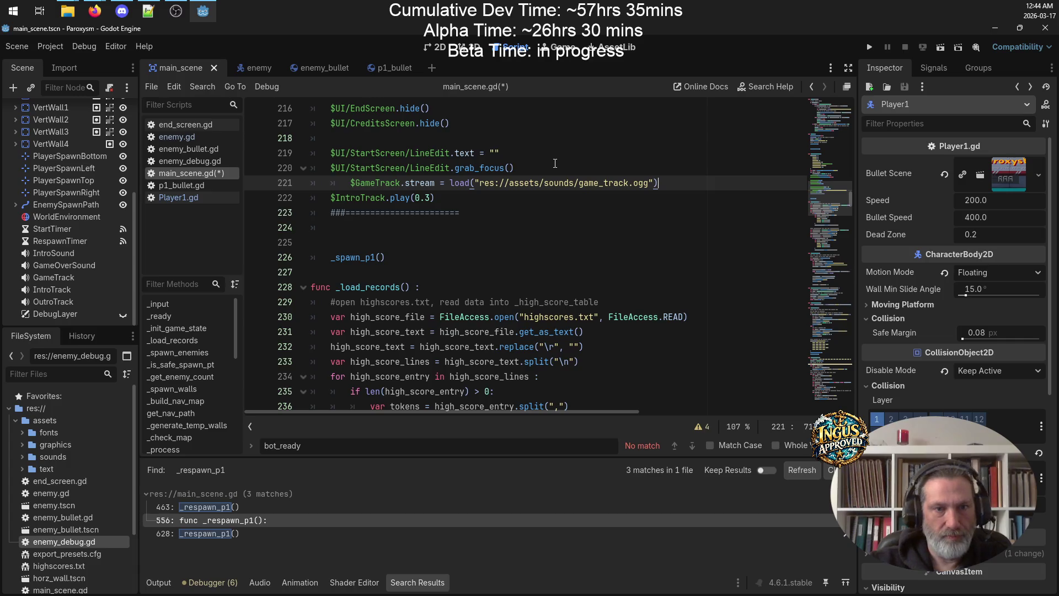
triple_click(349, 183)
key(shift+Tab)
Delete the ### divider and blank lines above _spawn_p1(), then save main_scene.gd
drag(460, 213, 263, 219)
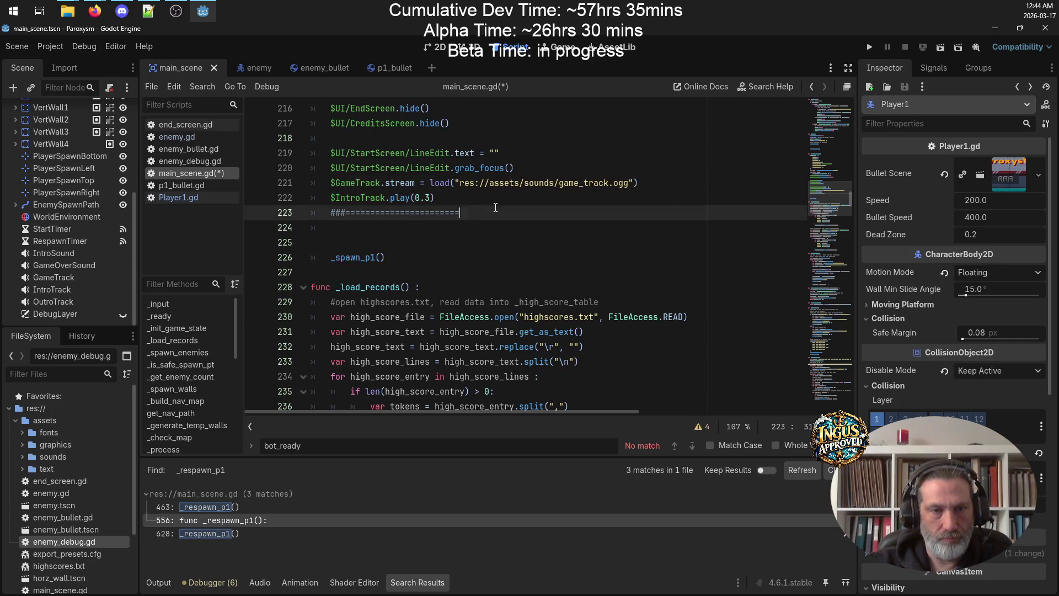
key(Delete)
key(Delete)
key(Delete)
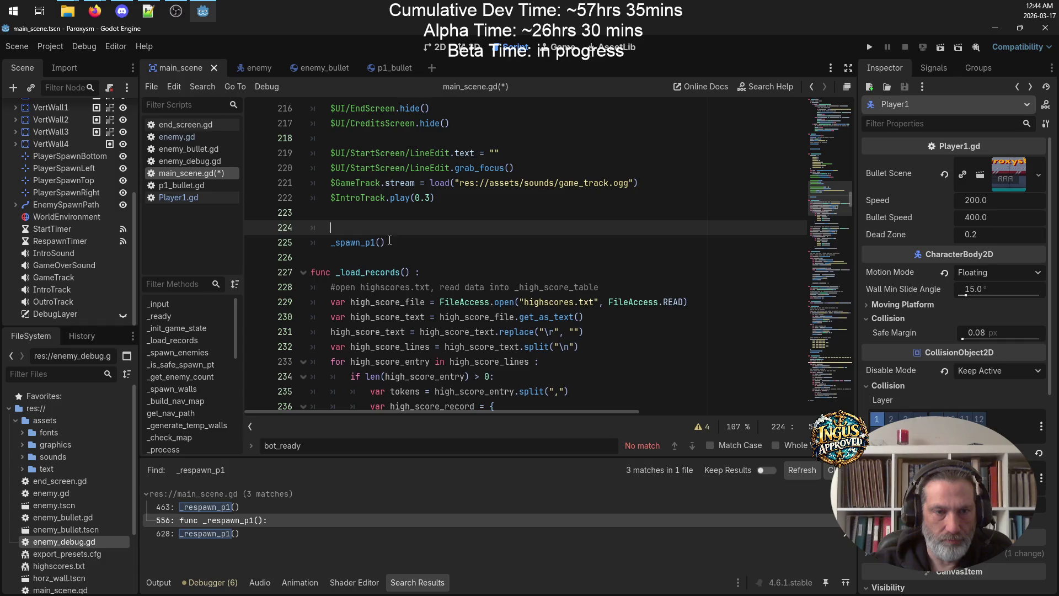
key(BackSpace)
key(ctrl+s)
scroll(499, 209, up, 4)
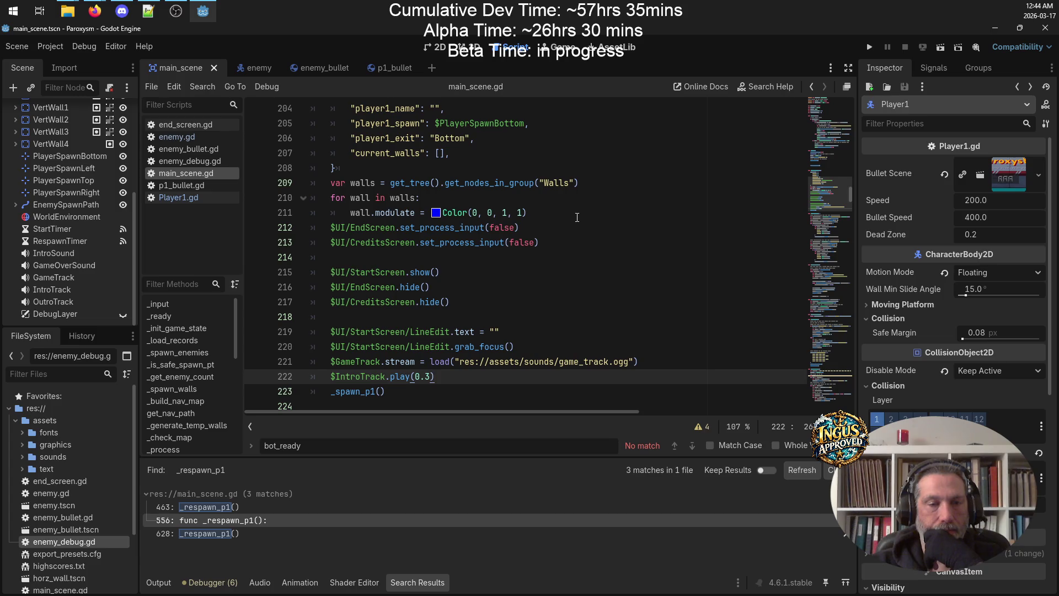
Cut the three wall-colouring lines 209–211 out of their old location
scroll(577, 217, up, 2)
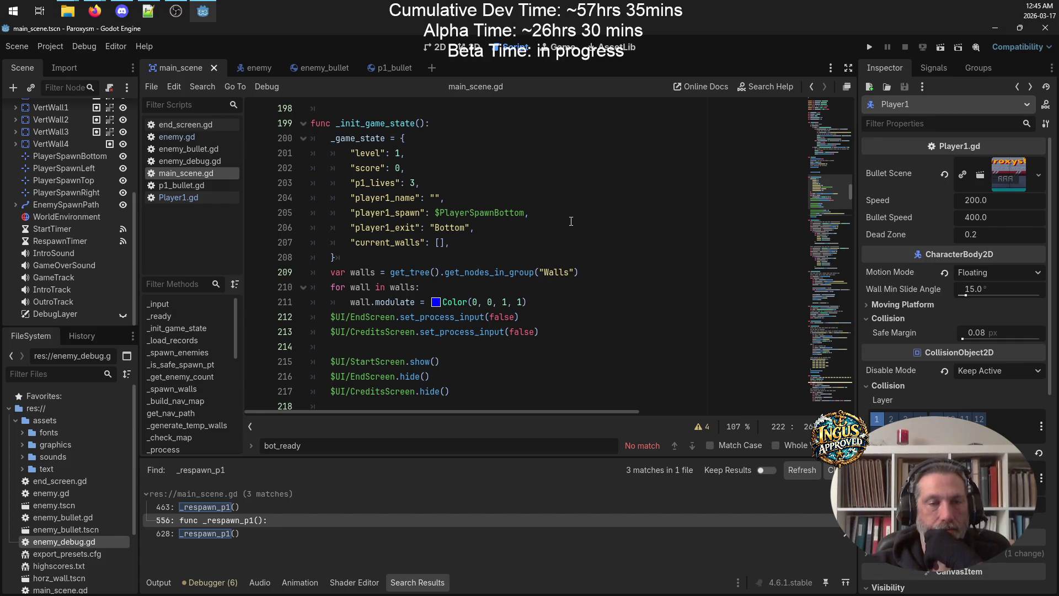
double_click(369, 287)
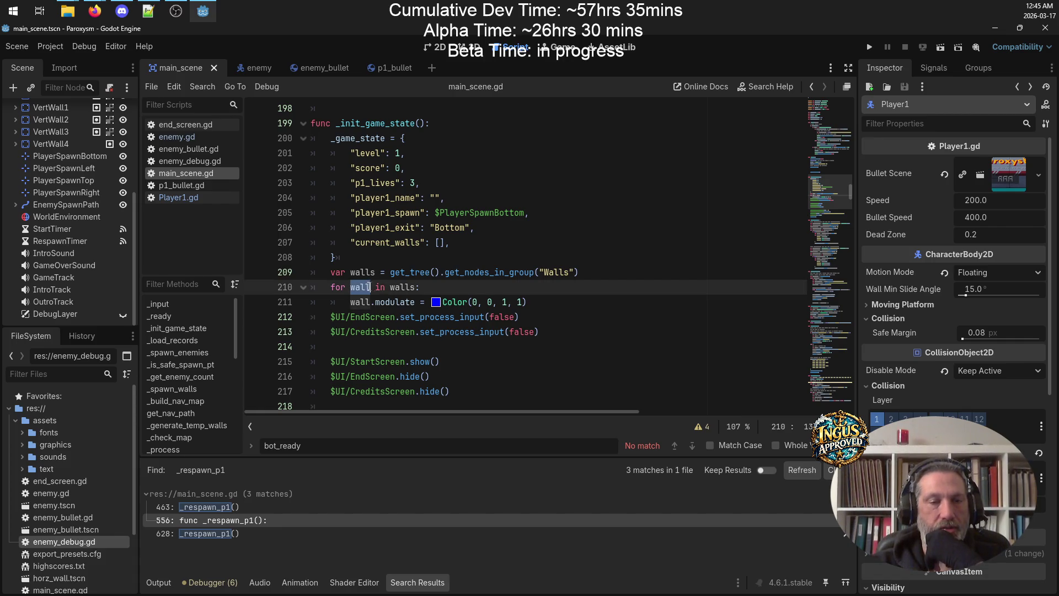
click(564, 299)
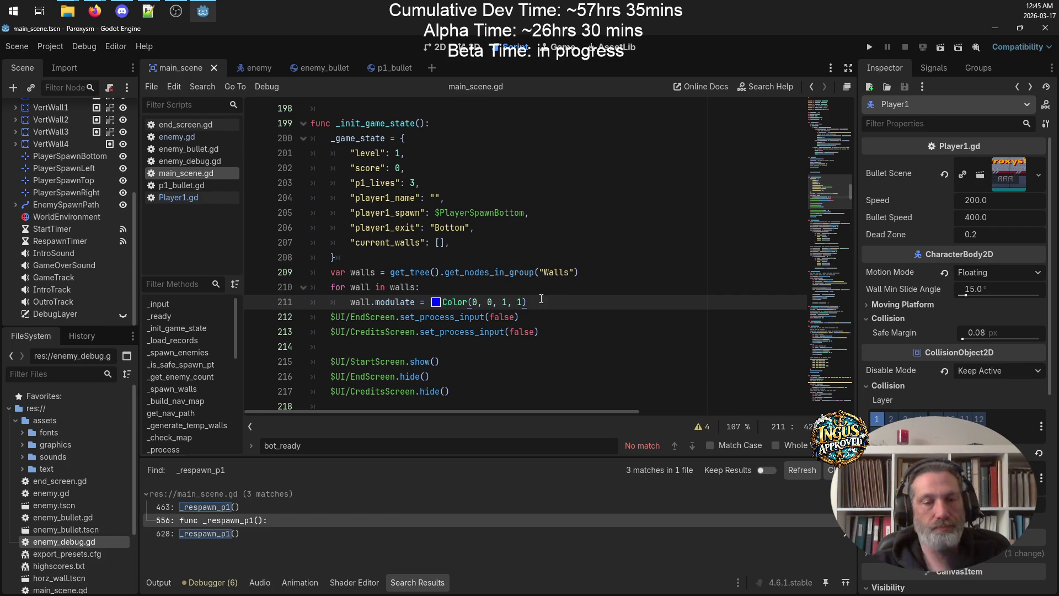
drag(528, 302, 205, 270)
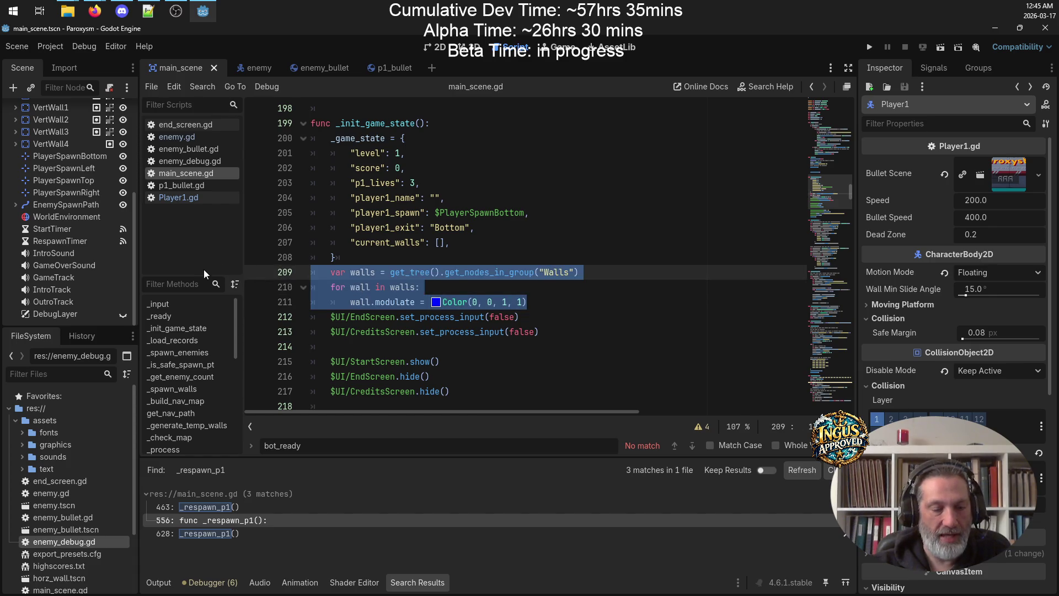
key(ctrl+x)
key(BackSpace)
scroll(394, 246, up, 4)
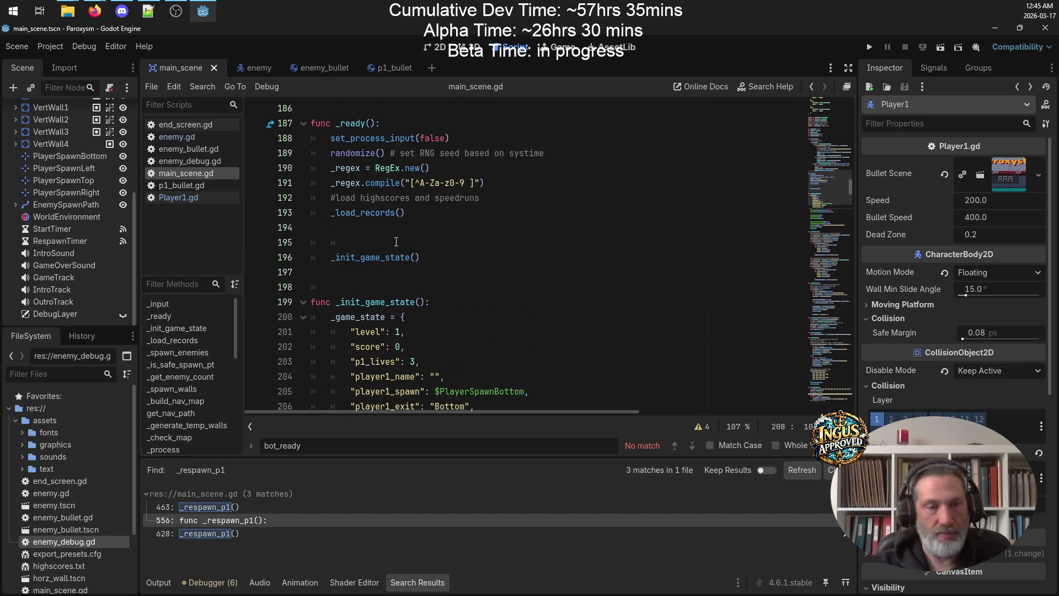
Paste the wall-colouring lines into _ready after the regex compile, fix indentation and blanks, and save
click(517, 182)
key(Return)
key(ctrl+v)
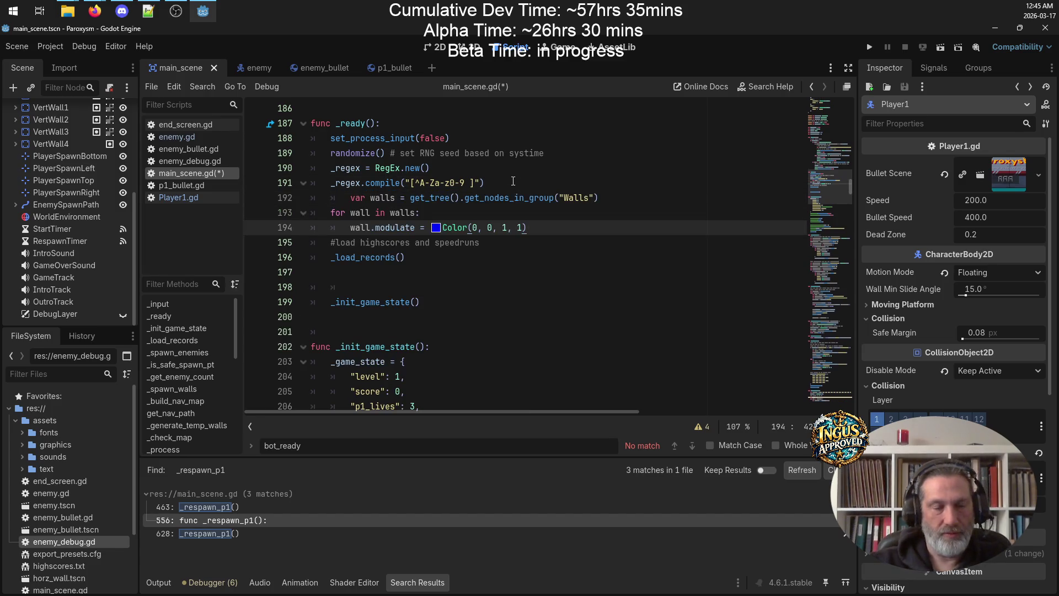
click(349, 193)
key(BackSpace)
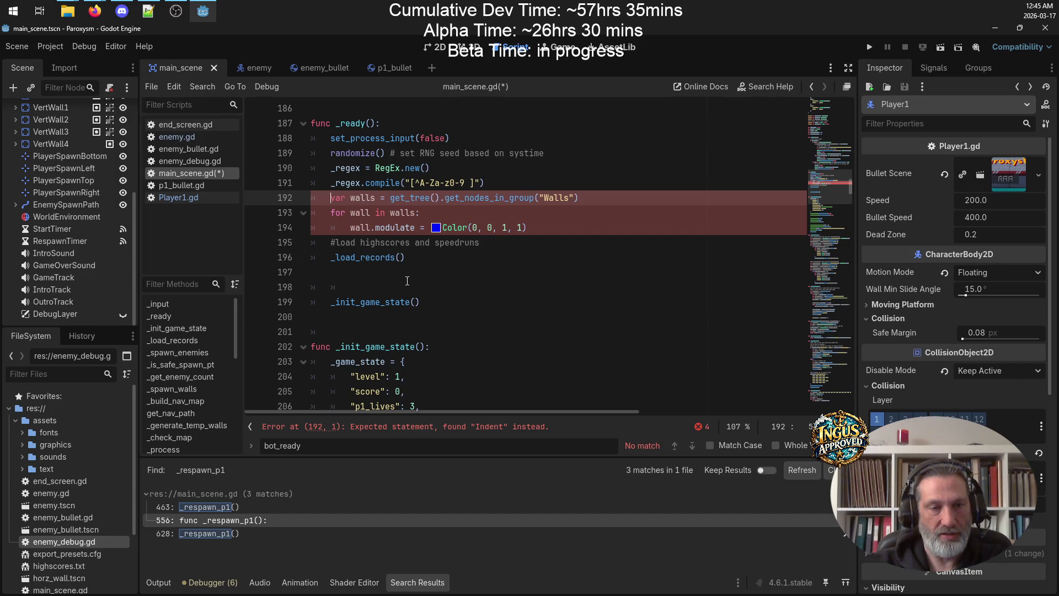
click(415, 287)
key(BackSpace)
key(BackSpace)
key(BackSpace)
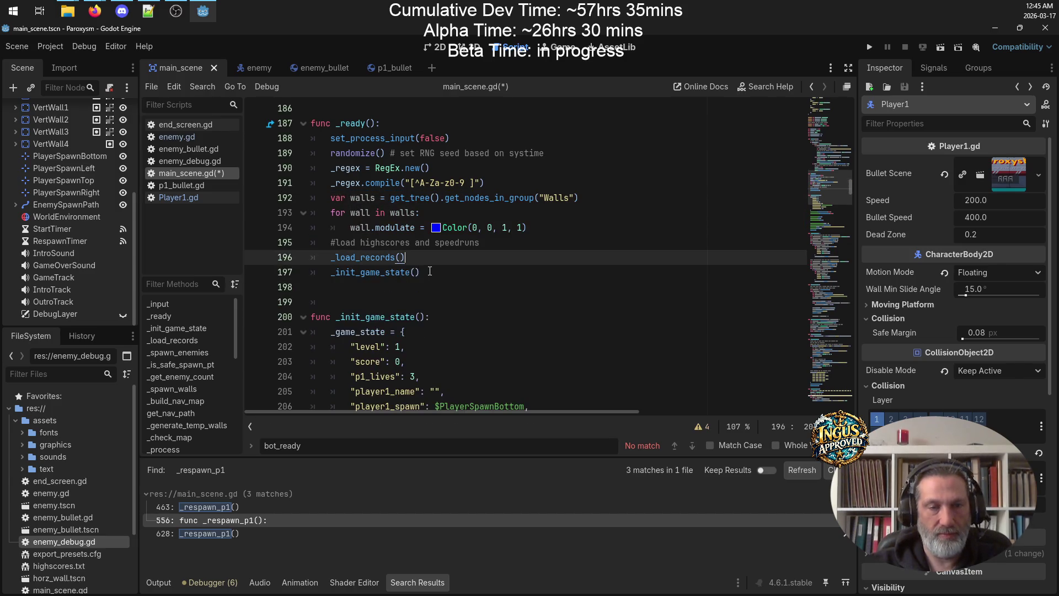
key(ctrl+s)
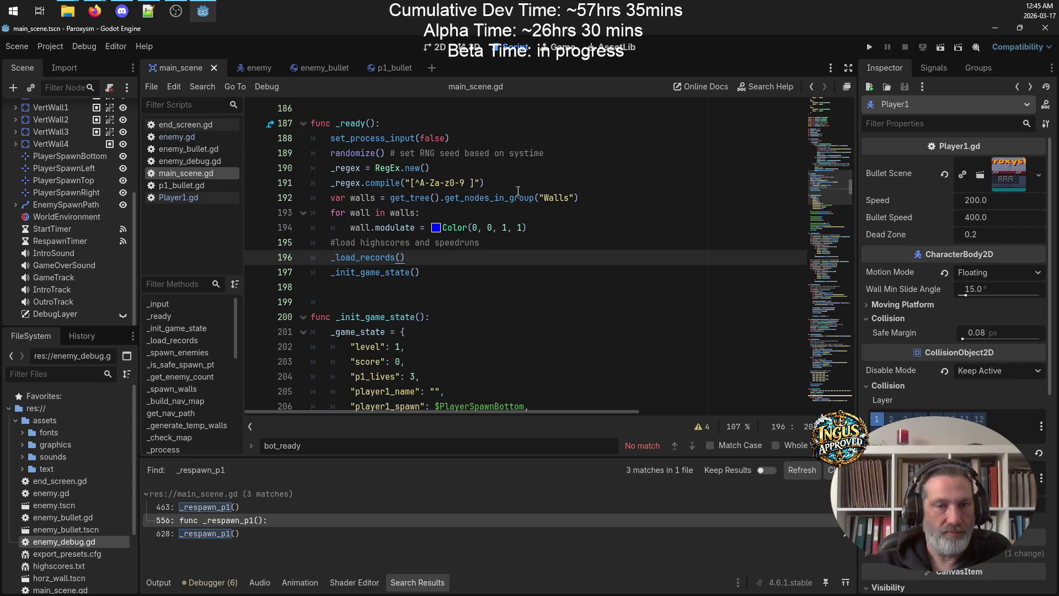
Add the comment '#fixed walls that never change' above the wall-colouring code
click(517, 186)
key(Return)
text(#fixe)
text(lls that never)
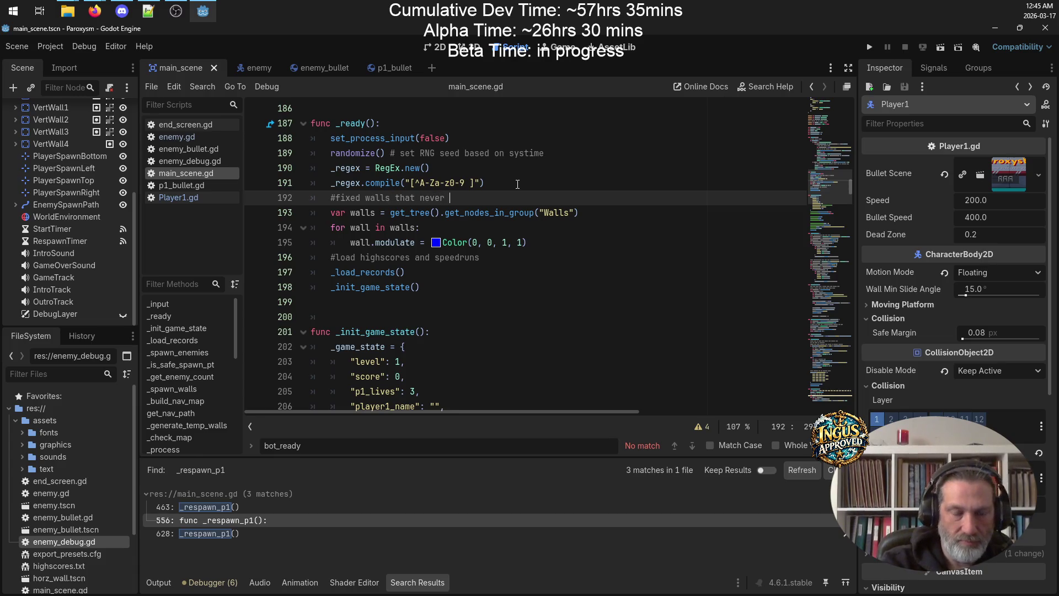
text( chang)
key(BackSpace)
key(BackSpace)
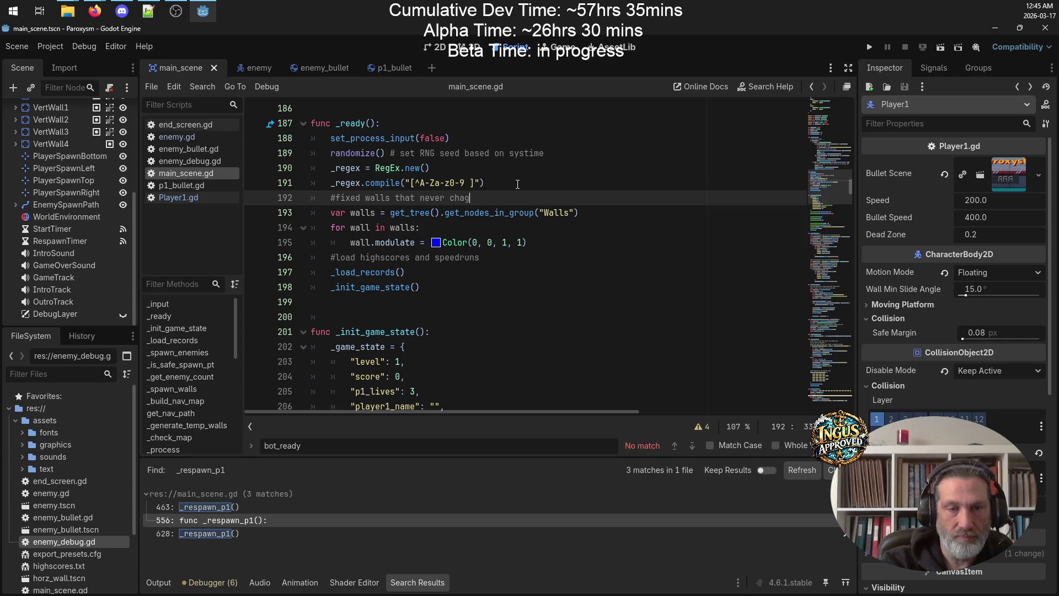
text(ge)
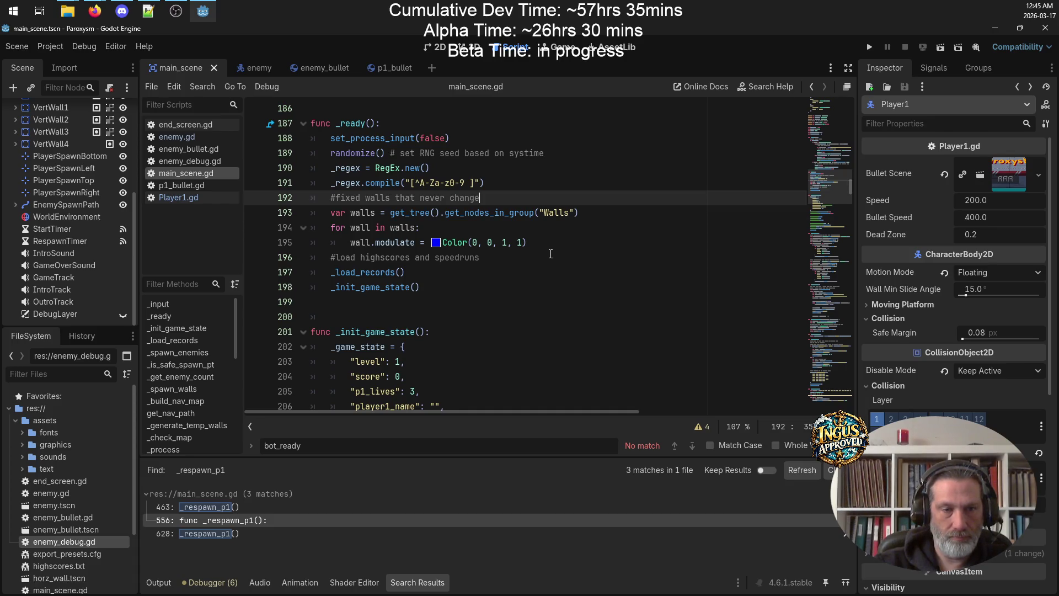
scroll(551, 253, down, 5)
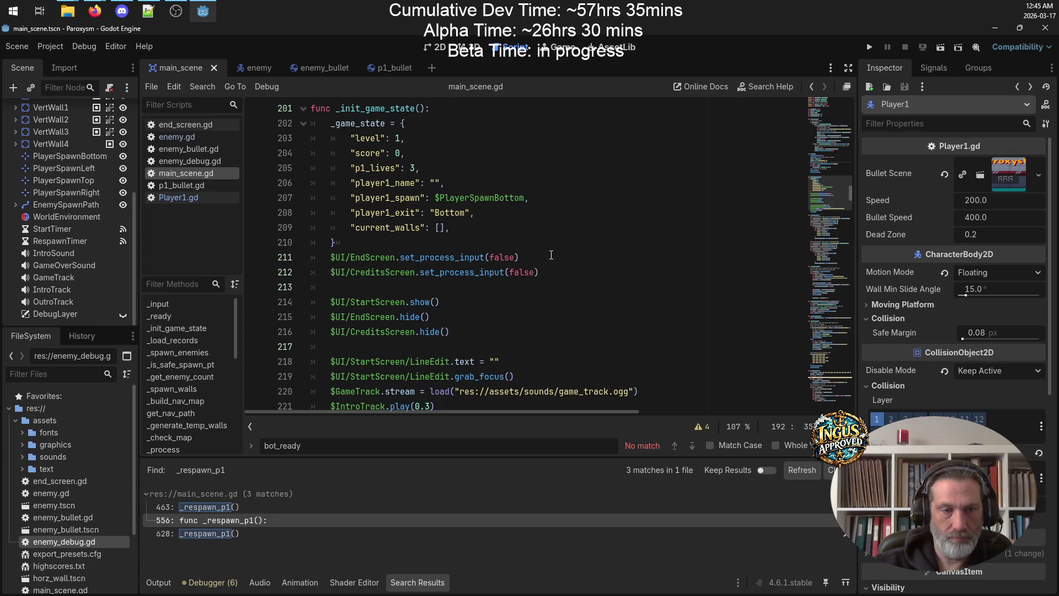
scroll(551, 255, down, 3)
scroll(551, 254, down, 4)
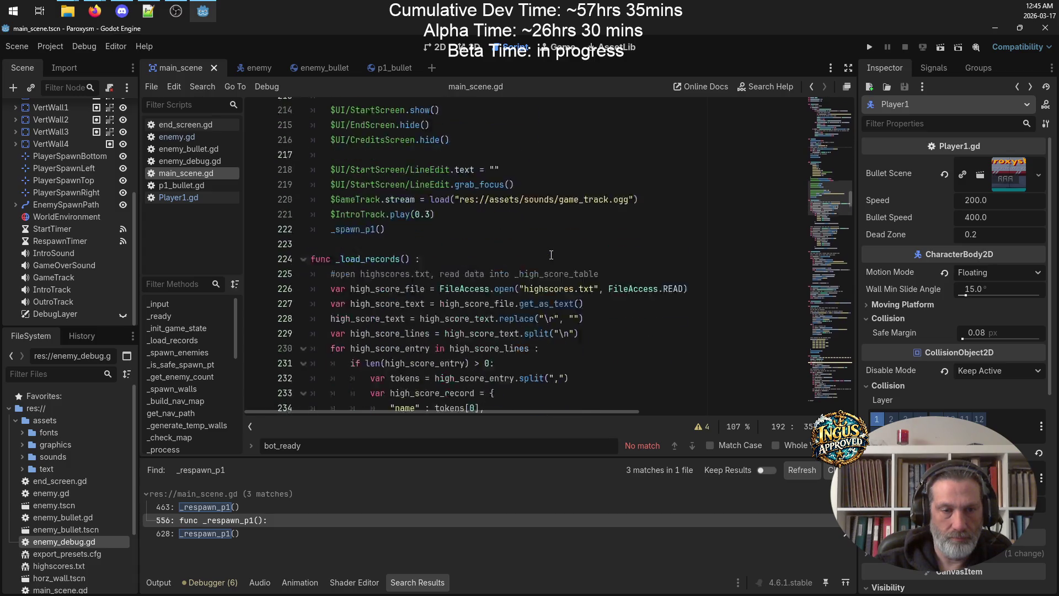
scroll(535, 234, up, 10)
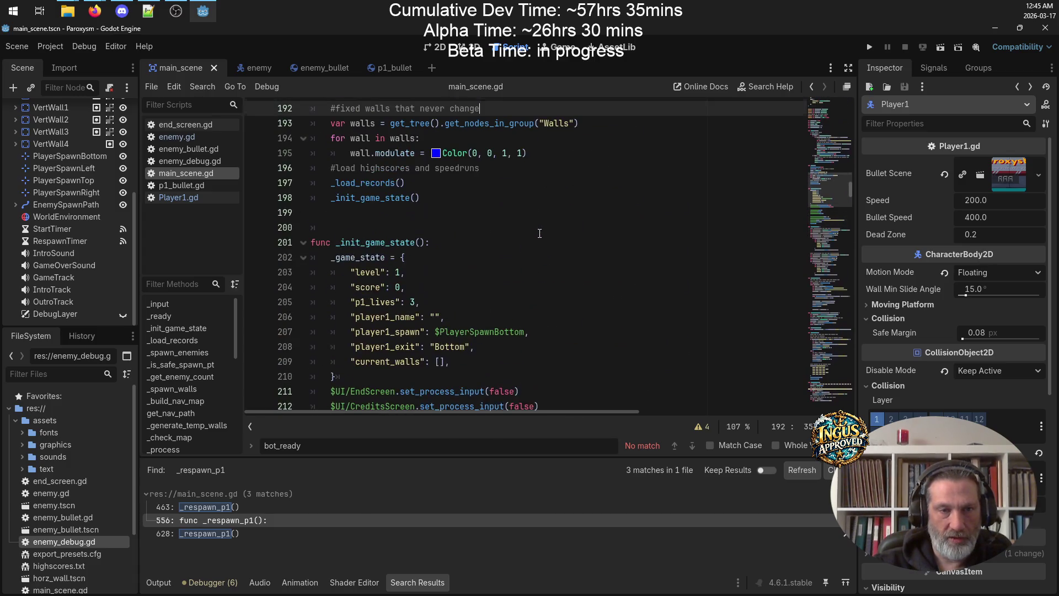
click(373, 228)
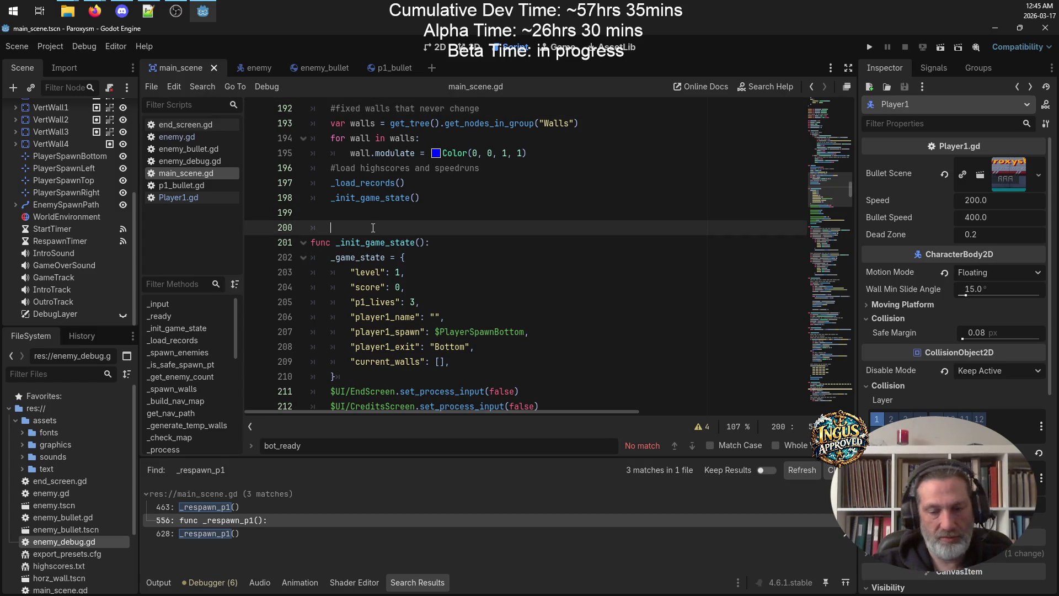
Delete the extra blank line 200 and select the _init_game_state call on line 198
key(BackSpace)
key(BackSpace)
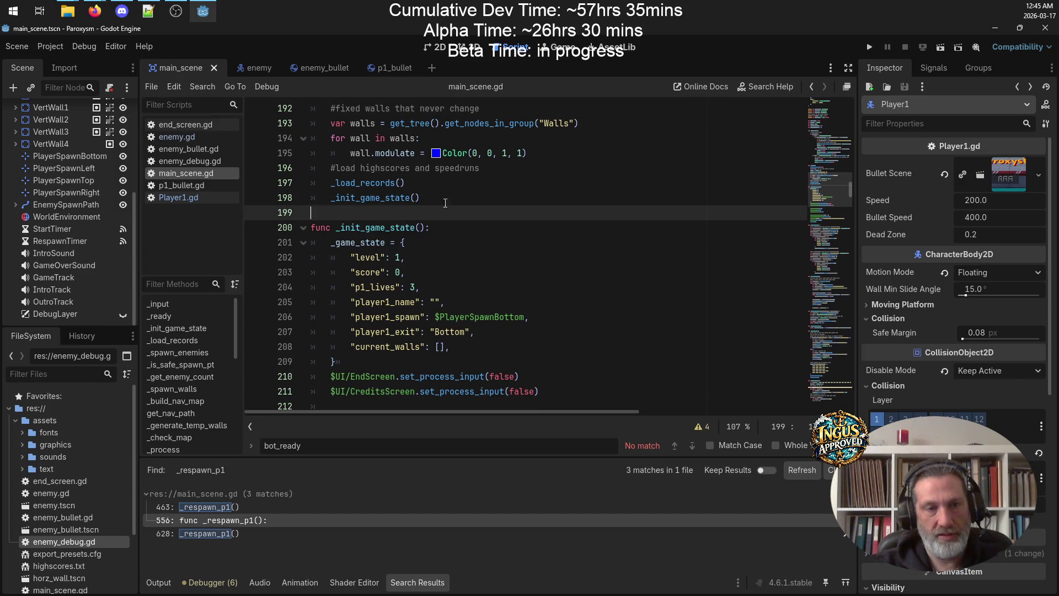
double_click(408, 197)
scroll(404, 239, down, 2)
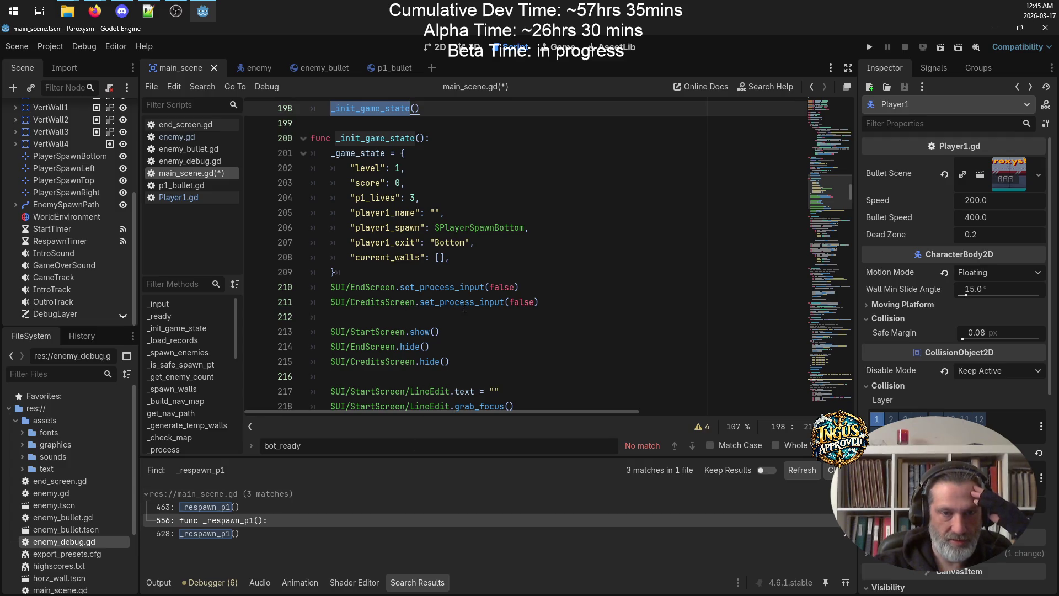
scroll(460, 296, up, 3)
scroll(463, 287, down, 3)
scroll(467, 277, up, 3)
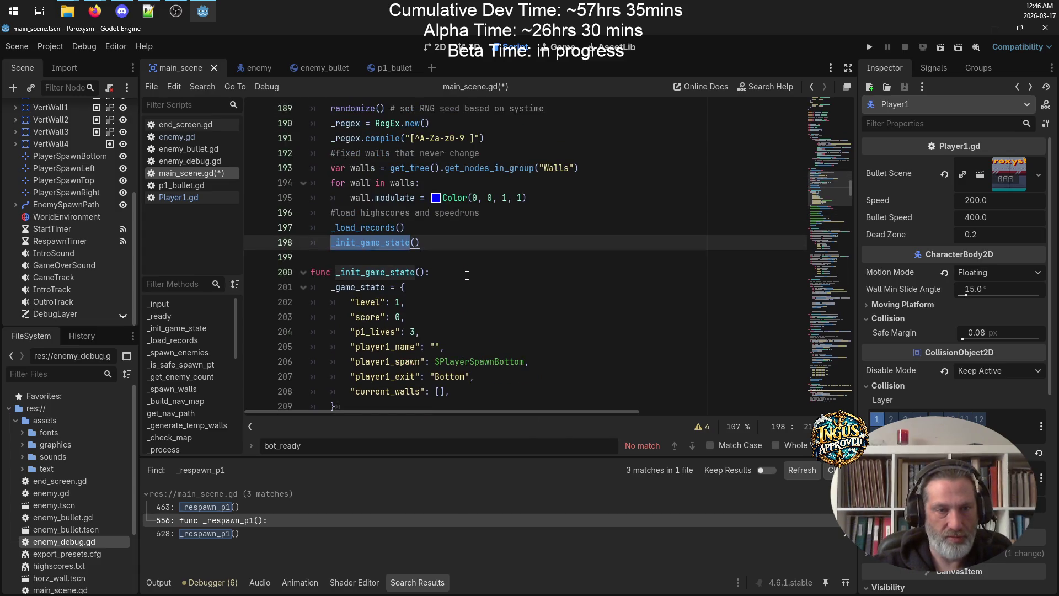
scroll(467, 277, up, 3)
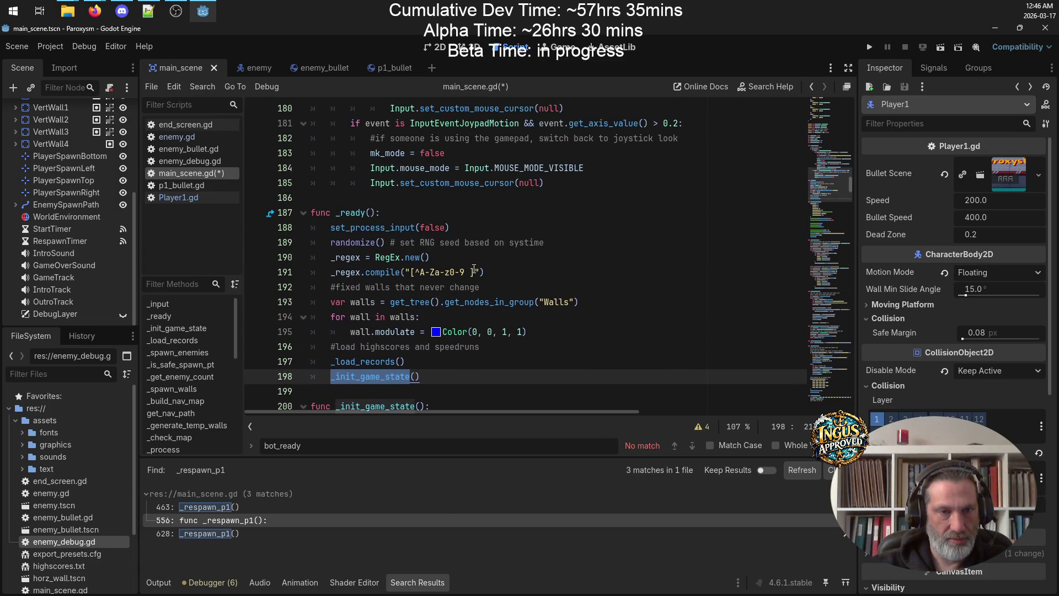
scroll(475, 269, down, 4)
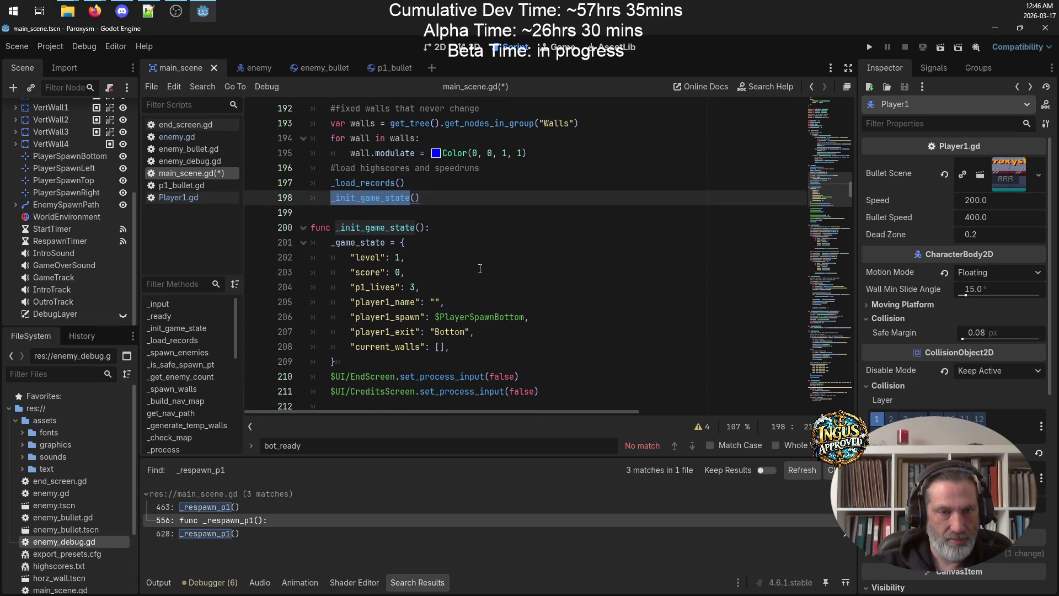
Step through every _init_game_state match in the script, then select the function block
ctrl+click(376, 202)
key(ctrl+f)
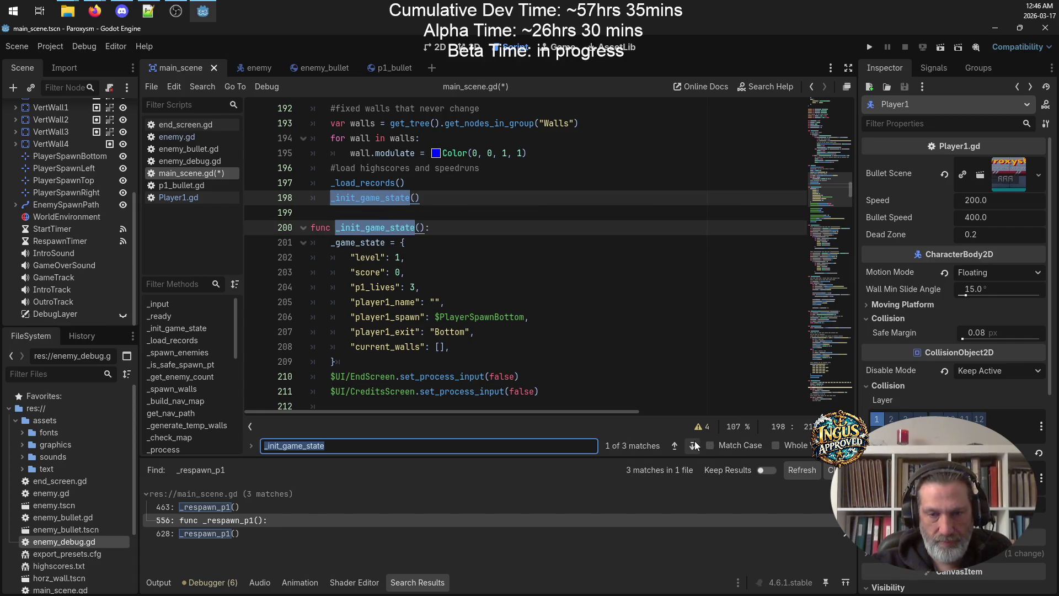
click(693, 446)
click(693, 446)
click(693, 446)
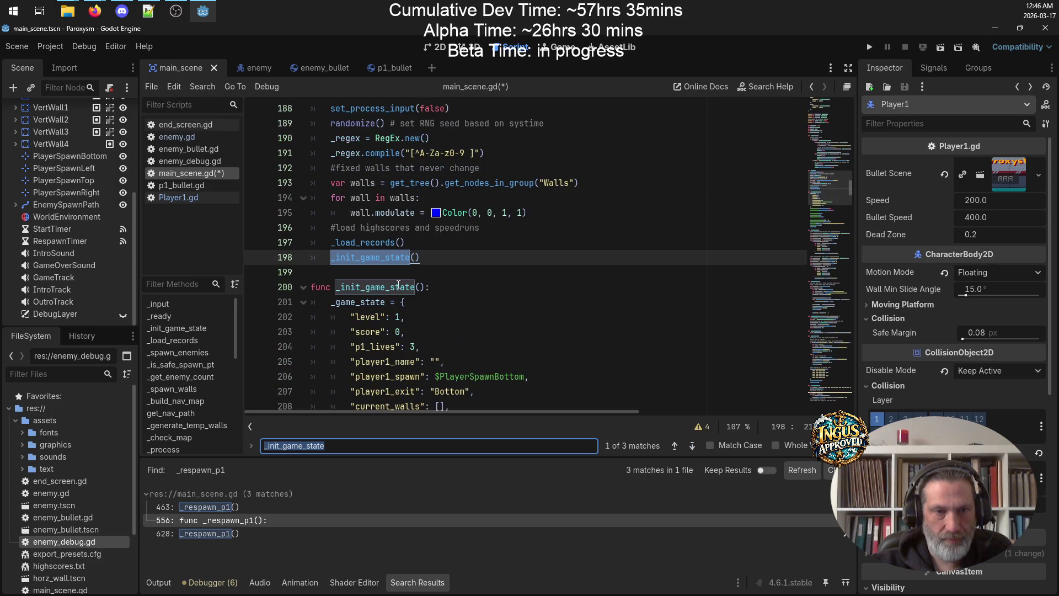
click(413, 257)
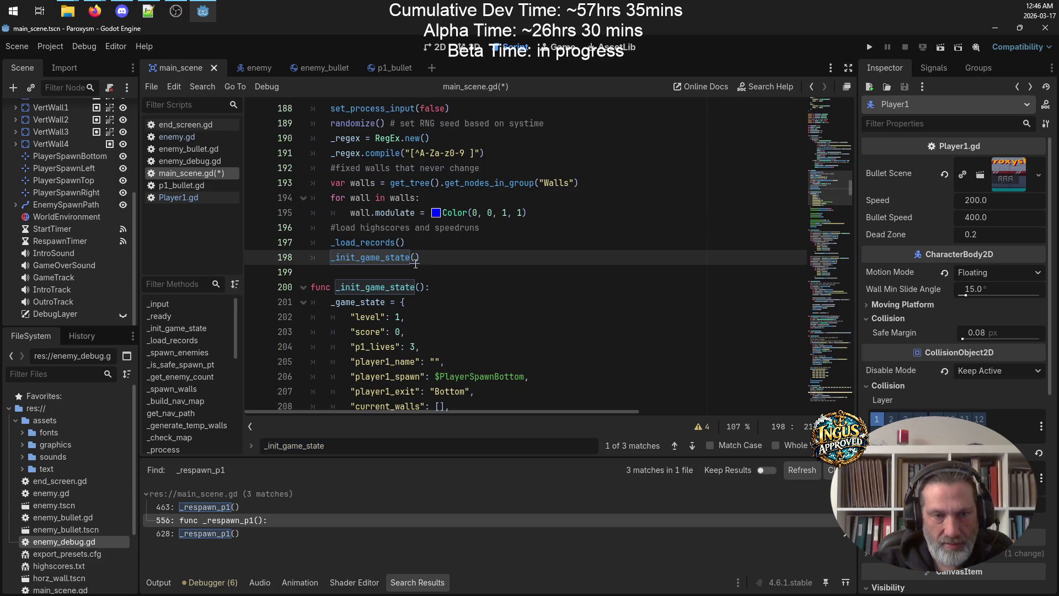
scroll(436, 271, down, 1)
scroll(436, 271, down, 2)
mouse_move(375, 287)
mouse_down()
mouse_move(358, 281)
mouse_move(286, 153)
mouse_up()
scroll(286, 154, up, 3)
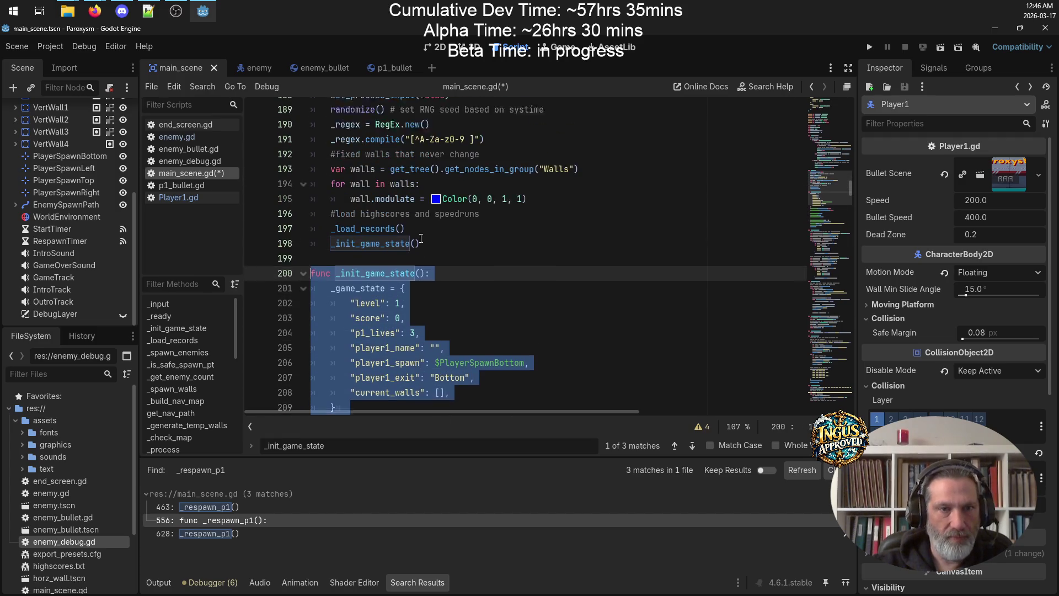
Duplicate the _init_game_state block as _init_game, call _init_game() on line 198, and save
key(ctrl+x)
key(ctrl+v)
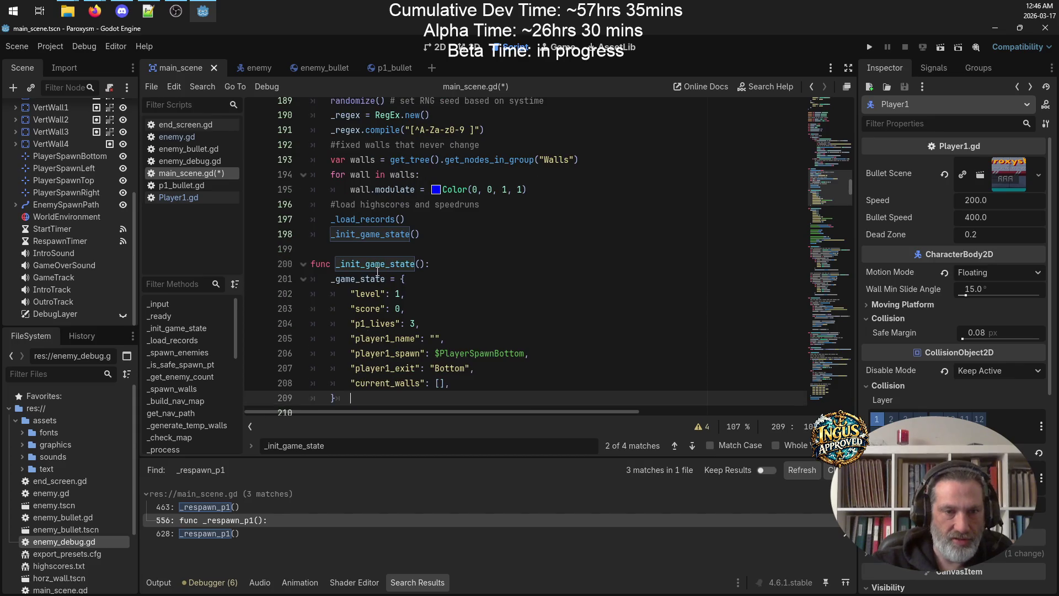
key(ctrl+v)
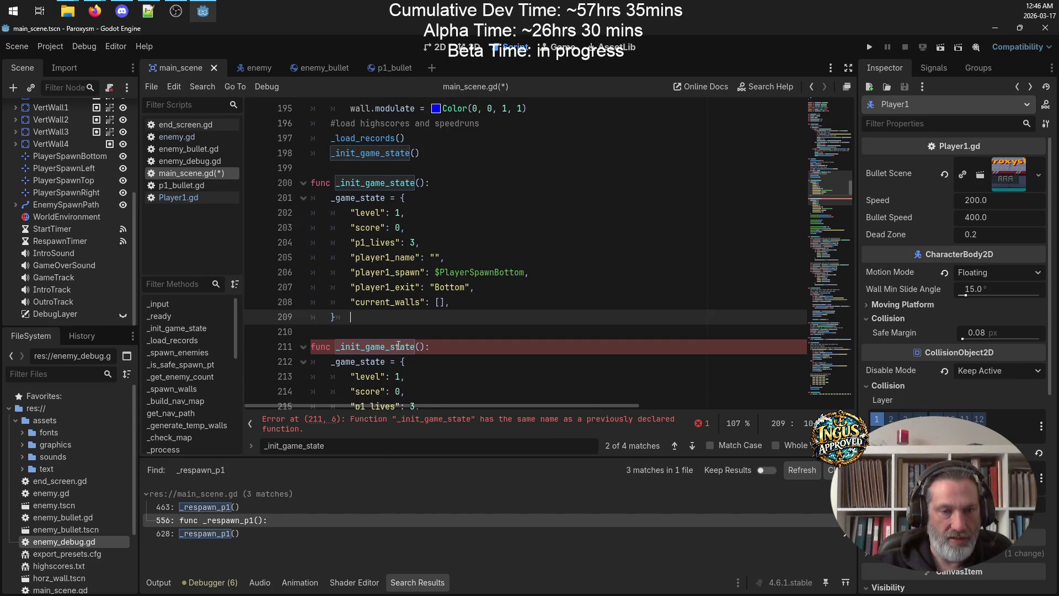
click(415, 347)
key(BackSpace)
key(BackSpace)
key(BackSpace)
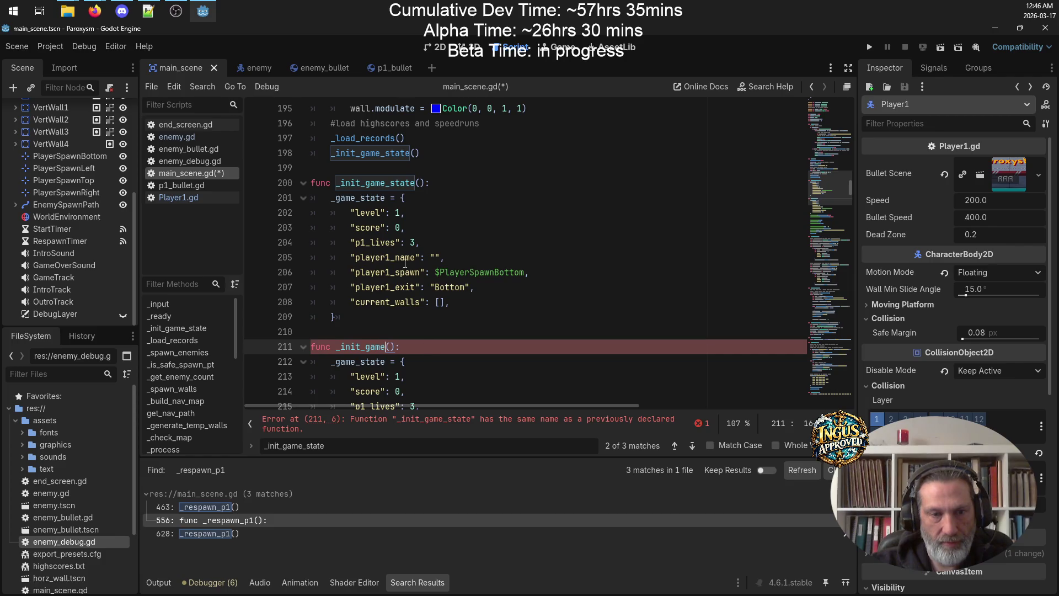
click(414, 153)
key(BackSpace)
key(BackSpace)
key(BackSpace)
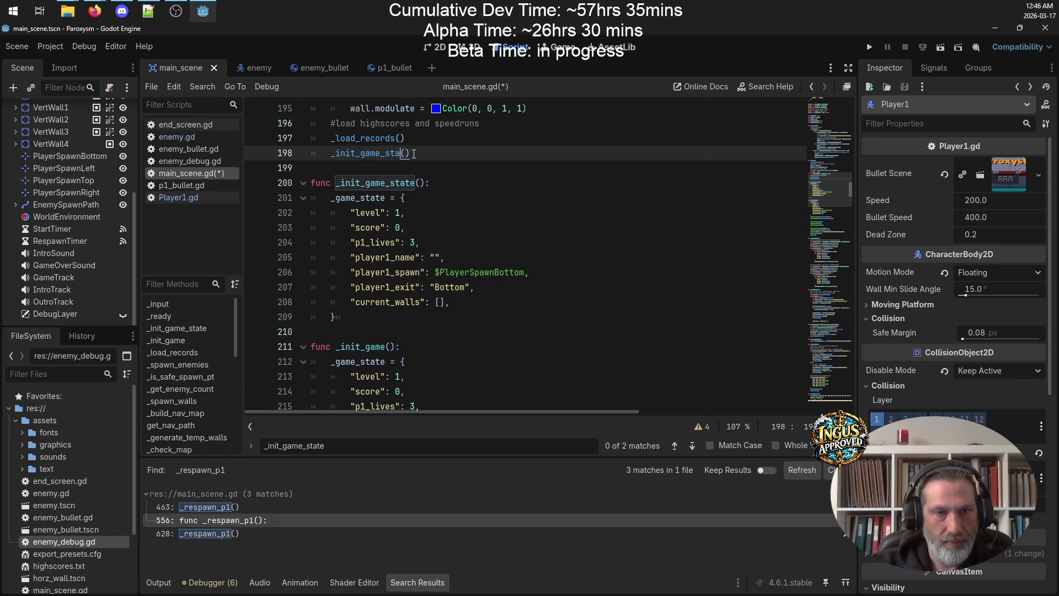
key(ctrl+s)
scroll(458, 215, down, 4)
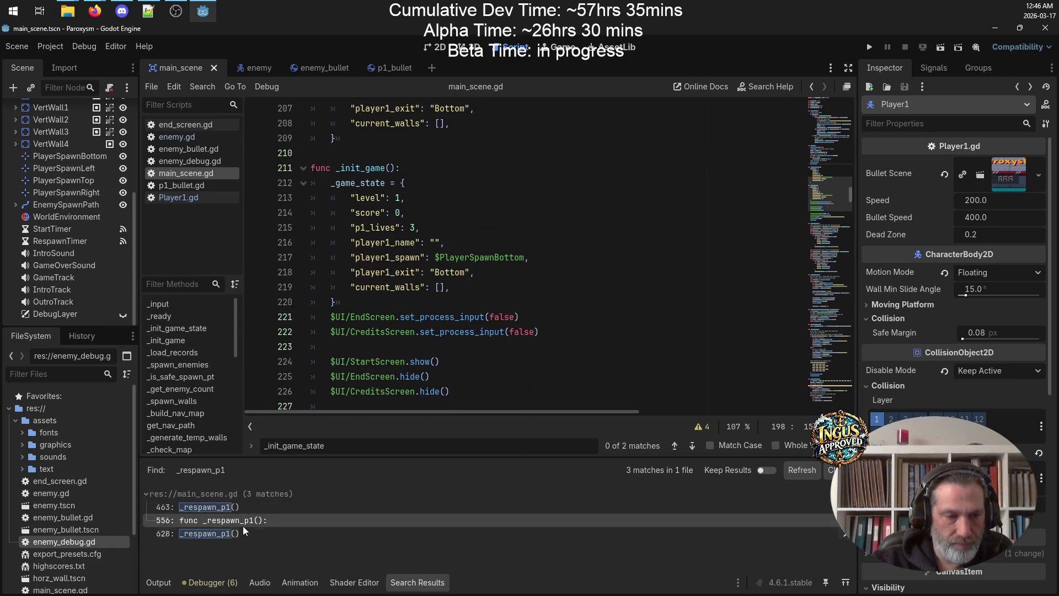
click(689, 447)
click(692, 447)
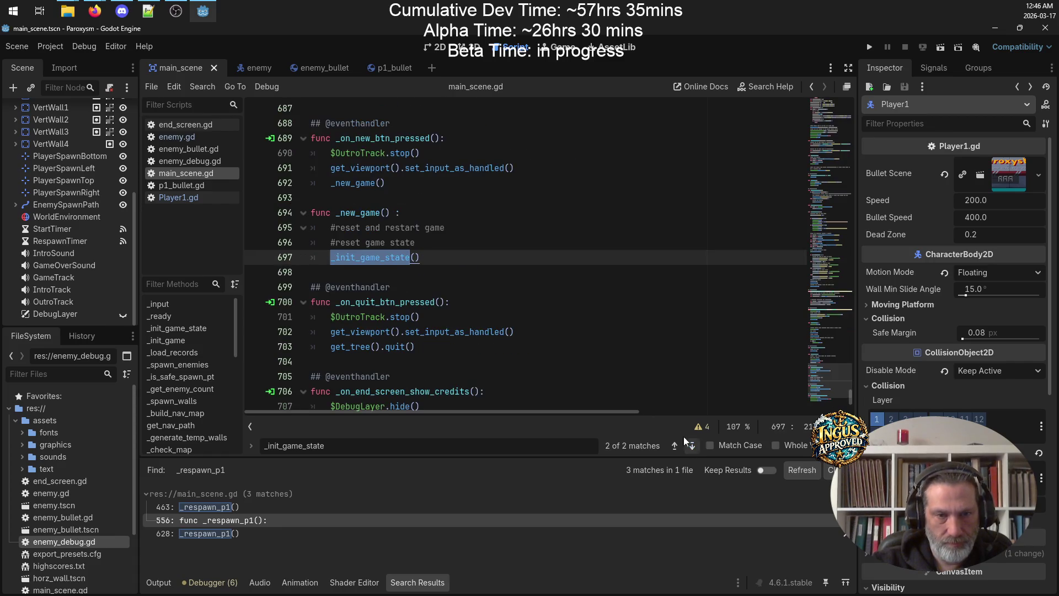
click(412, 258)
key(BackSpace)
key(BackSpace)
key(BackSpace)
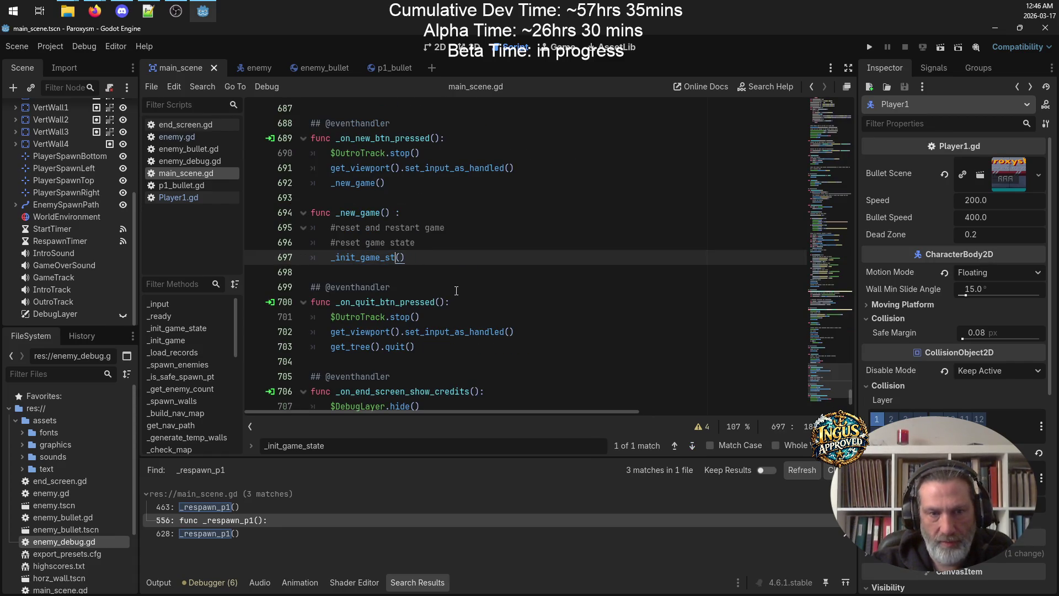
click(674, 446)
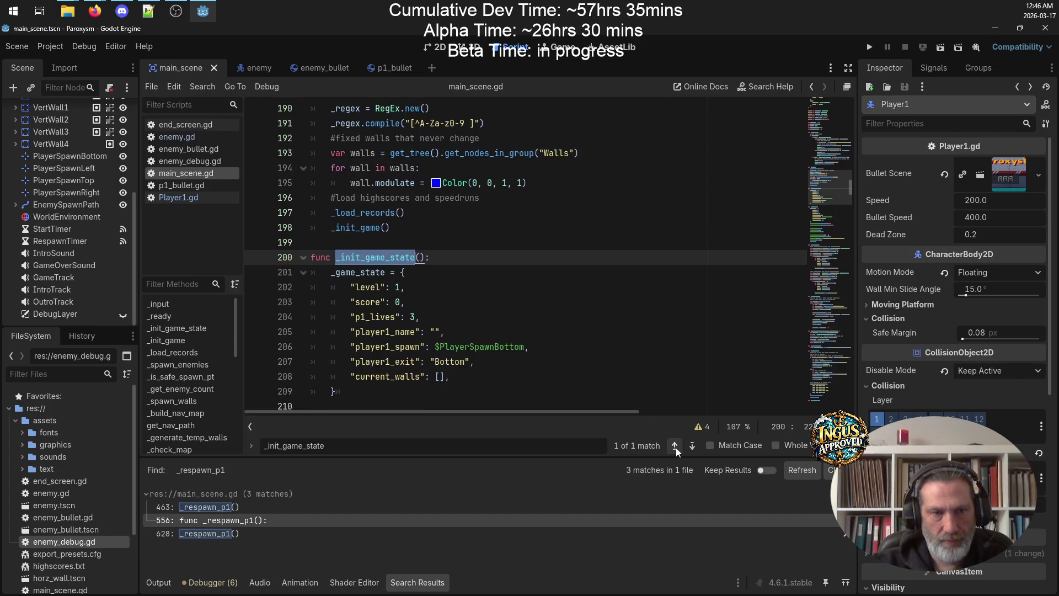
click(493, 290)
scroll(492, 294, down, 3)
scroll(443, 261, down, 2)
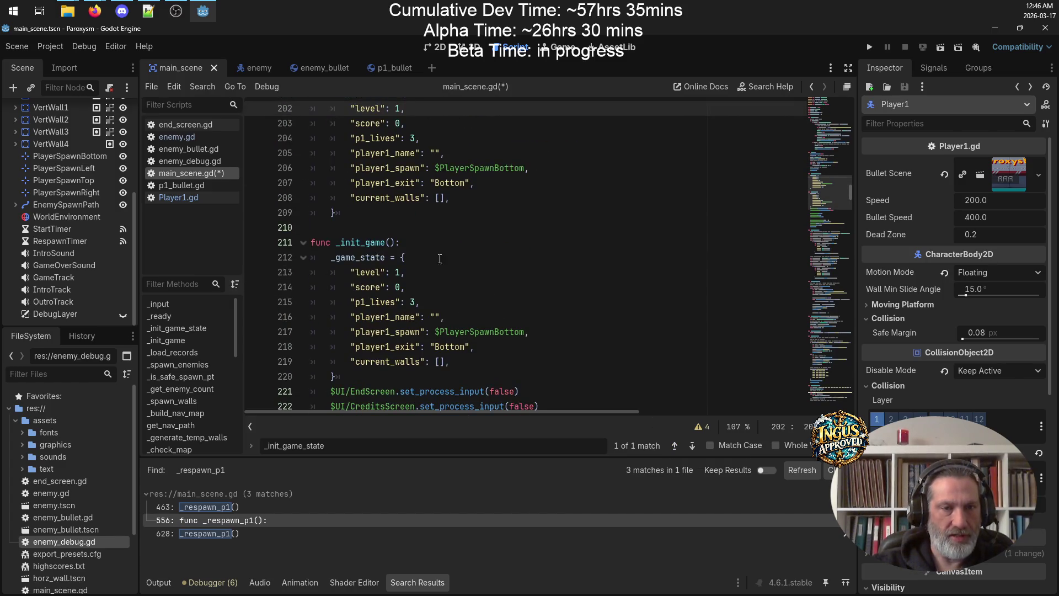
scroll(389, 269, up, 4)
drag(426, 257, 338, 257)
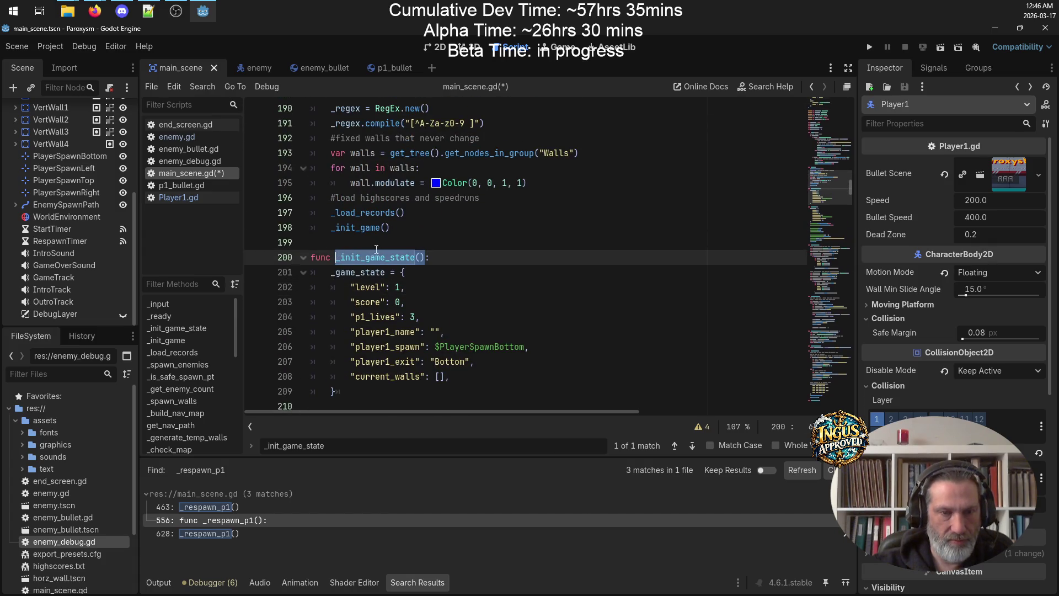
scroll(428, 255, down, 5)
mouse_move(353, 334)
mouse_down()
mouse_move(343, 216)
mouse_move(330, 213)
mouse_up()
key(ctrl+v)
key(ctrl+s)
scroll(466, 254, up, 6)
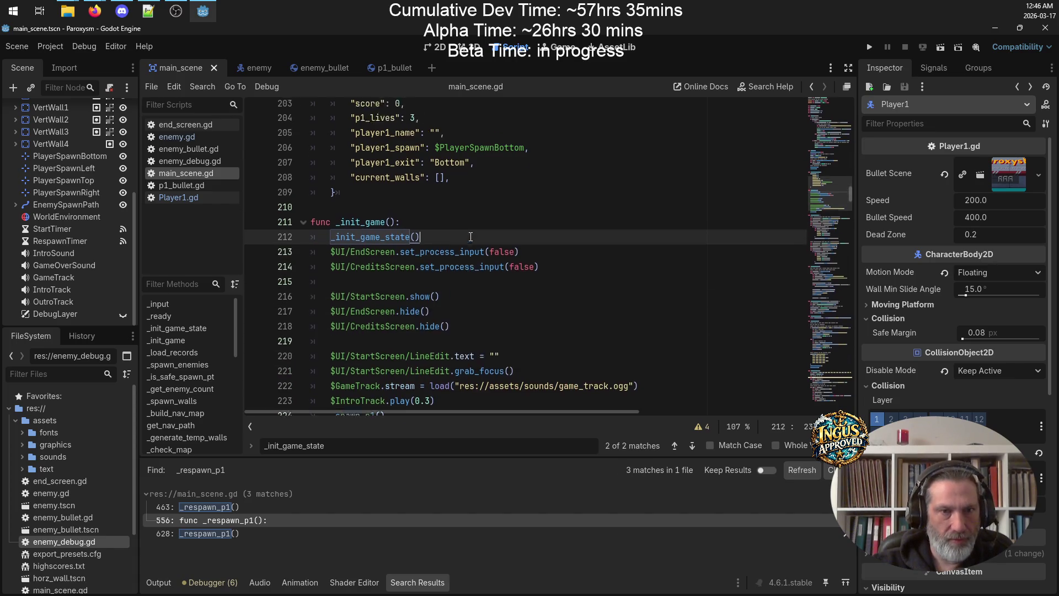
scroll(456, 262, down, 4)
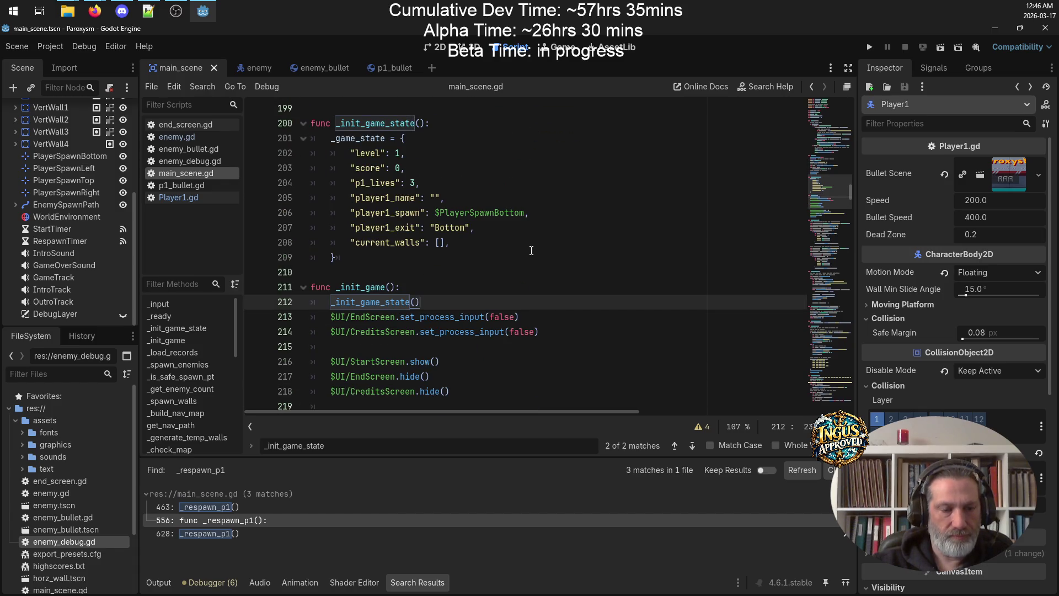
scroll(527, 251, down, 4)
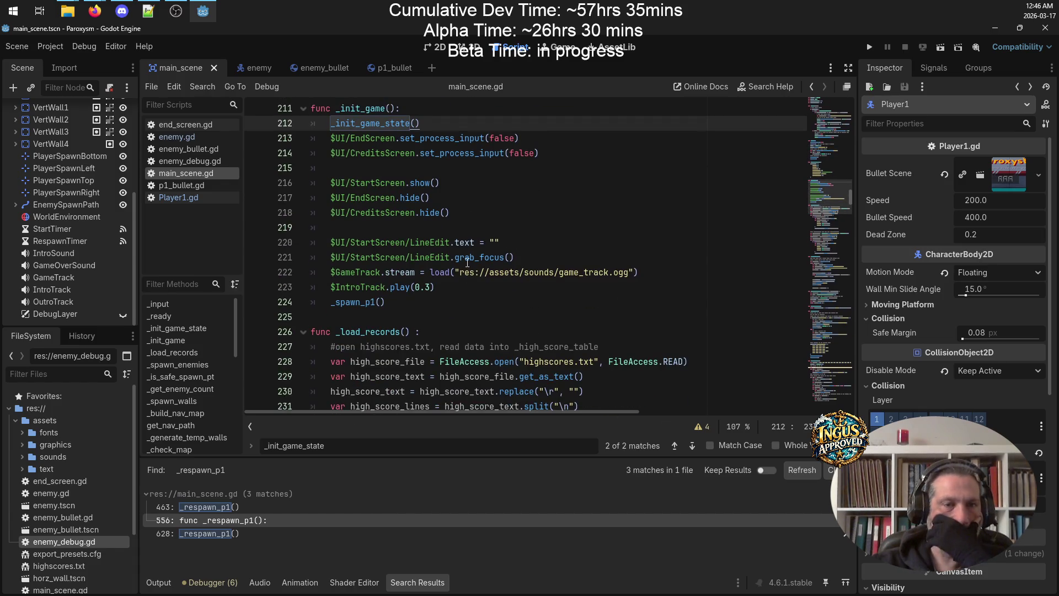
scroll(557, 273, down, 4)
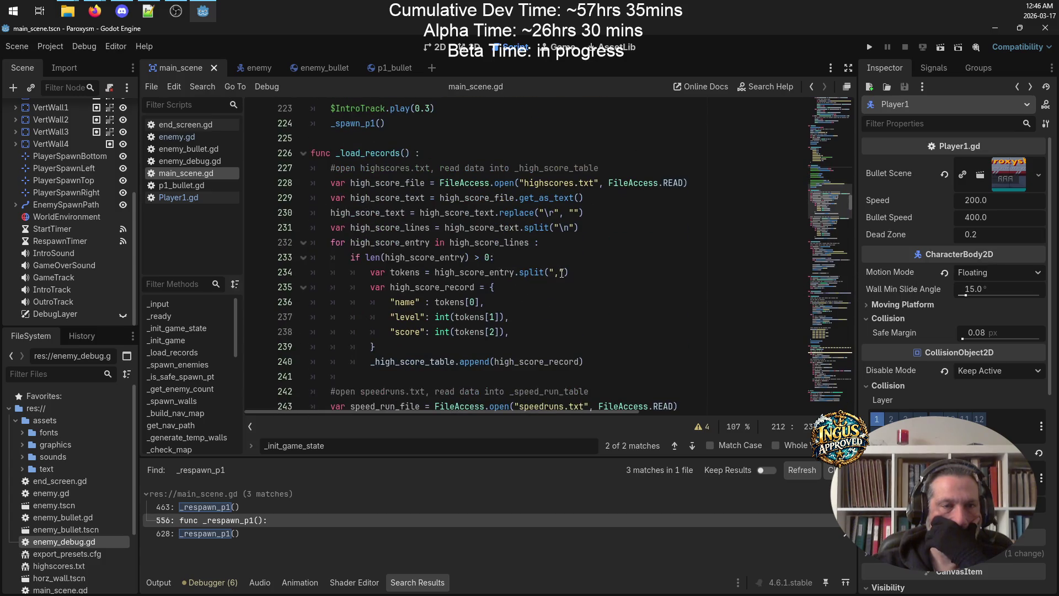
scroll(562, 271, up, 5)
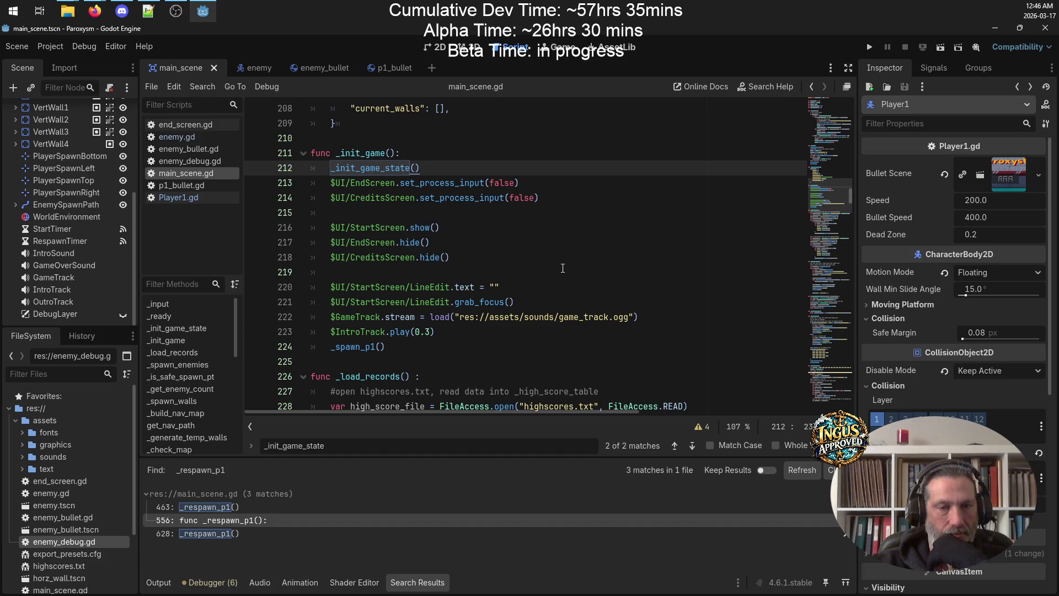
click(521, 302)
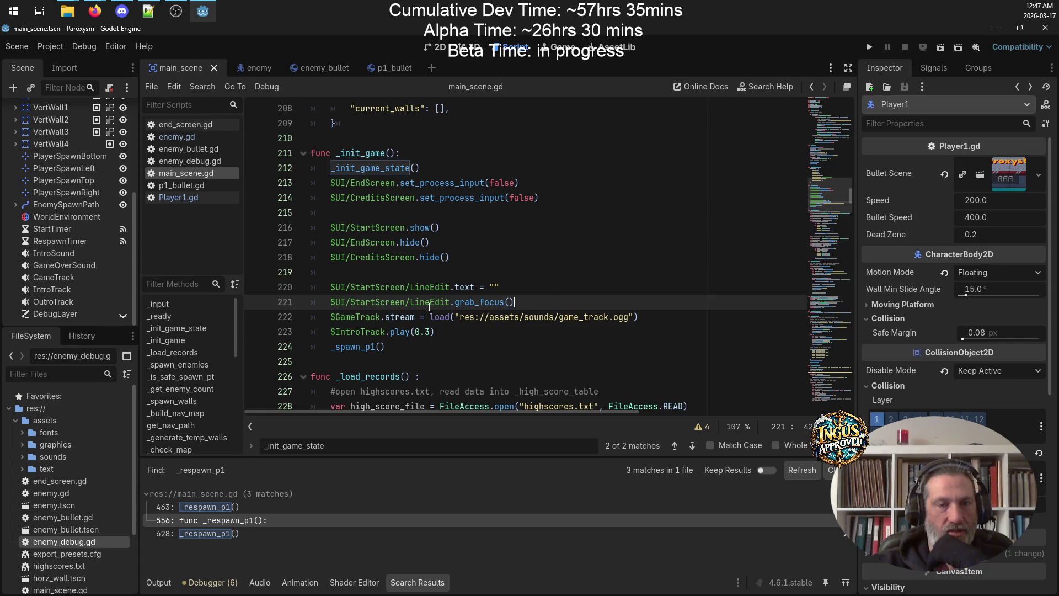
scroll(228, 376, down, 2)
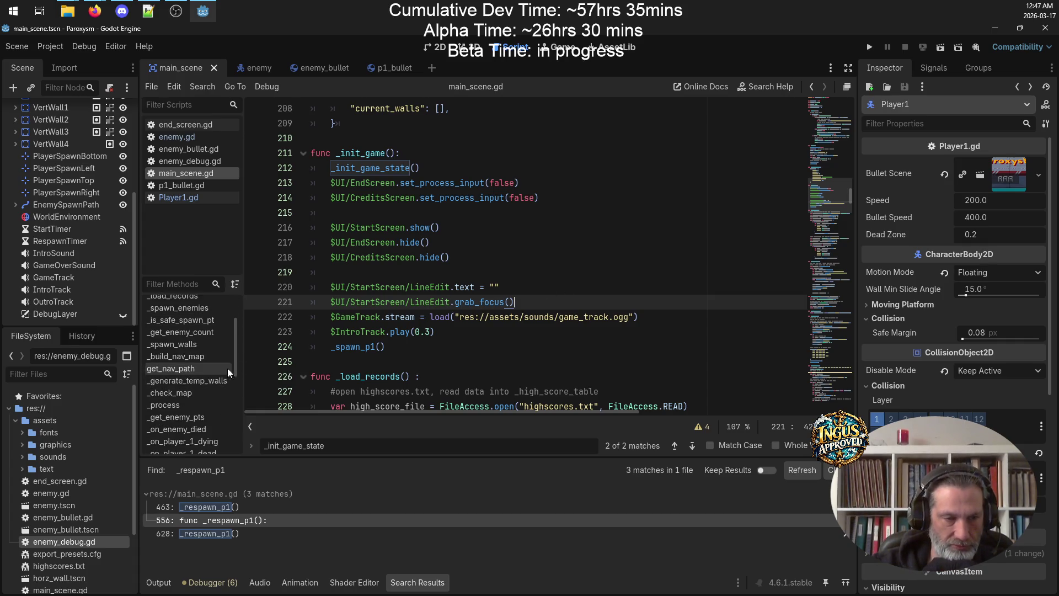
scroll(387, 330, down, 5)
scroll(195, 399, down, 5)
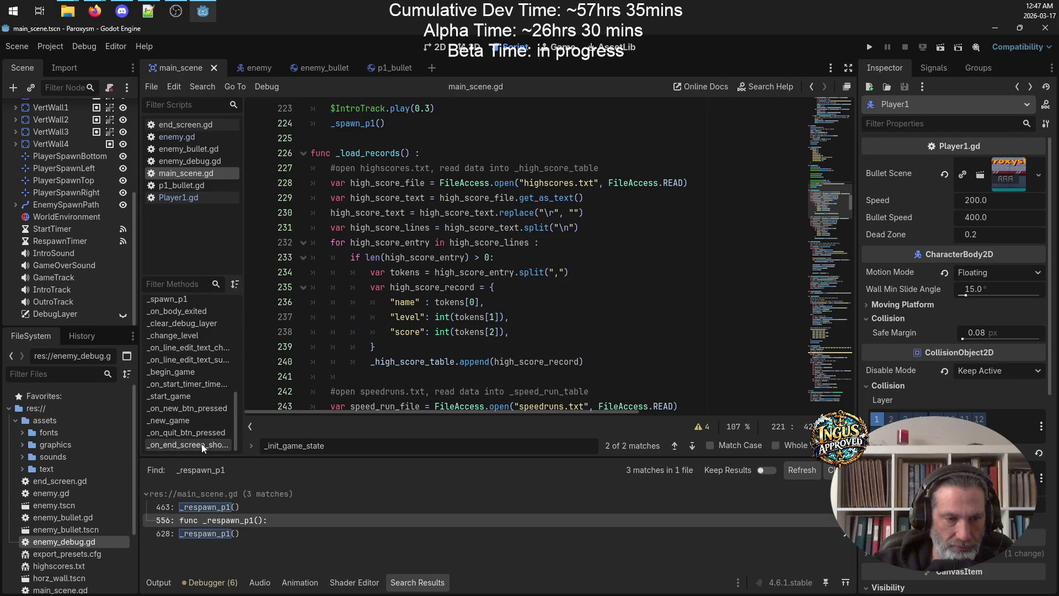
click(204, 359)
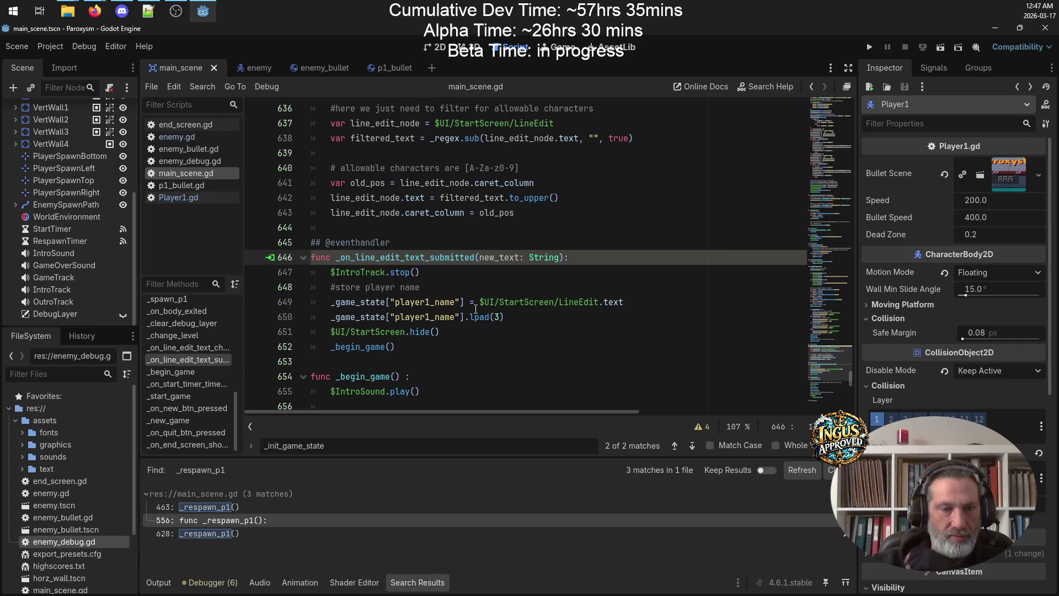
Review the StartScreen and _begin_game references in main_scene.gd
click(361, 332)
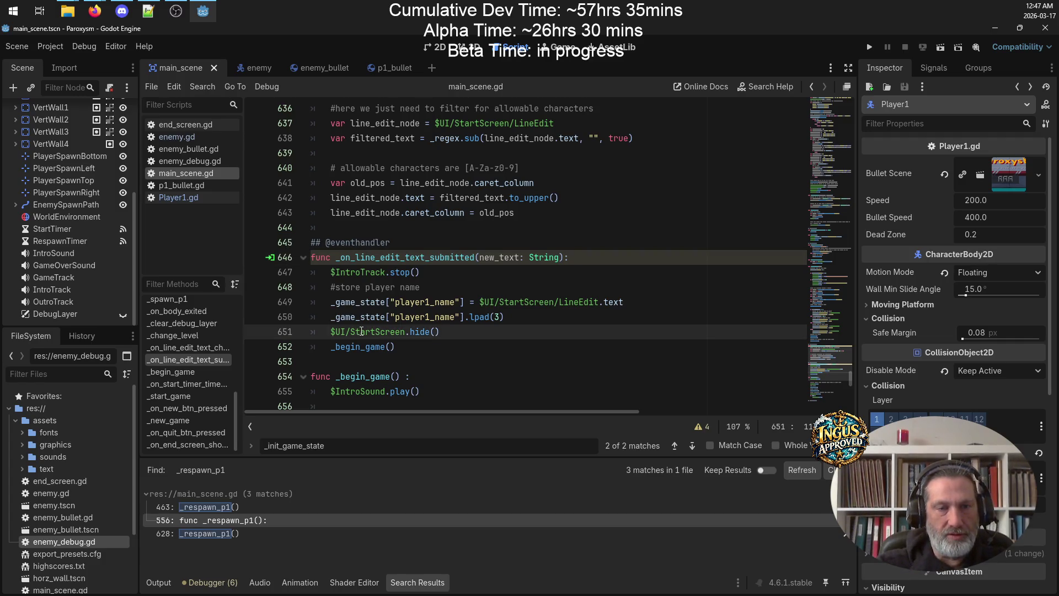
double_click(362, 332)
click(356, 392)
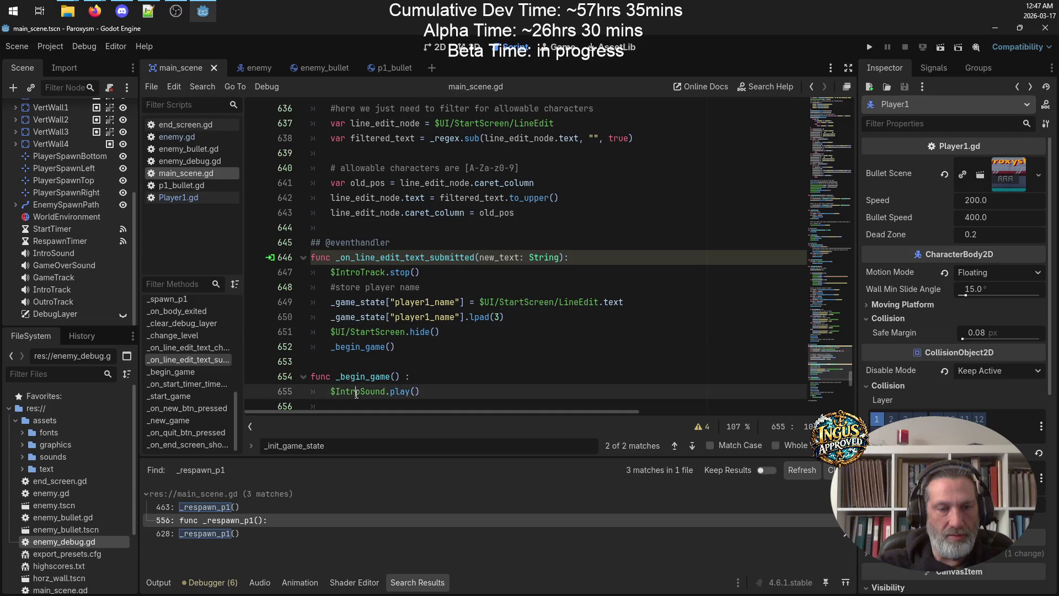
double_click(367, 344)
scroll(483, 351, down, 3)
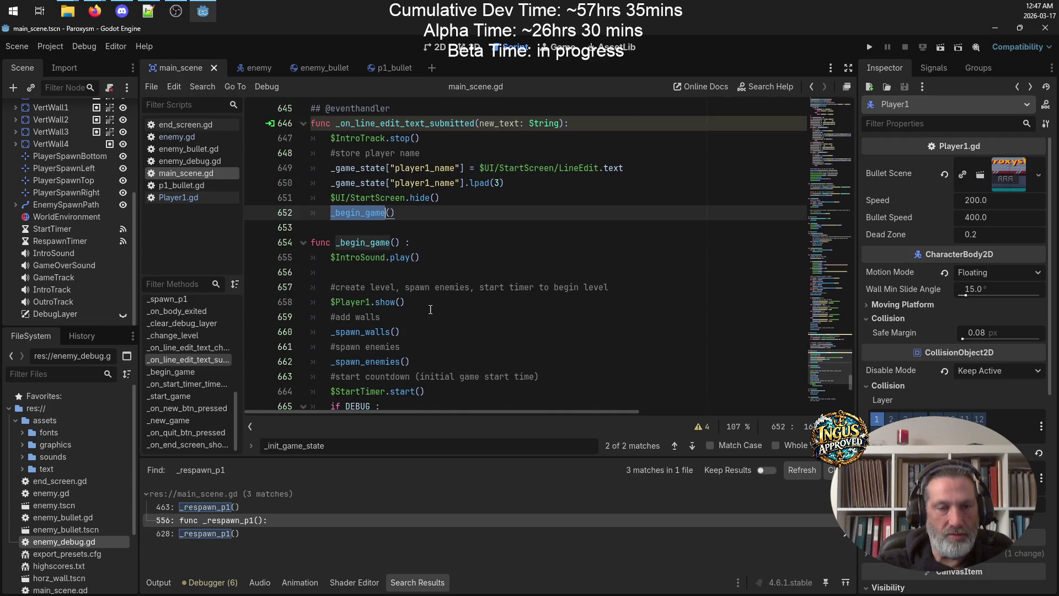
scroll(431, 310, down, 2)
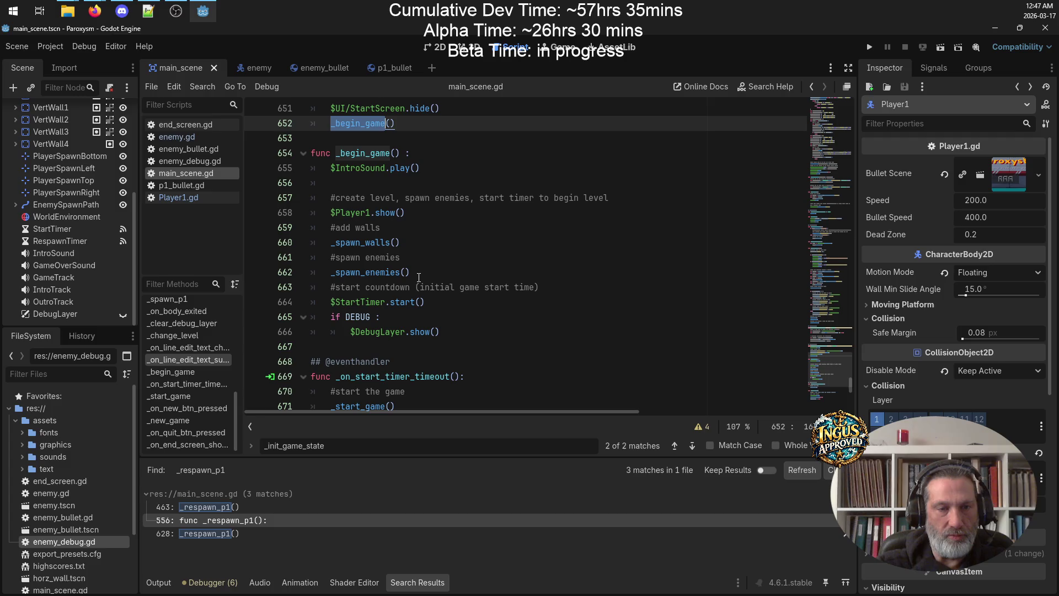
Insert a blank line after $StartTimer.start() and check the StartTimer node's timer properties
click(441, 303)
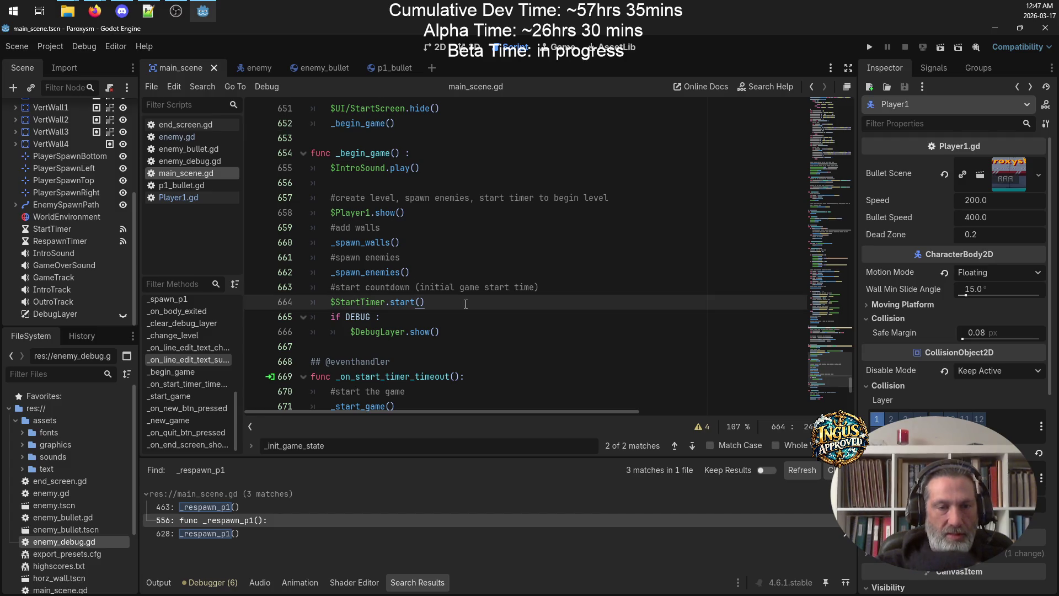
key(Return)
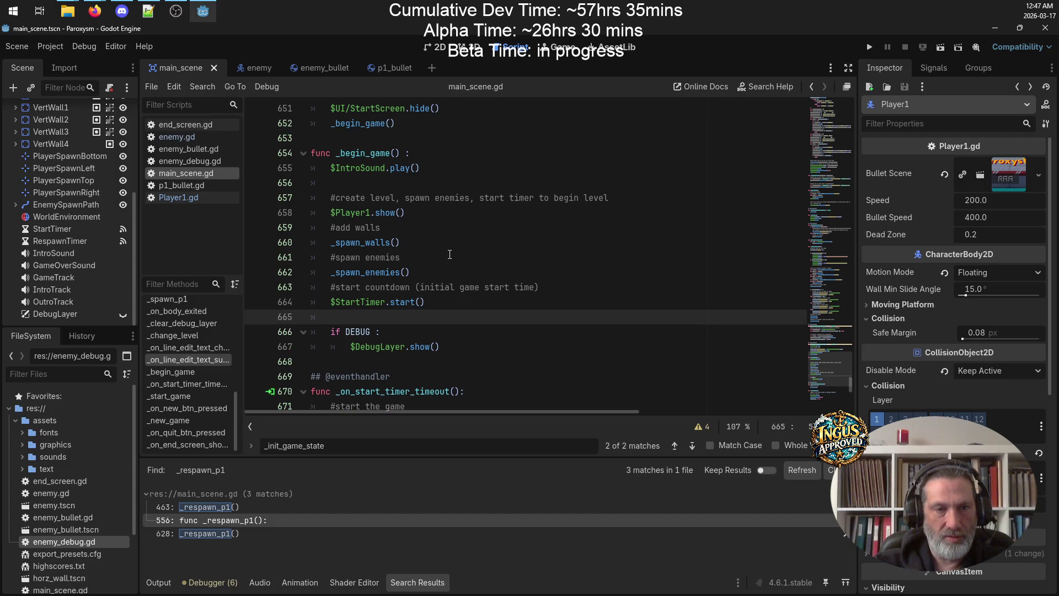
scroll(453, 254, up, 3)
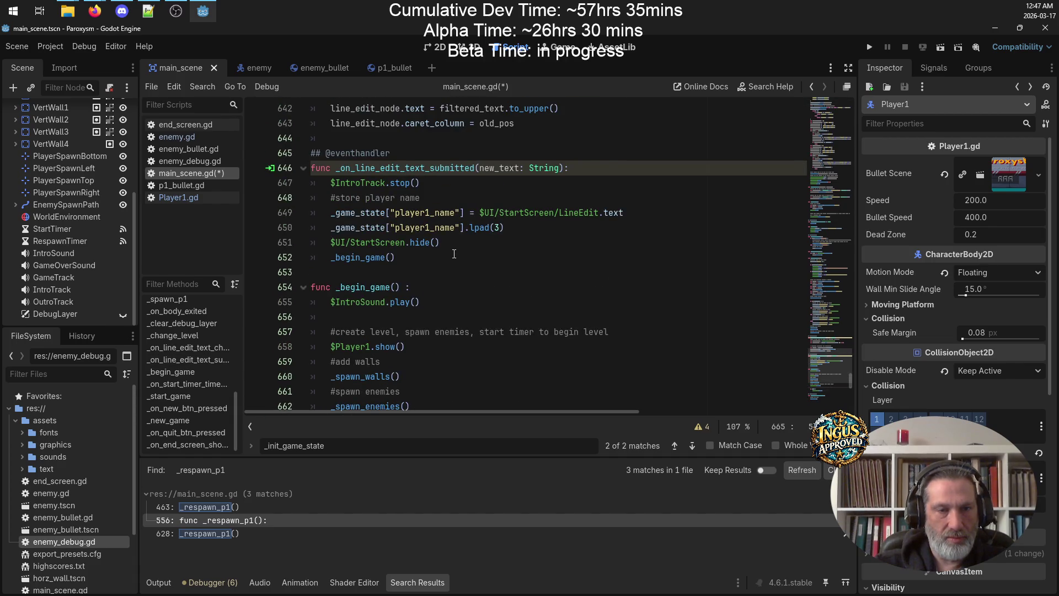
scroll(454, 254, down, 6)
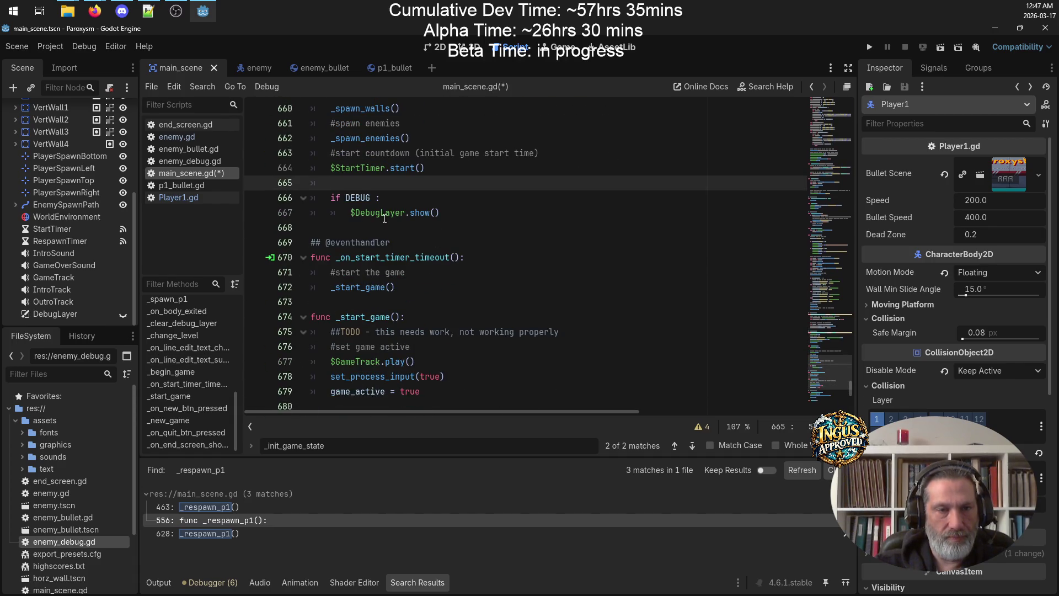
double_click(357, 168)
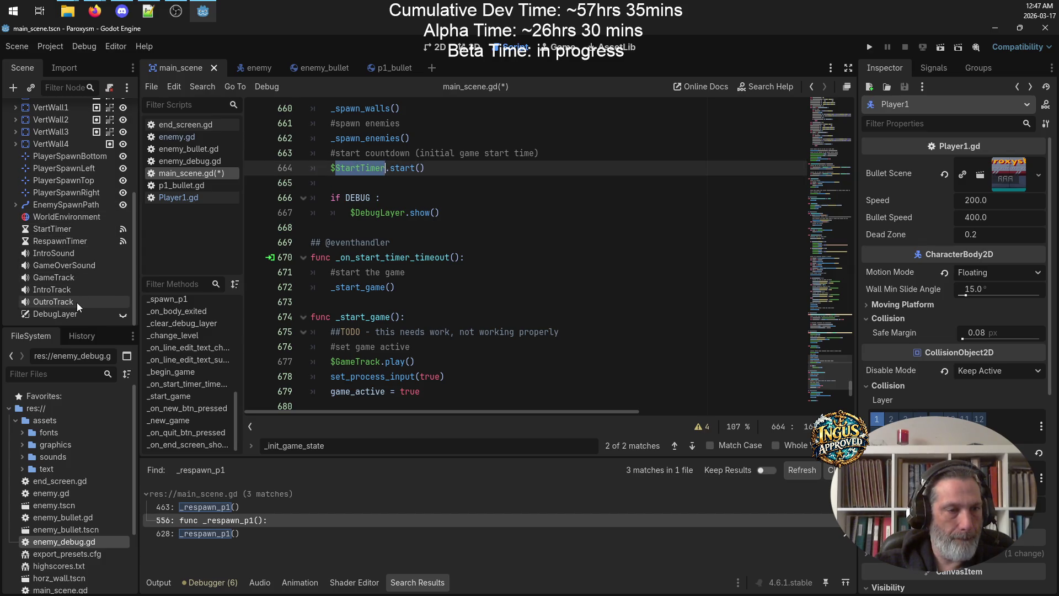
click(74, 228)
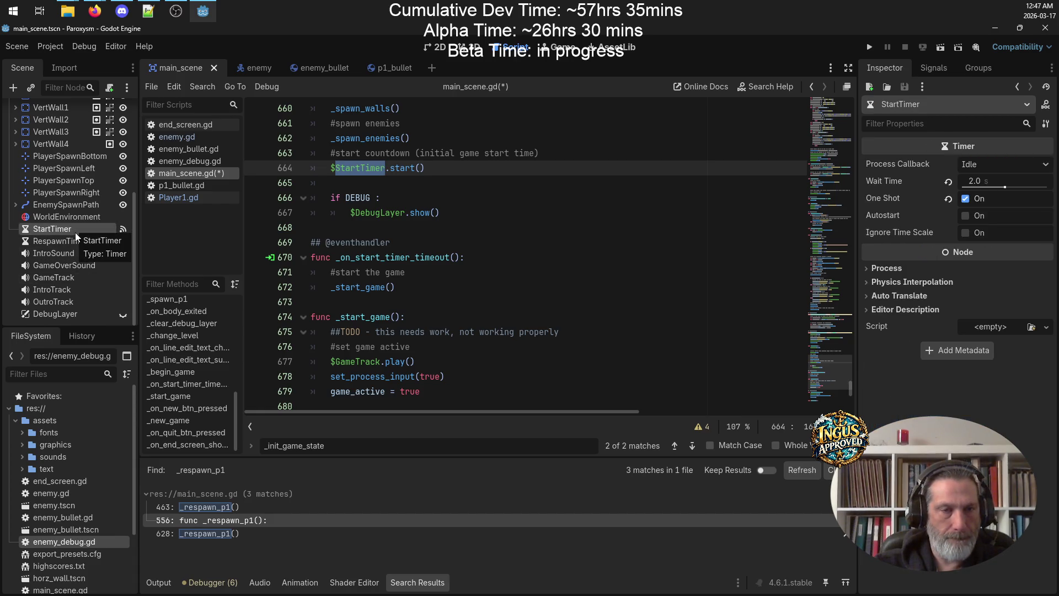
click(421, 188)
scroll(483, 179, up, 2)
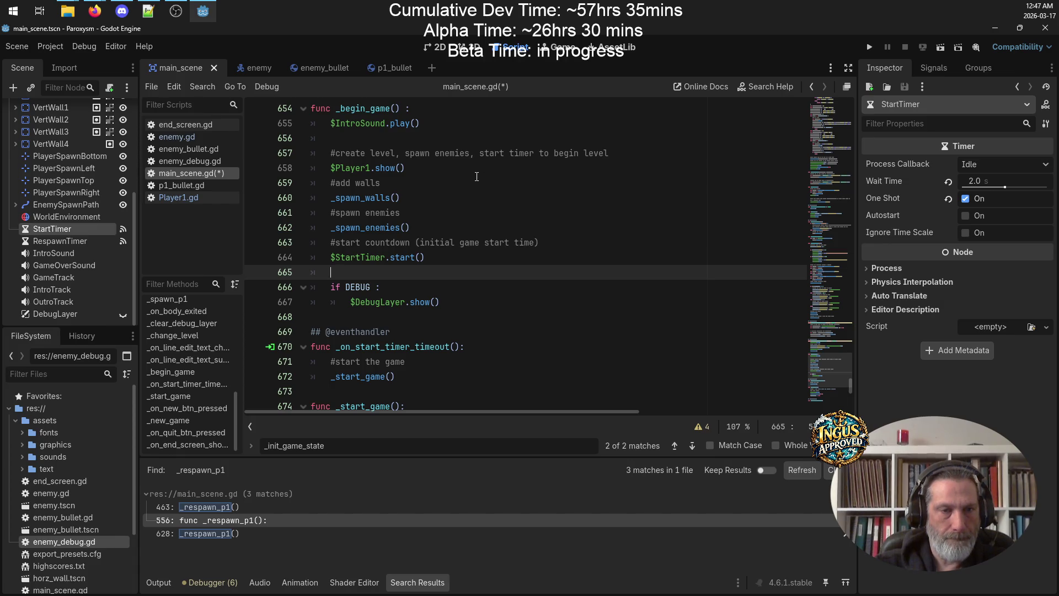
Save the script, search the project for _begin_game, and jump to its call on line 652
key(ctrl+s)
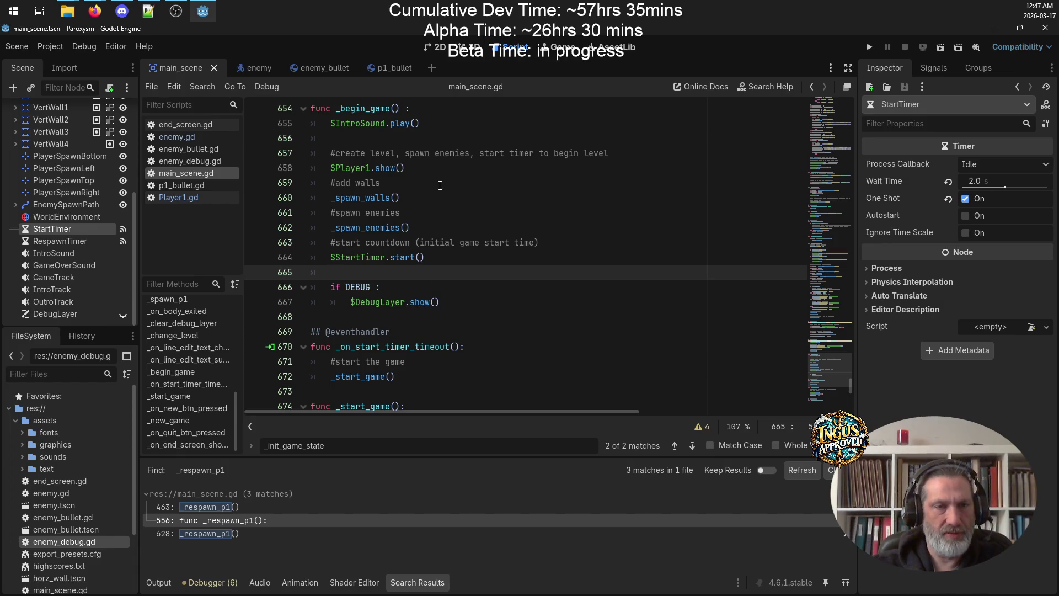
double_click(372, 109)
key(ctrl+shift+f)
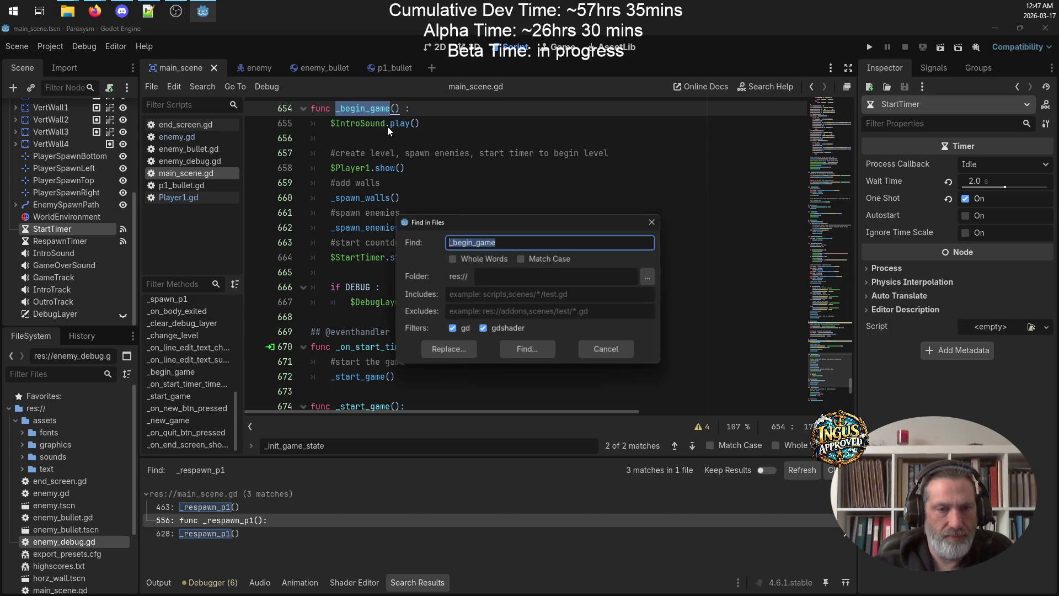
click(522, 354)
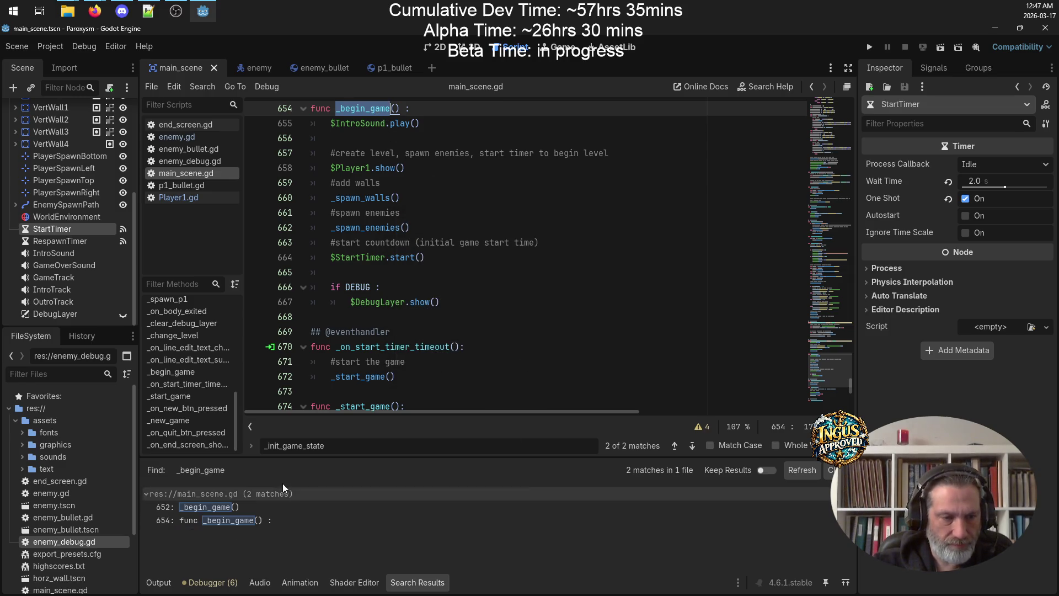
click(218, 508)
scroll(553, 238, up, 2)
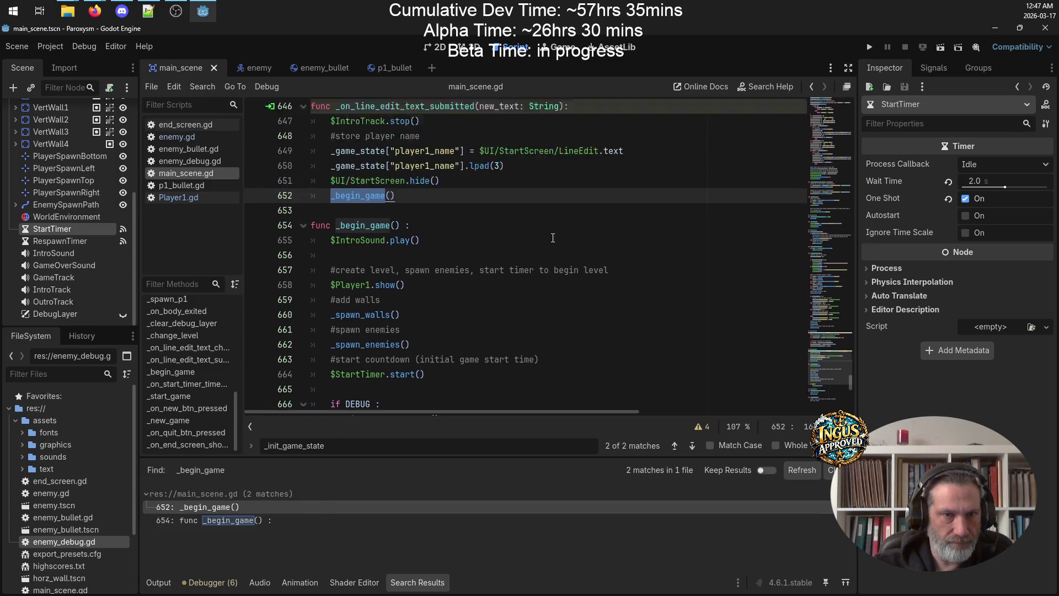
scroll(553, 237, up, 3)
click(545, 242)
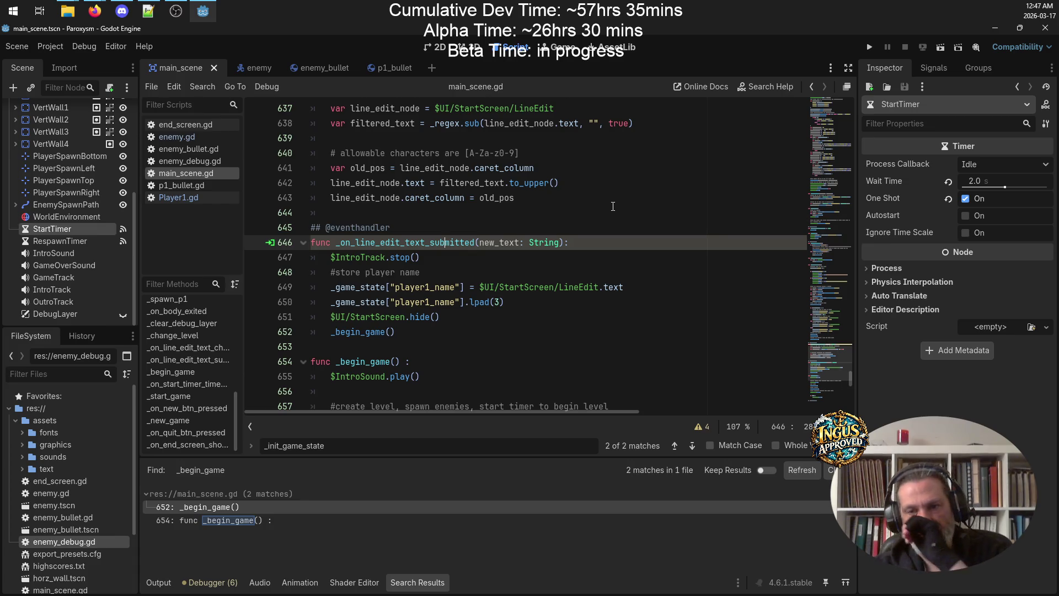
Asterisk-mark 'remove initial start delay' and its harmonize-start sub-item in PewPew-build.txt, remove the blank line, and save
click(148, 11)
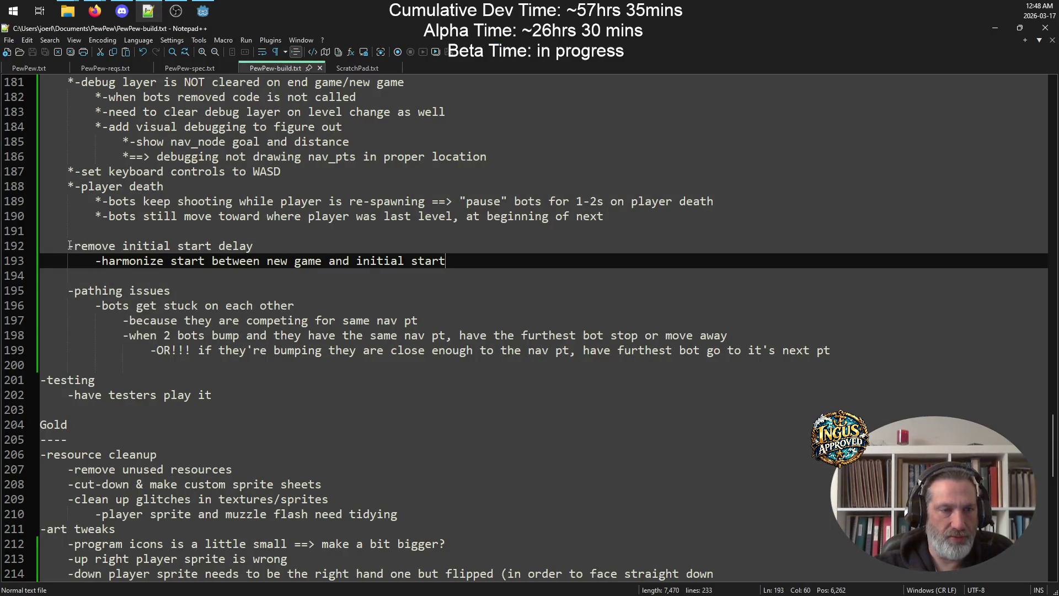
click(62, 245)
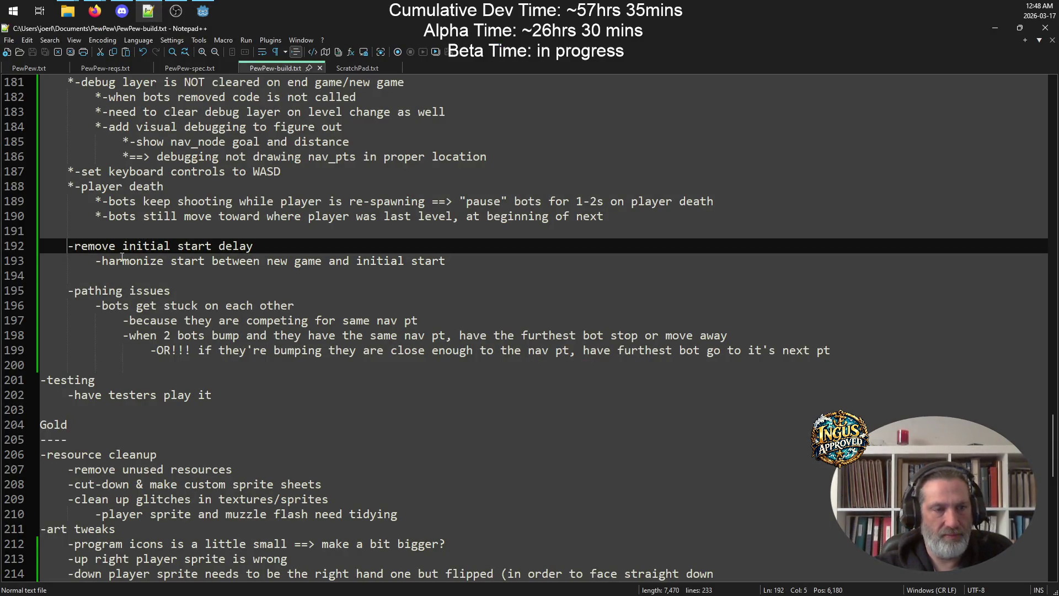
text(*)
key(Down)
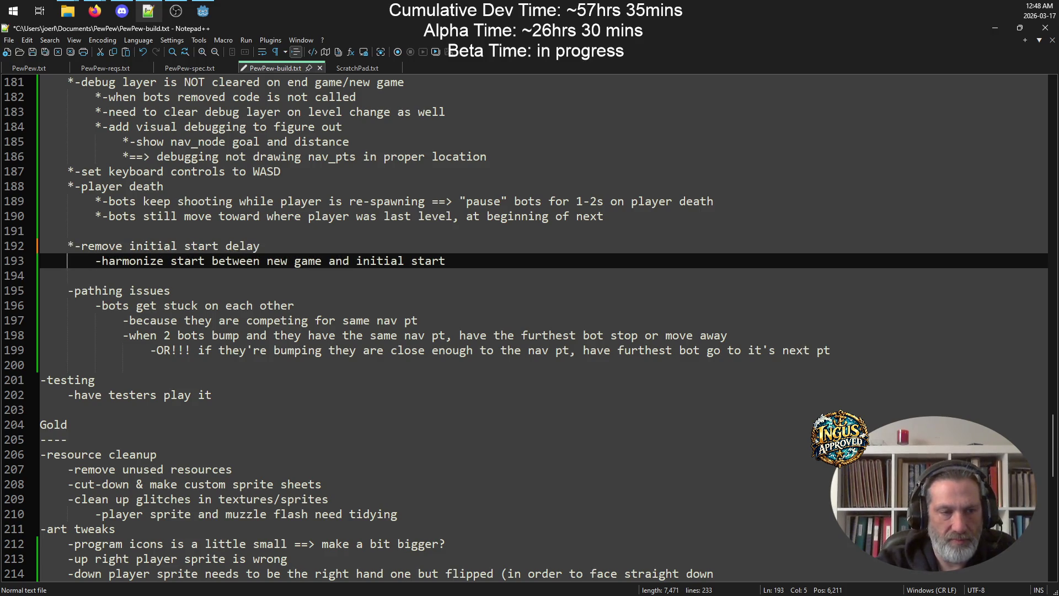
text(*)
key(Up)
key(Up)
key(BackSpace)
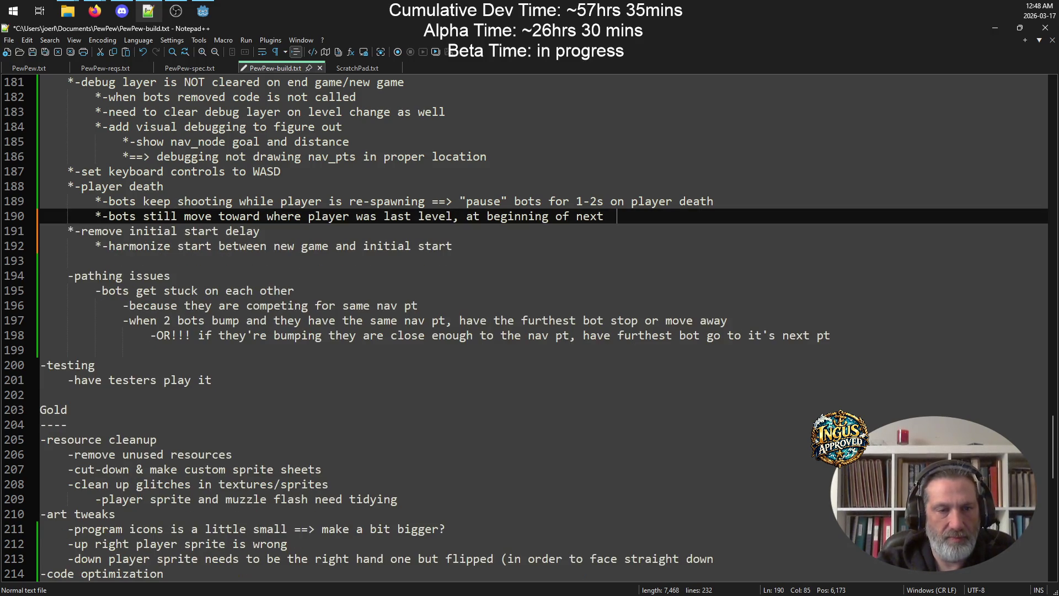
key(ctrl+s)
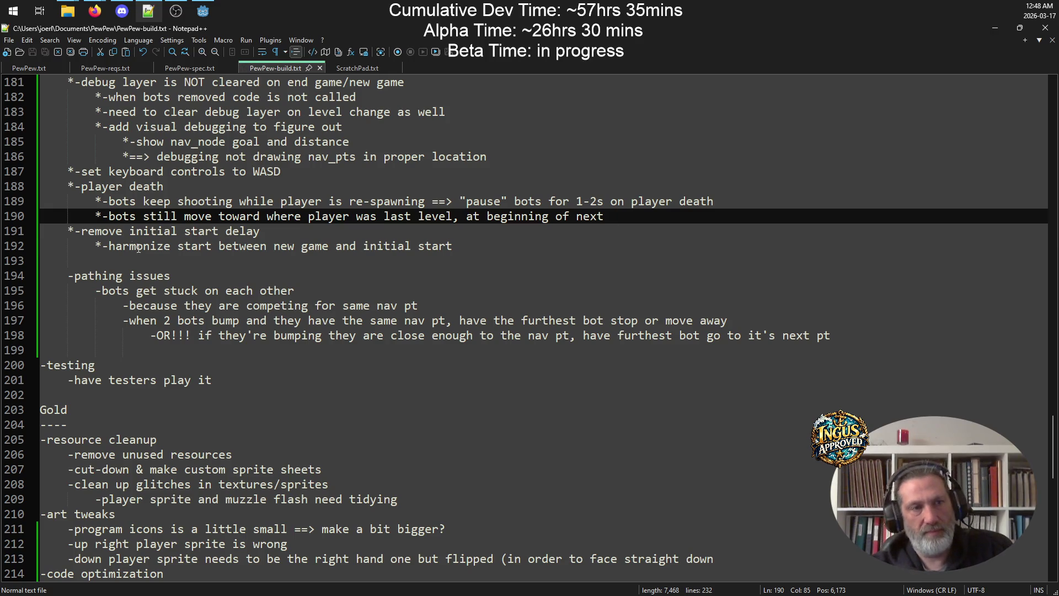
mouse_move(207, 12)
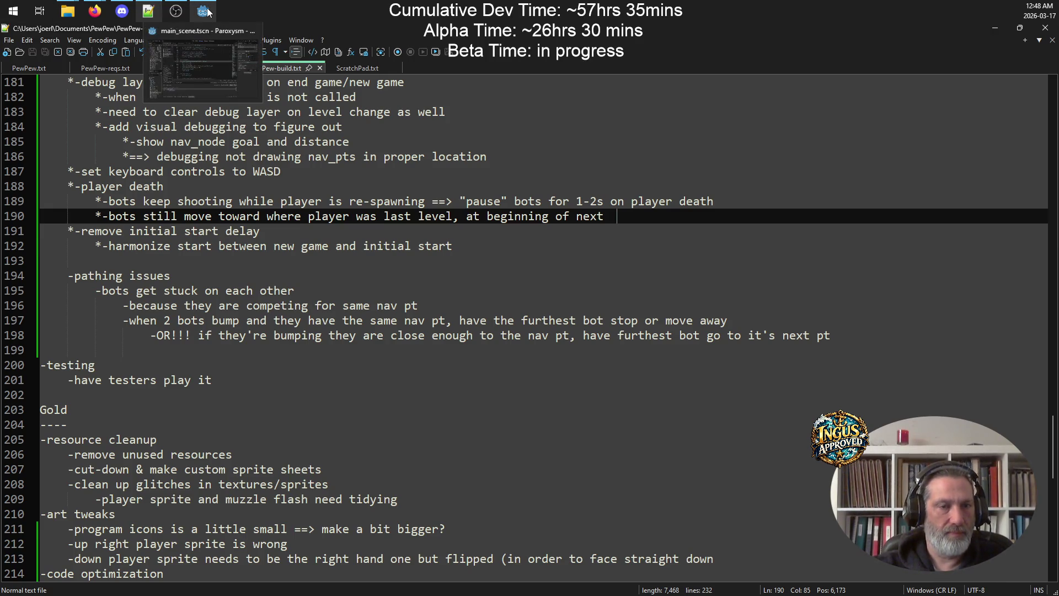
click(212, 41)
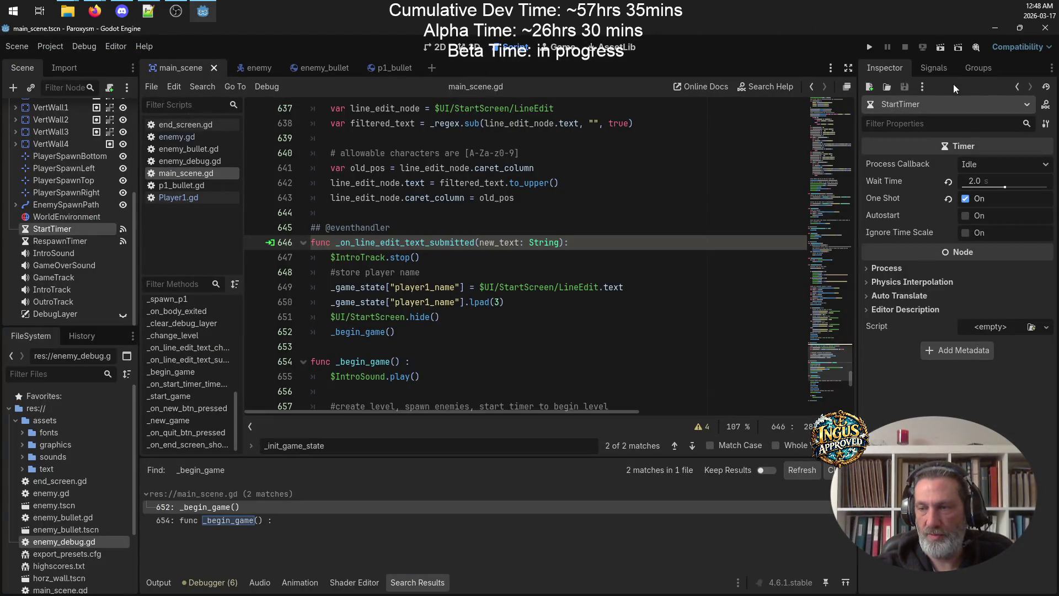
Launch the game, enter the arcade name GRV and start a fresh run
click(872, 47)
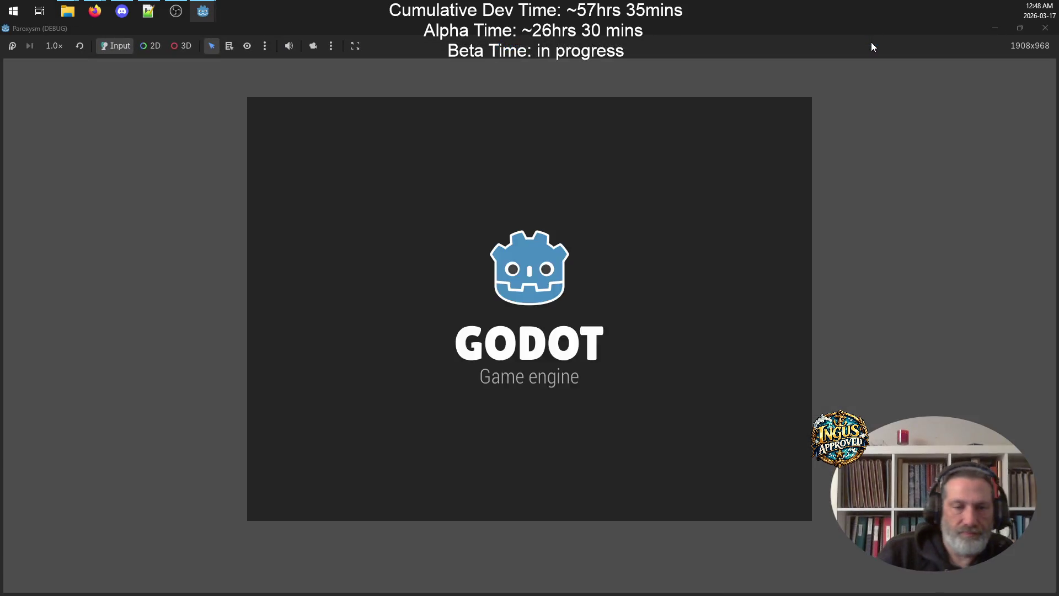
text(GRV)
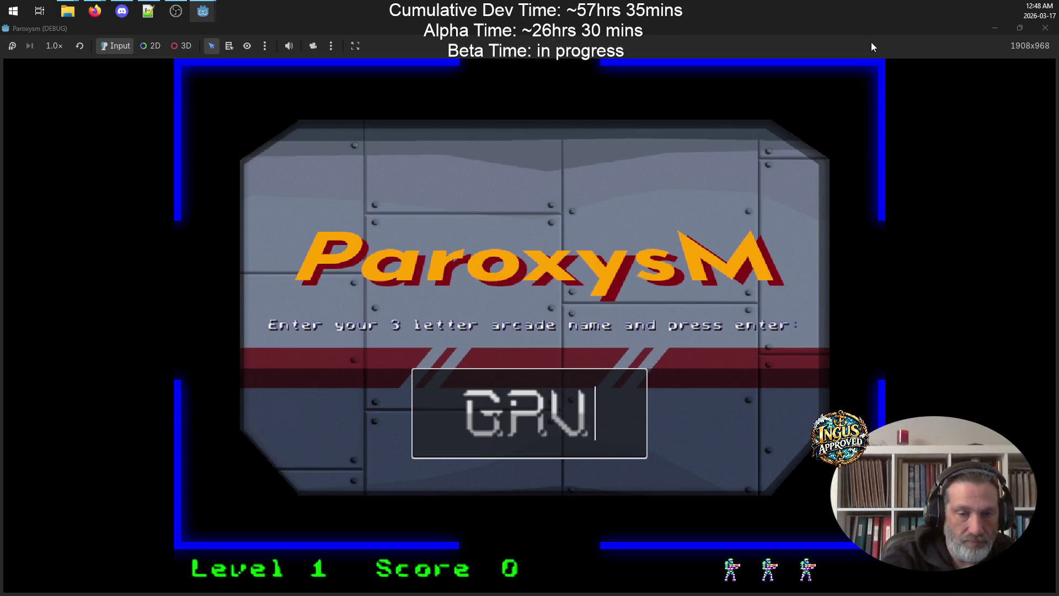
key(Return)
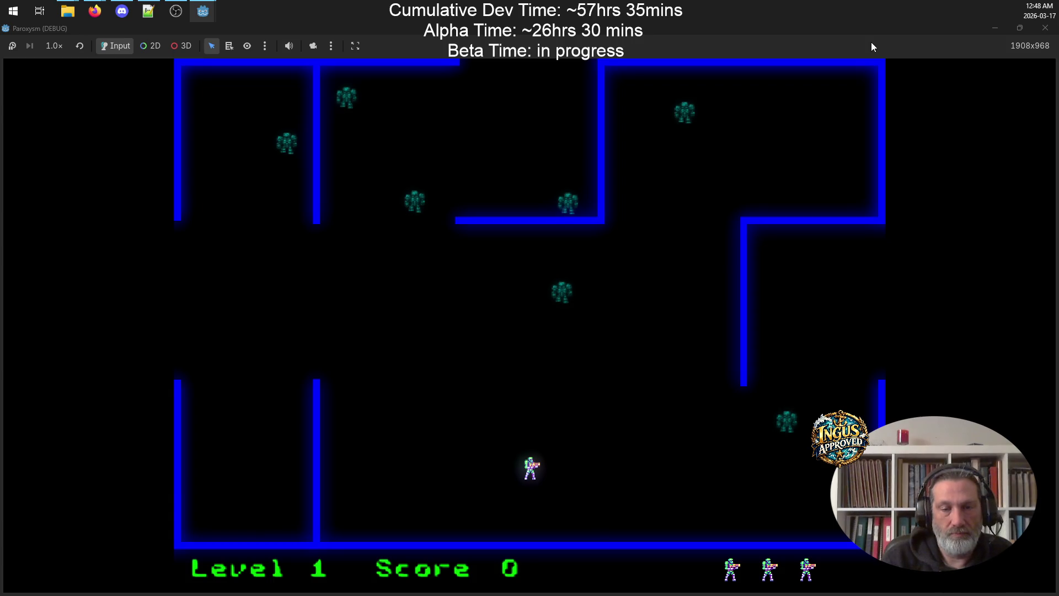
Clear the opening maze, dodging shots and destroying every robot from the corridors
key(space)
key(Up)
key(Left)
key(space)
key(space)
key(Down)
key(Right)
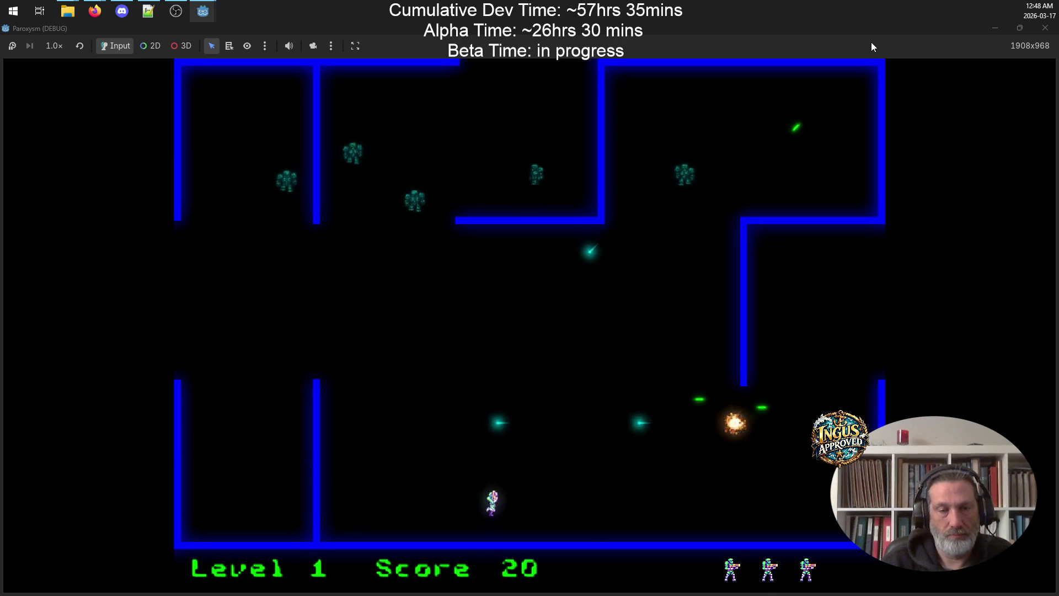
key(Left)
key(space)
key(Right)
key(space)
key(Up)
key(space)
key(Down)
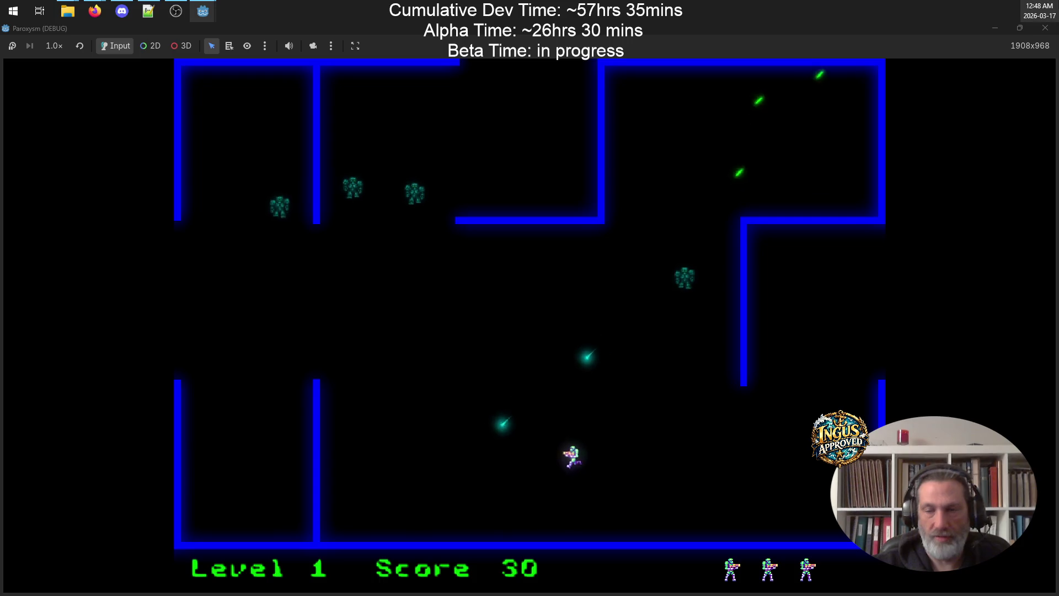
key(Left)
key(Left)
key(Down)
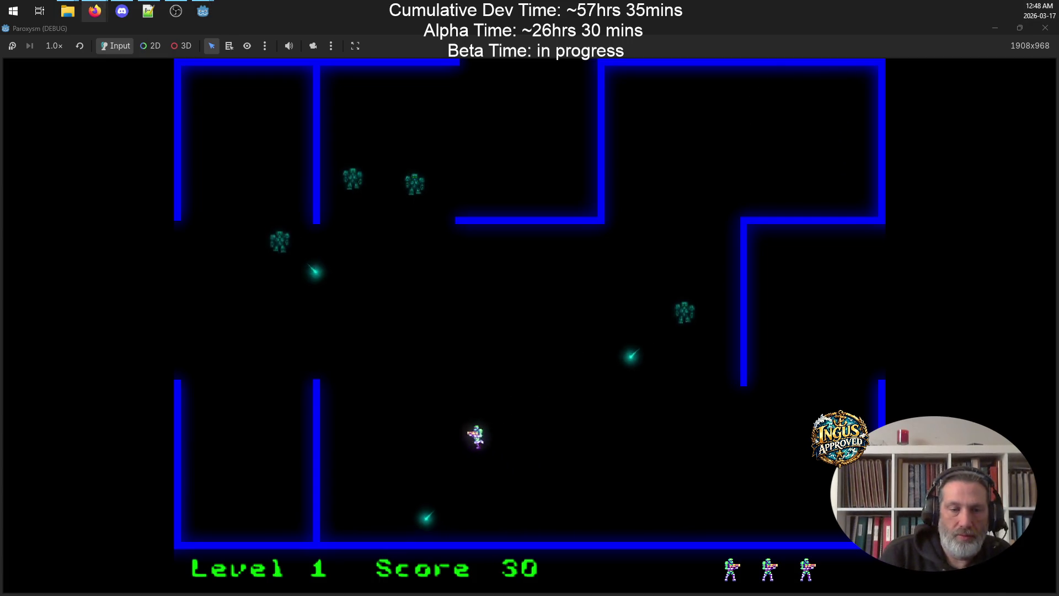
key(space)
key(space)
key(Left)
key(Right)
key(Up)
key(Right)
key(Down)
key(space)
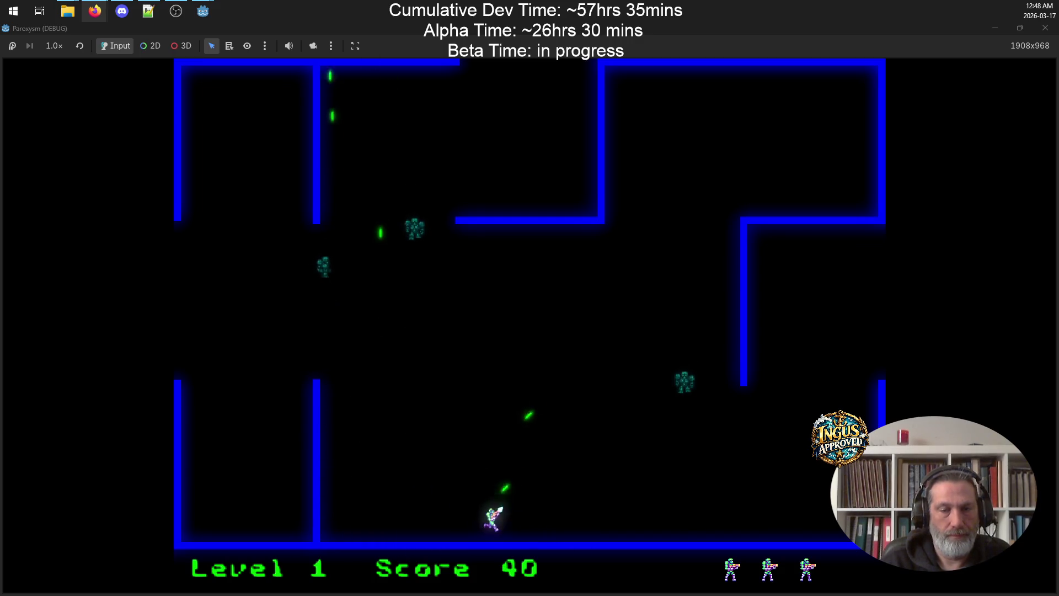
key(Up)
key(Left)
key(space)
key(Right)
key(Down)
key(Left)
key(Left)
key(Up)
key(space)
key(Up)
key(space)
key(Left)
key(Down)
key(Left)
key(Left)
key(Down)
key(space)
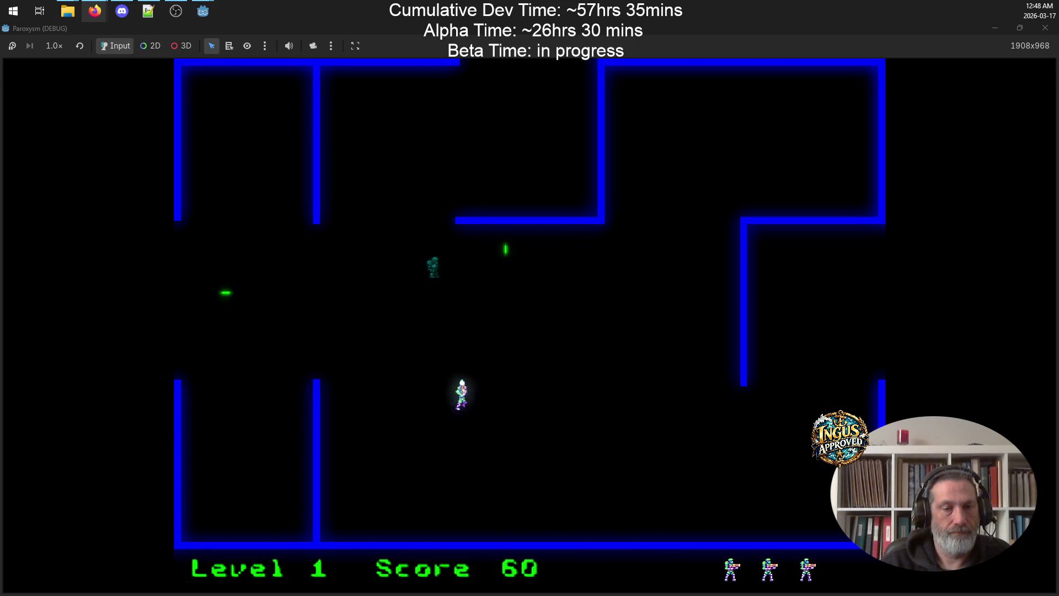
key(Up)
key(Left)
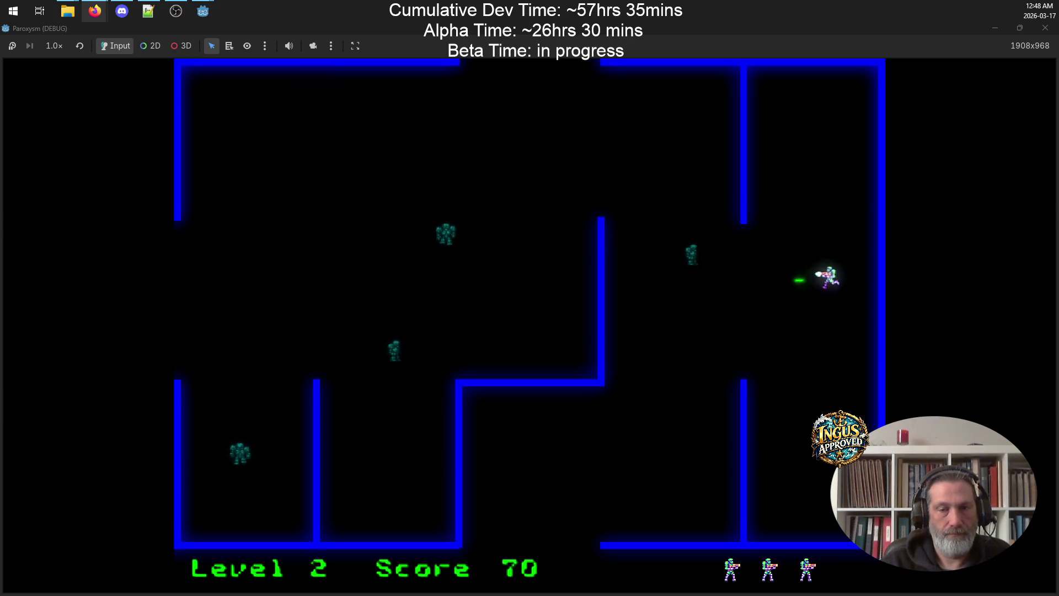
Destroy the remaining robots in the next maze and exit through the top gap to Level 3
key(Down)
key(Left)
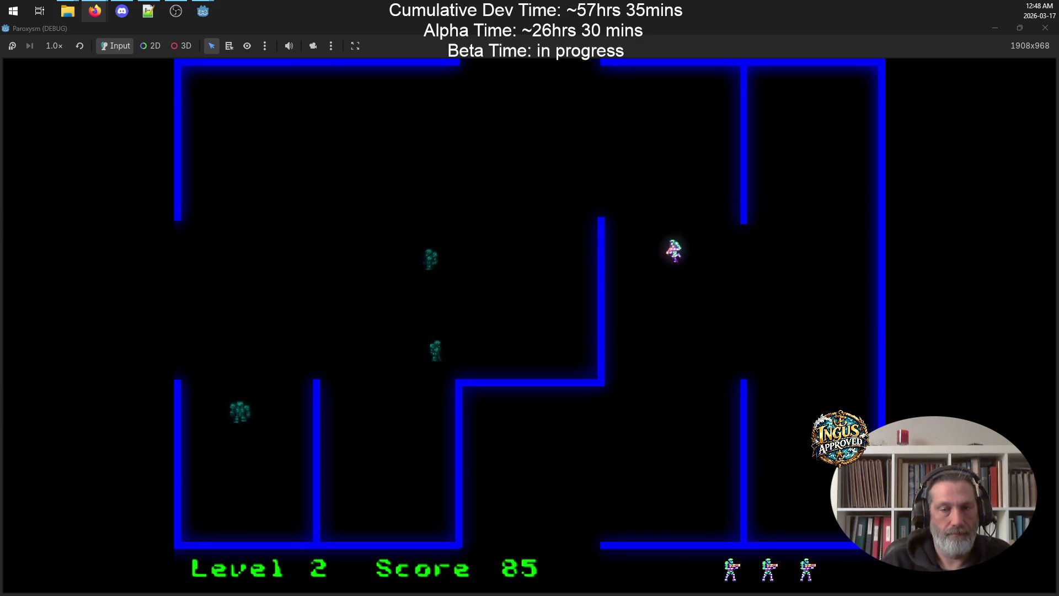
key(Up)
key(Left)
key(Right)
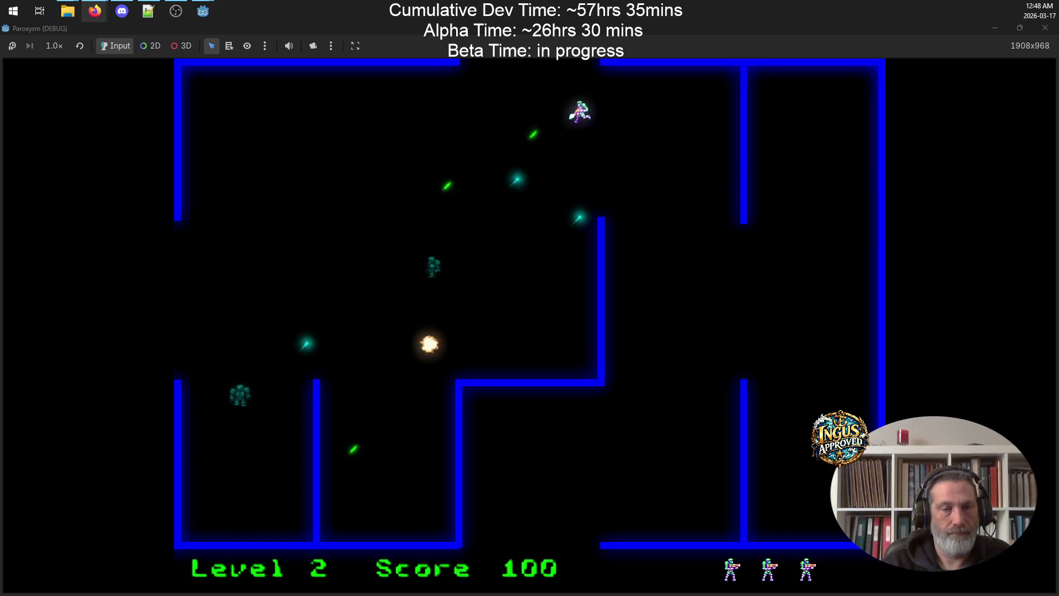
key(Down)
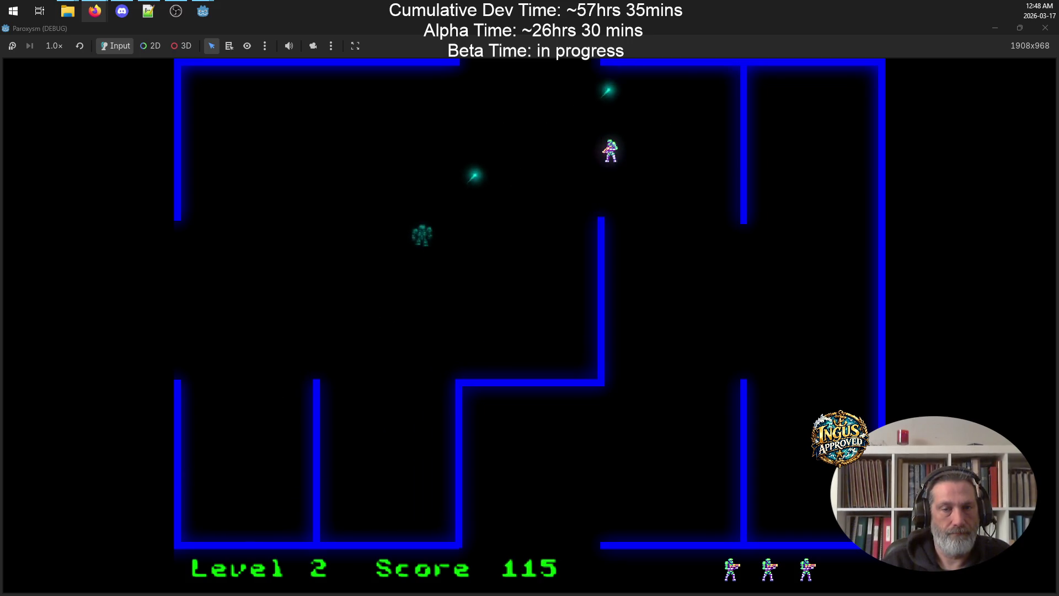
key(Down)
key(Right)
key(Up)
key(Left)
key(Down)
key(Right)
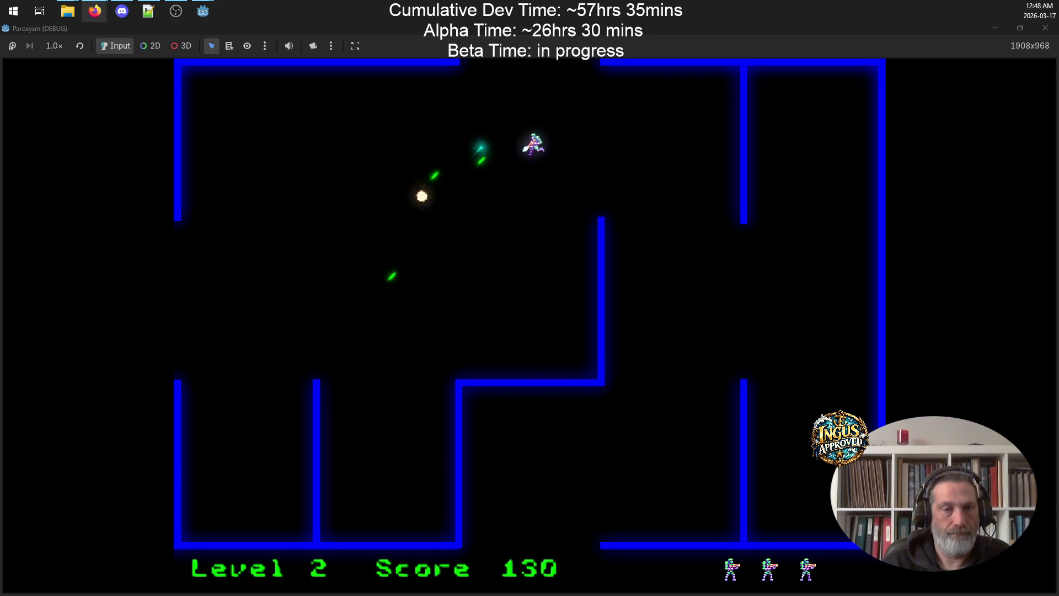
key(Up)
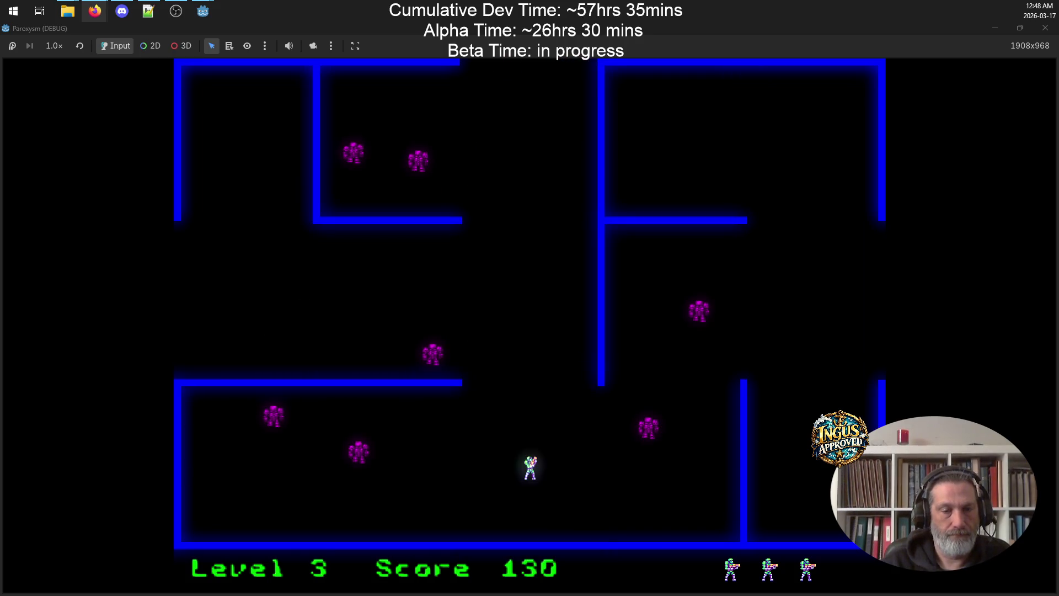
Shoot the magenta robots on Level 3 while weaving along the walls to dodge them
key(Up)
key(Down)
key(Left)
key(Down)
key(Left)
key(Up)
key(Left)
key(Up)
key(Left)
key(Left)
key(Down)
key(Right)
key(Up)
key(Right)
key(Up)
key(Left)
key(Down)
key(Right)
key(Up)
key(Left)
key(Left)
key(Down)
key(Down)
key(Right)
key(Right)
key(Right)
key(Up)
key(Right)
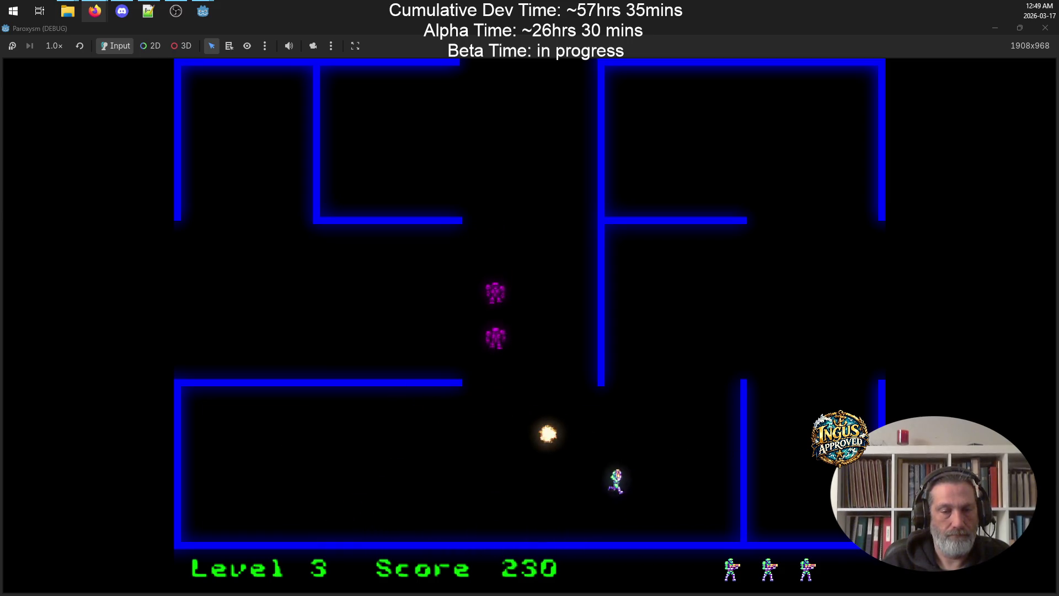
key(Up)
key(Right)
key(Up)
key(Right)
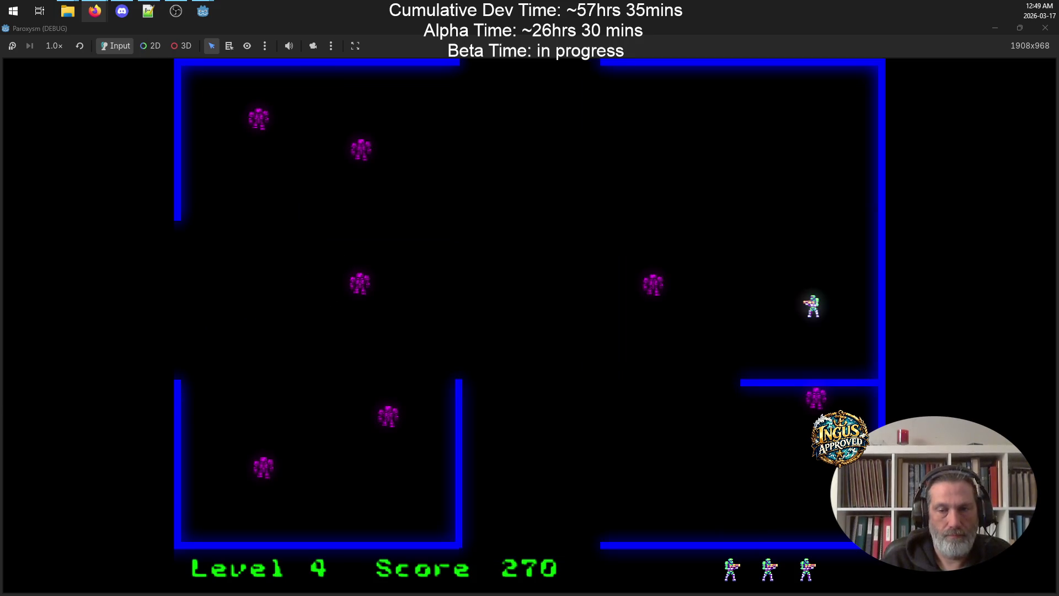
Destroy the rows of green robots and leave through the bottom exit to Level 6
key(Down)
key(Up)
key(Up)
key(Left)
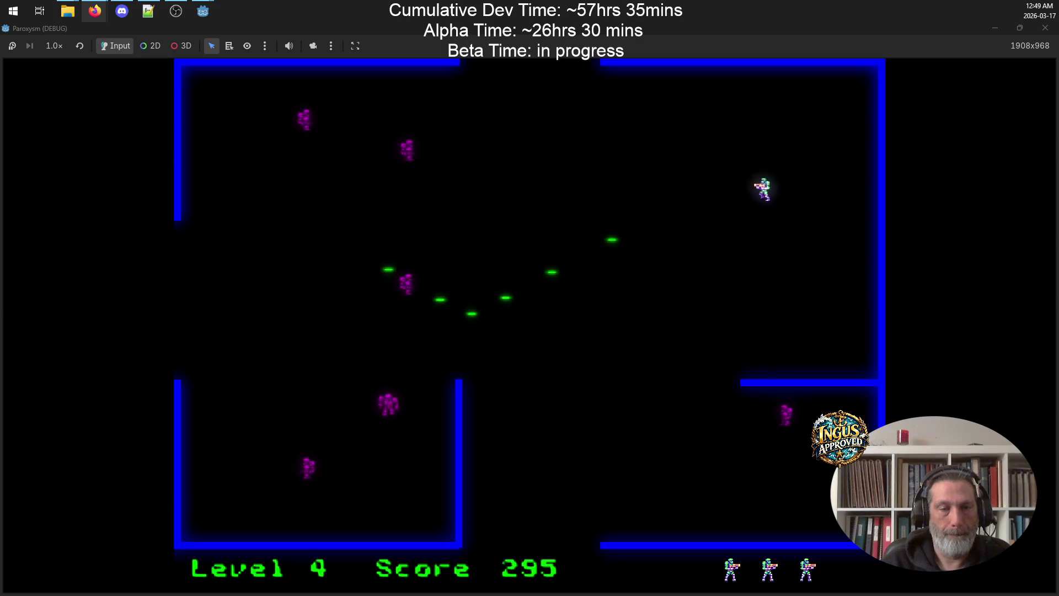
key(Left)
key(Up)
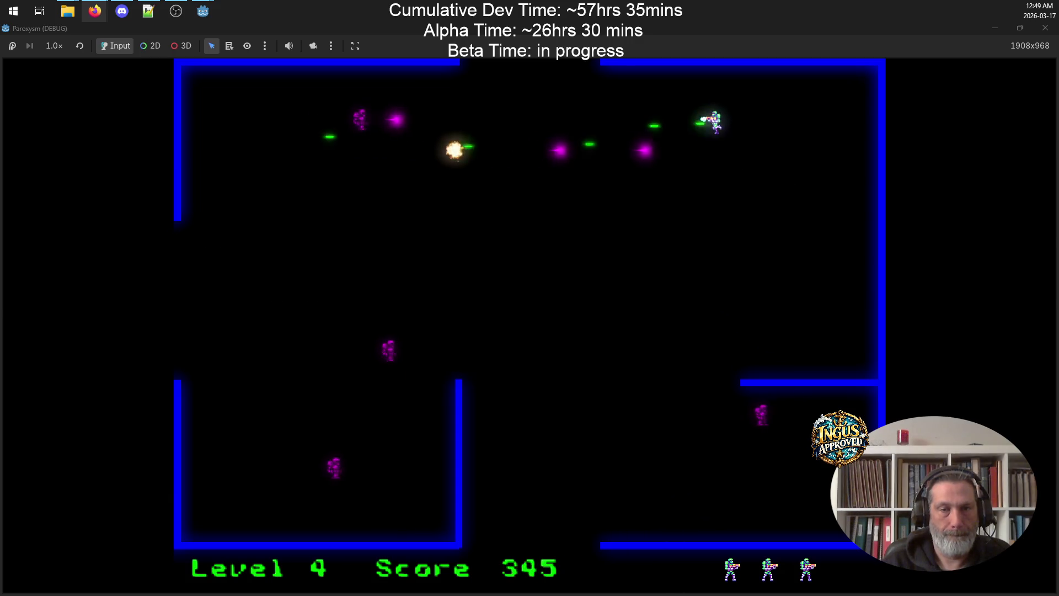
key(Down)
key(Left)
key(Down)
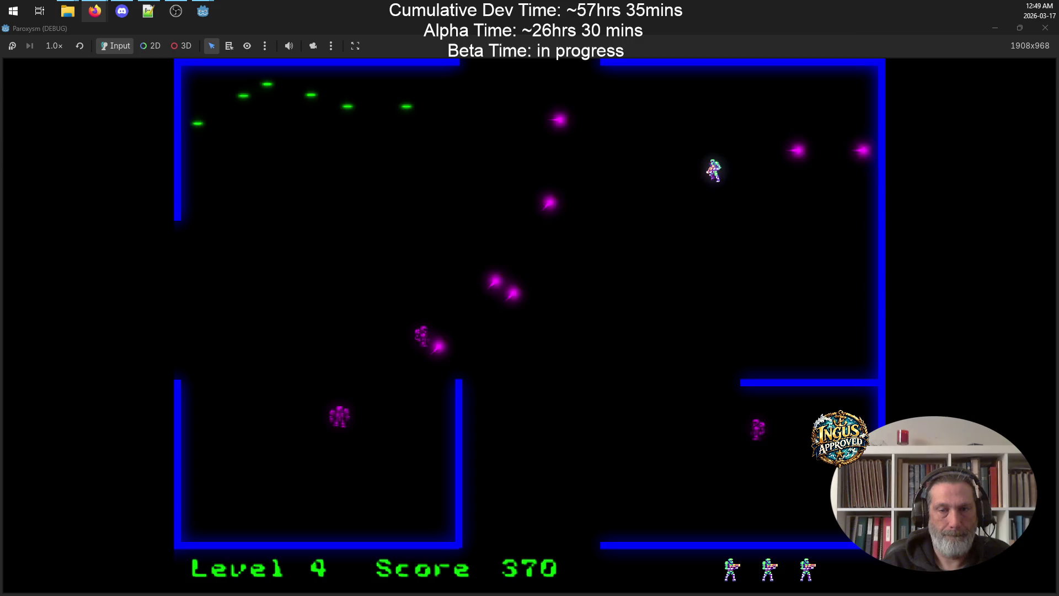
key(Down)
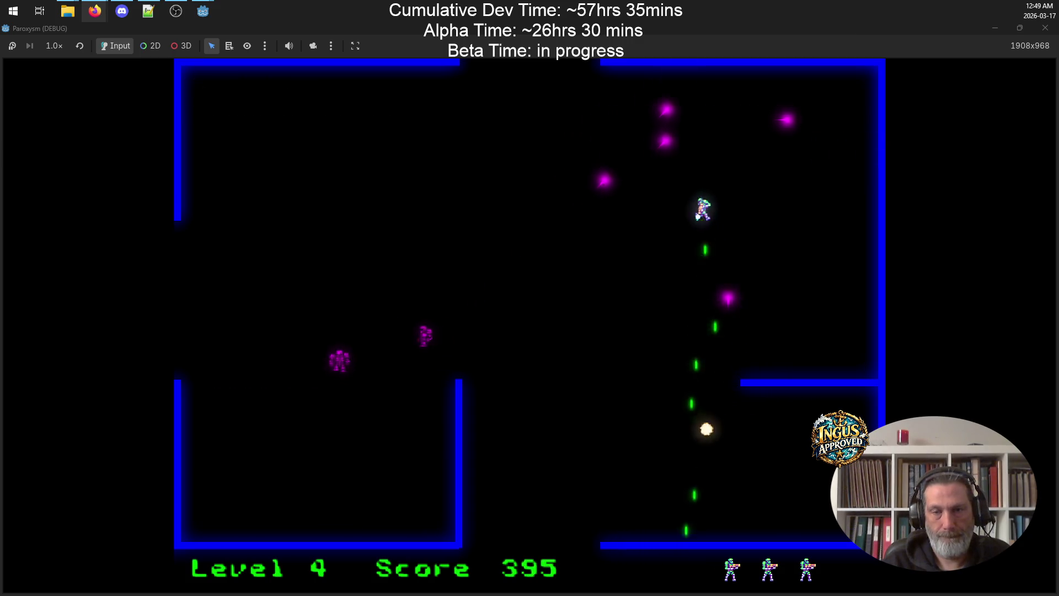
key(Left)
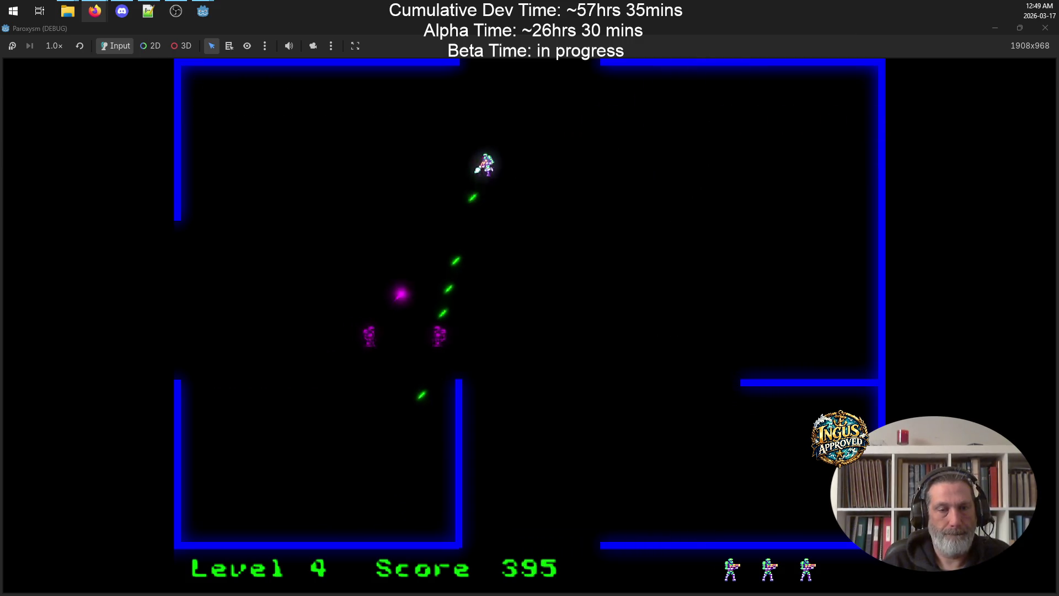
key(Left)
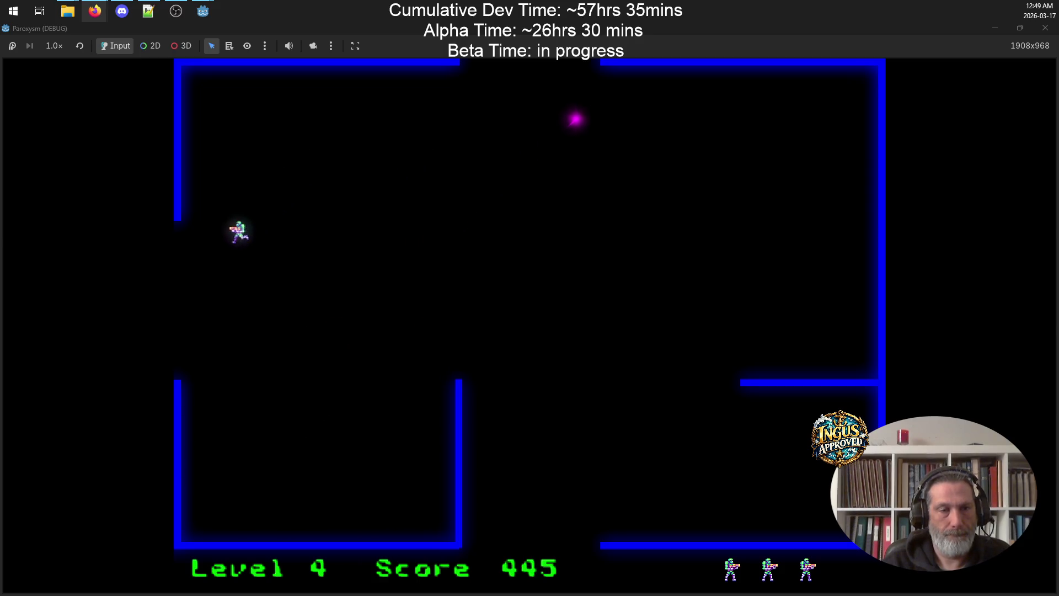
key(Up)
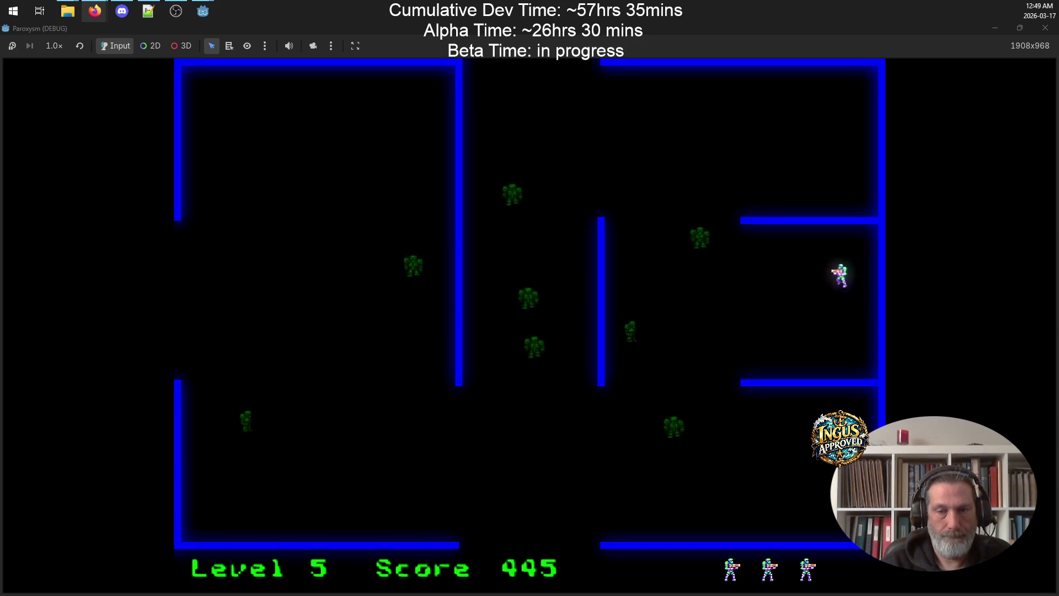
key(Left)
key(Down)
key(Up)
key(Left)
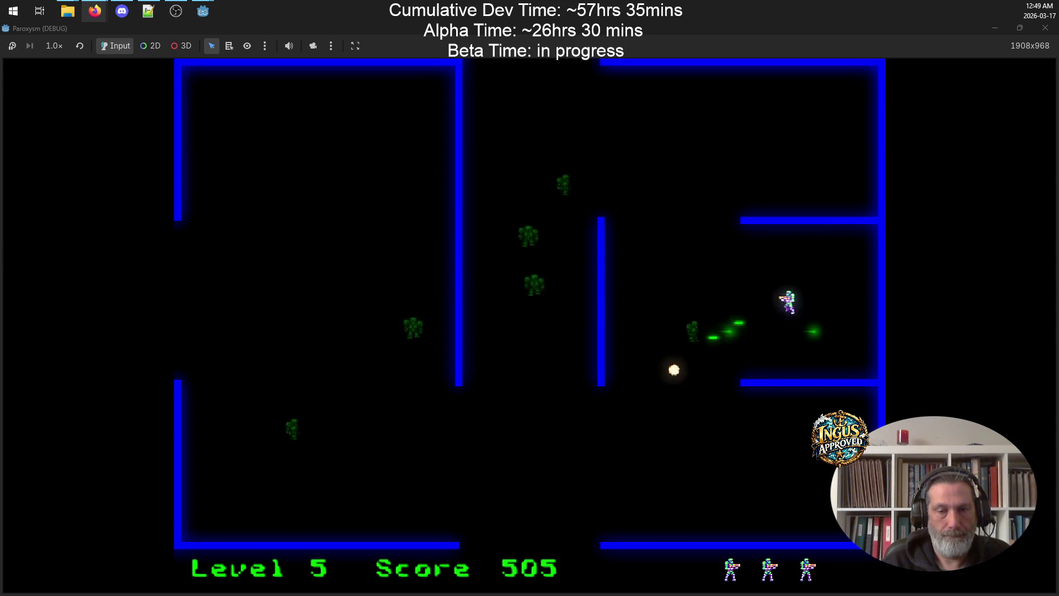
key(Down)
key(Down)
key(Left)
key(Left)
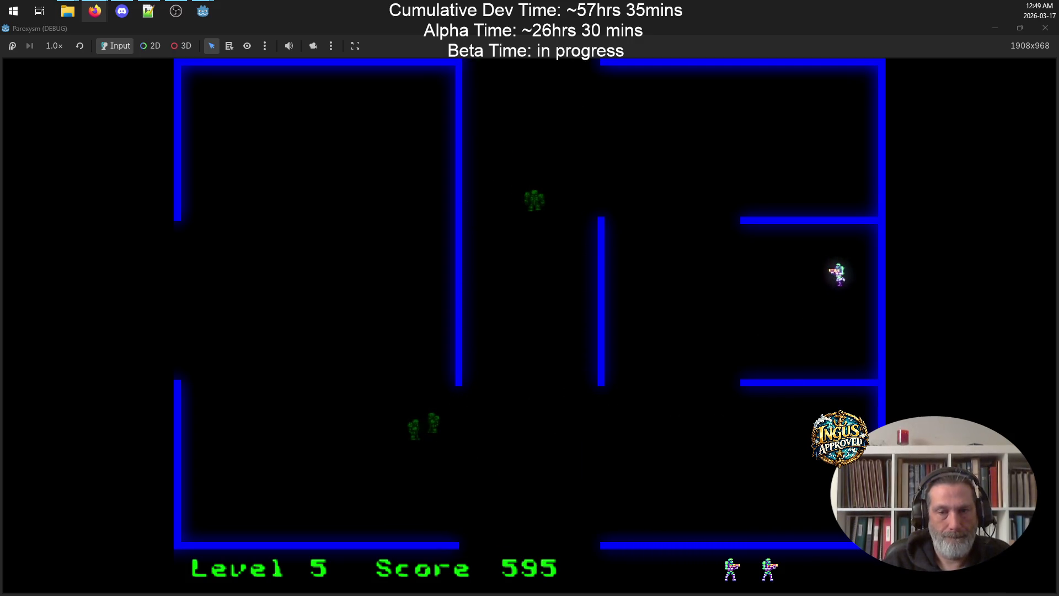
key(Down)
key(Left)
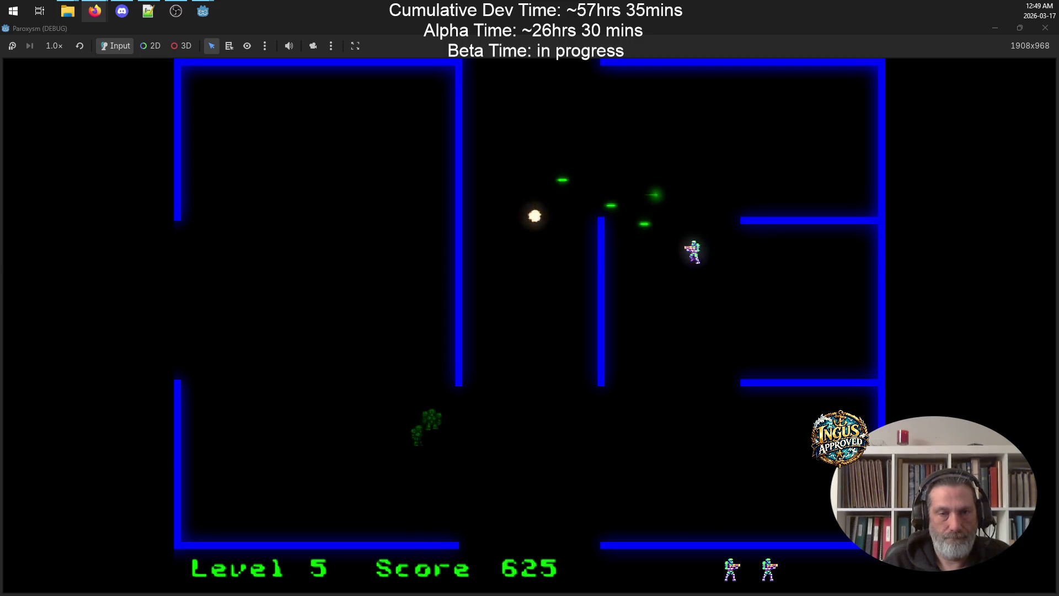
key(Up)
key(Left)
key(Down)
key(Left)
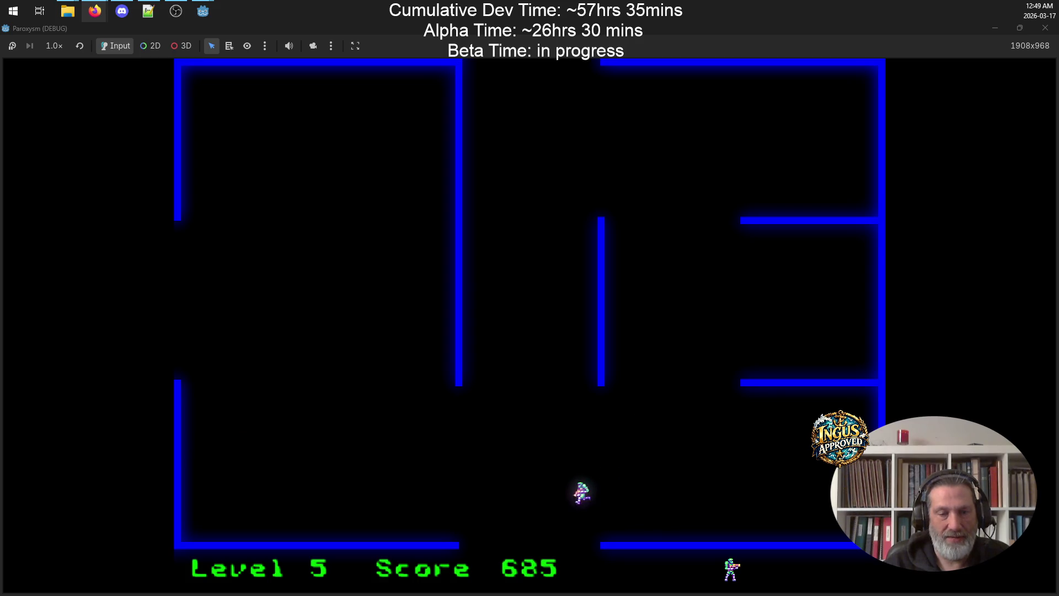
key(Down)
Fight across the Level 6 room, reaching Level 7 with a score of 895
key(Right)
key(Down)
key(Up)
key(Right)
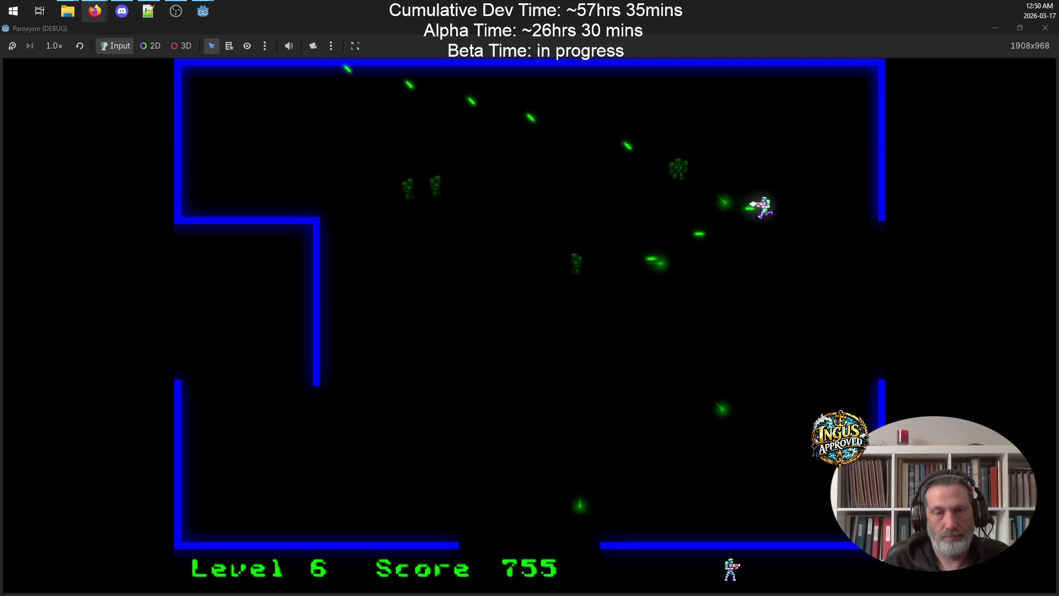
key(Left)
key(Down)
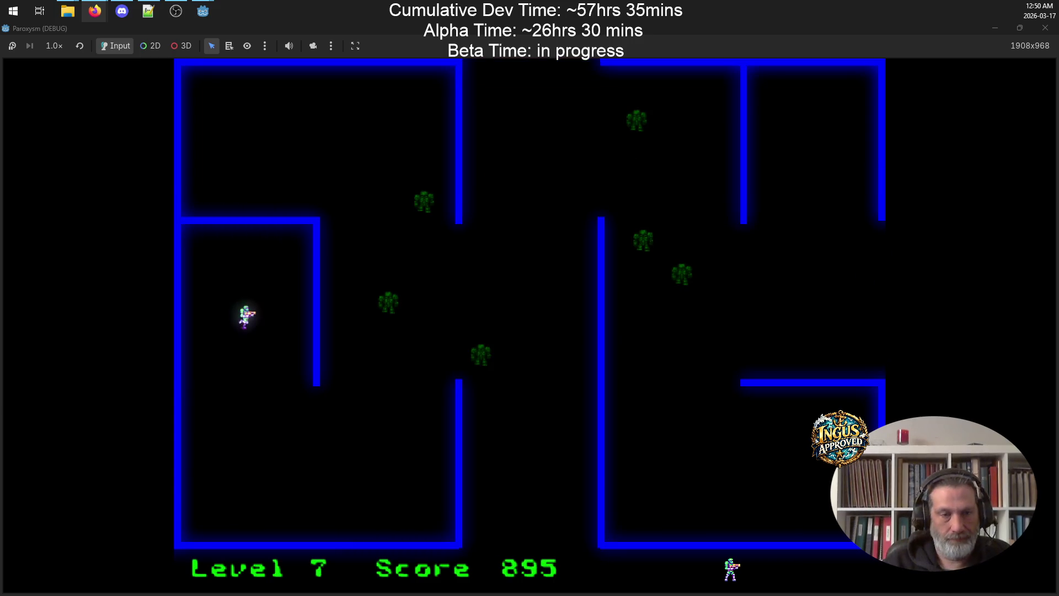
Destroy the opening robots by moving and firing diagonally up-right
key(Down)
key(Right)
key(Left)
key(Up)
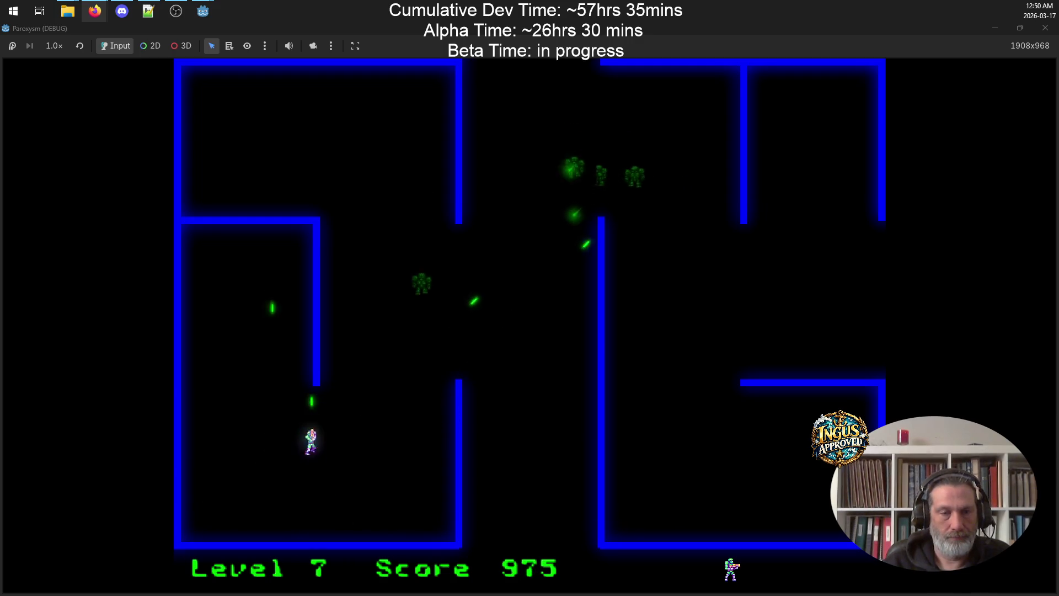
key(Down)
key(Right)
key(Up)
key(Up)
key(Left)
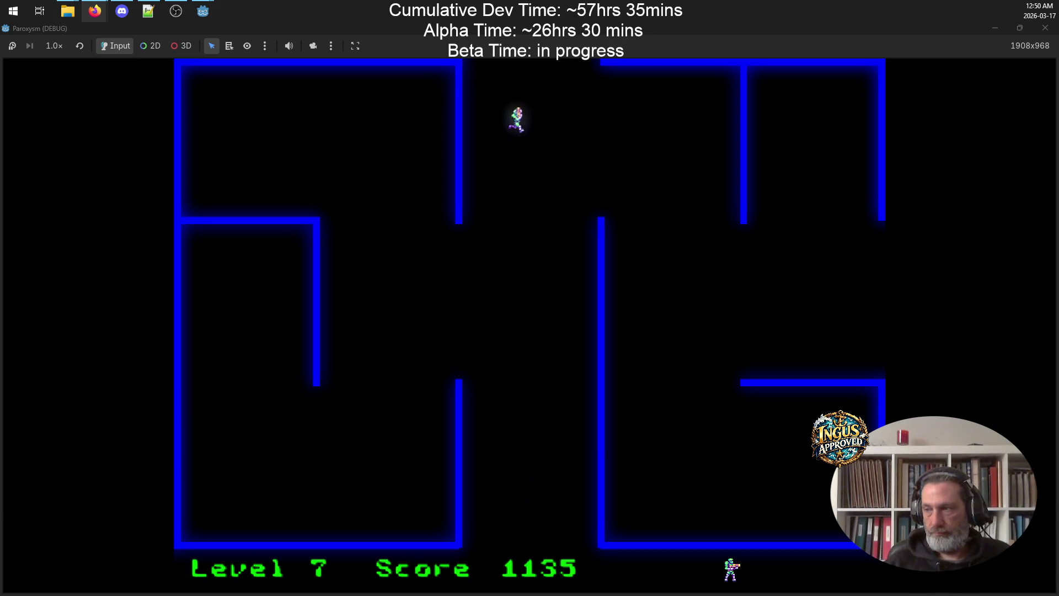
Drop to the bottom wall and strafe along it, firing upward at robots
key(Up)
key(Right)
key(Down)
key(Right)
key(Down)
key(Left)
key(Left)
key(Right)
key(Up)
key(Up)
key(Left)
key(Left)
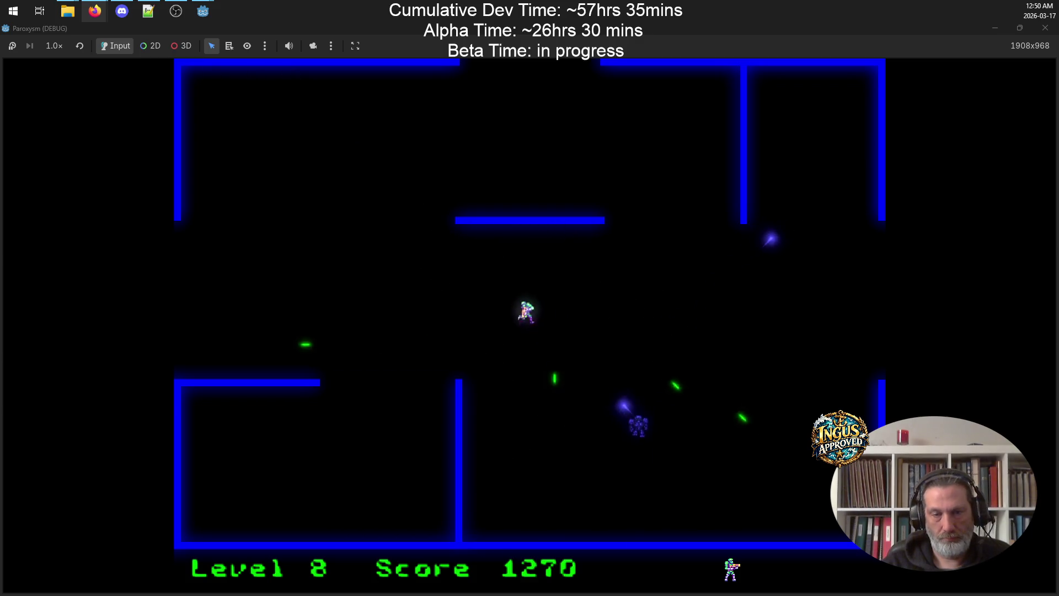
Work left and down the maze, destroying the nearby robot and one above
key(Down)
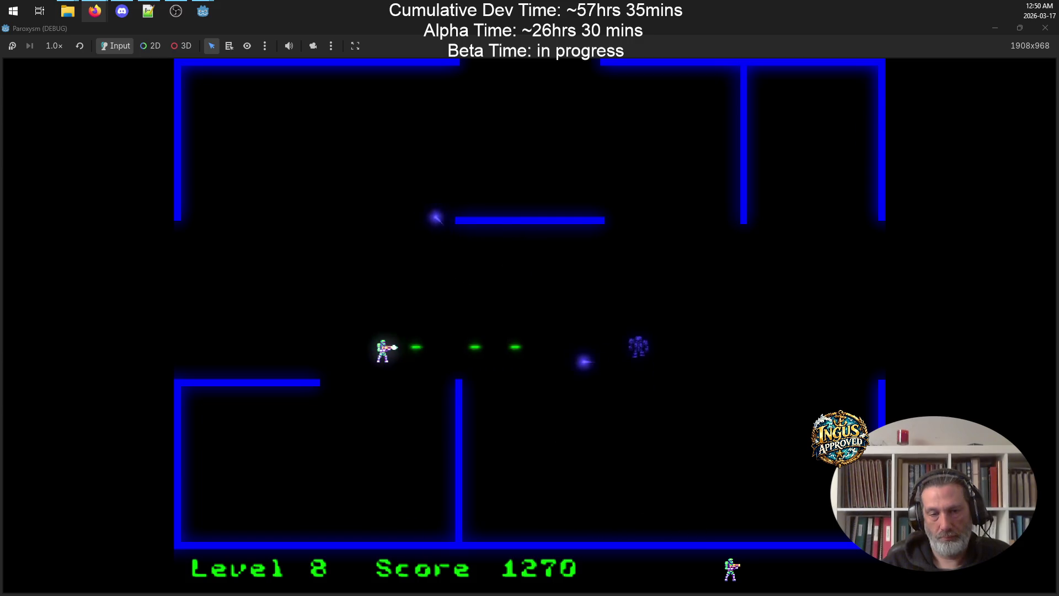
key(Up)
key(Down)
key(Left)
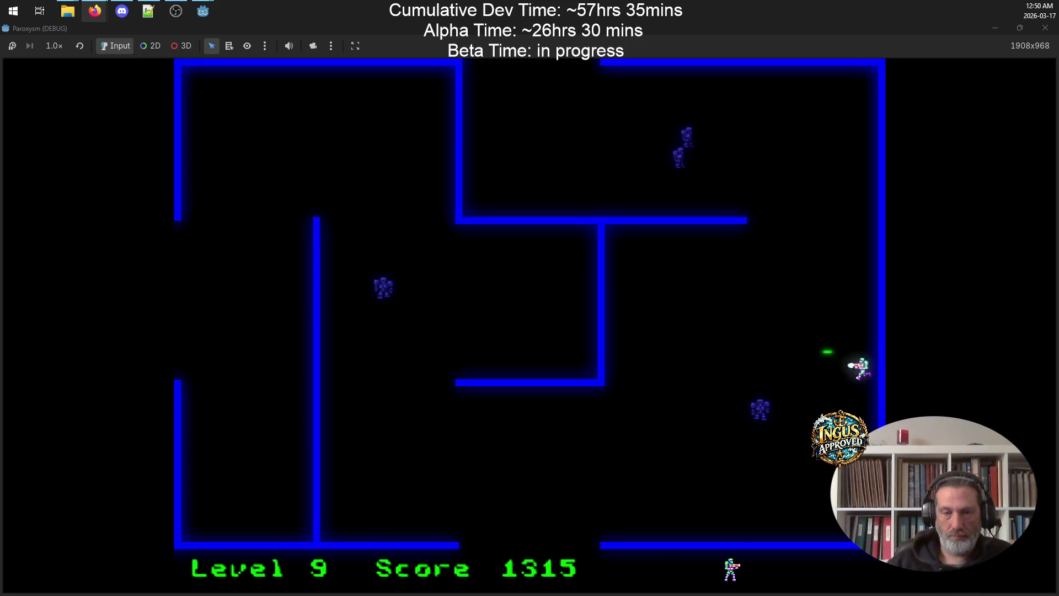
key(Up)
key(Left)
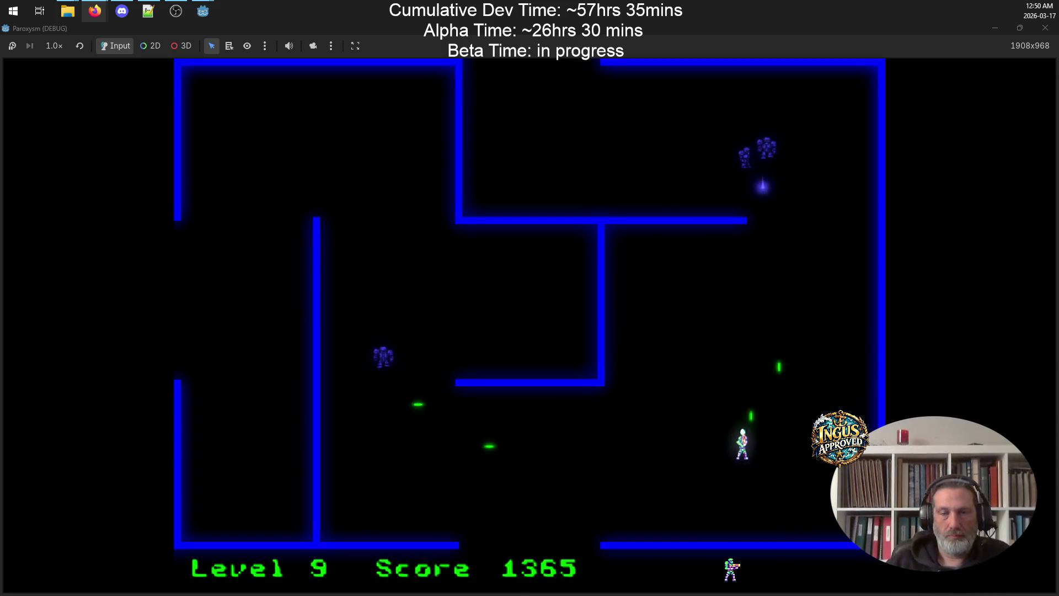
key(Right)
Clear the remaining robots up the right wall and exit the top gap to Level 10
key(Up)
key(Left)
key(Right)
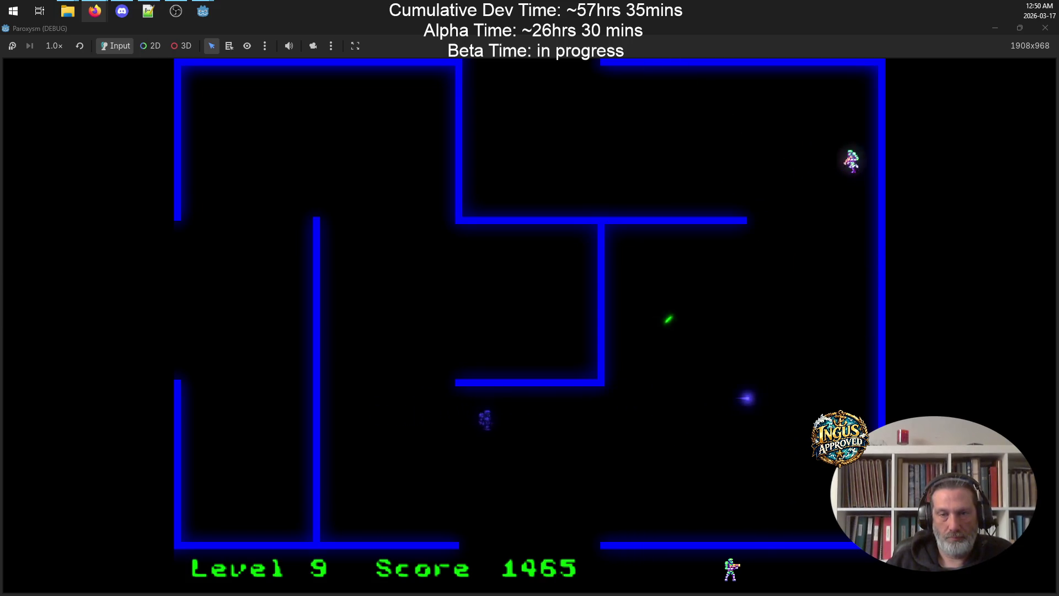
key(Down)
key(Right)
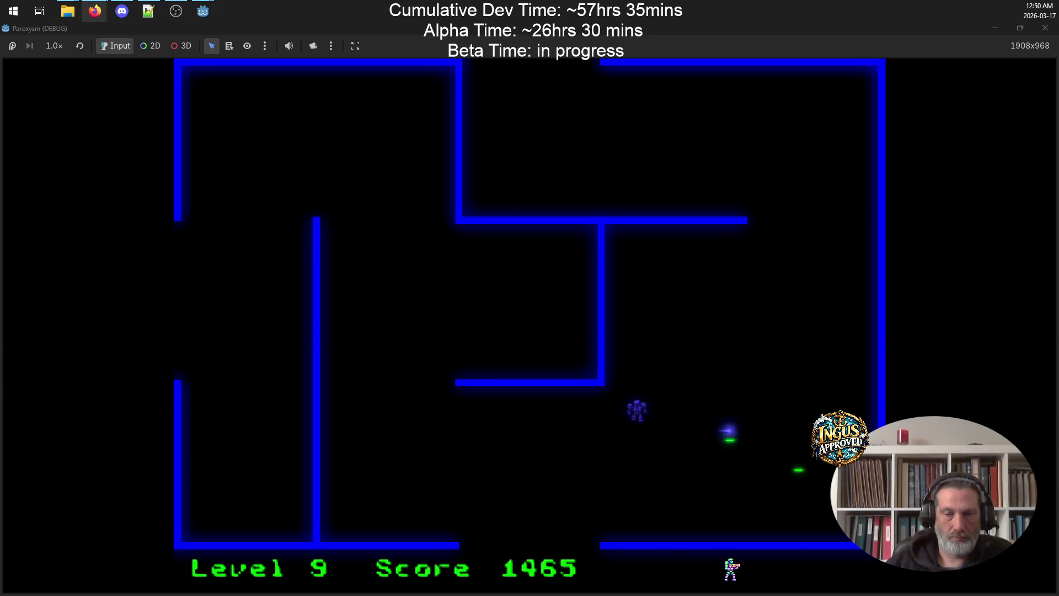
key(Up)
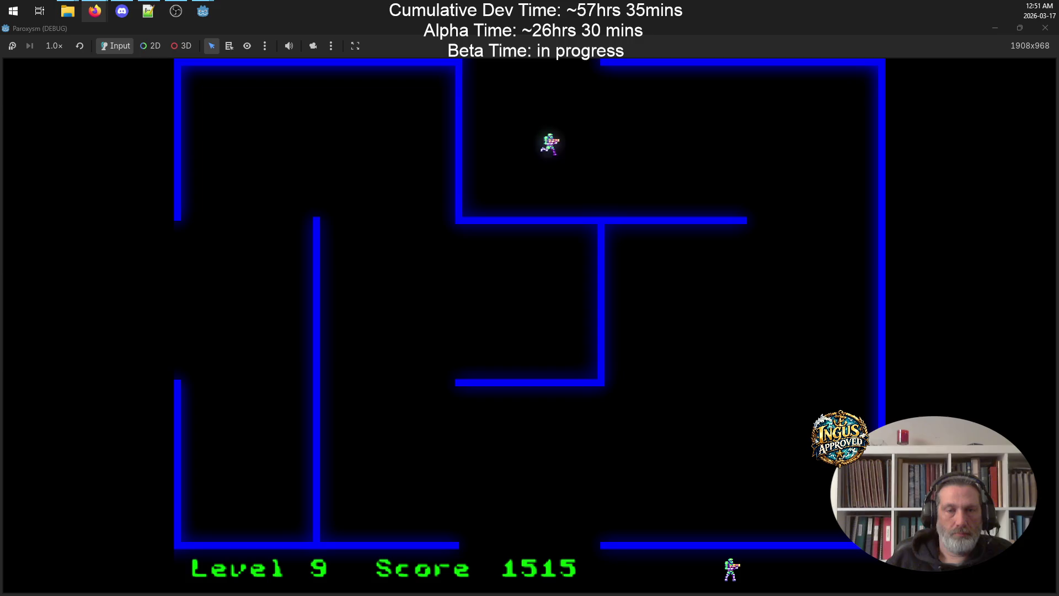
key(Up)
key(Right)
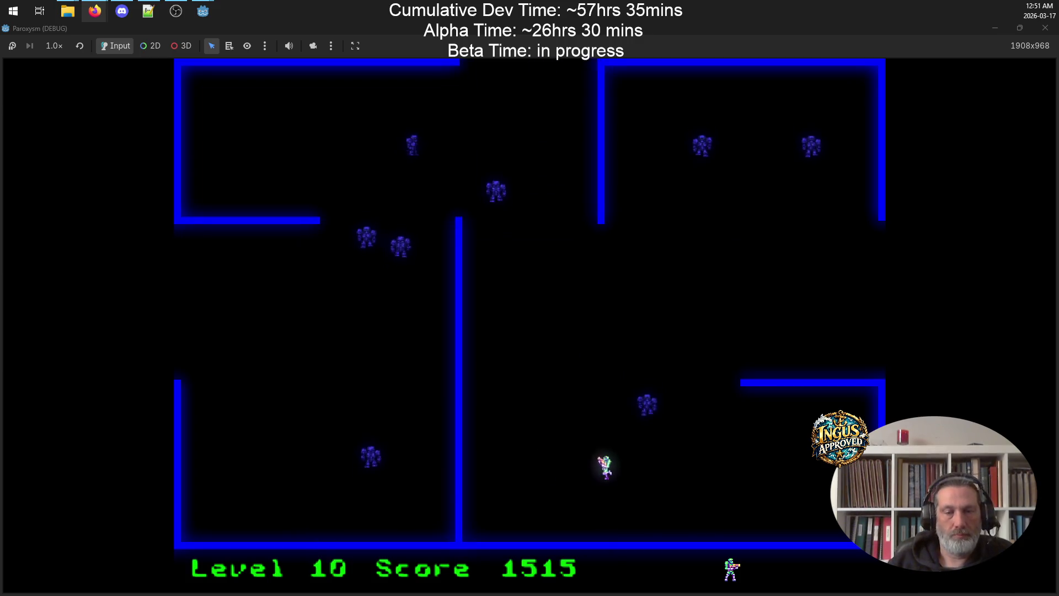
Run back and forth along the bottom corridor, shooting the Level 10 robots
key(Down)
key(Left)
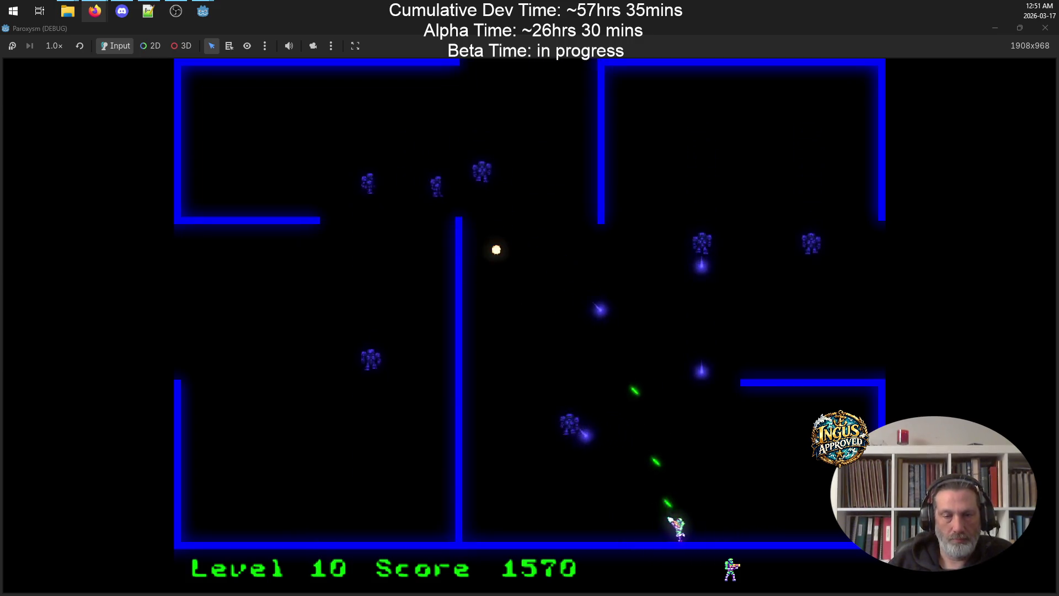
key(Up)
key(Down)
key(Right)
key(Up)
key(Down)
key(Left)
key(Right)
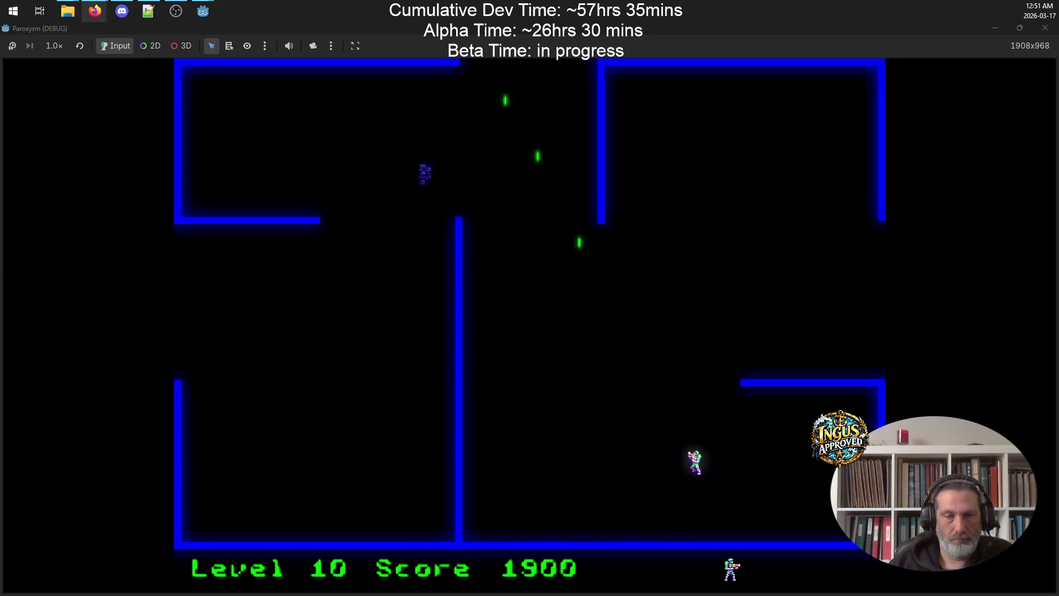
Destroy one more enemy, then exit through the right gap to Level 11
key(Down)
key(Left)
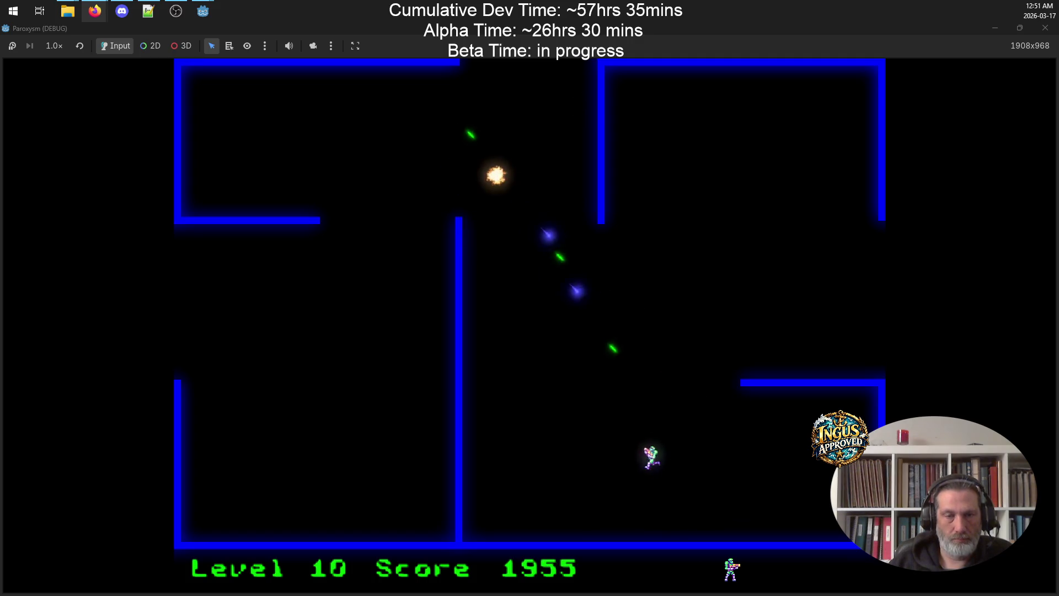
key(Up)
key(Right)
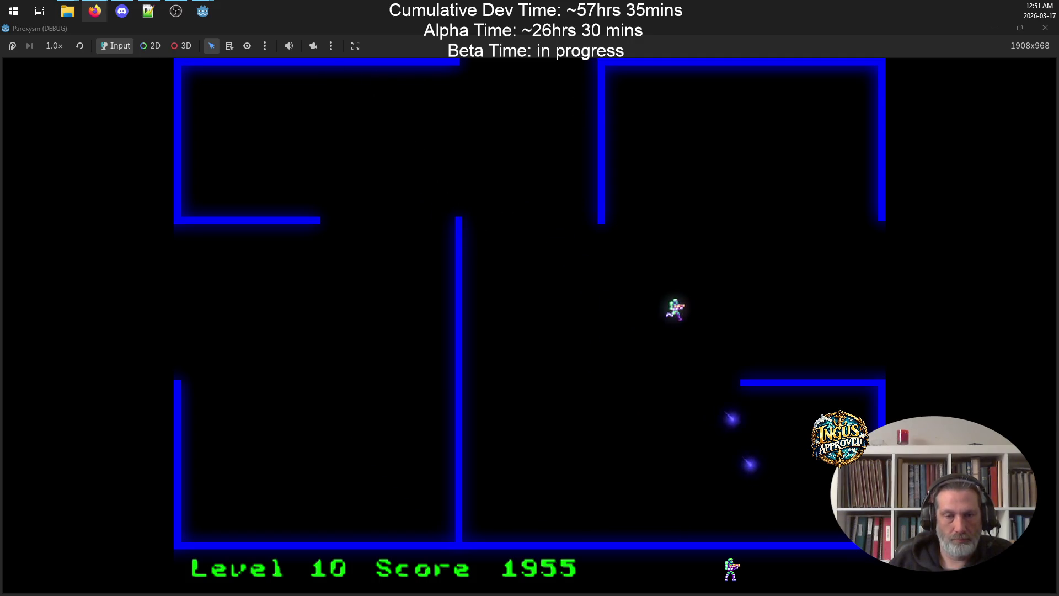
key(Right)
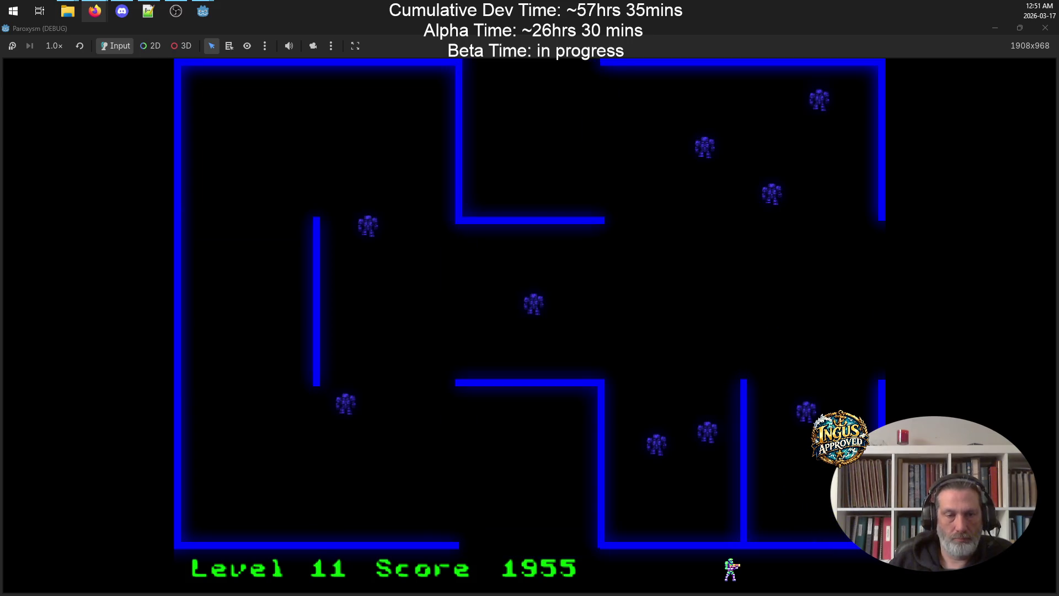
Strafe along the bottom wall destroying robots, then move up beside the left inner wall
key(Down)
key(Right)
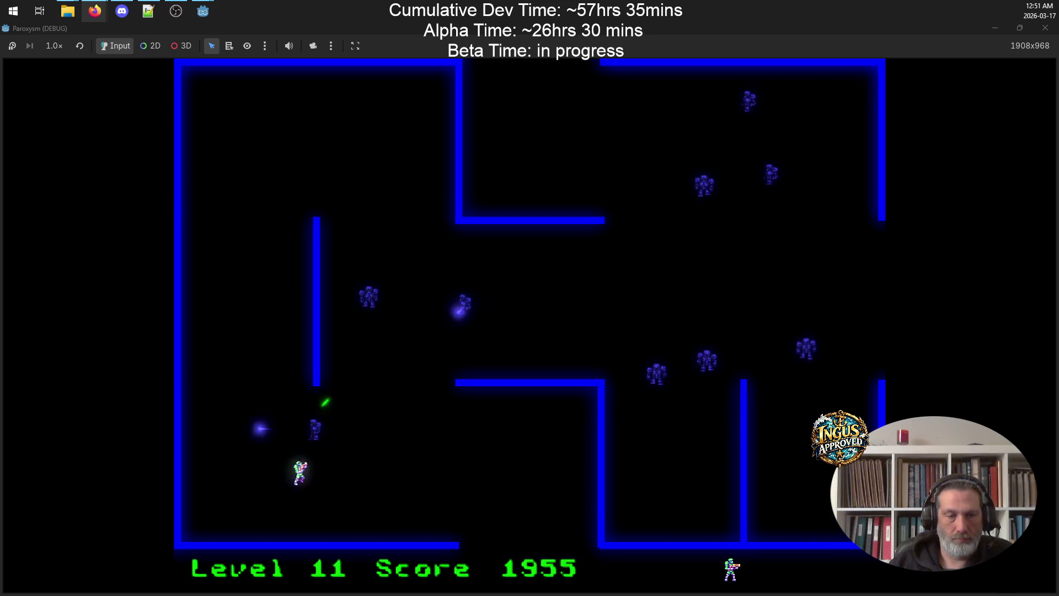
key(Right)
key(Up)
key(Down)
key(Up)
key(Left)
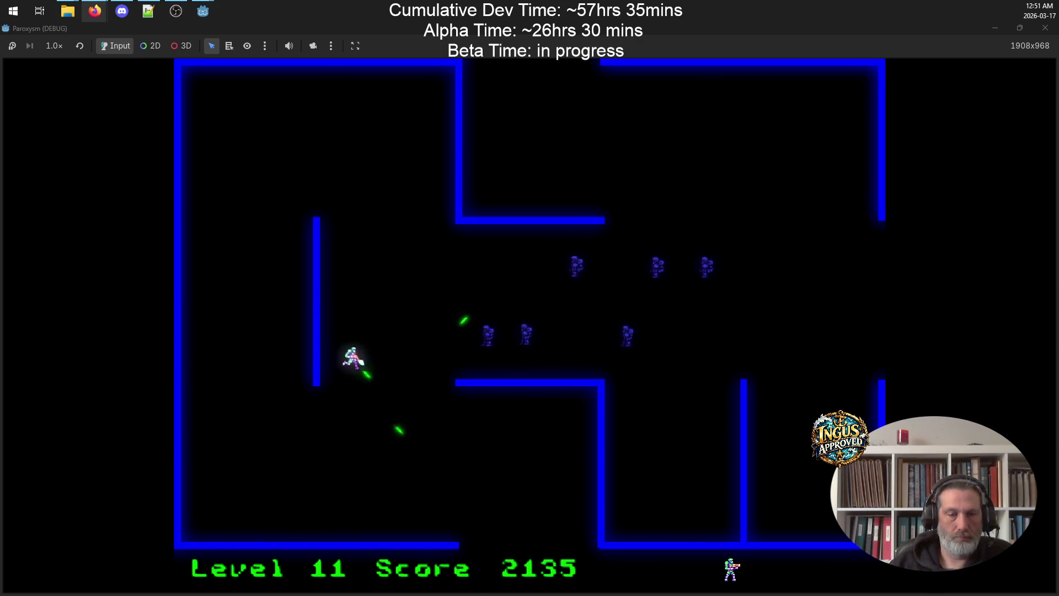
Climb the left room and sweep the top wall, destroying robots to reach Level 12 at 2495
key(Up)
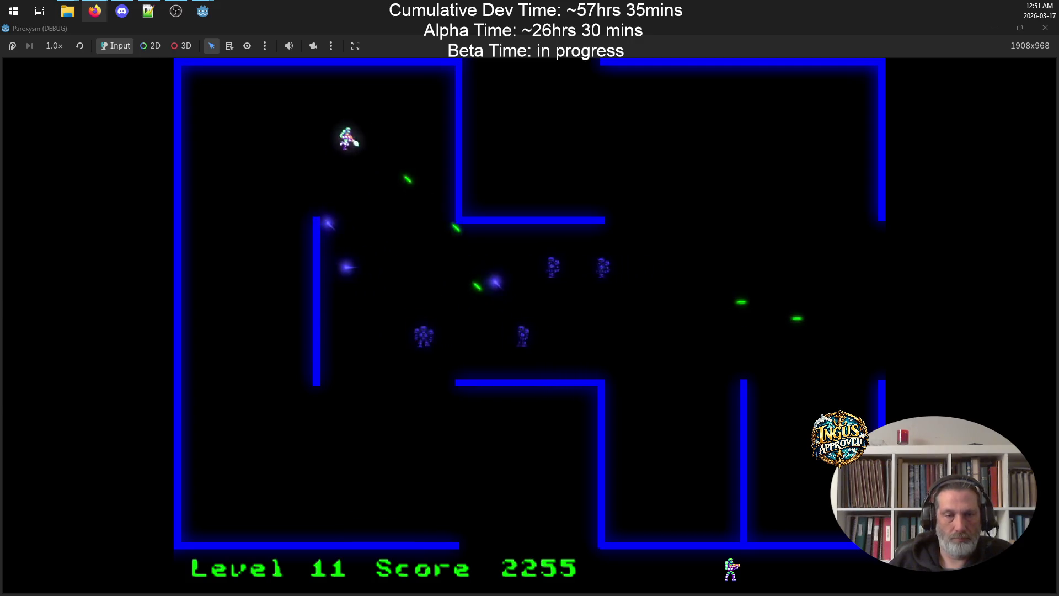
key(Left)
key(Down)
key(Right)
key(Up)
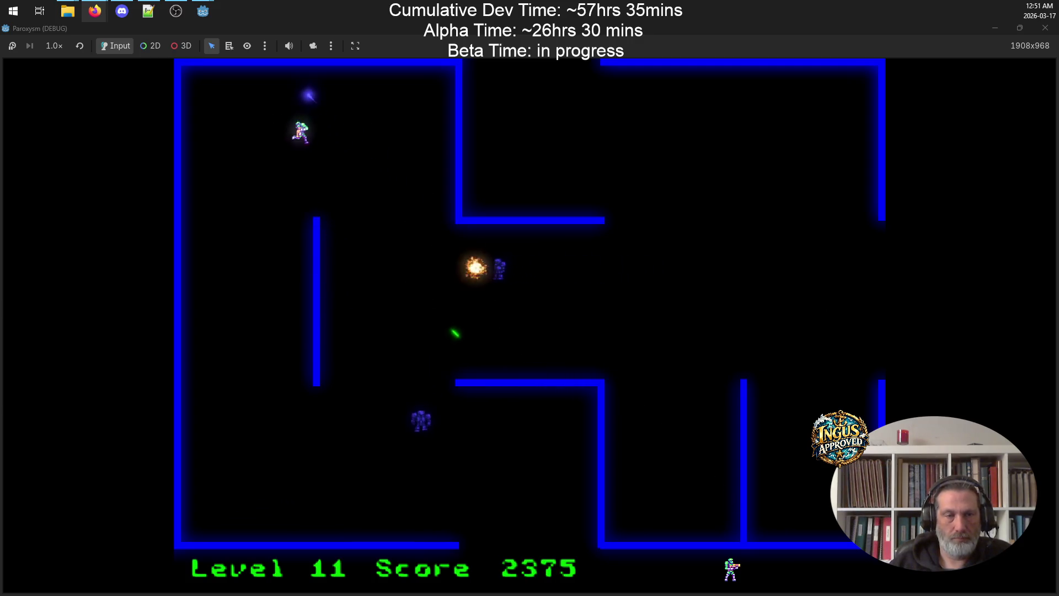
key(Left)
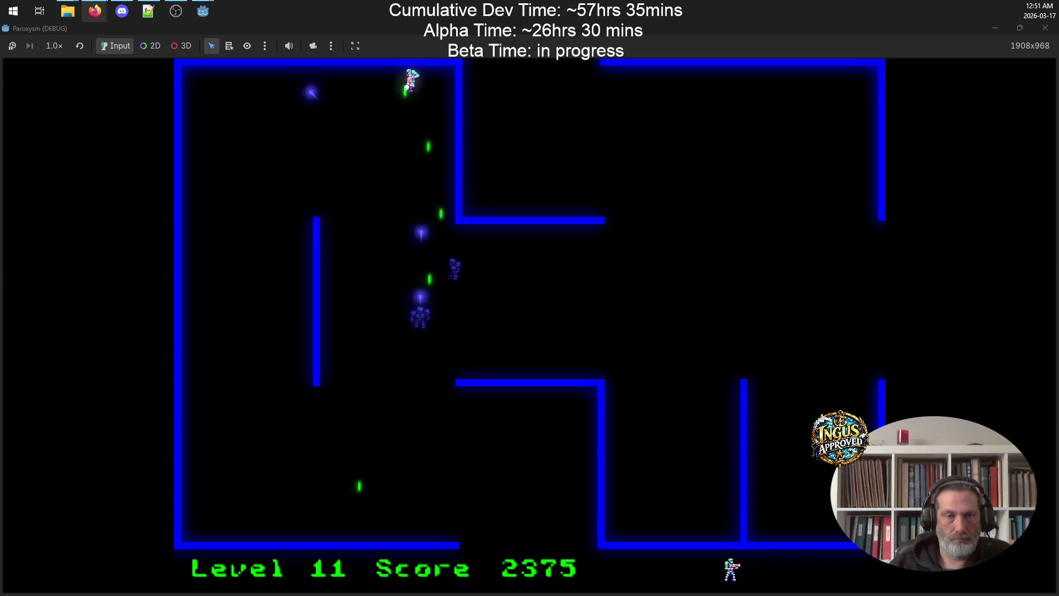
key(Left)
key(Down)
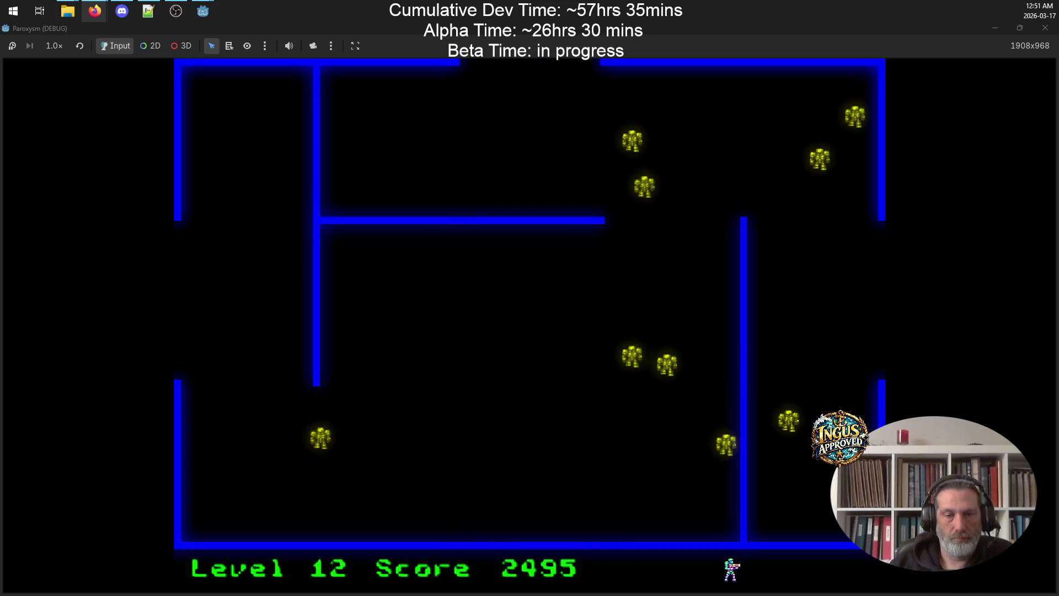
Clear the robots in the current maze and exit through the upper-right wall gap to Level 14
key(Left)
key(Up)
key(Left)
key(Down)
key(Left)
key(Right)
key(Down)
key(Left)
key(Up)
key(Right)
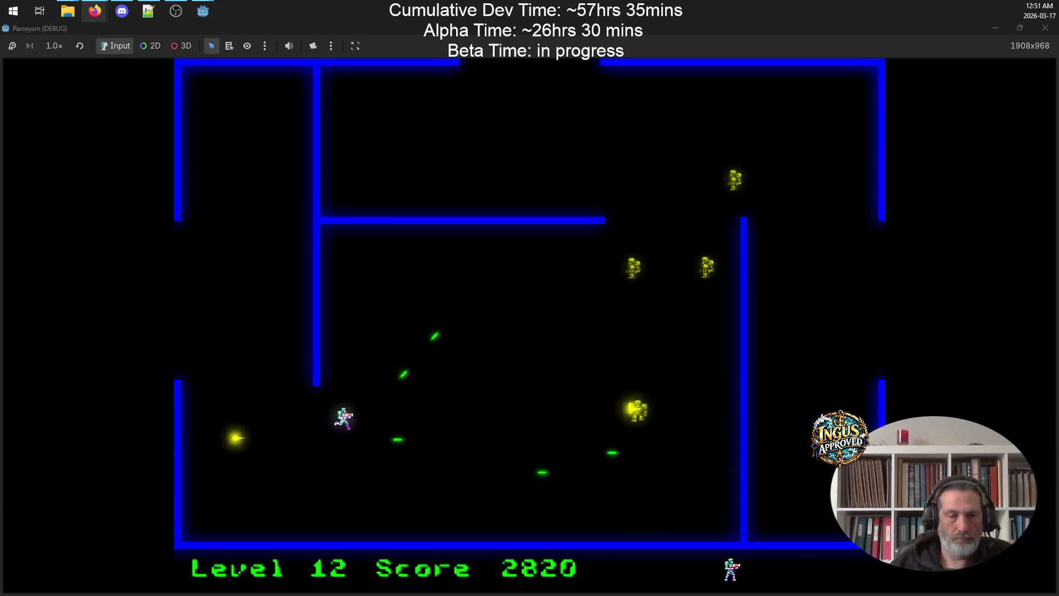
key(Up)
key(Left)
key(Down)
key(Right)
key(Down)
key(Right)
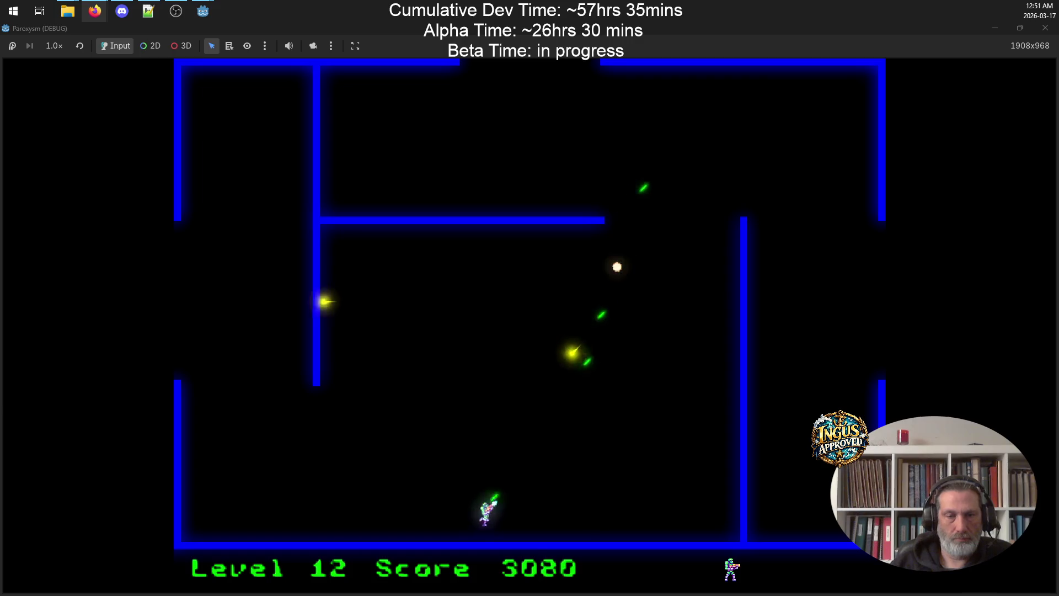
key(Up)
key(Right)
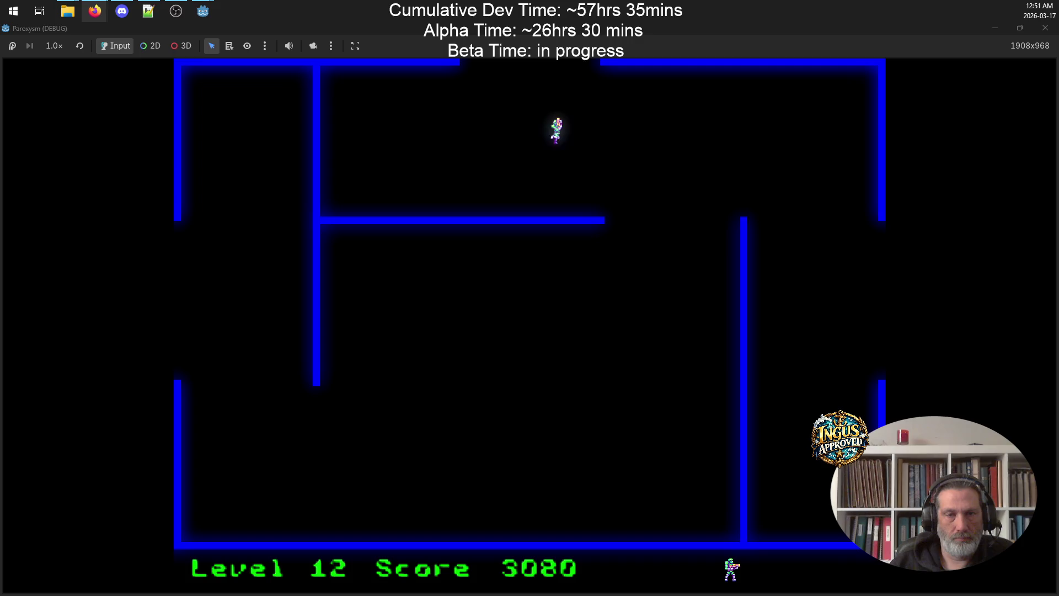
key(Right)
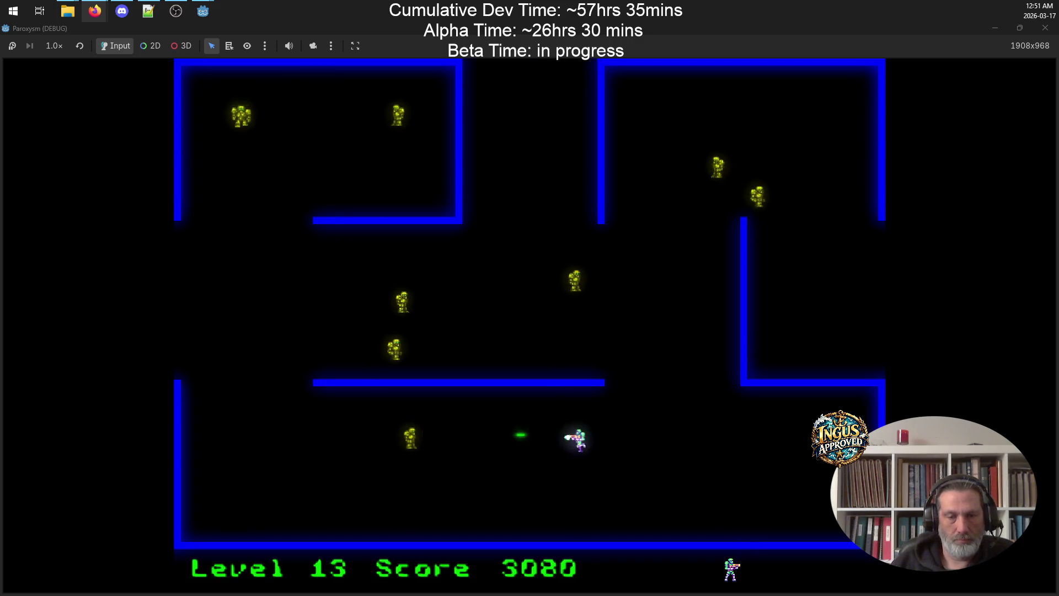
key(Left)
key(Down)
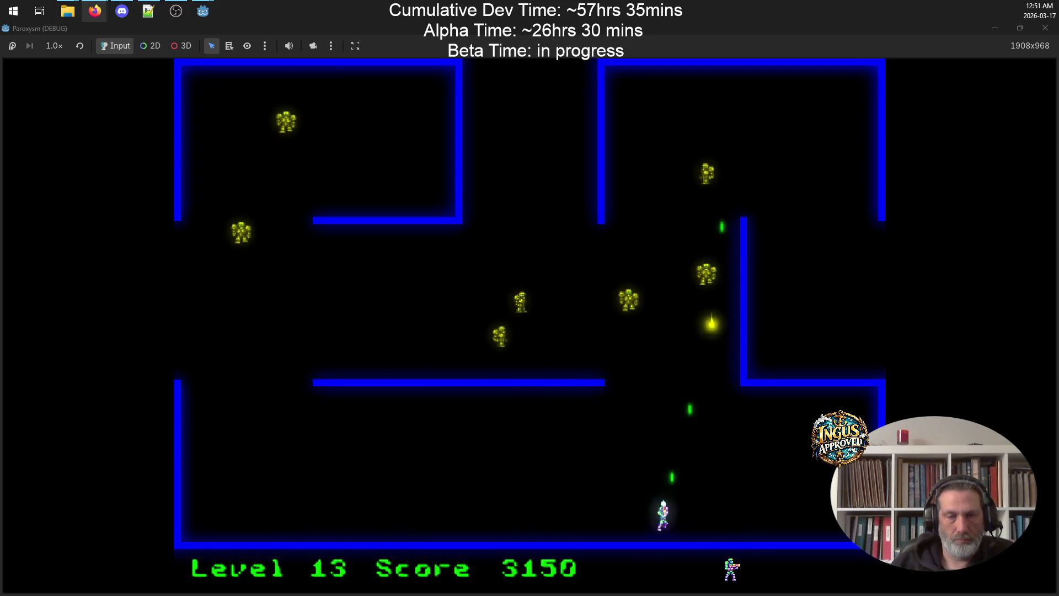
key(Up)
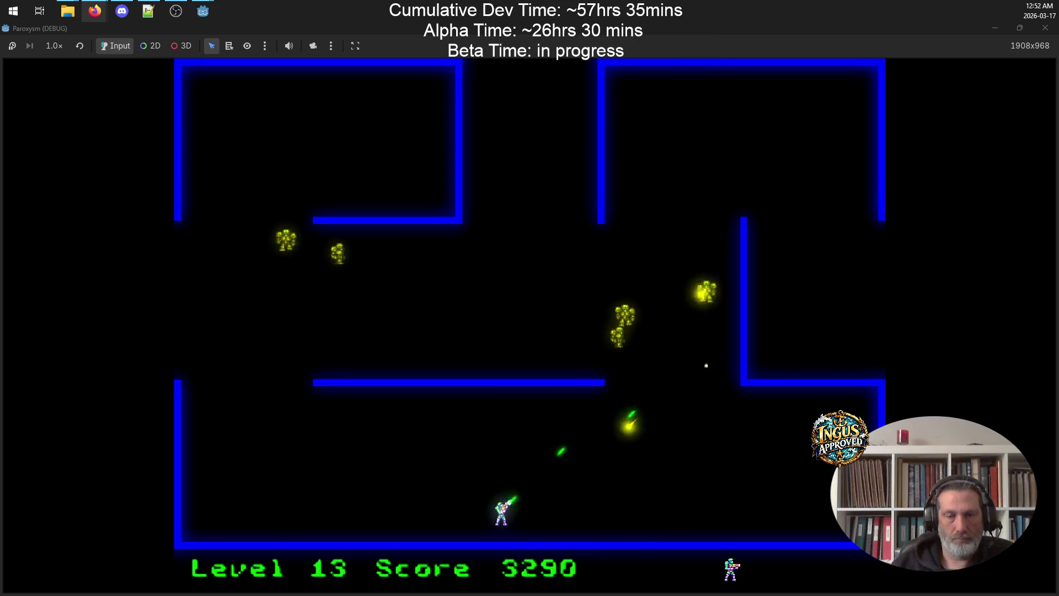
key(Down)
key(Right)
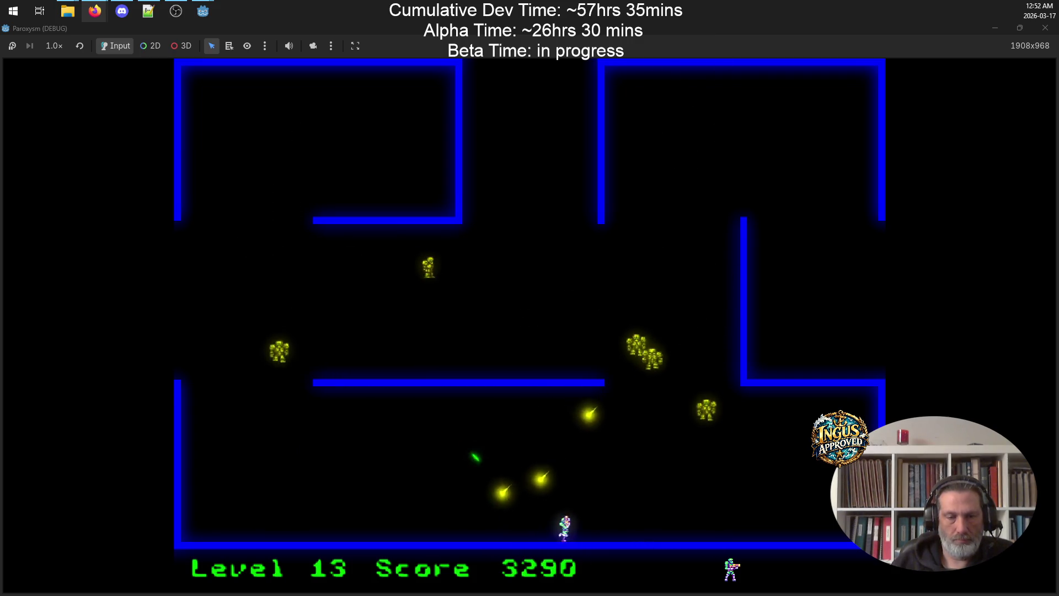
key(Up)
key(Up)
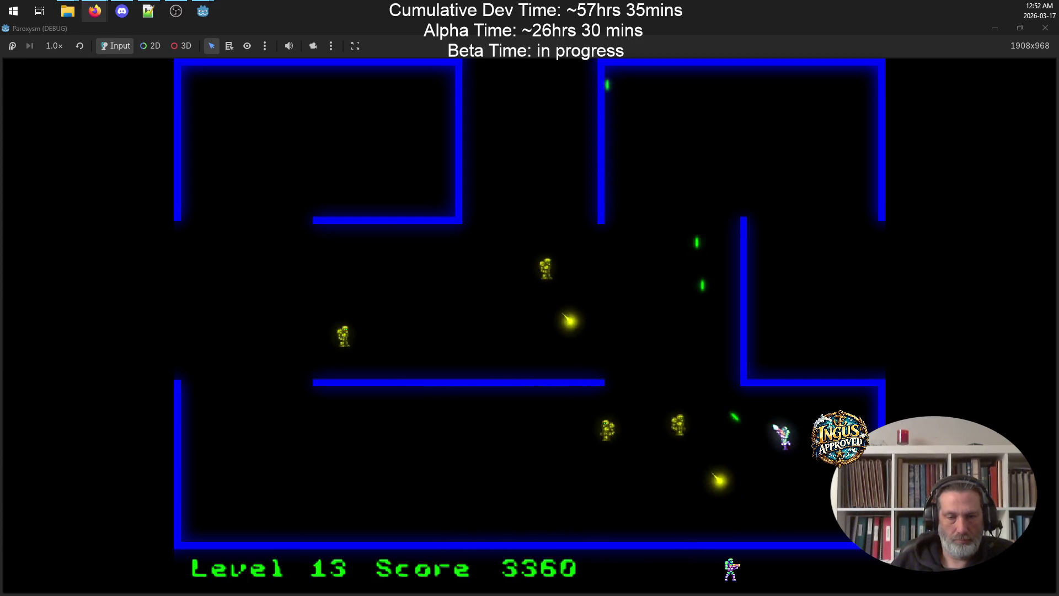
key(Left)
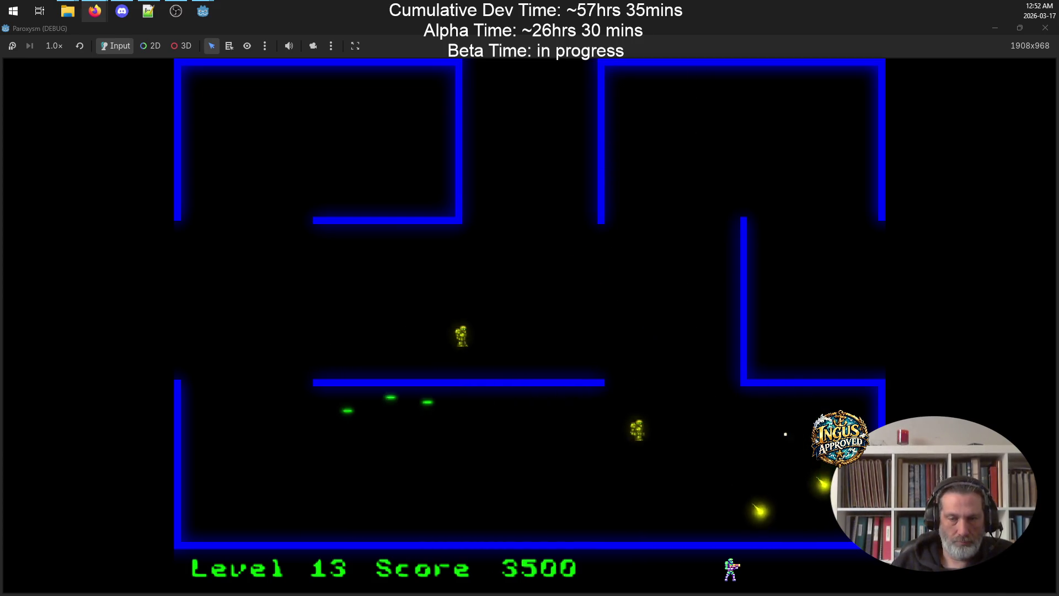
key(Left)
key(Left)
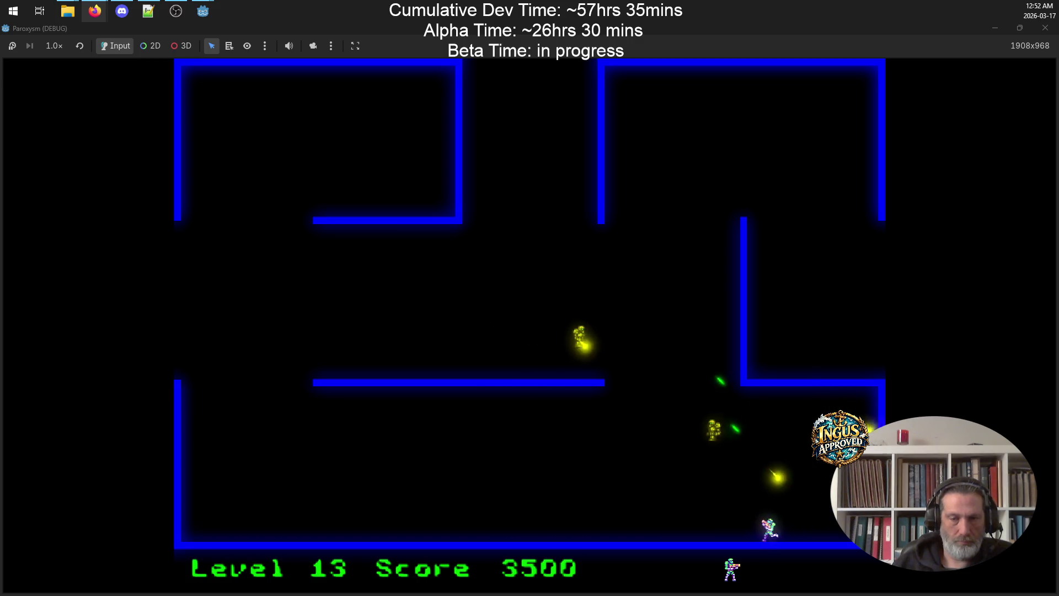
key(Up)
key(Right)
key(Left)
key(Right)
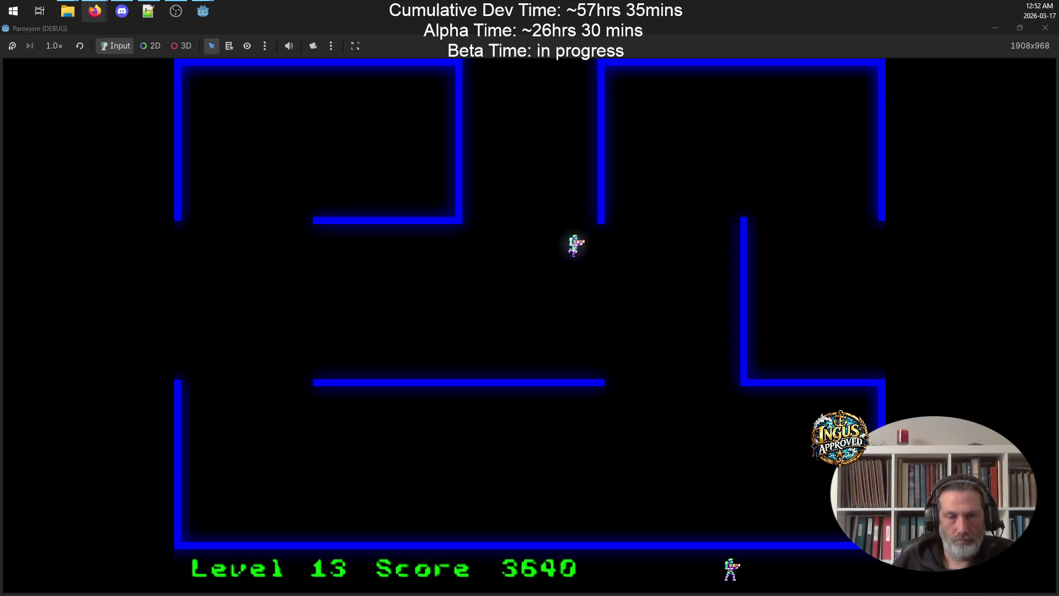
key(Up)
key(Right)
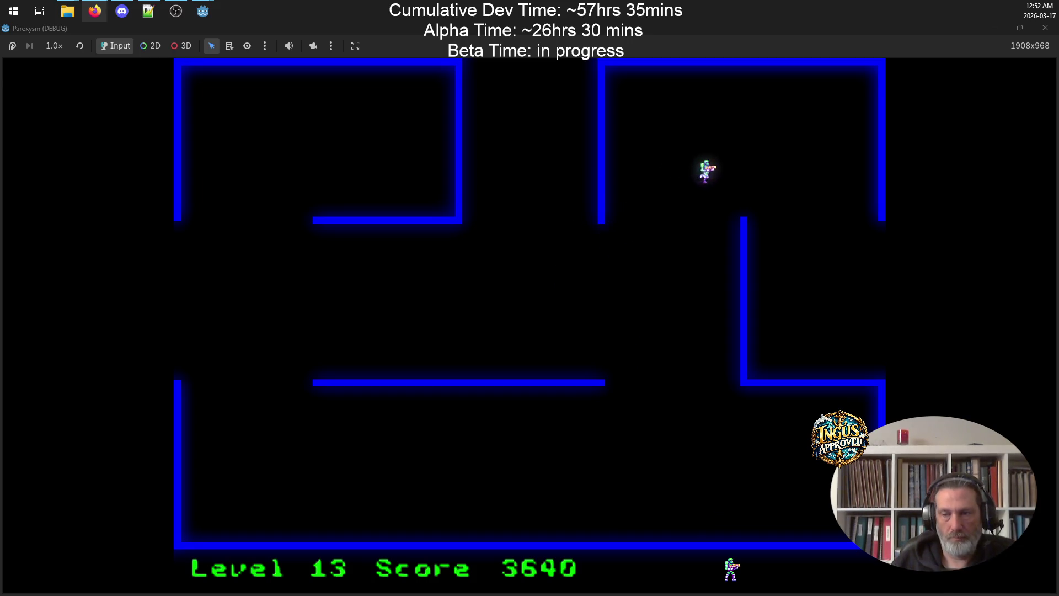
key(Down)
key(Right)
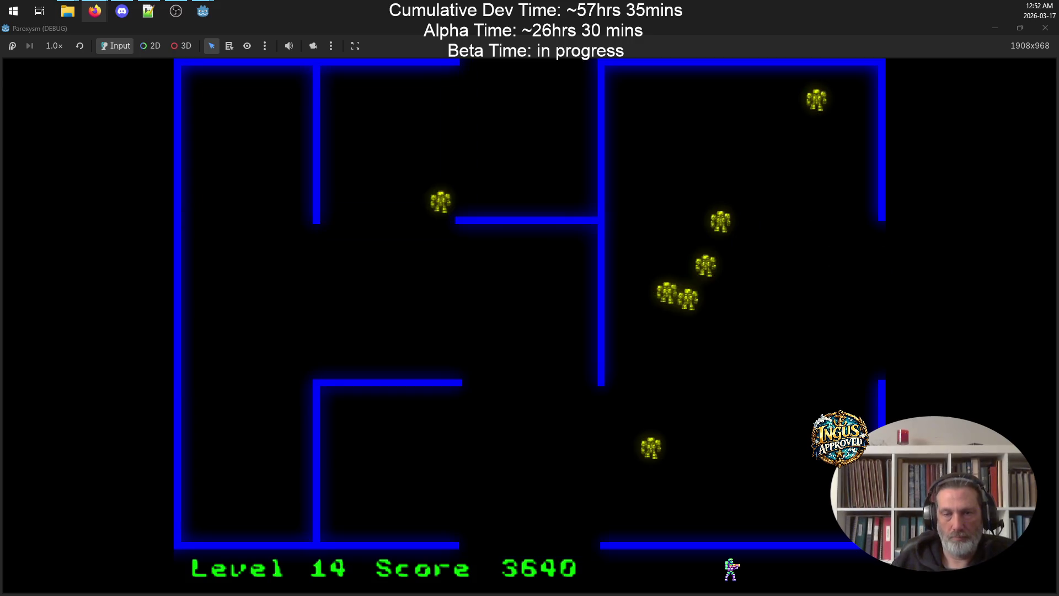
Shoot the Level 14 robots and exit through the top to Level 15
key(Down)
key(space)
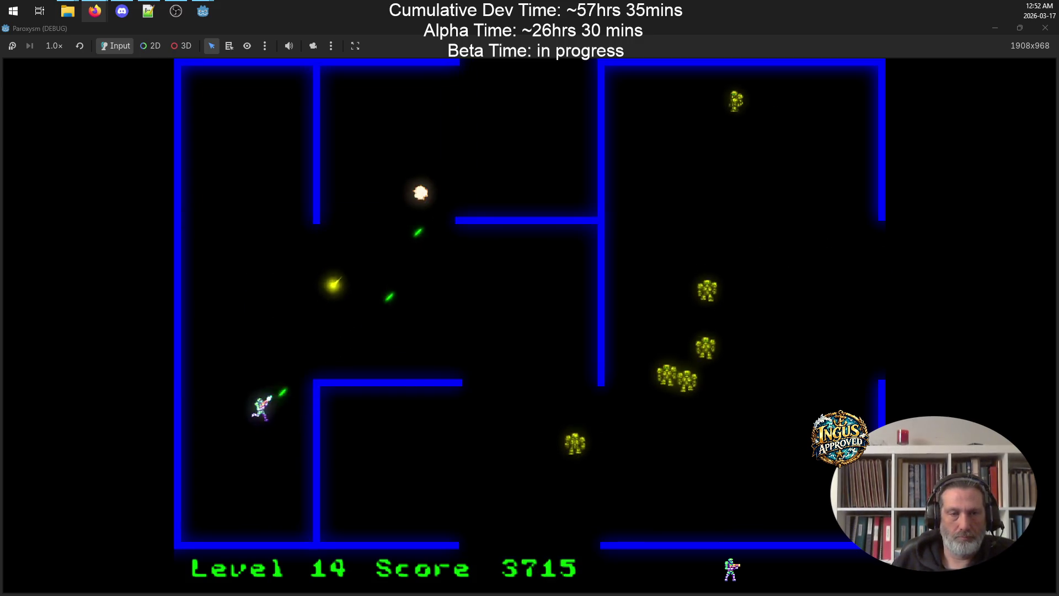
key(Up)
key(Right)
key(space)
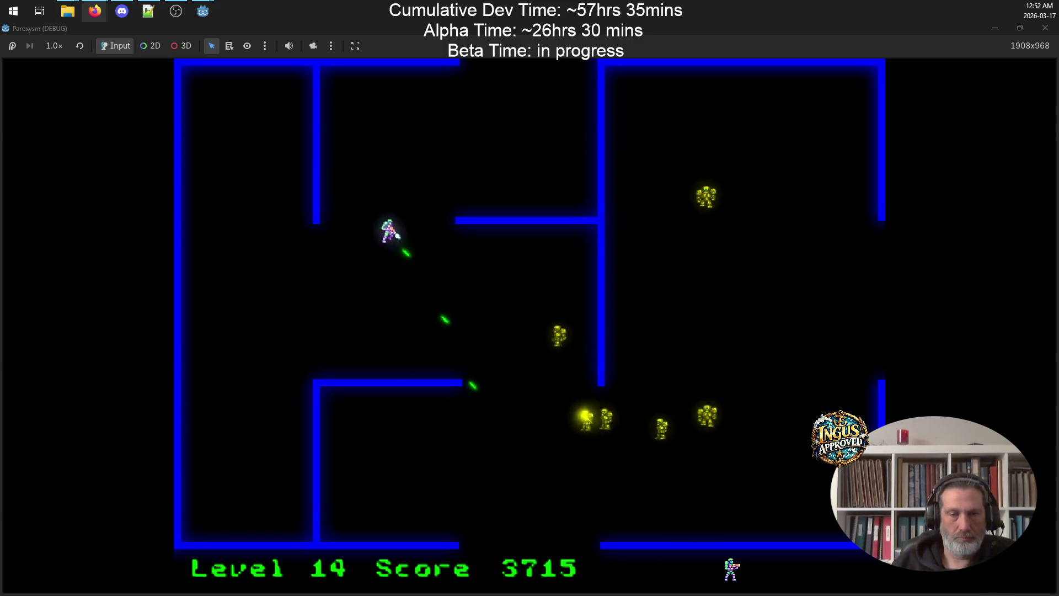
key(Left)
key(Up)
key(Right)
key(space)
key(Down)
key(Left)
key(space)
key(Up)
key(Right)
key(Right)
key(Down)
key(space)
key(Up)
key(Right)
key(Up)
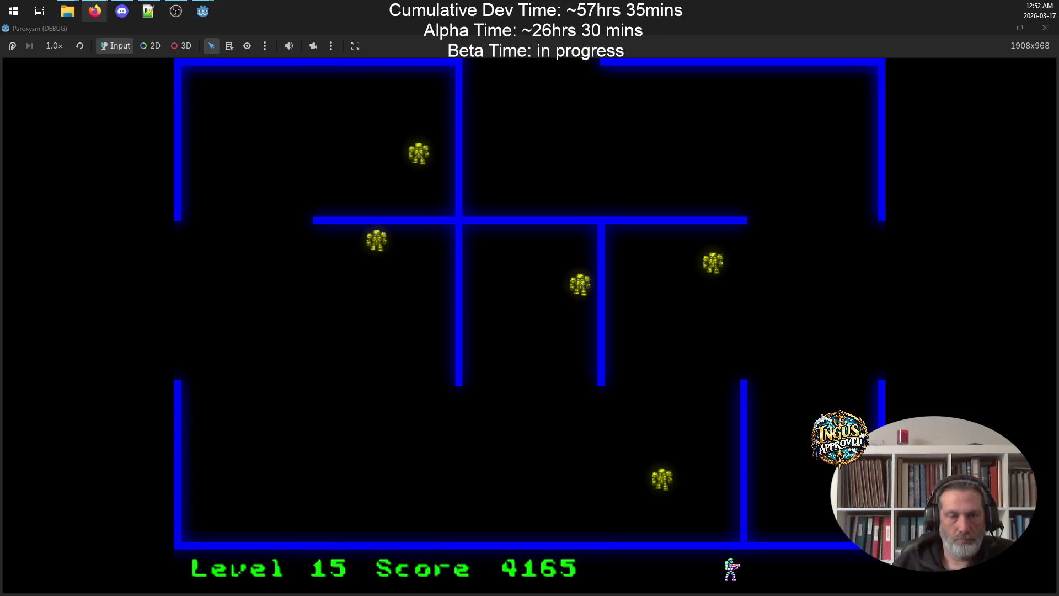
Clear the Level 15 robots and exit through the left opening to Level 16
key(Left)
key(space)
key(Up)
key(Right)
key(Up)
key(Left)
key(space)
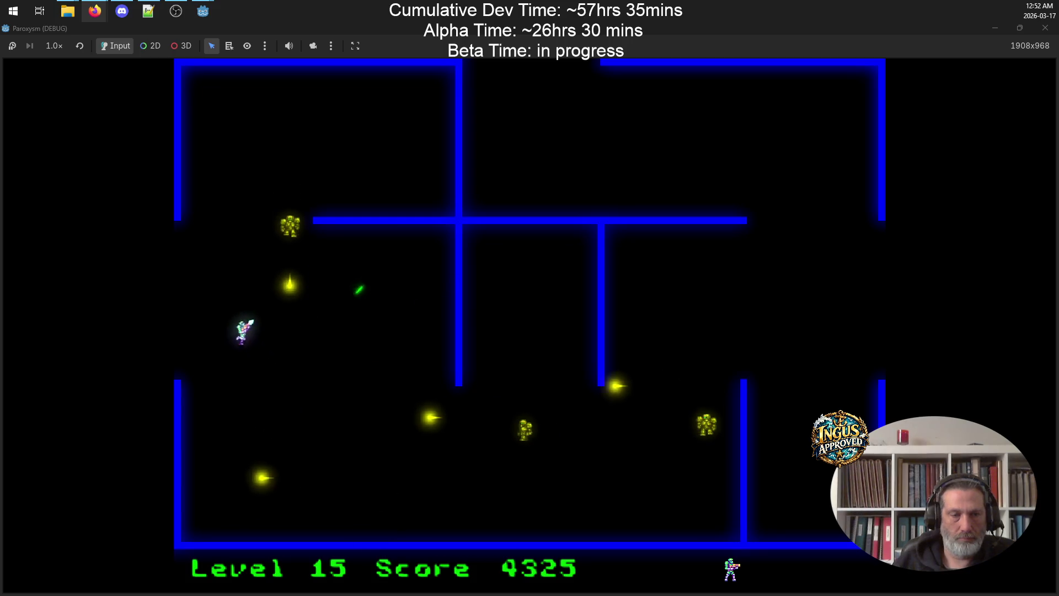
key(Up)
key(Left)
key(Down)
key(Down)
key(space)
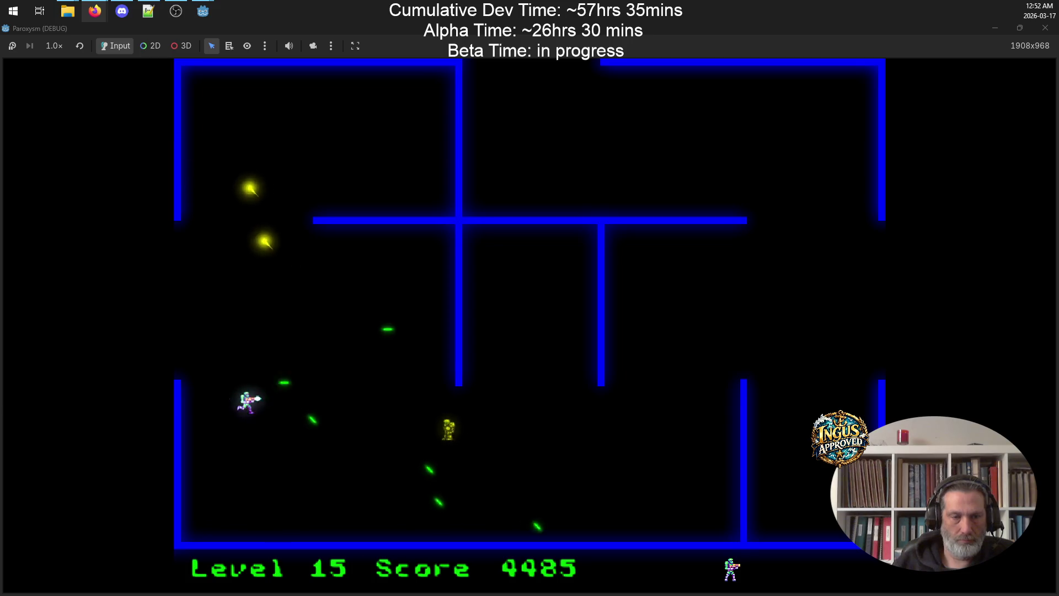
key(Down)
key(Right)
key(space)
key(Up)
key(Up)
key(Left)
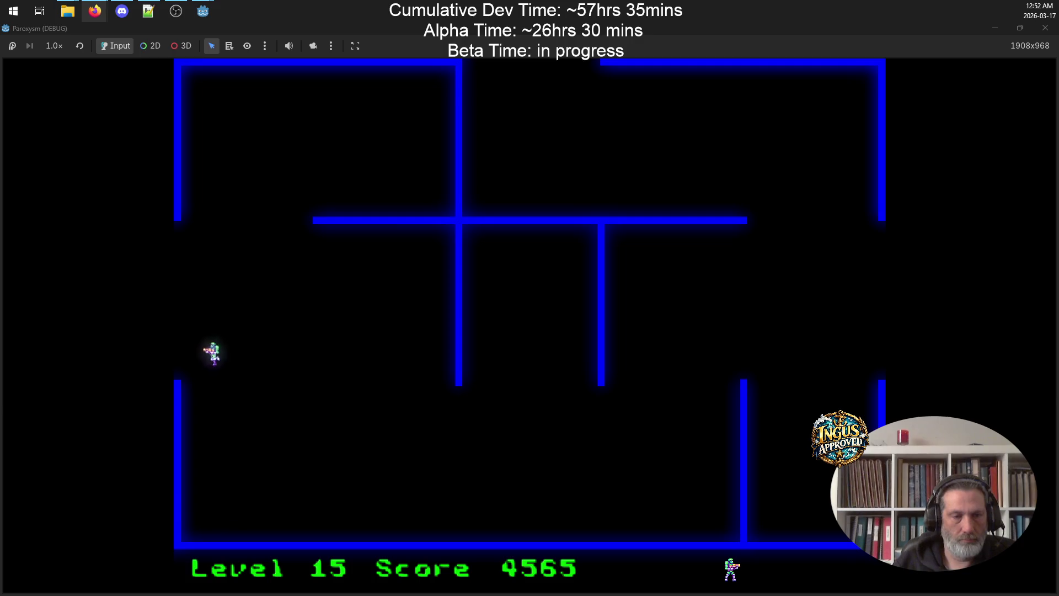
Destroy the Level 16 robots and leave through the top exit to Level 17
key(Up)
key(Left)
key(space)
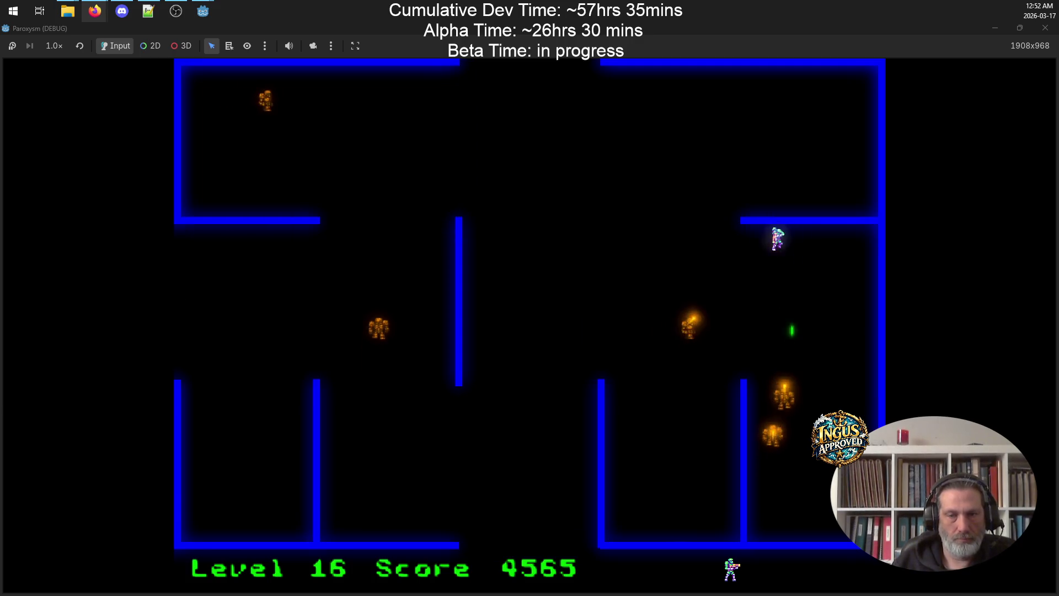
key(Right)
key(Up)
key(space)
key(Down)
key(space)
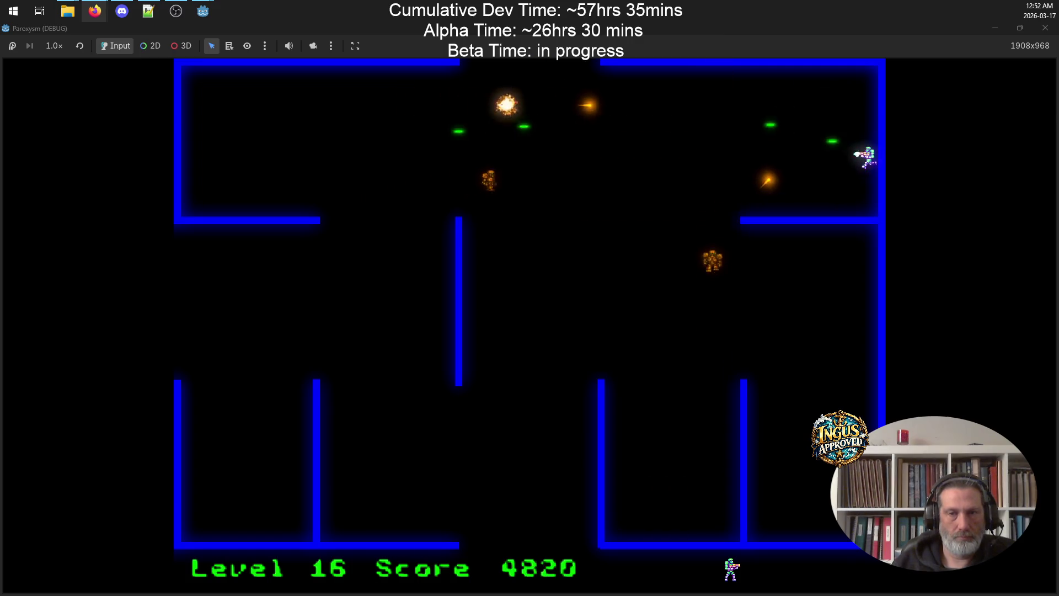
key(Up)
key(space)
key(Left)
key(Left)
key(Down)
key(Up)
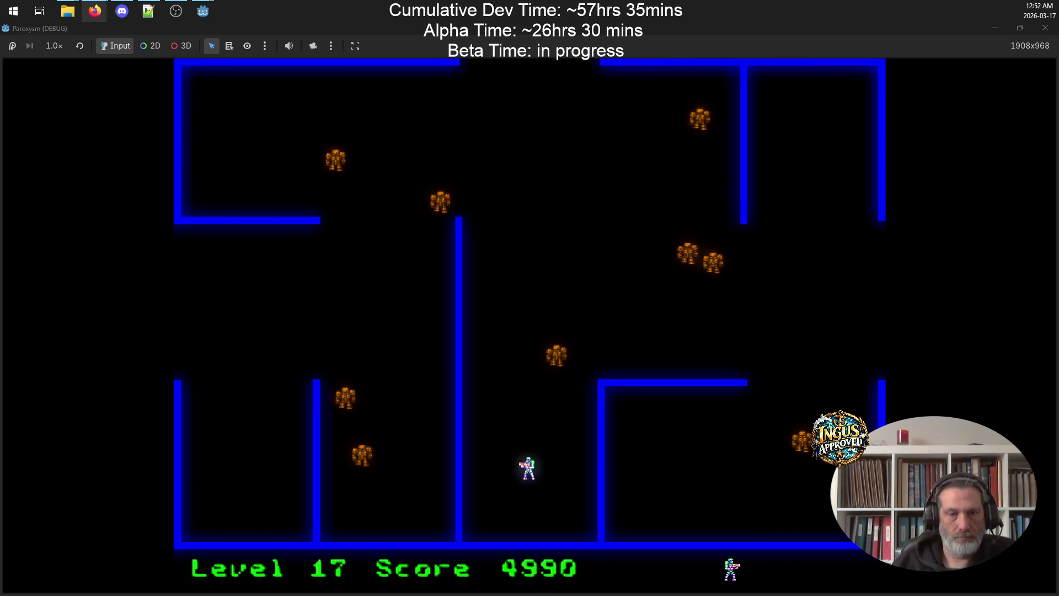
Fight through Level 17, respawning after a death, and clear the maze's robots
key(space)
key(Right)
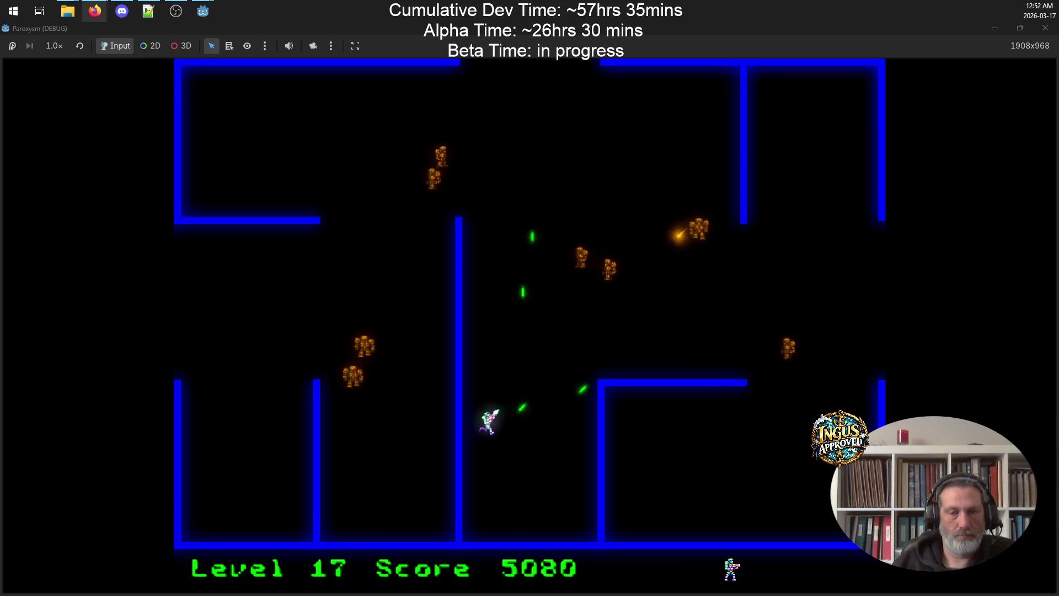
key(Down)
key(space)
key(Left)
key(Left)
key(space)
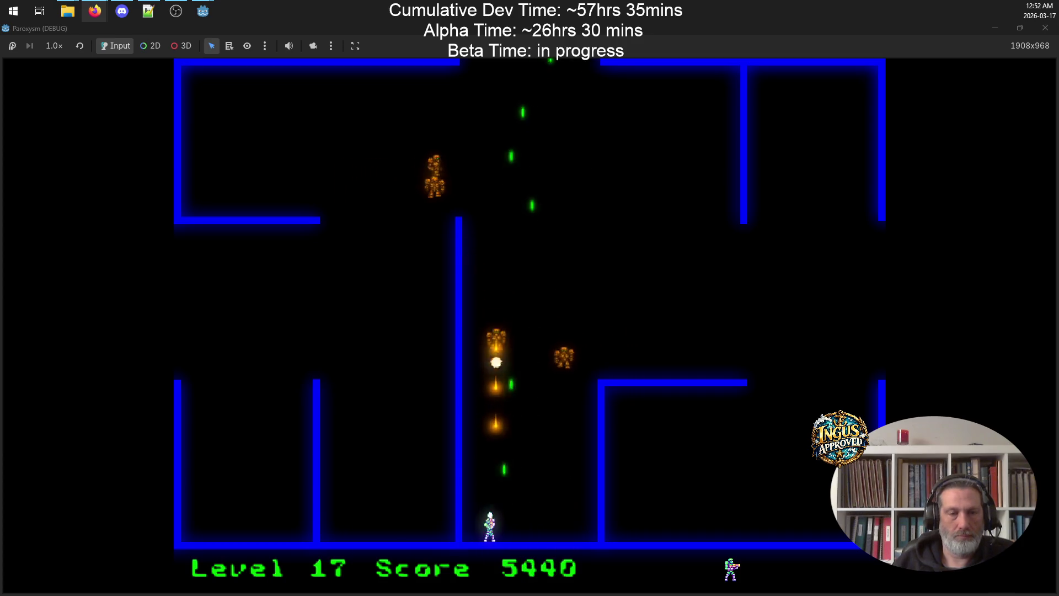
key(Up)
key(space)
key(Right)
key(space)
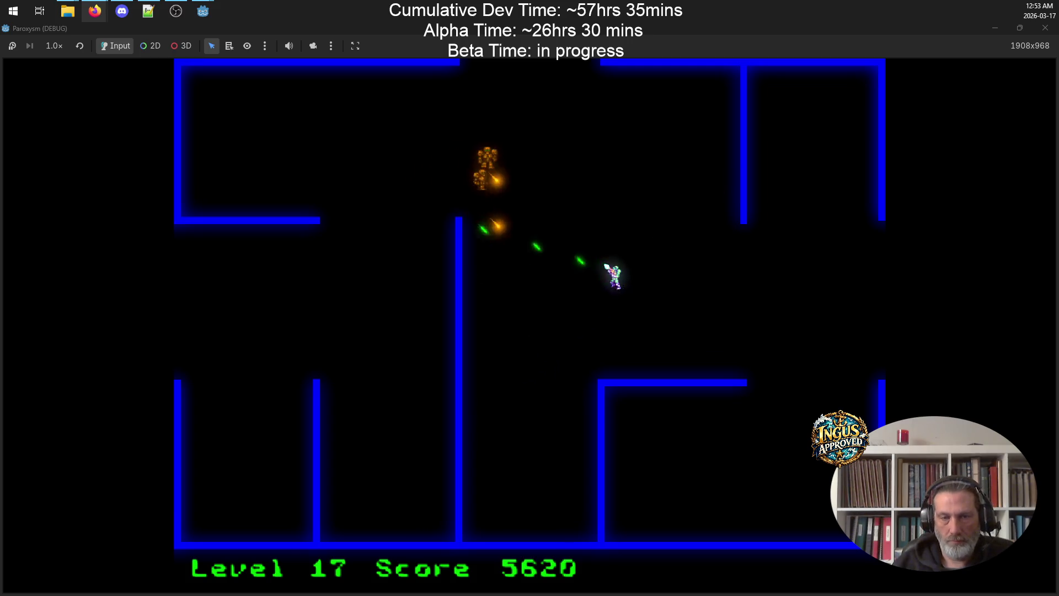
key(Right)
key(Up)
key(space)
key(Left)
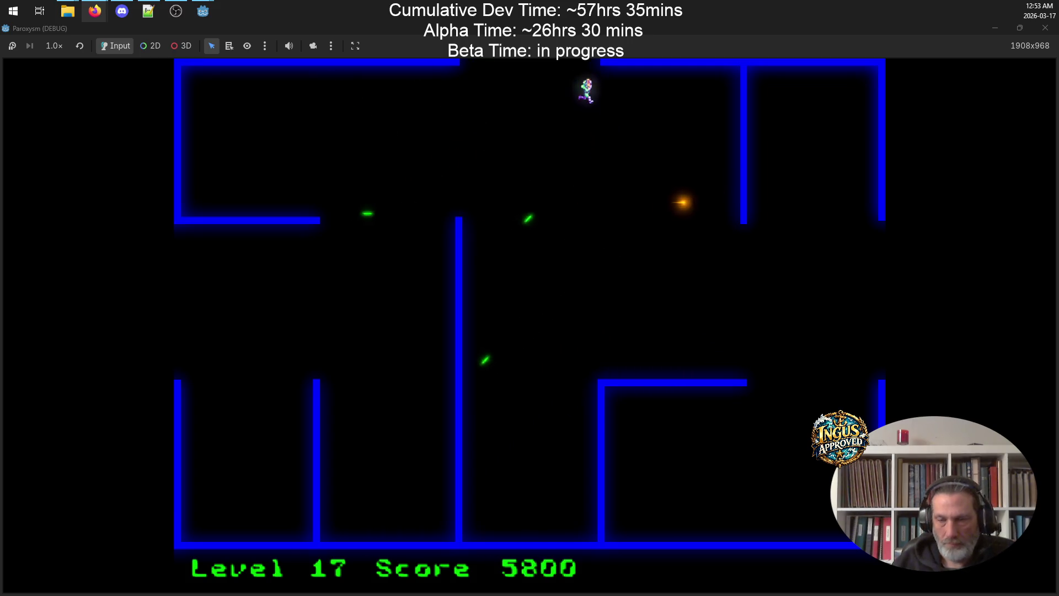
key(Right)
key(Down)
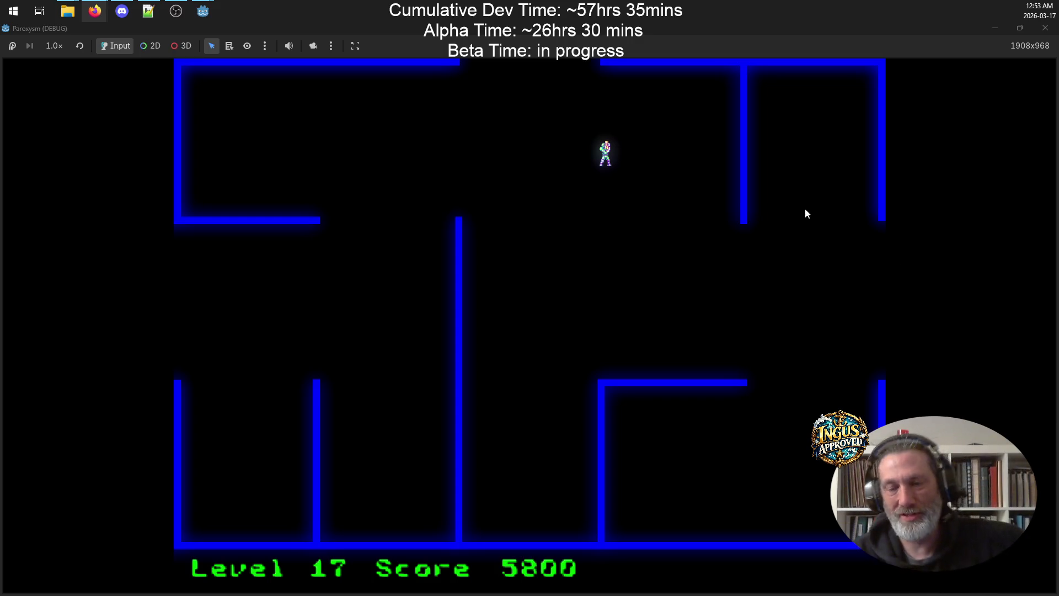
Try reopening the recent credits.txt in Notepad++ and dismiss the cannot-open-file error
click(148, 8)
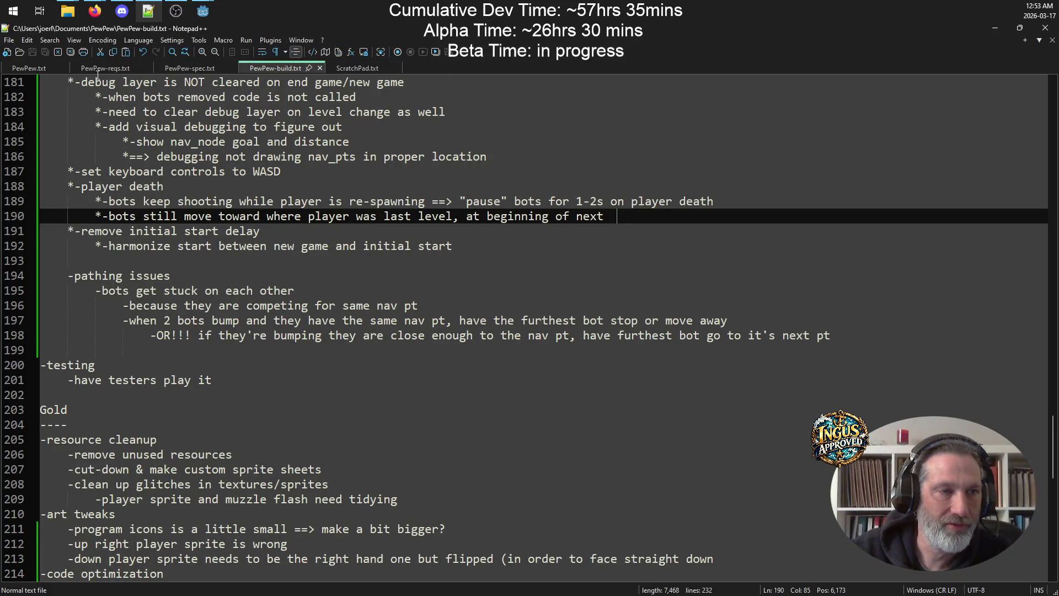
click(10, 41)
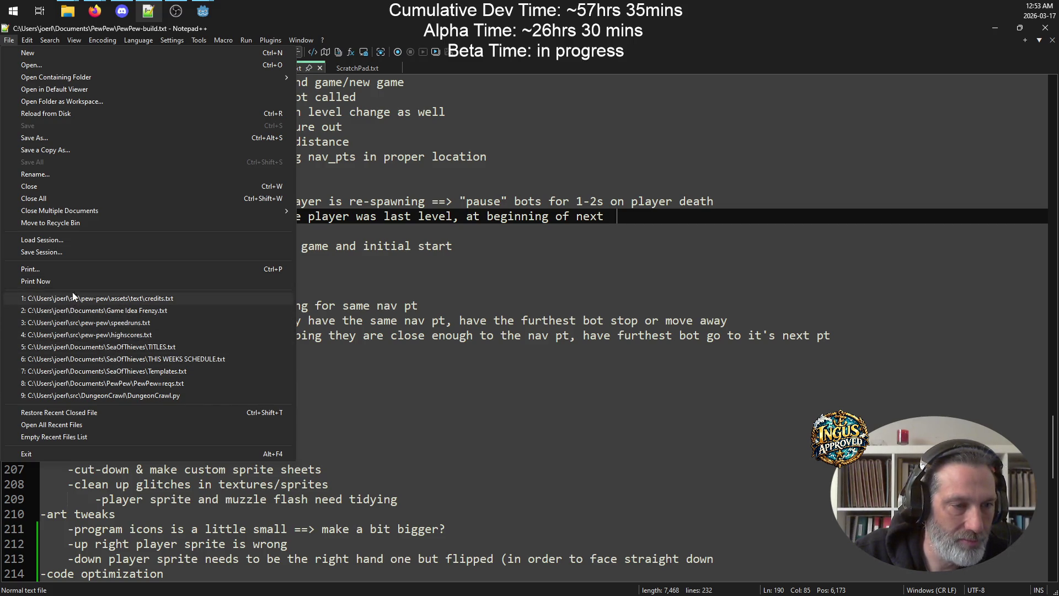
click(140, 300)
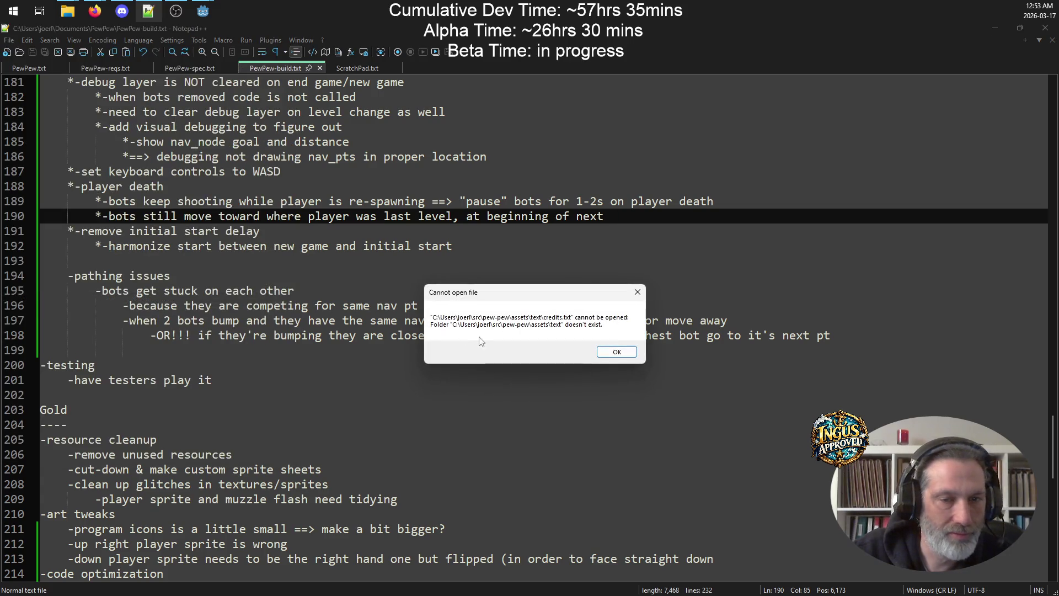
click(632, 354)
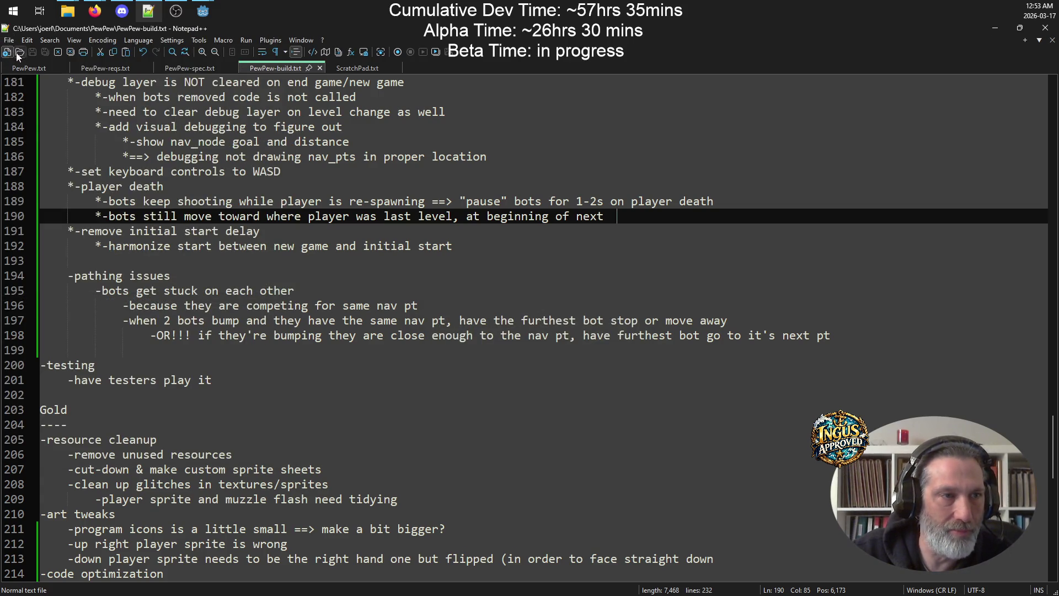
Open credits2.txt from src/Paroxysm/assets/text in Notepad++
click(19, 54)
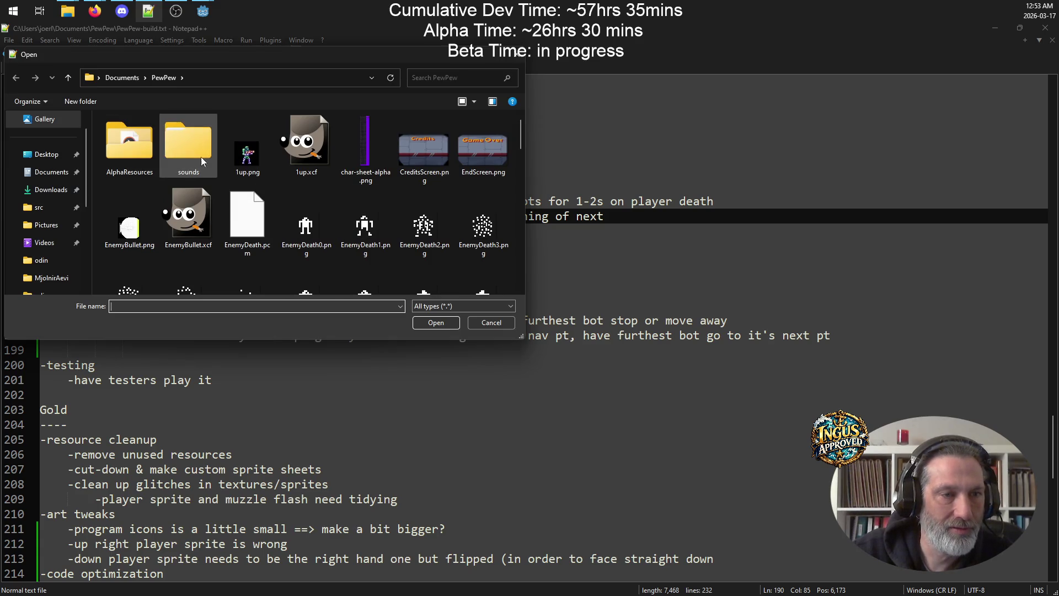
scroll(57, 241, down, 2)
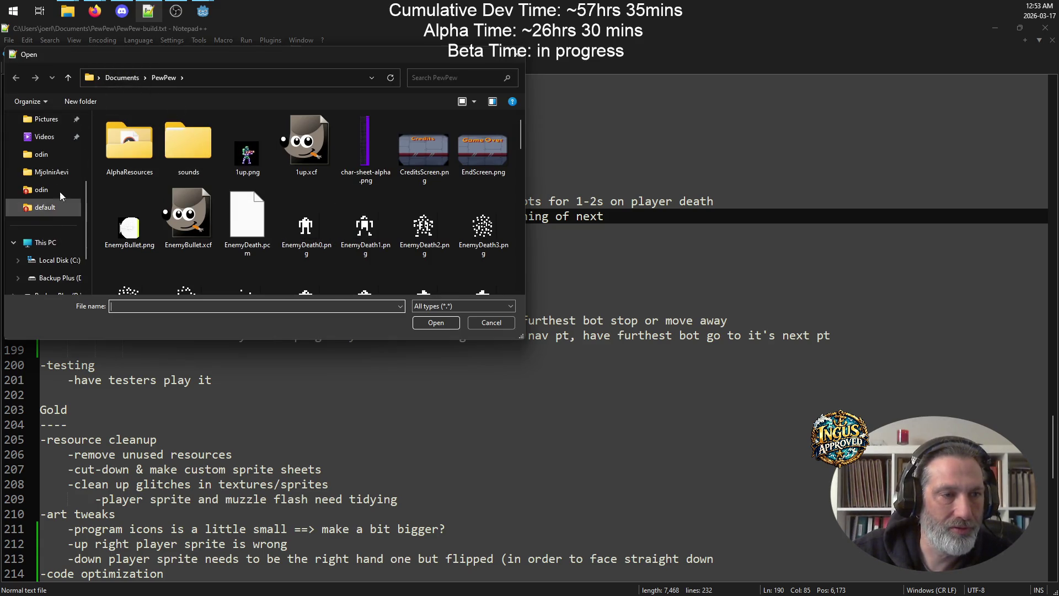
scroll(57, 180, up, 1)
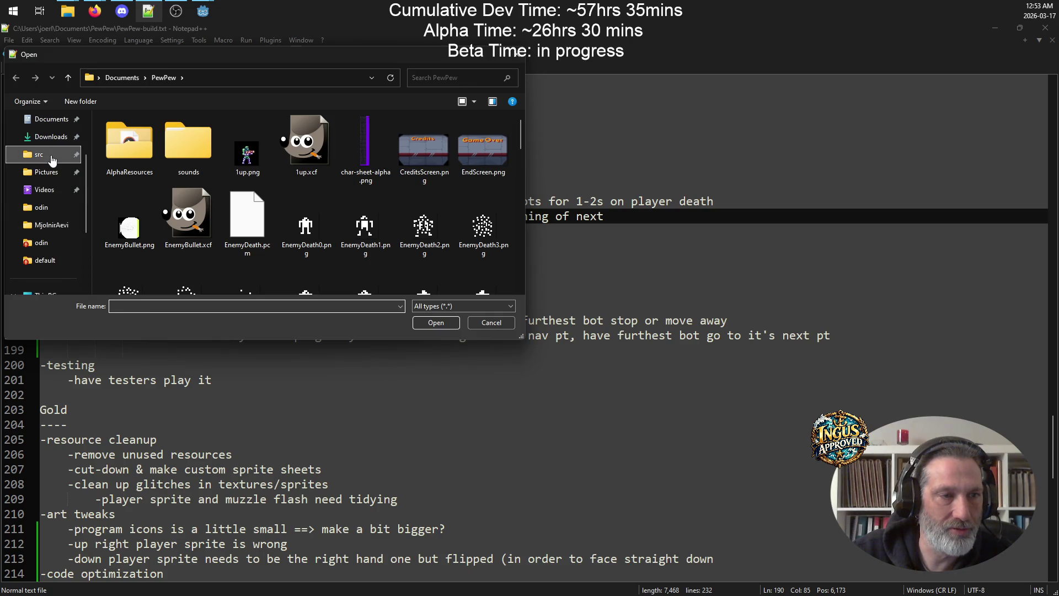
click(50, 156)
double_click(120, 181)
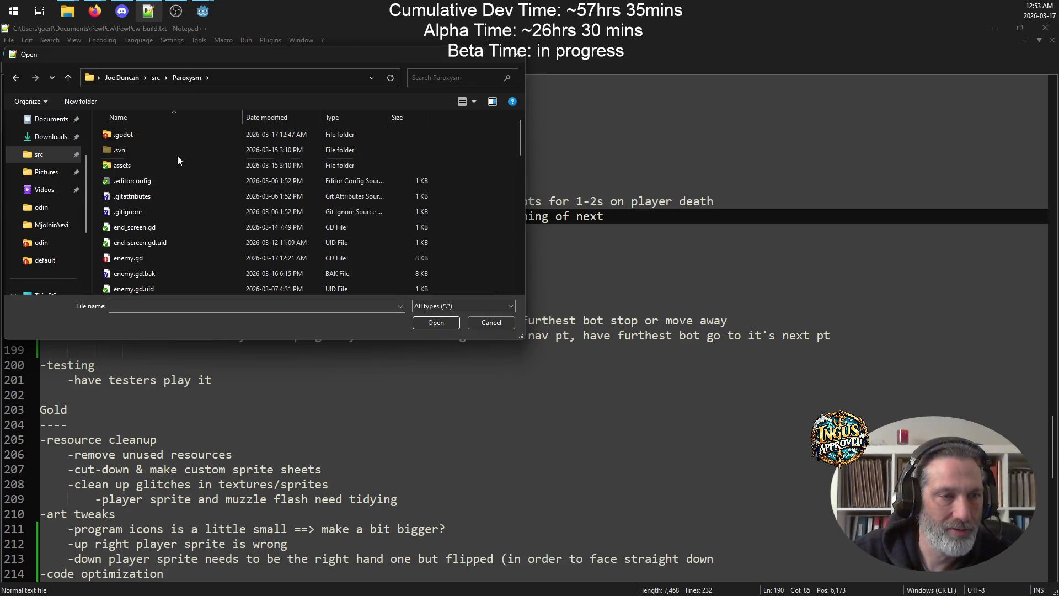
double_click(153, 166)
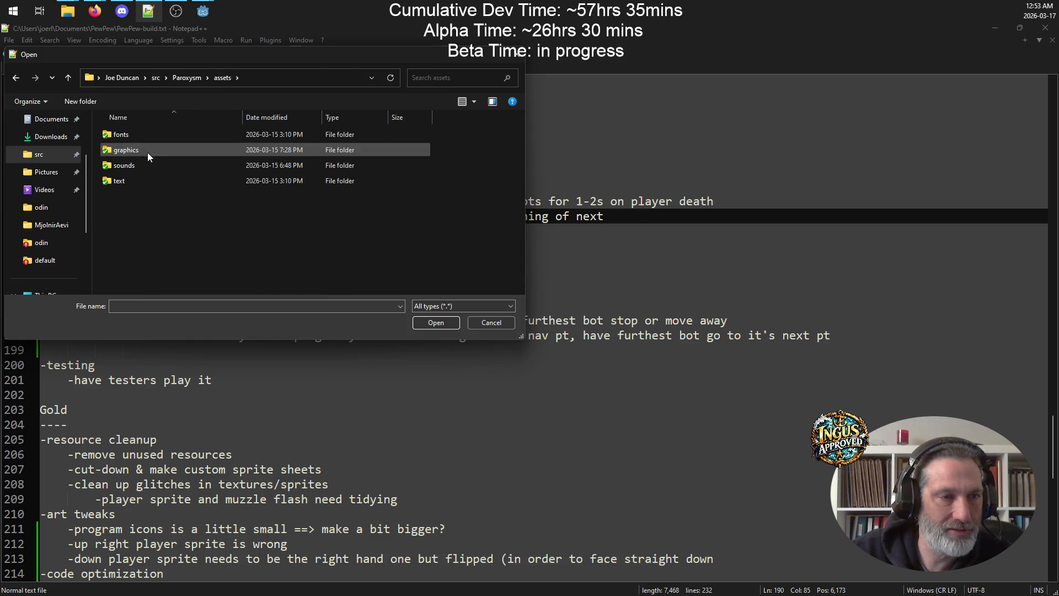
double_click(149, 181)
double_click(149, 153)
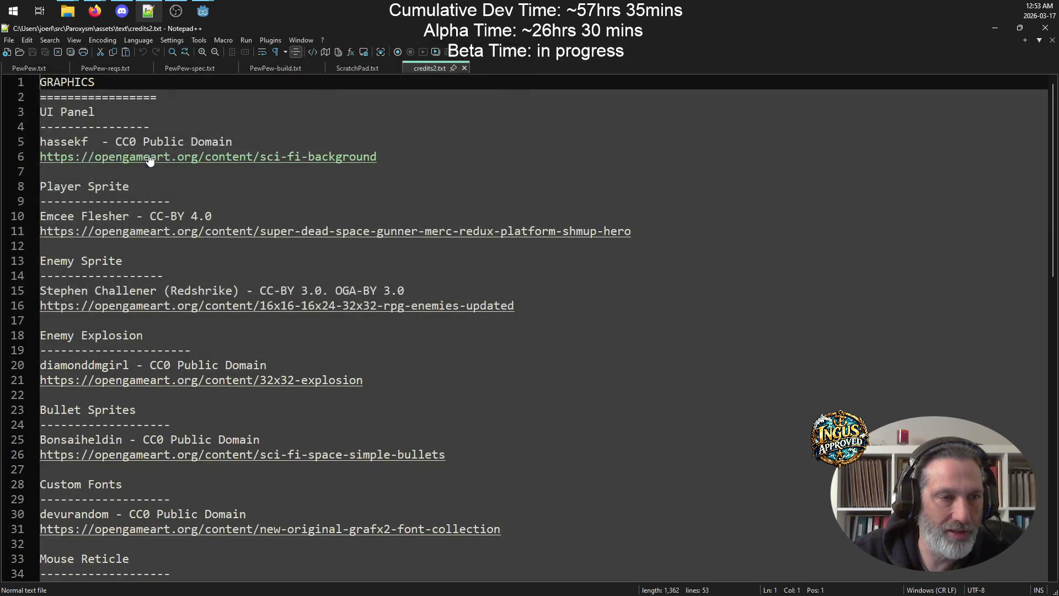
Follow the 32x32-explosion link on line 21 and maximize the browser
scroll(307, 320, down, 1)
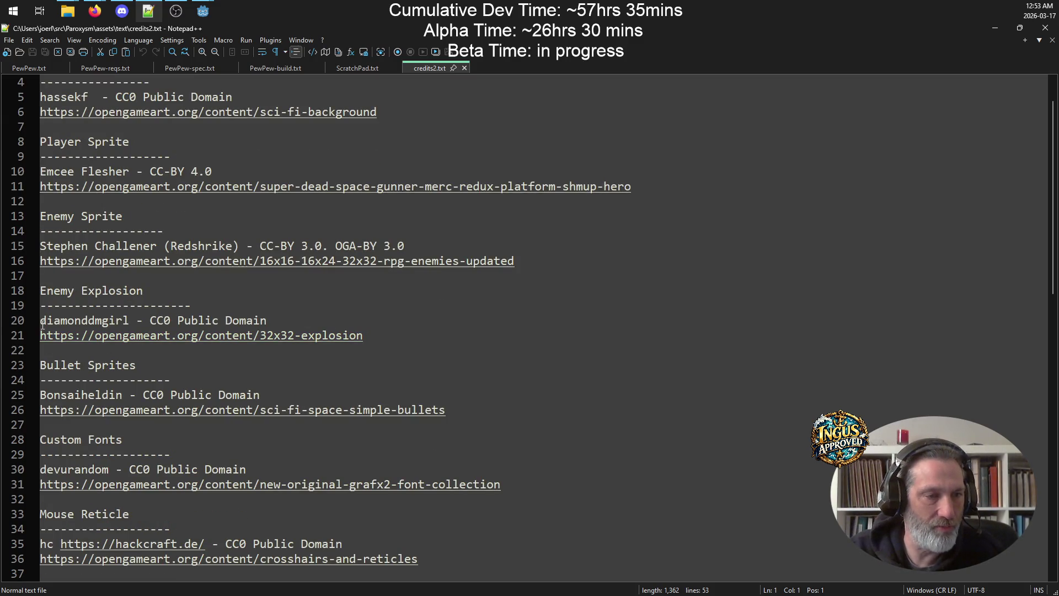
click(320, 337)
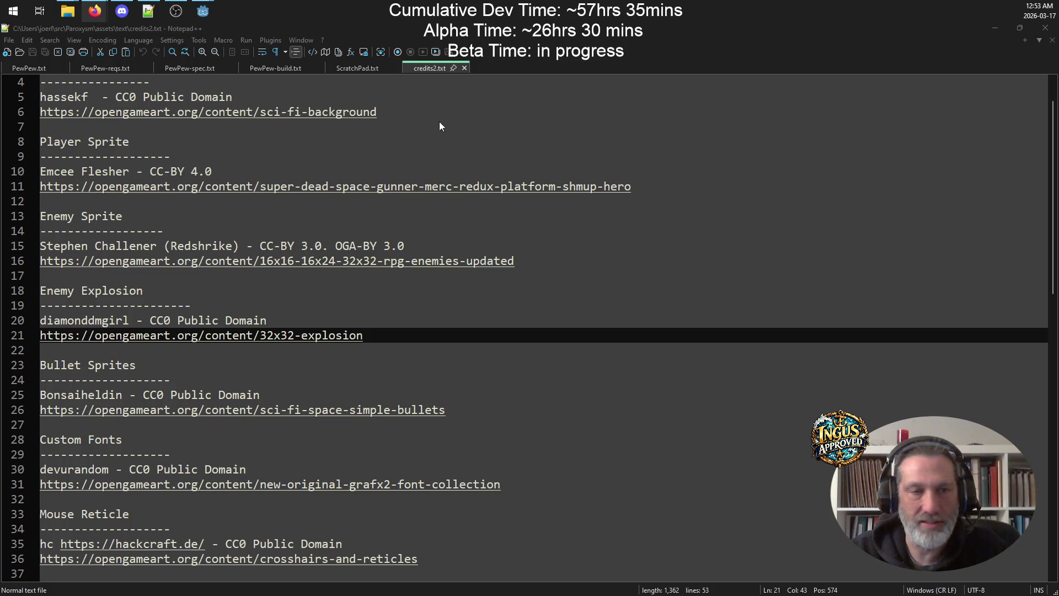
click(692, 119)
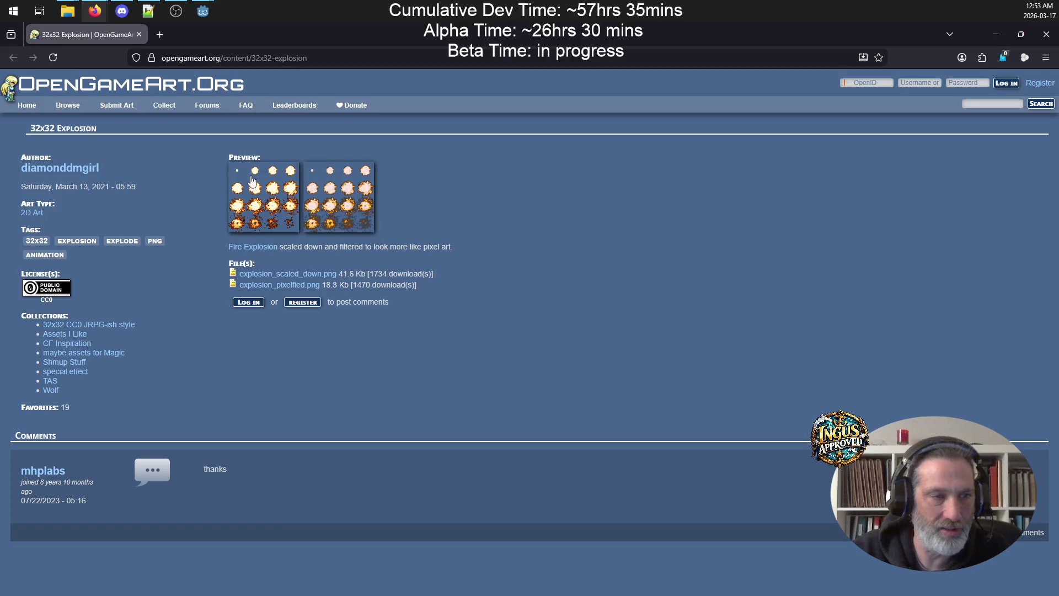
View the 32x32 Explosion author's profile, then minimize the browser back to credits2.txt
click(55, 168)
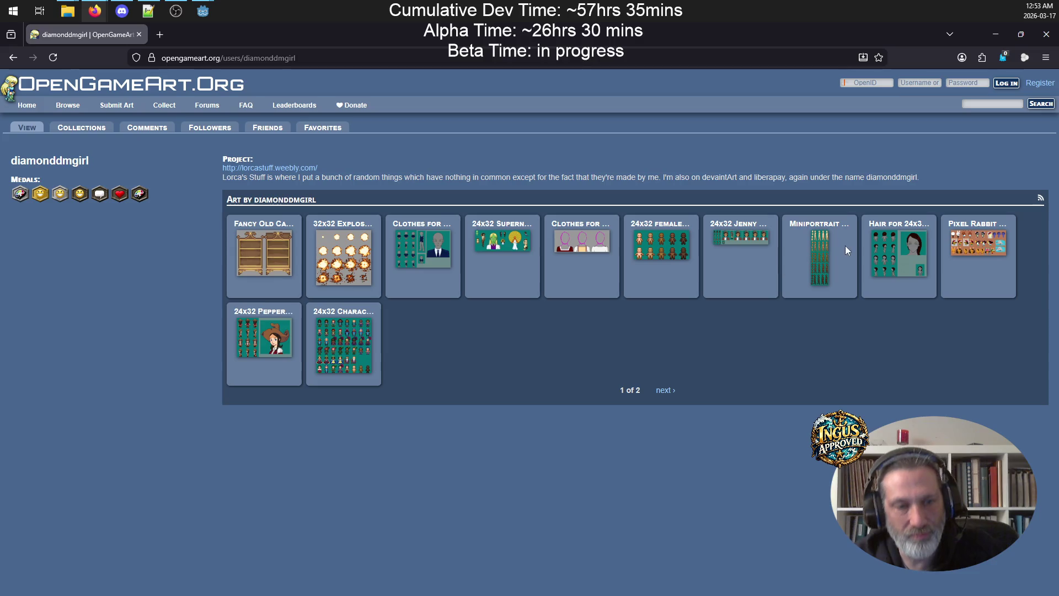
click(991, 37)
Check the Paroxysm (DEBUG) game at Level 17, then show PewPew.txt in Notepad++
mouse_move(212, 19)
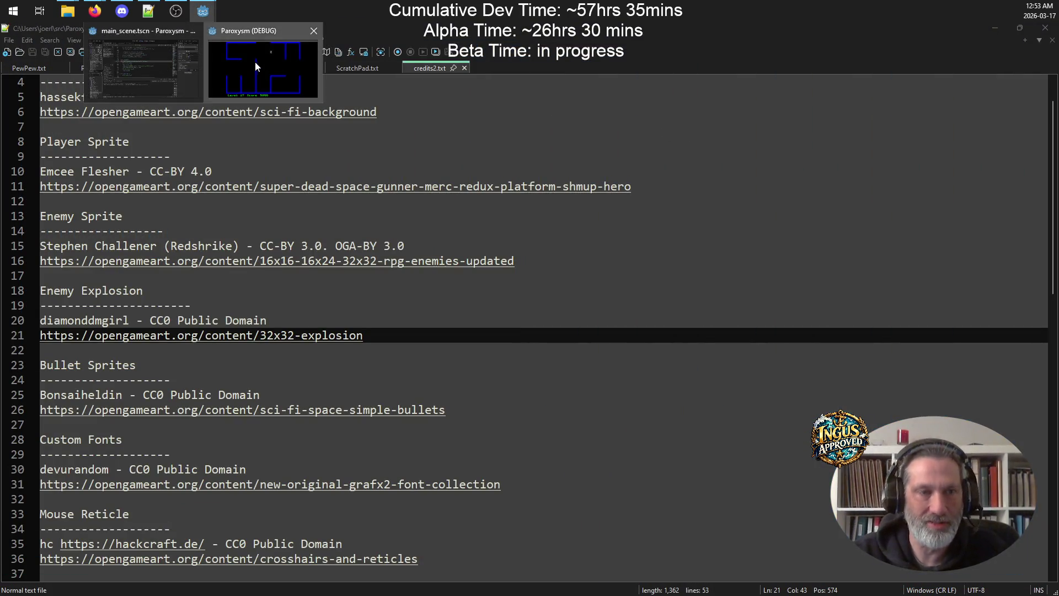
click(255, 61)
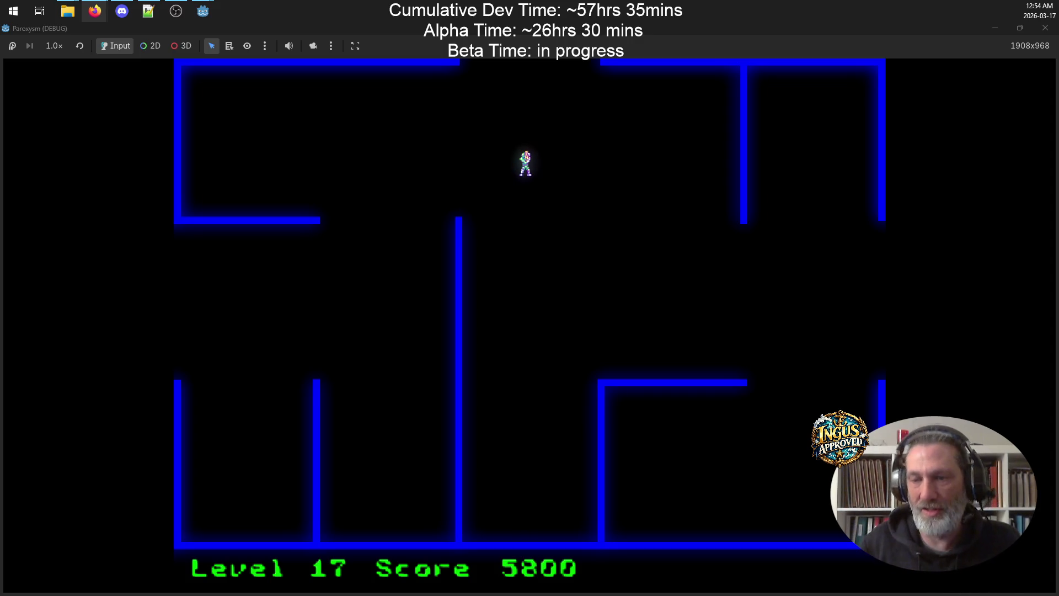
click(146, 12)
click(28, 66)
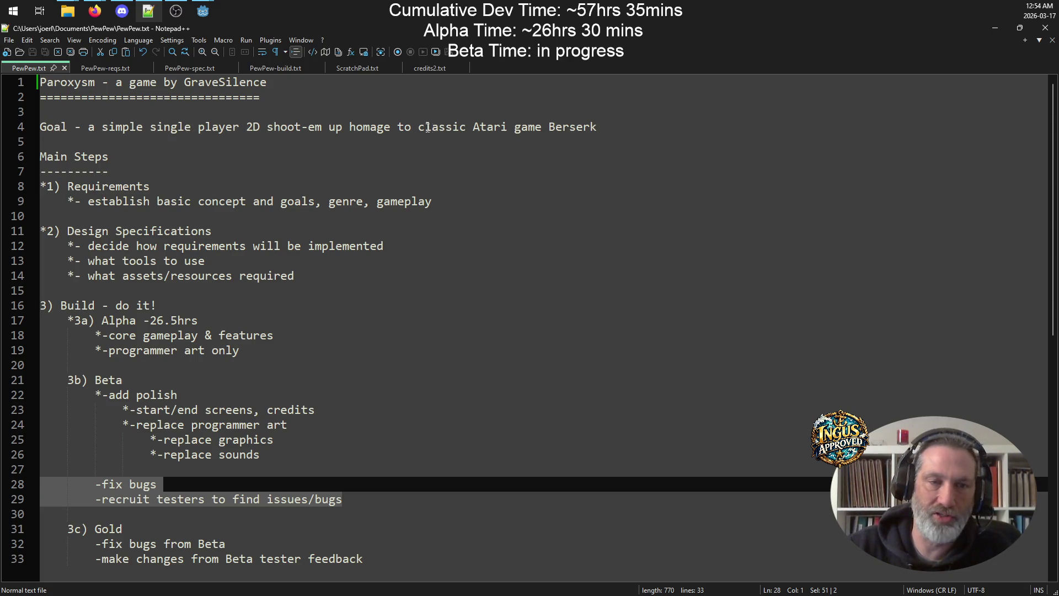
Highlight the gameplay goals on lines 13–16 of PewPew-reqs.txt, then return to the Paroxysm game
click(107, 67)
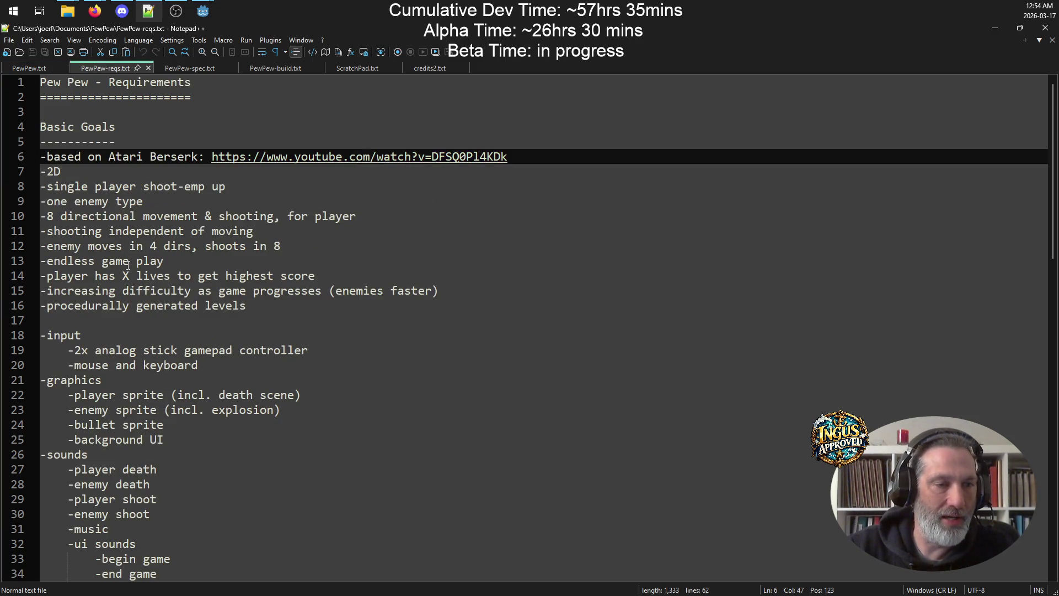
drag(166, 261, 89, 261)
drag(315, 275, 61, 275)
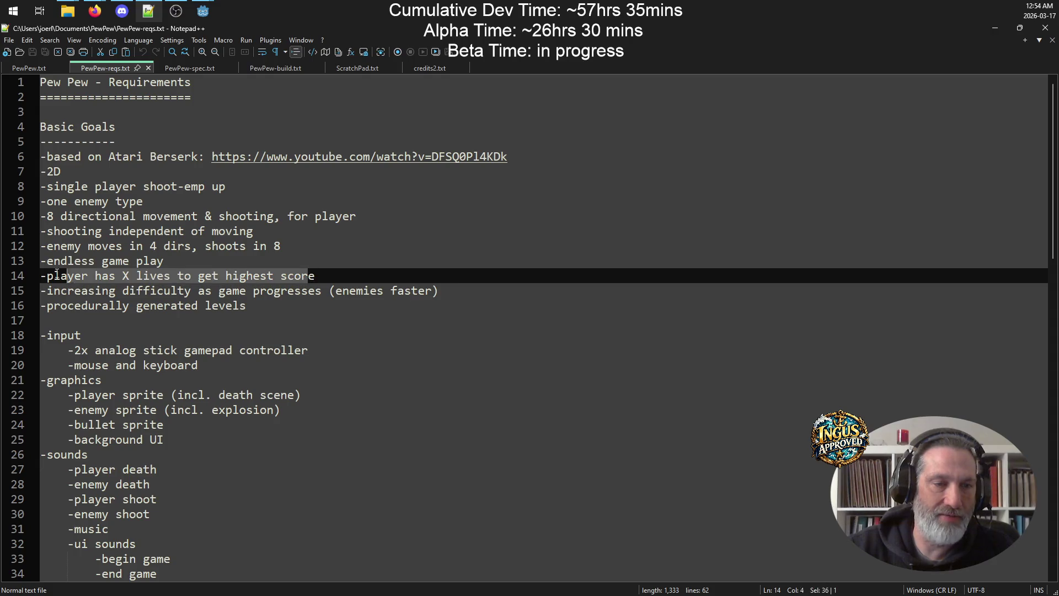
mouse_move(447, 295)
mouse_down()
mouse_move(156, 291)
mouse_move(2, 274)
mouse_up()
drag(279, 308, 29, 261)
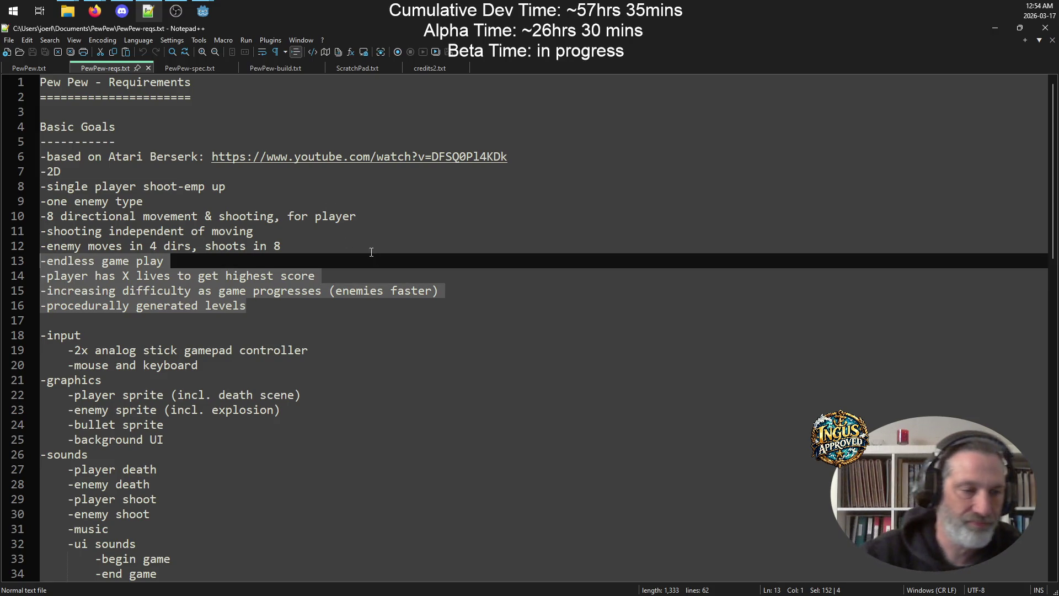
mouse_move(203, 11)
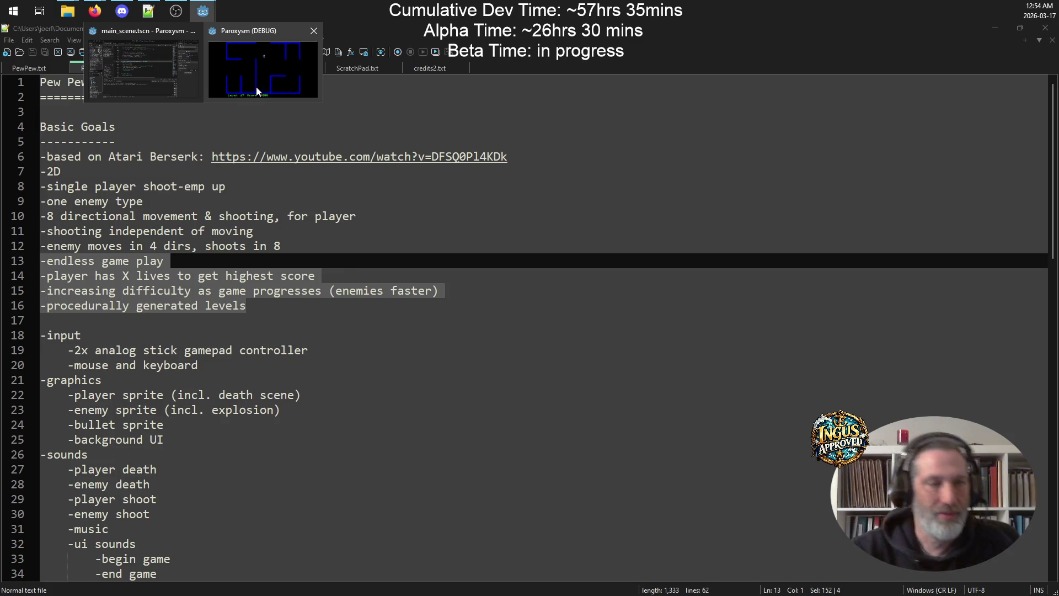
click(254, 87)
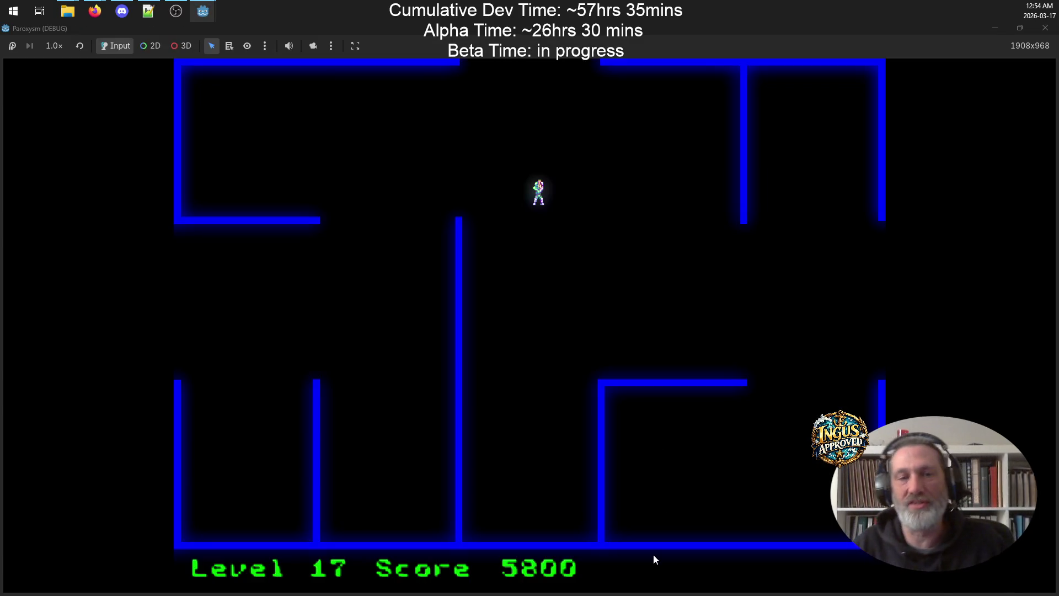
Exit Level 17 through the top and shoot robots running to Level 18's maze centre
key(Up)
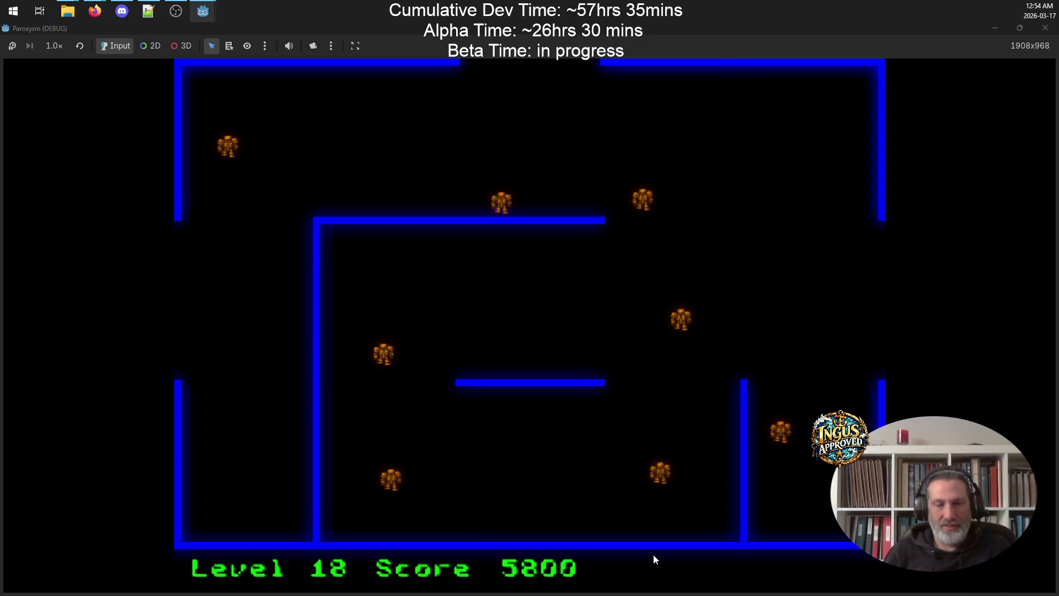
key(space)
key(space)
key(Right)
key(Left)
key(Left)
key(Up)
key(space)
key(Right)
key(Right)
key(space)
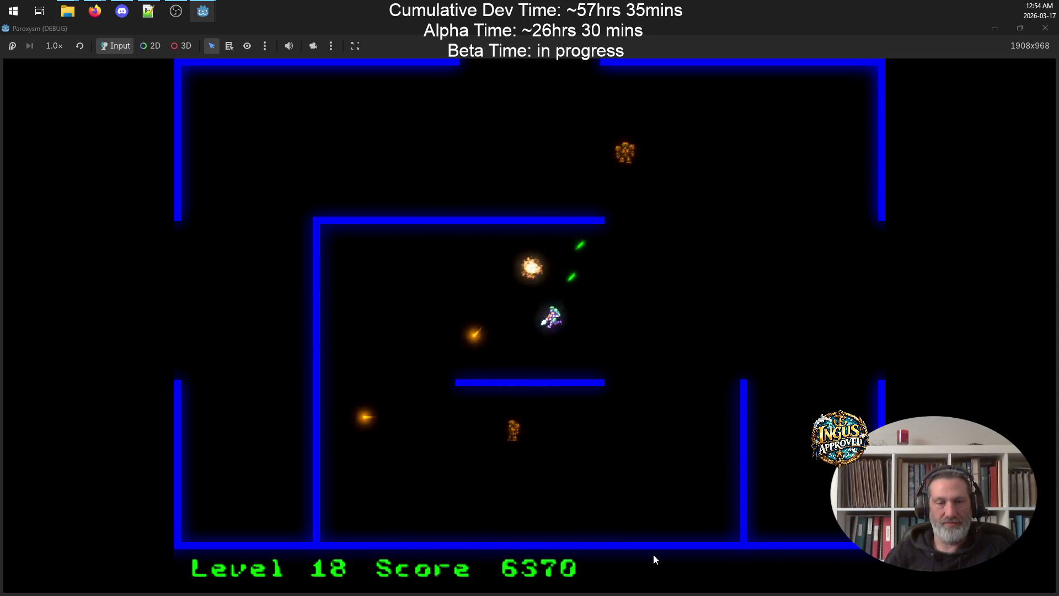
Destroy the remaining Level 18 robots and leave through the right exit to Level 19
key(Up)
key(Down)
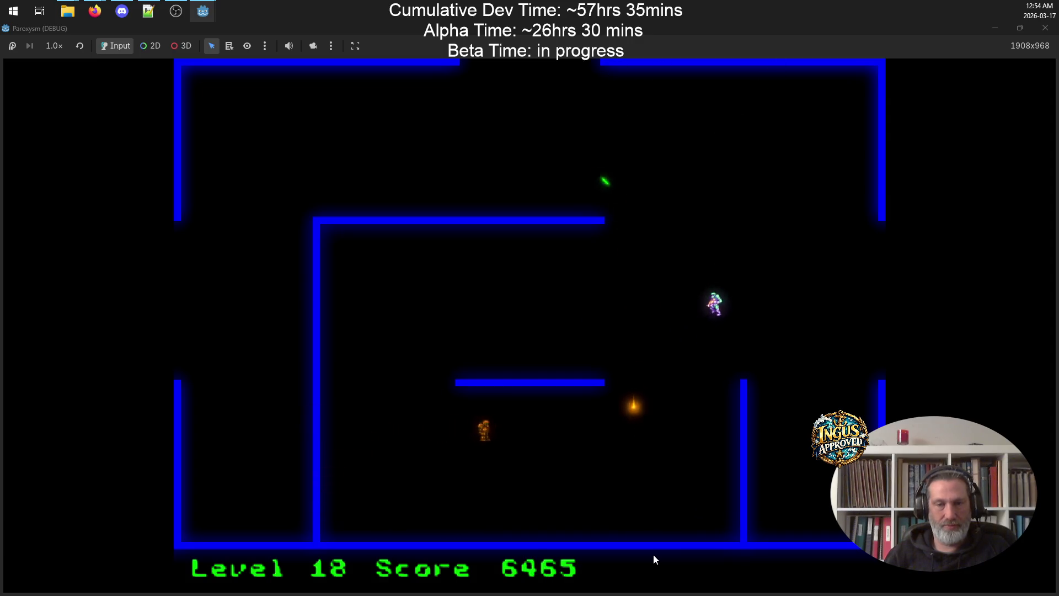
key(space)
key(Up)
key(Right)
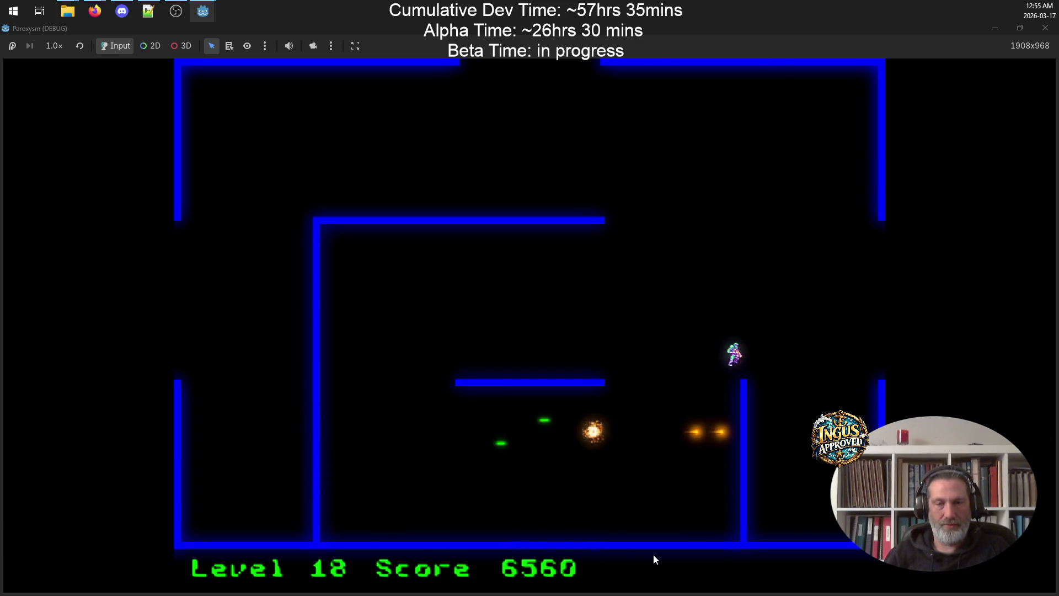
key(Right)
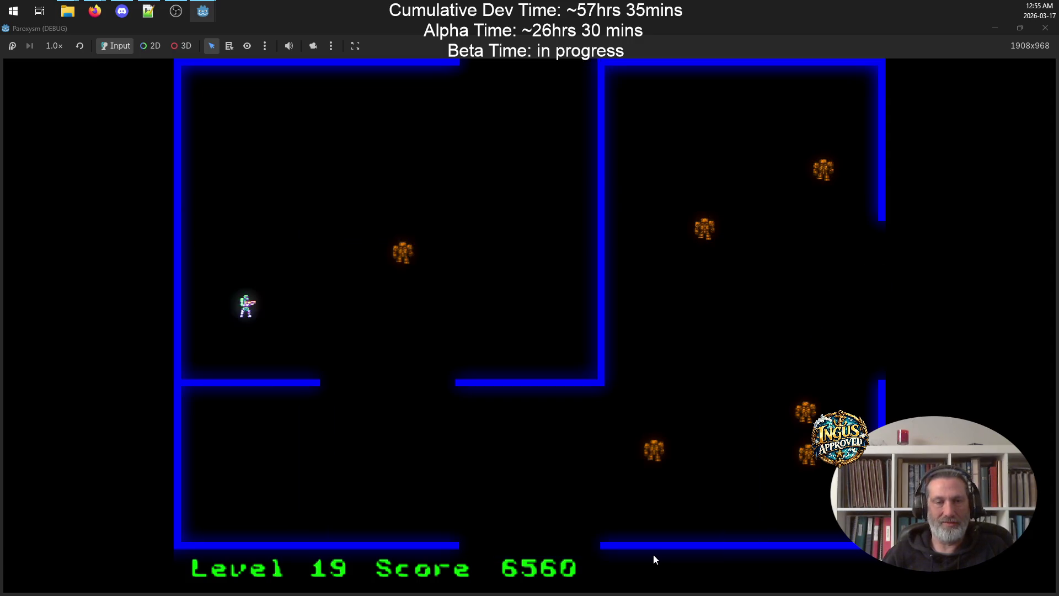
key(space)
Cross Level 19 shooting robots and run out the top exit, destroying two more
key(Right)
key(space)
key(Down)
key(space)
key(Left)
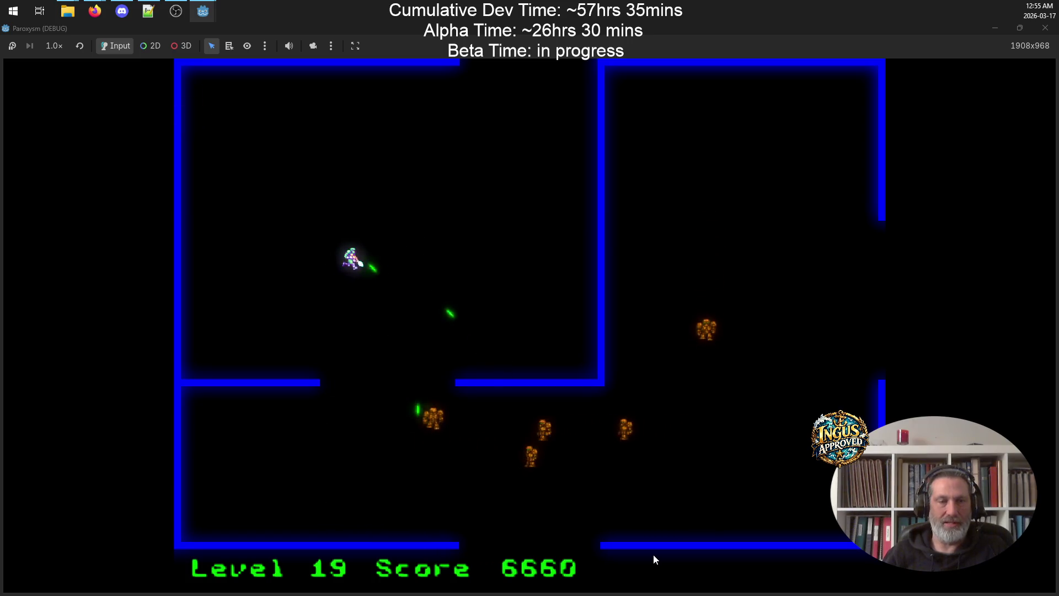
key(Up)
key(Right)
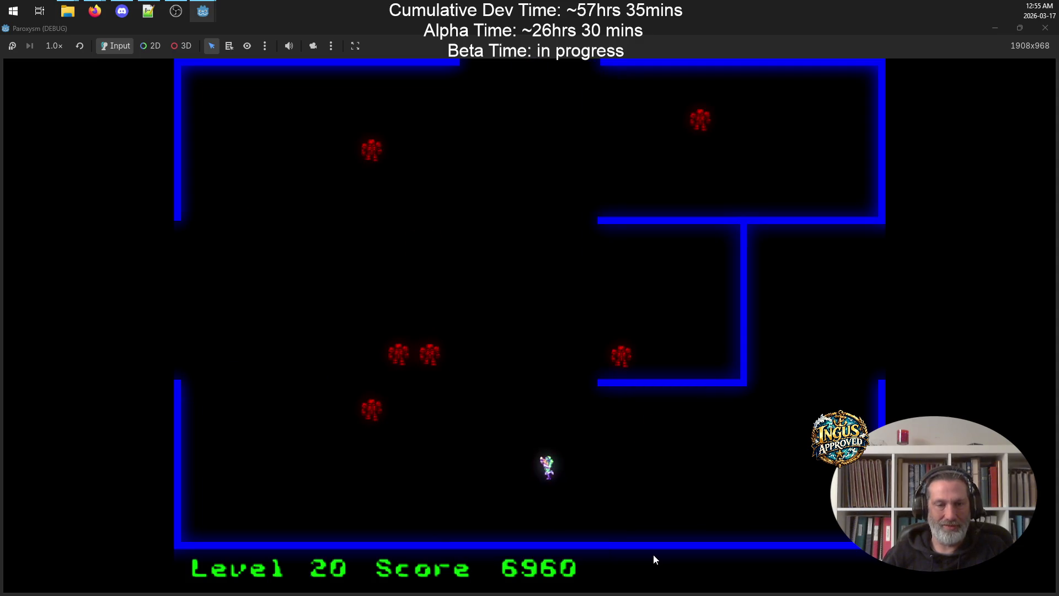
Sweep Level 20 destroying the red robots and exit the top of the maze to Level 21
key(space)
key(Down)
key(Left)
key(space)
key(Left)
key(Up)
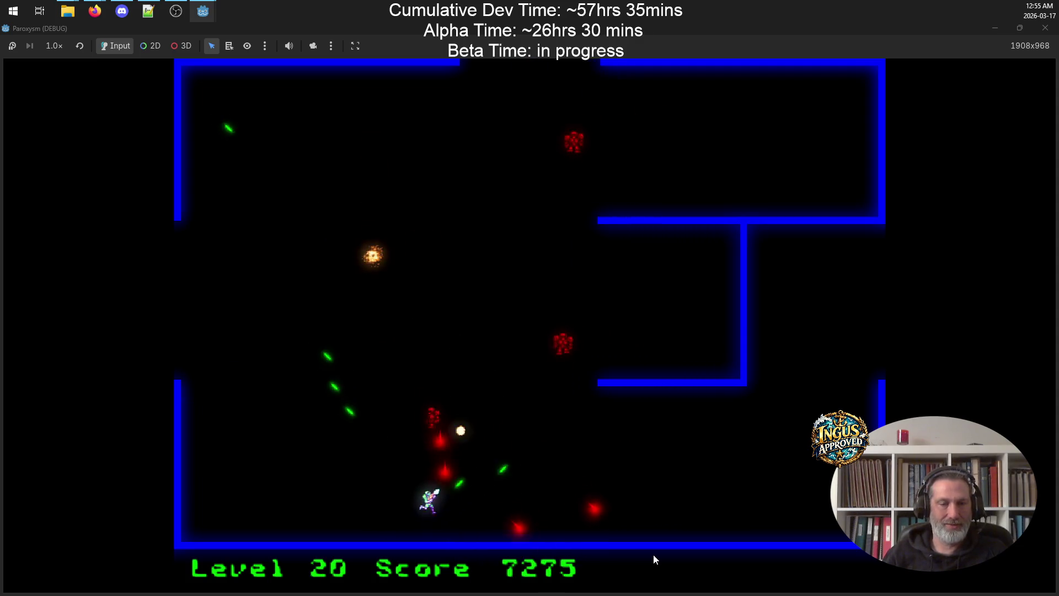
key(Up)
key(Right)
key(space)
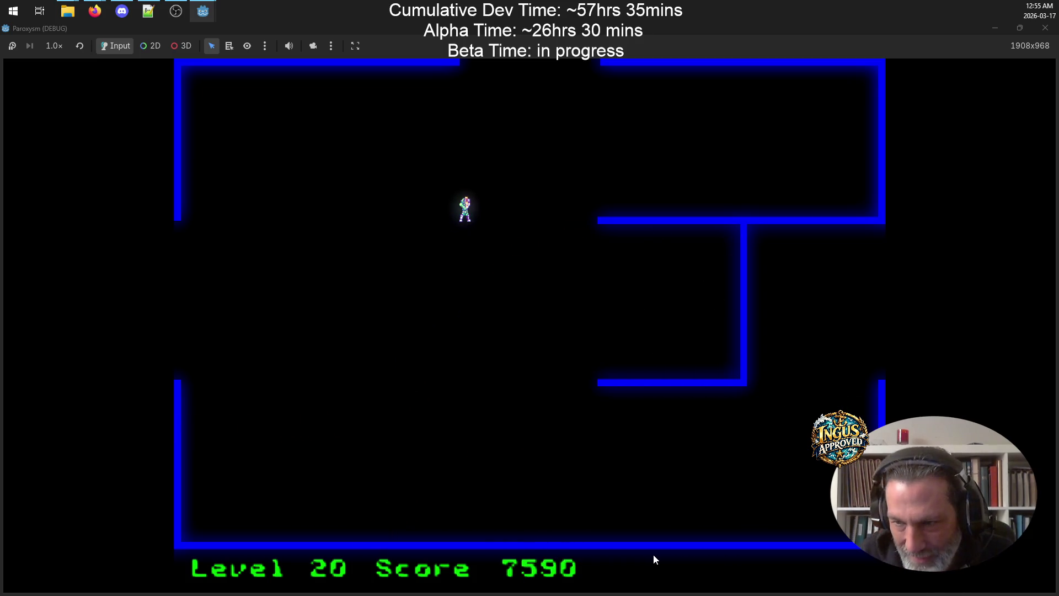
key(Up)
key(Right)
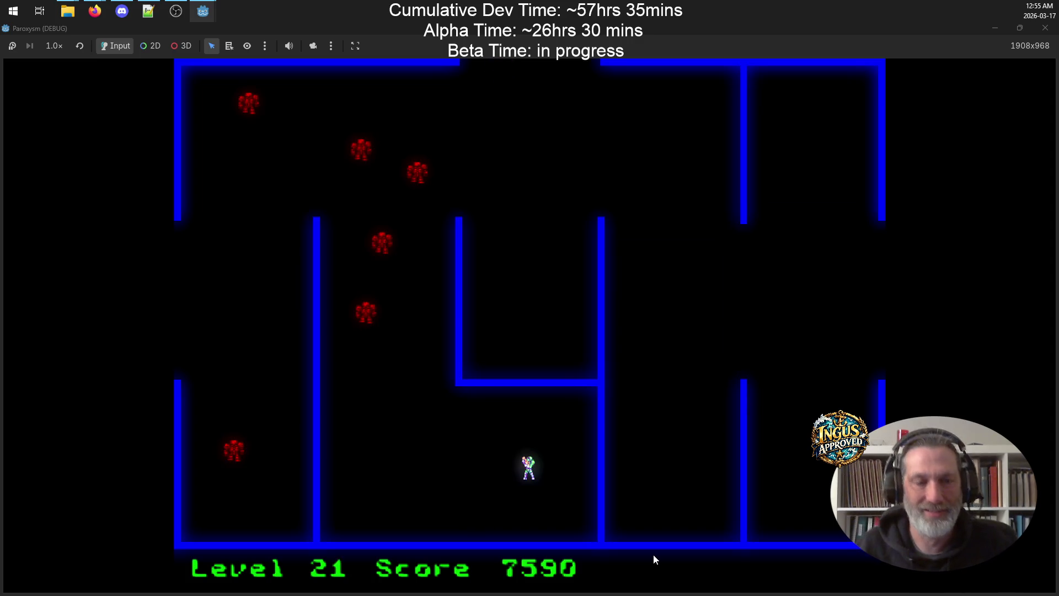
key(Left)
Fire upward at Level 21's red robots and run along the bottom corridor
key(Down)
key(Left)
key(space)
key(Right)
key(Up)
key(Right)
key(Left)
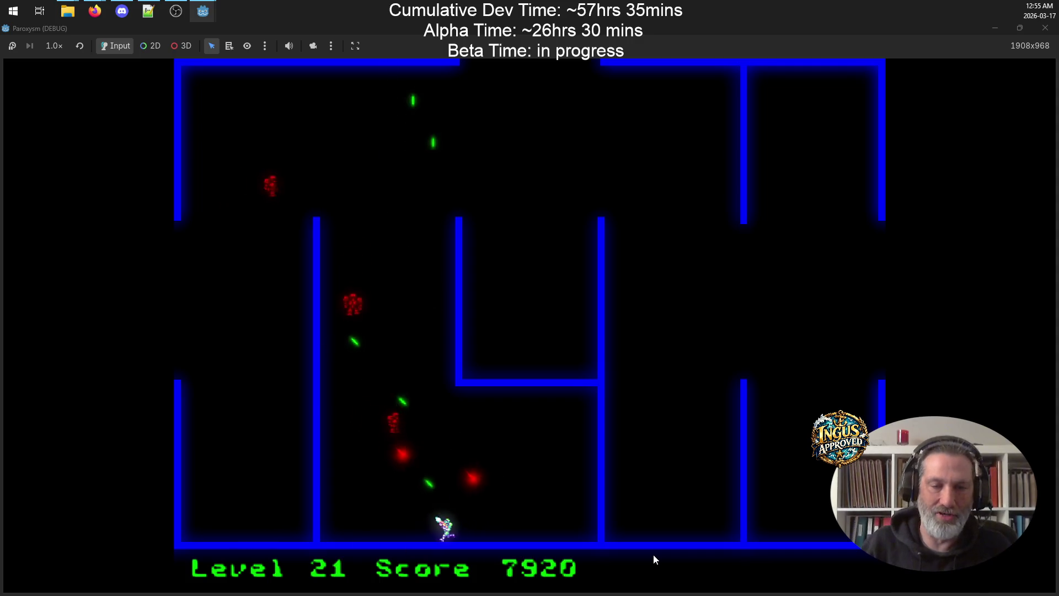
key(Right)
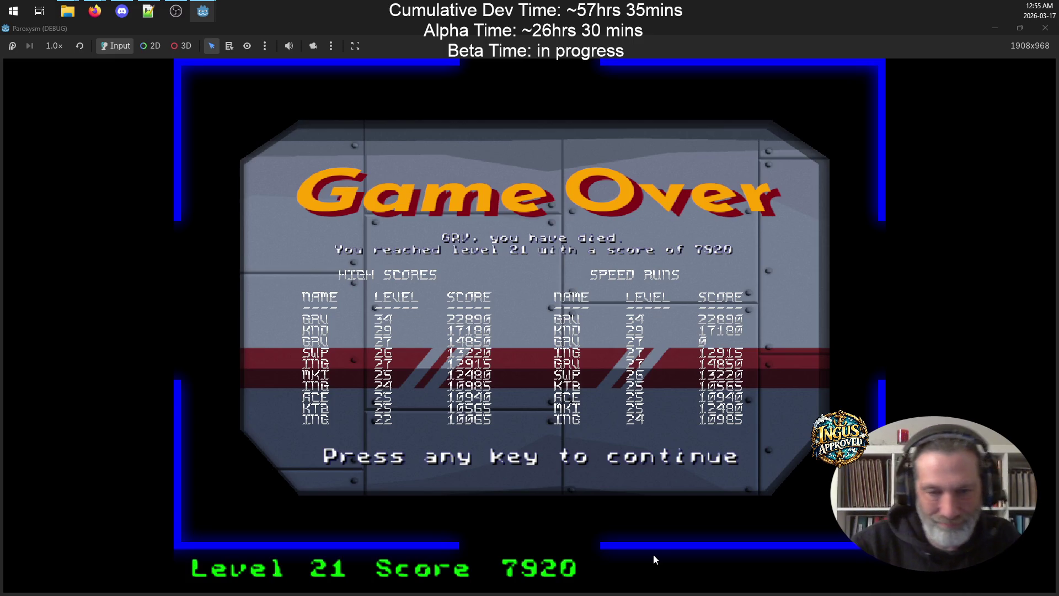
Dismiss the Game Over scores to reach the credits, then choose NEW GAME
click(602, 365)
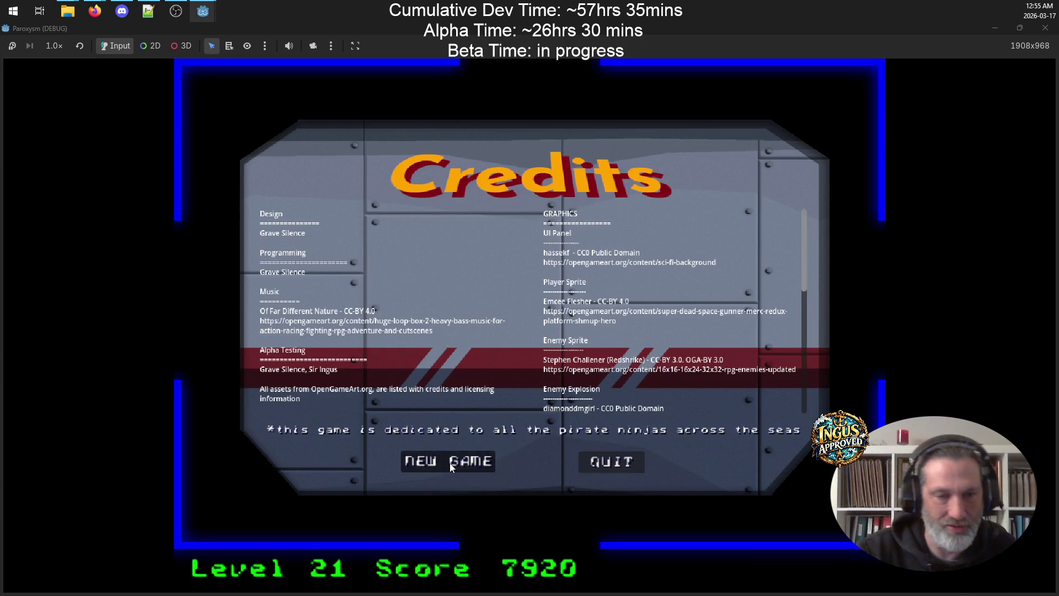
click(449, 463)
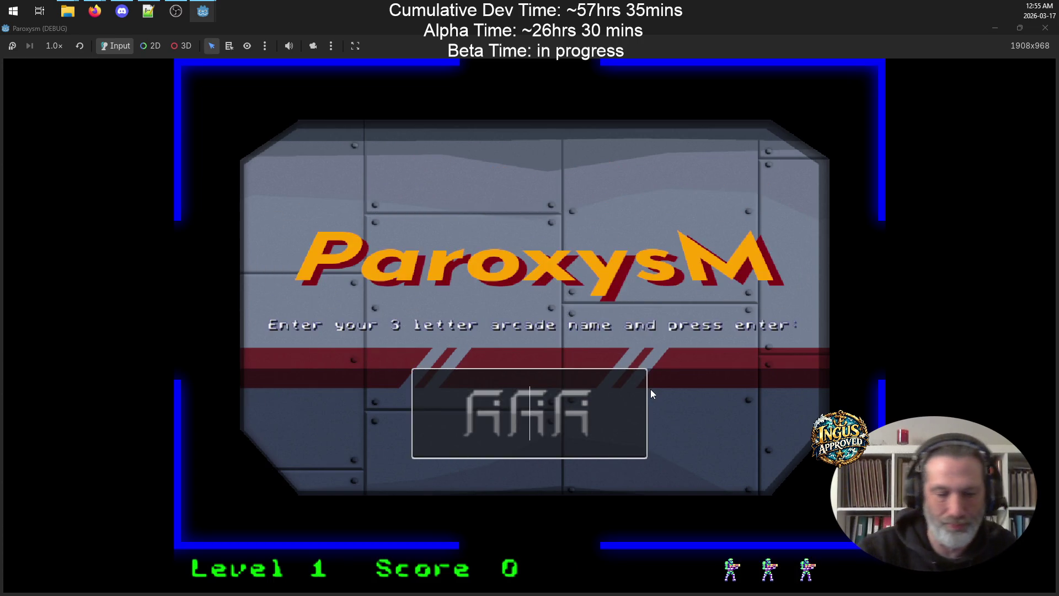
Enter a three-letter arcade name to start Level 1, then dodge and shoot the first robots
text(JER)
key(Return)
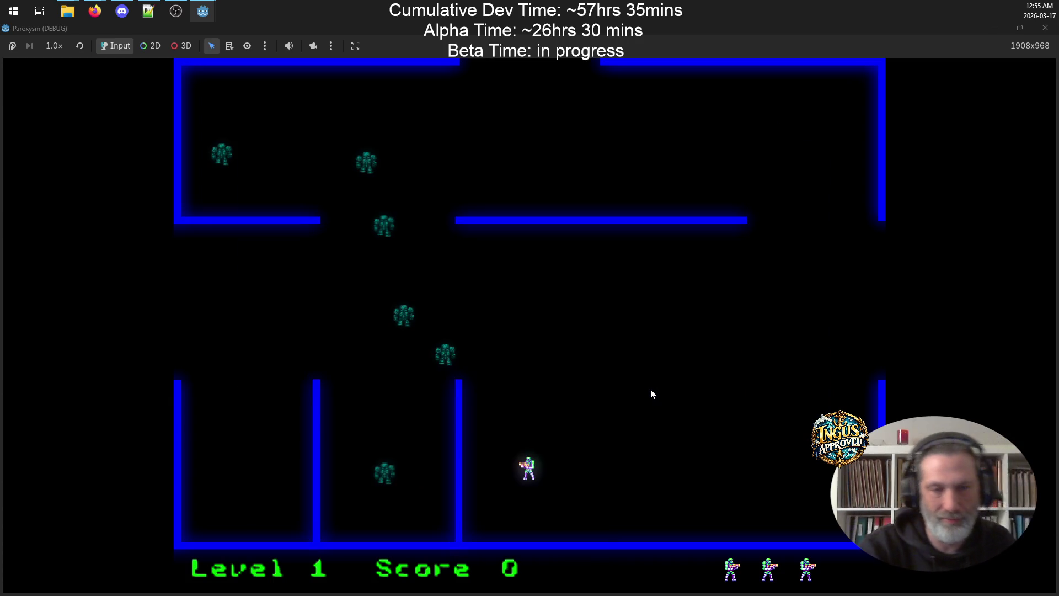
key(Right)
key(Up)
key(space)
key(Up)
key(space)
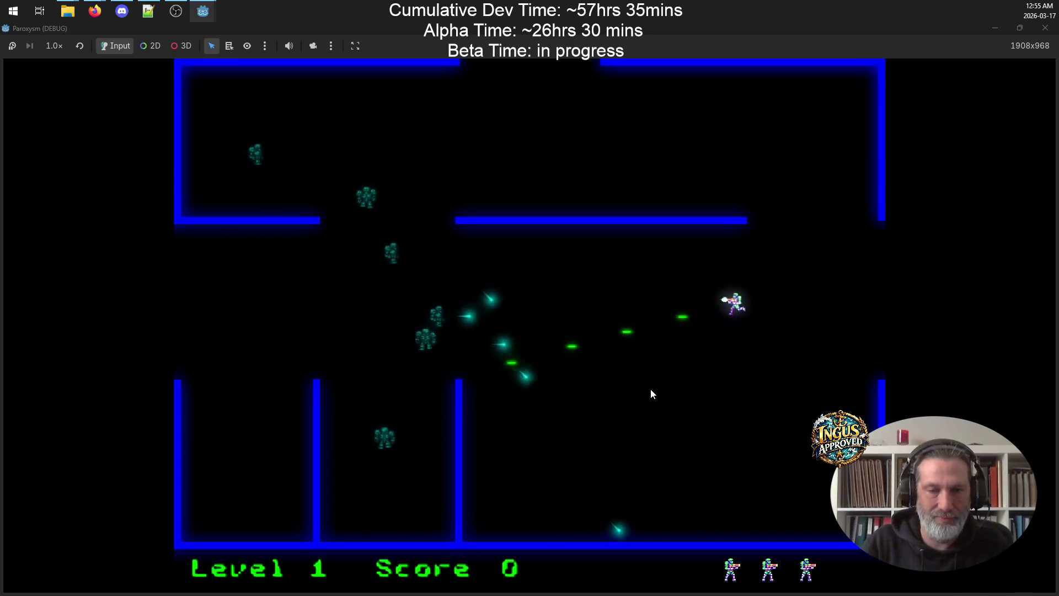
key(Down)
key(Up)
Shoot Level 1 robots while moving left and firing diagonally up-left
key(Up)
key(space)
key(Down)
key(Left)
key(Down)
key(Up)
key(space)
key(Right)
Pick off the remaining Level 1 robots and leave through the left exit to Level 2
key(Up)
key(space)
key(Down)
key(Right)
key(space)
key(Up)
key(Left)
key(Down)
key(Left)
key(space)
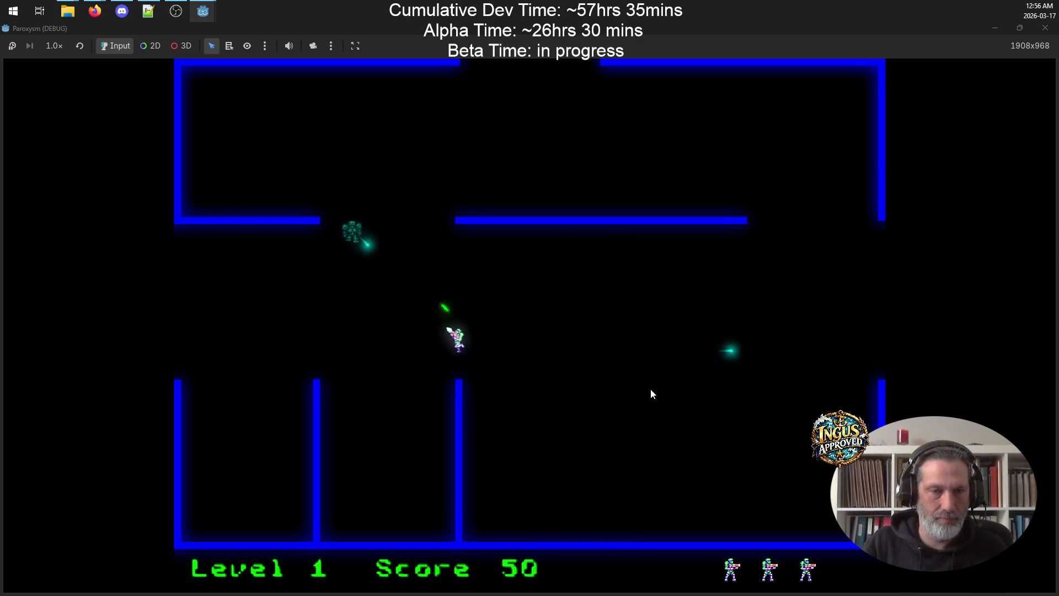
key(Up)
key(Left)
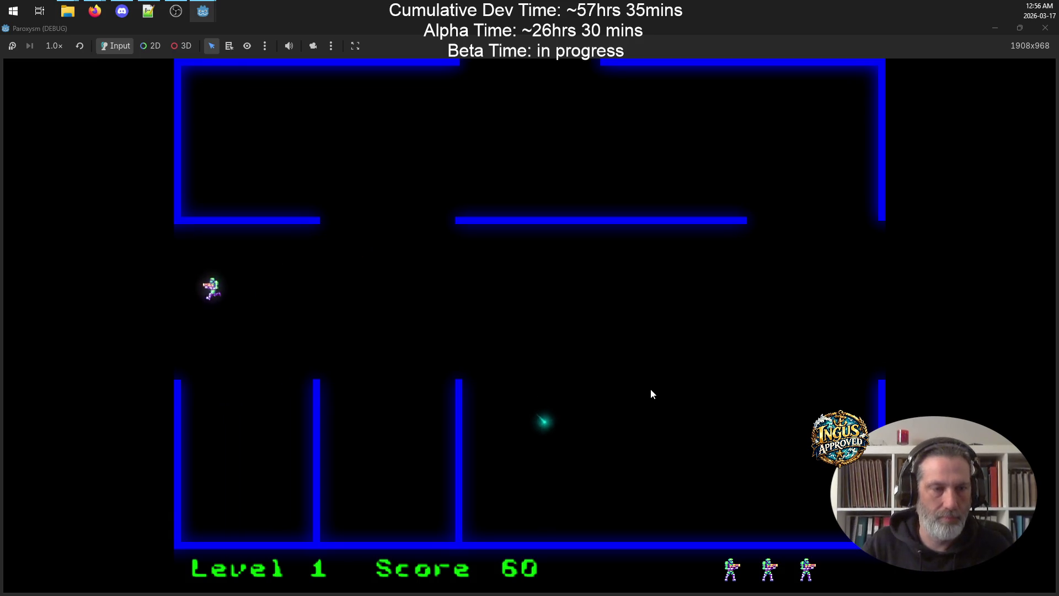
Clear Level 2's robots along the right side and bottom, exiting through the top to Level 3
key(Up)
key(space)
key(Right)
key(Down)
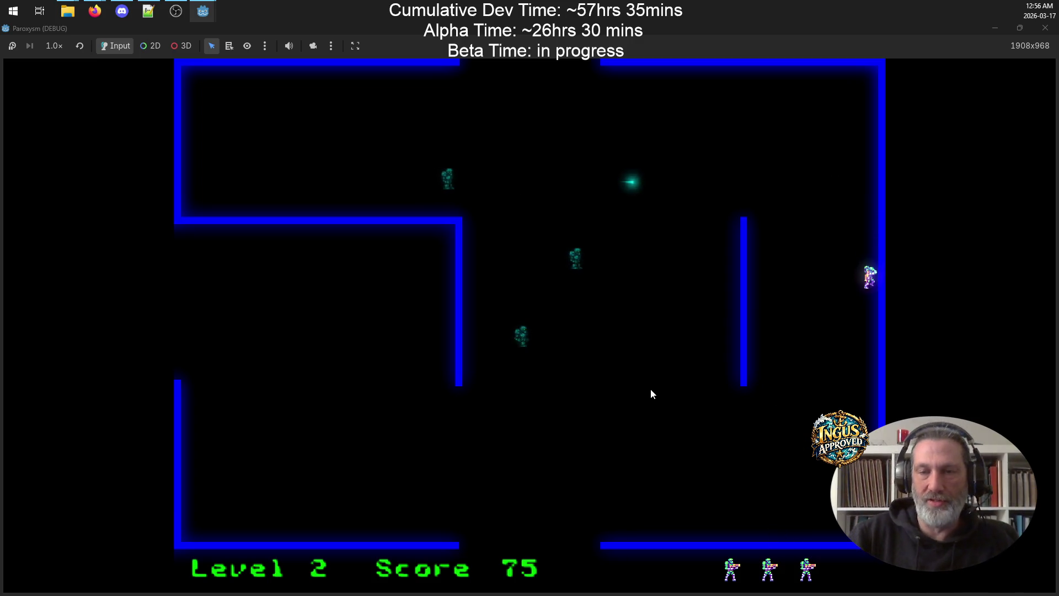
key(Left)
key(space)
key(Up)
key(space)
key(space)
key(Up)
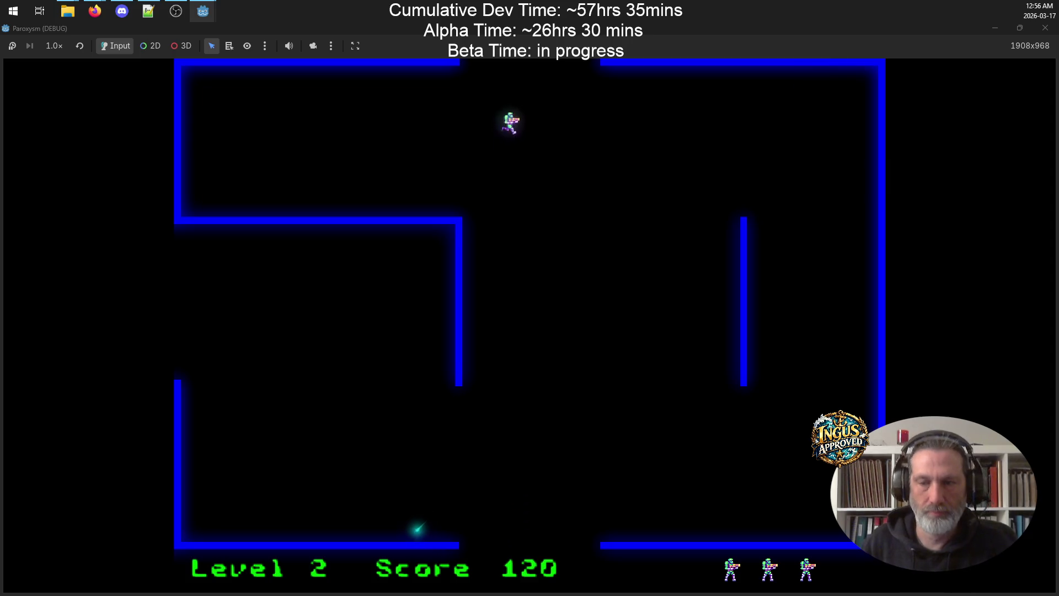
key(Up)
Shoot Level 3 robots to the right and down-left while moving off the bottom wall
key(Up)
key(space)
key(Down)
key(Right)
key(Up)
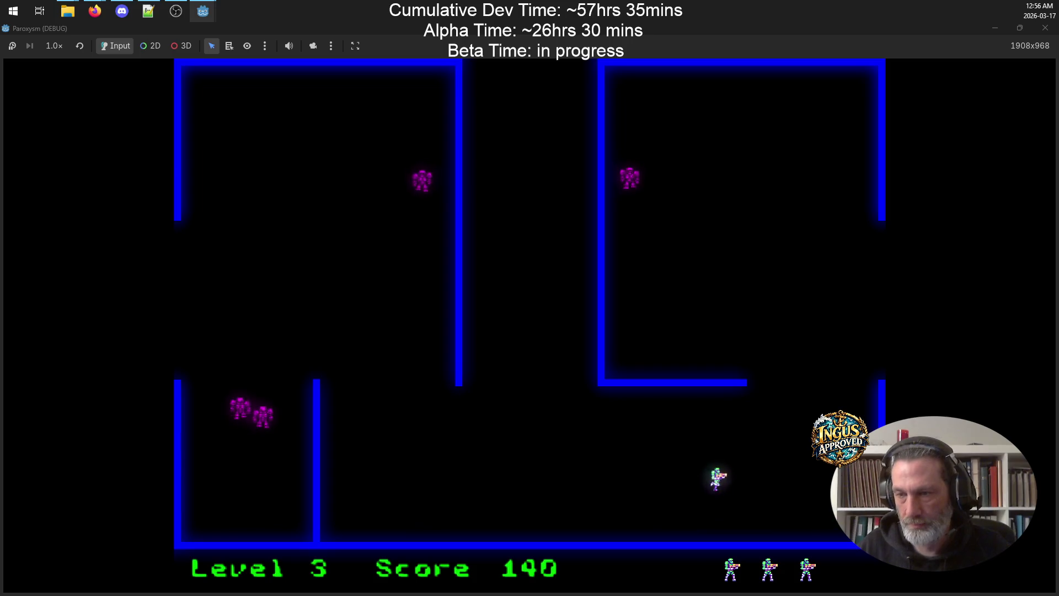
key(Up)
key(Left)
key(space)
key(Down)
key(Down)
key(space)
key(Right)
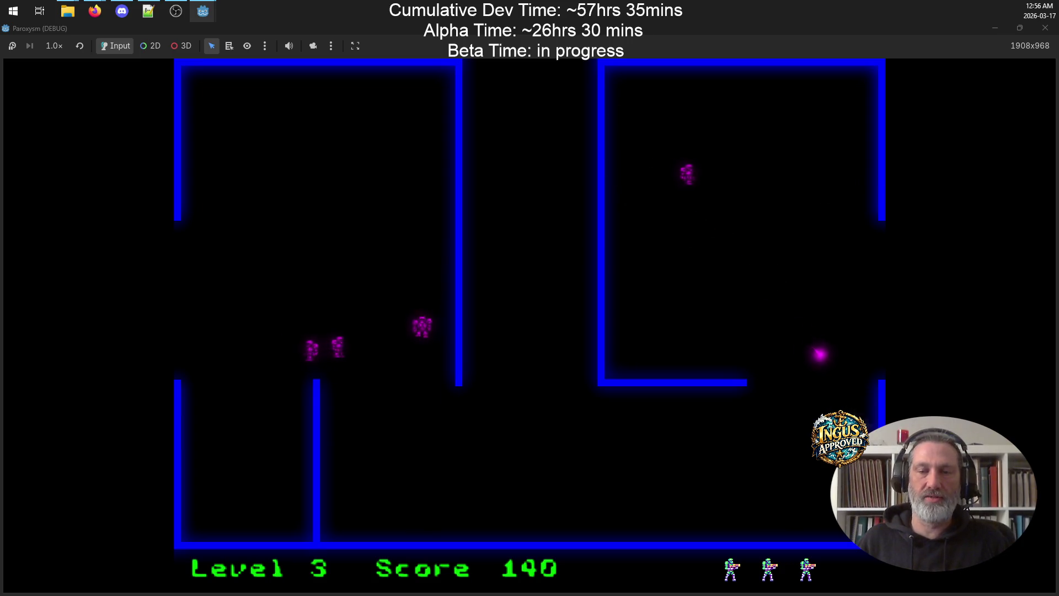
Dodge enemy fire in Level 3 while shooting robots up-left and to the left
key(Up)
key(space)
key(Down)
key(Up)
key(Down)
key(Up)
key(Down)
key(space)
key(Down)
key(space)
key(Left)
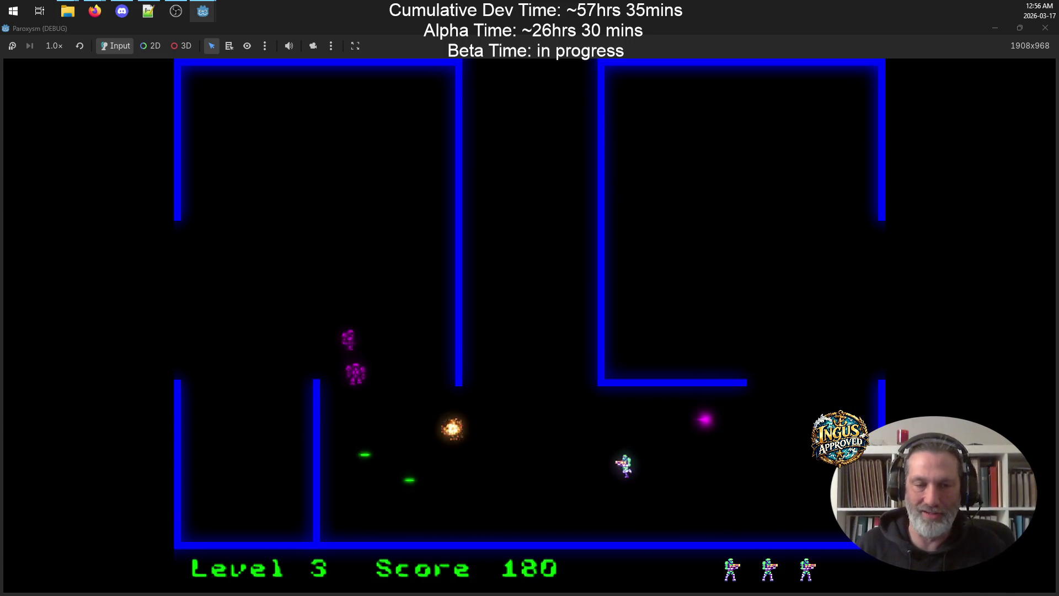
Destroy the last Level 3 robots and run across the room to exit to Level 4
key(Left)
key(Down)
key(space)
key(Right)
key(Up)
key(Right)
key(Down)
key(Down)
key(Left)
key(space)
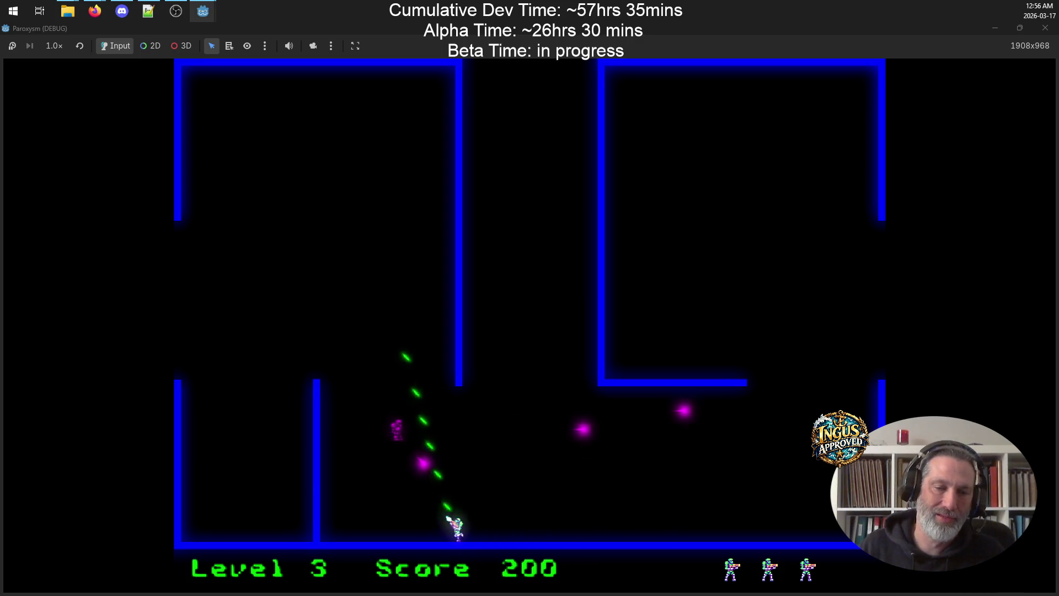
key(Up)
key(Left)
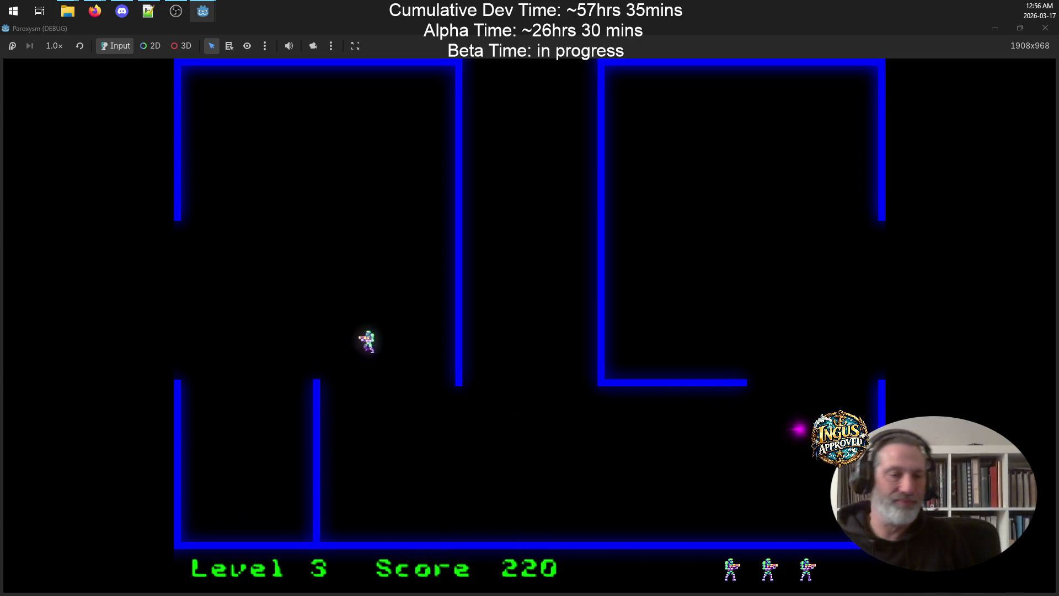
key(Left)
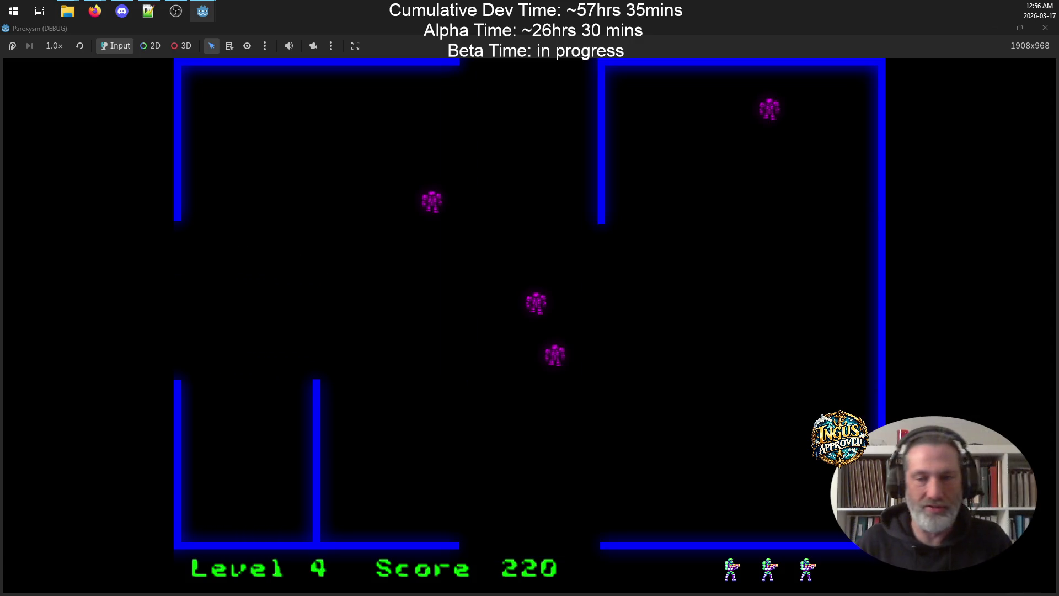
Shoot the top-right robot in Level 4, then destroy two robots to the left
key(Down)
key(Left)
key(space)
key(Left)
key(Up)
key(Right)
key(Up)
key(Right)
key(space)
key(Left)
key(Down)
Fire up-left and upward from the centre to finish Level 4's last robots
key(space)
key(Up)
key(Down)
key(Left)
key(space)
key(Down)
key(Right)
key(Up)
key(Right)
key(Down)
key(Left)
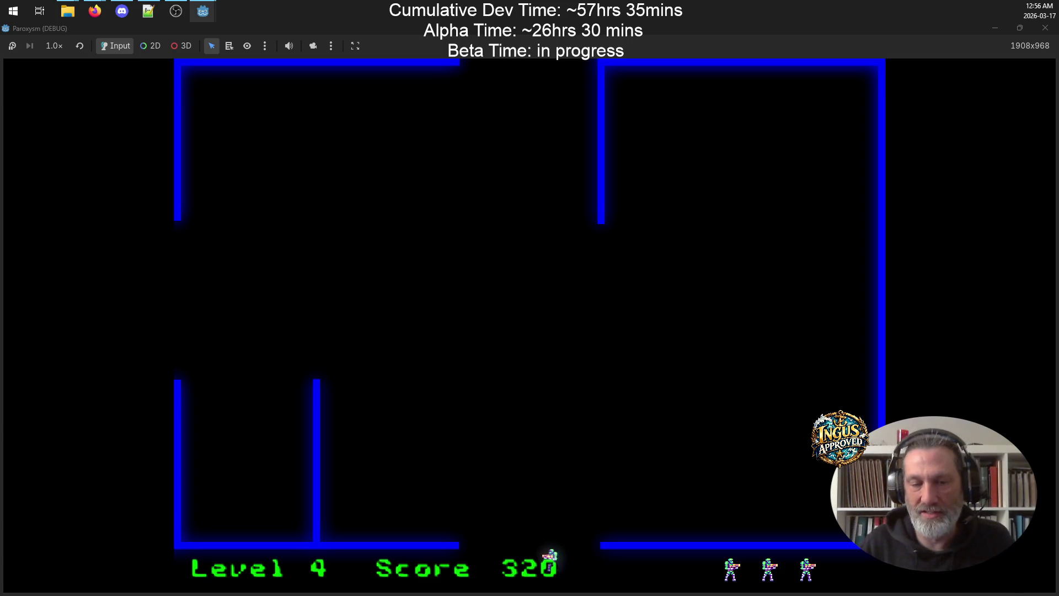
In Level 5, shoot left down the right side and dodge fire along the bottom
key(Down)
key(Right)
key(space)
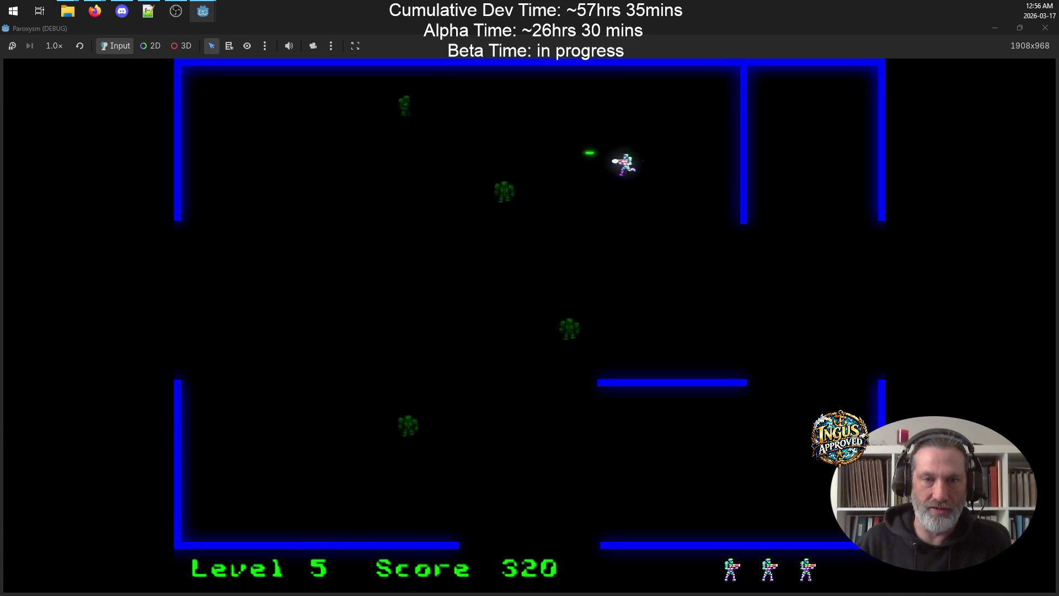
key(Down)
key(Right)
key(Left)
key(Left)
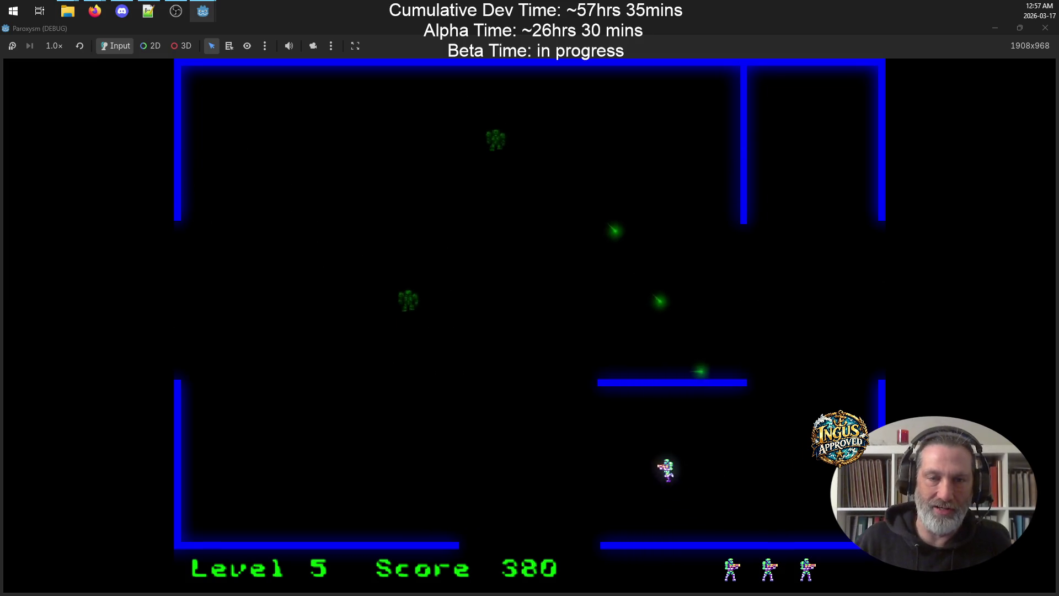
key(Right)
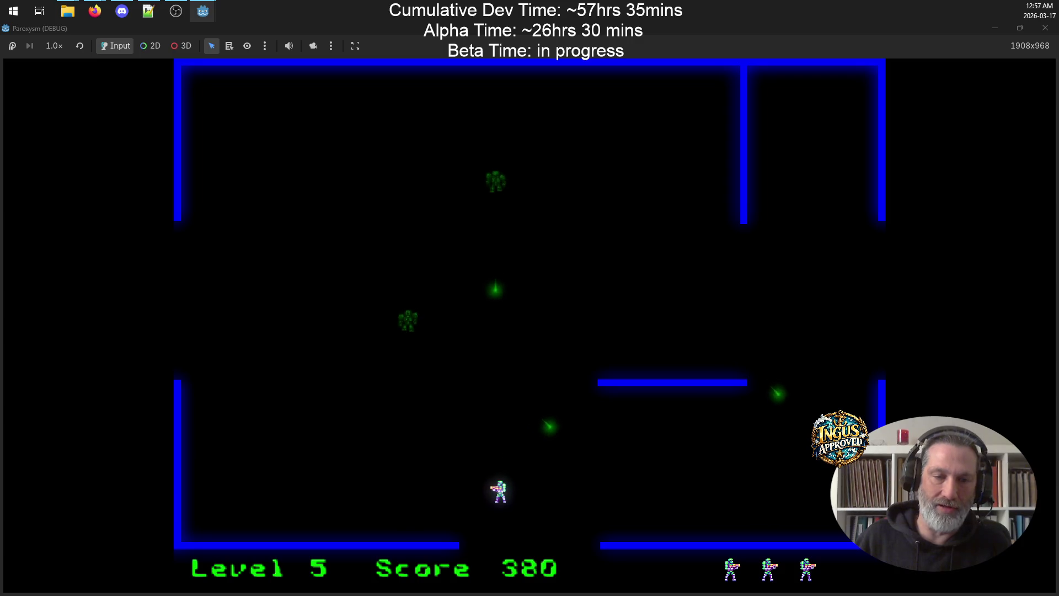
key(Up)
key(Right)
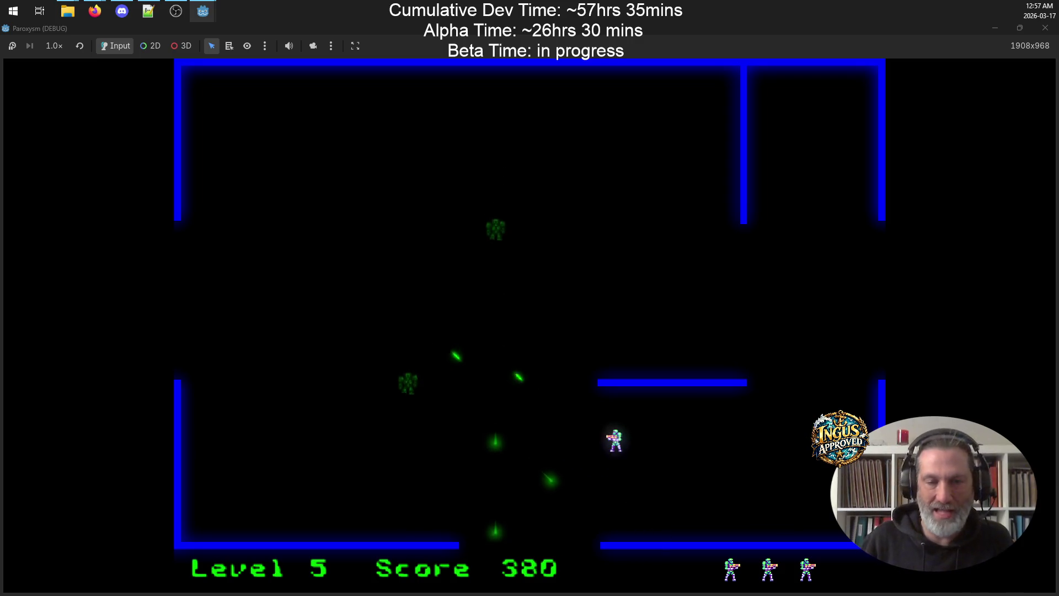
Destroy Level 5 robots from the lower right, then sweep up-left for more kills
key(Down)
key(Left)
key(Down)
key(Right)
key(space)
key(Left)
key(Up)
key(Left)
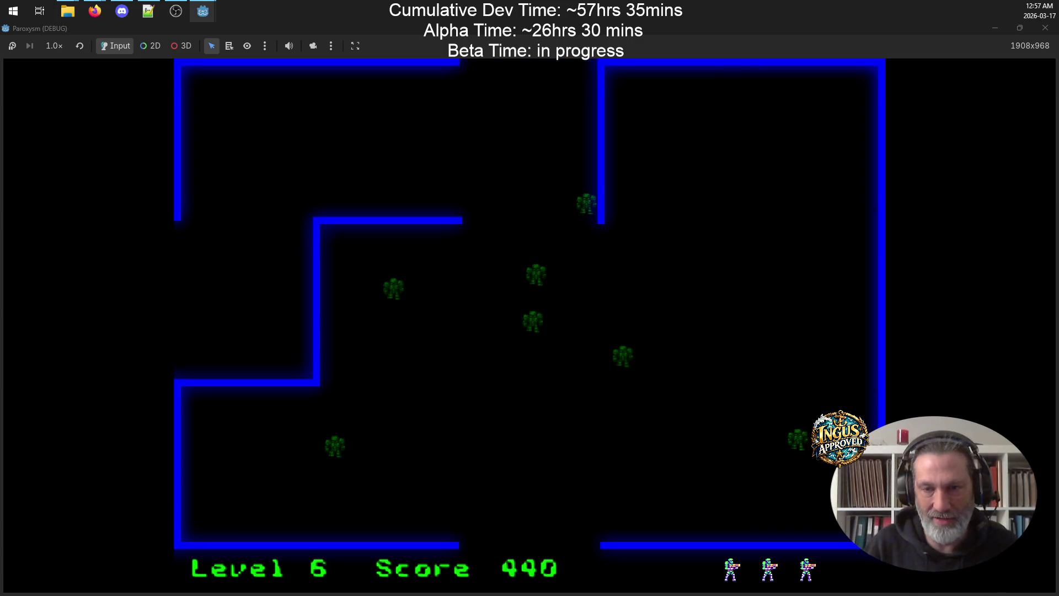
Move up and shoot down at a robot, then fire at the centre robots
key(Up)
key(Left)
key(Right)
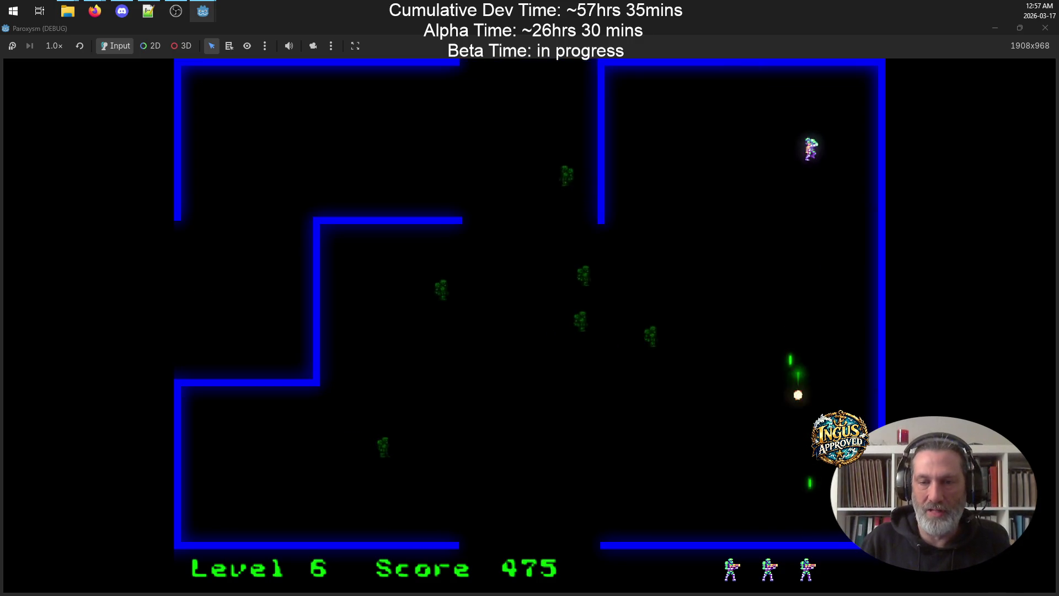
key(Left)
key(Up)
key(Right)
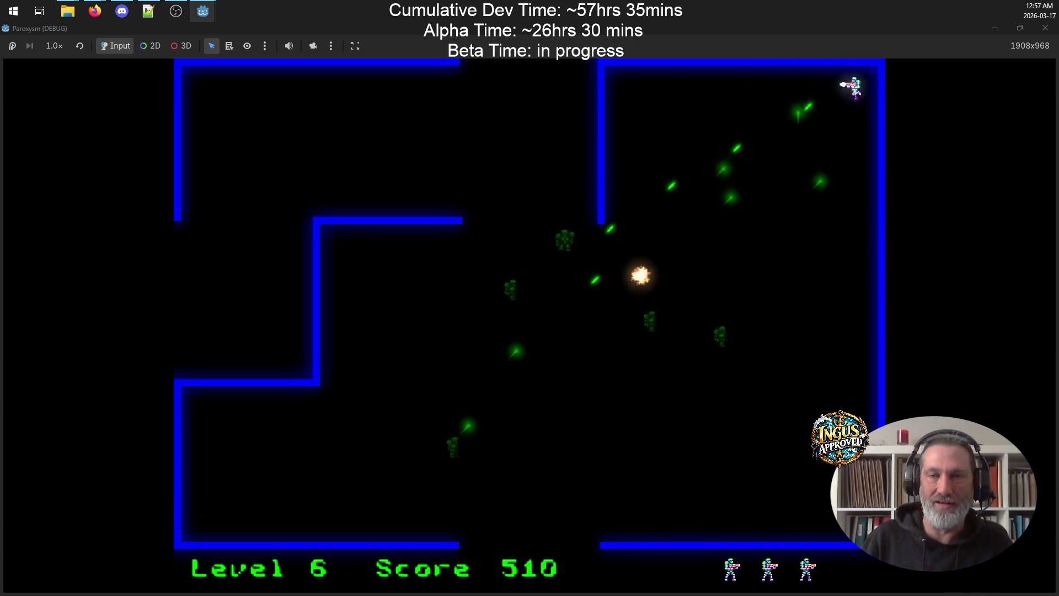
key(Down)
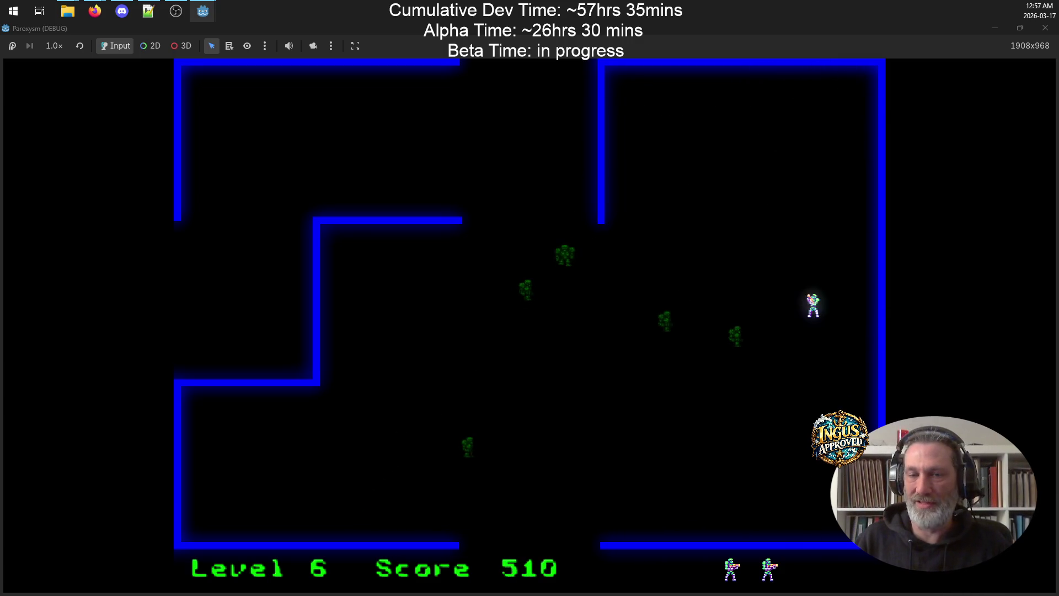
Clear the remaining robots after respawning, reach 685 points, and bring up the requirements notes
key(Up)
key(Left)
key(Up)
key(Left)
key(Right)
key(Down)
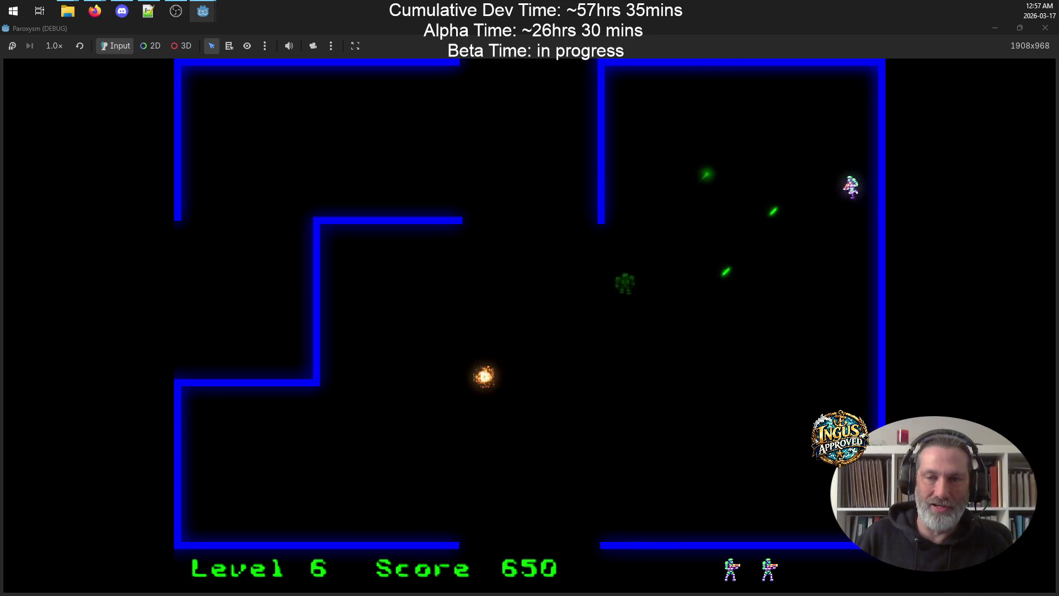
key(Down)
key(Left)
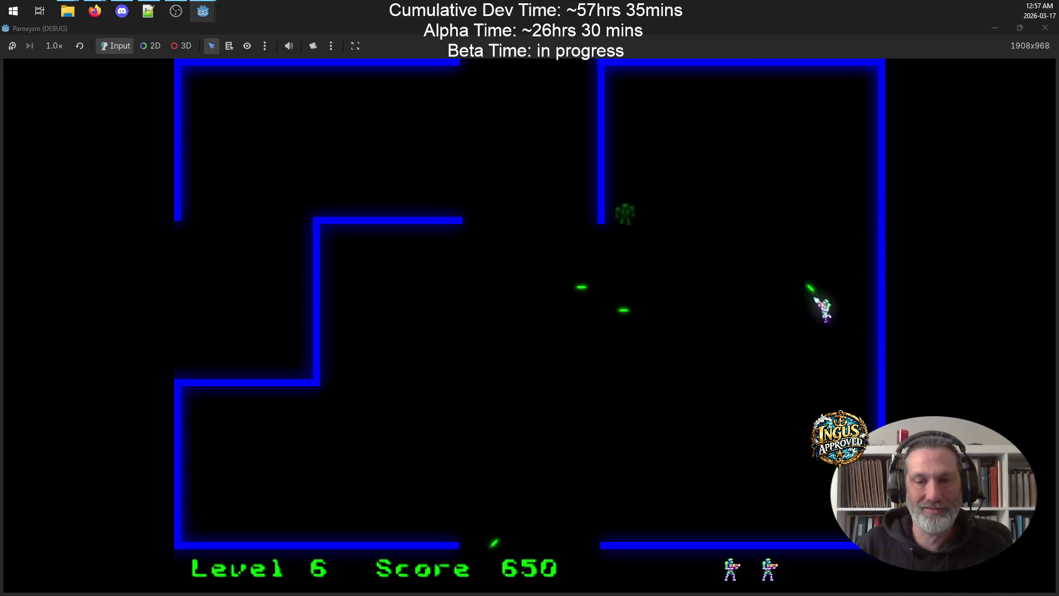
key(Up)
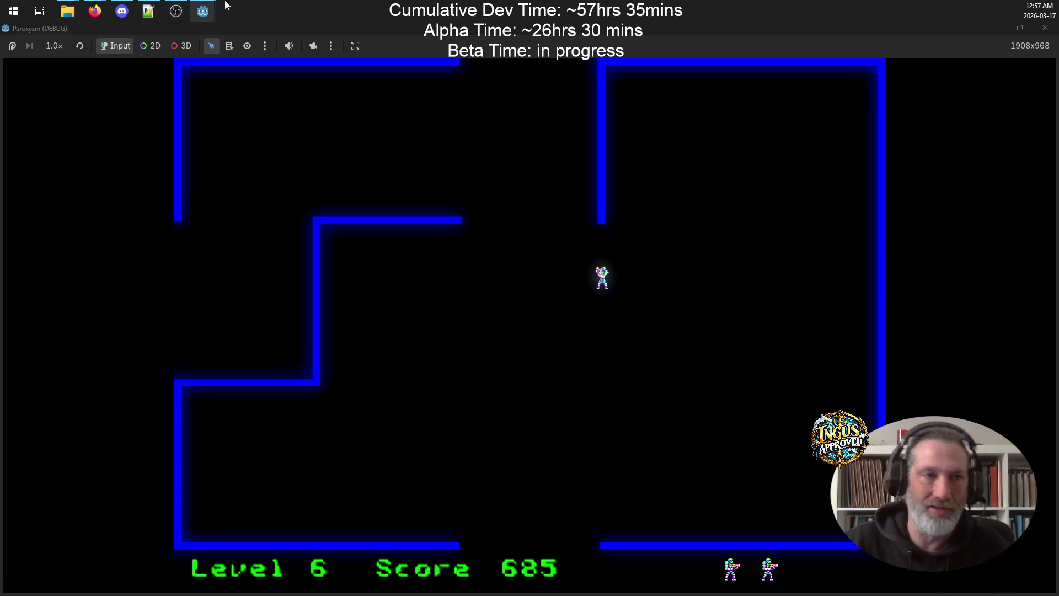
click(149, 7)
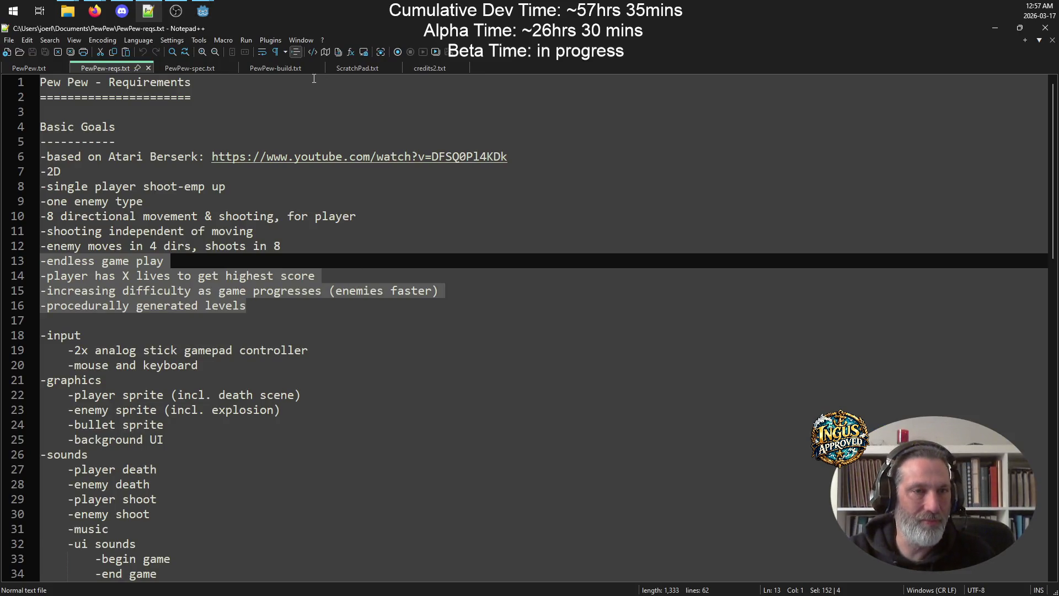
click(289, 68)
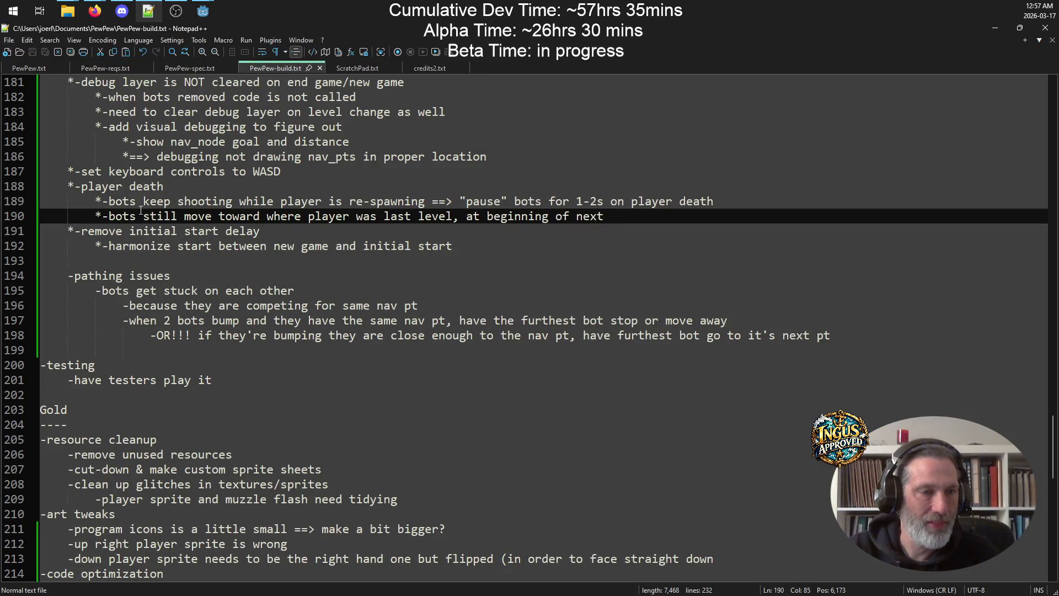
drag(482, 242, 2, 234)
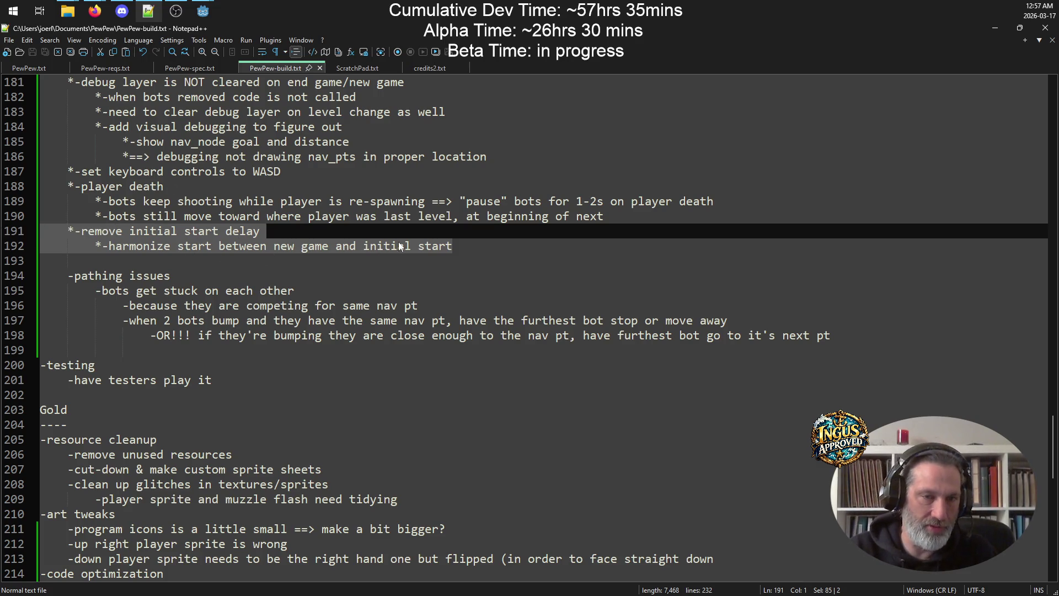
click(170, 275)
mouse_move(867, 329)
mouse_down()
mouse_move(55, 291)
mouse_move(48, 276)
mouse_up()
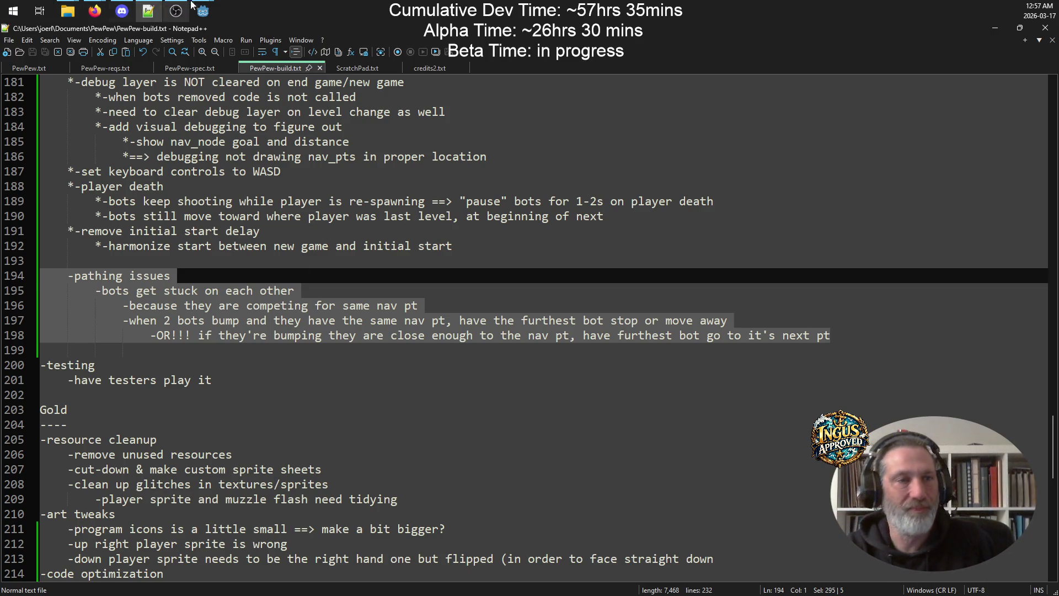
mouse_move(202, 11)
click(261, 68)
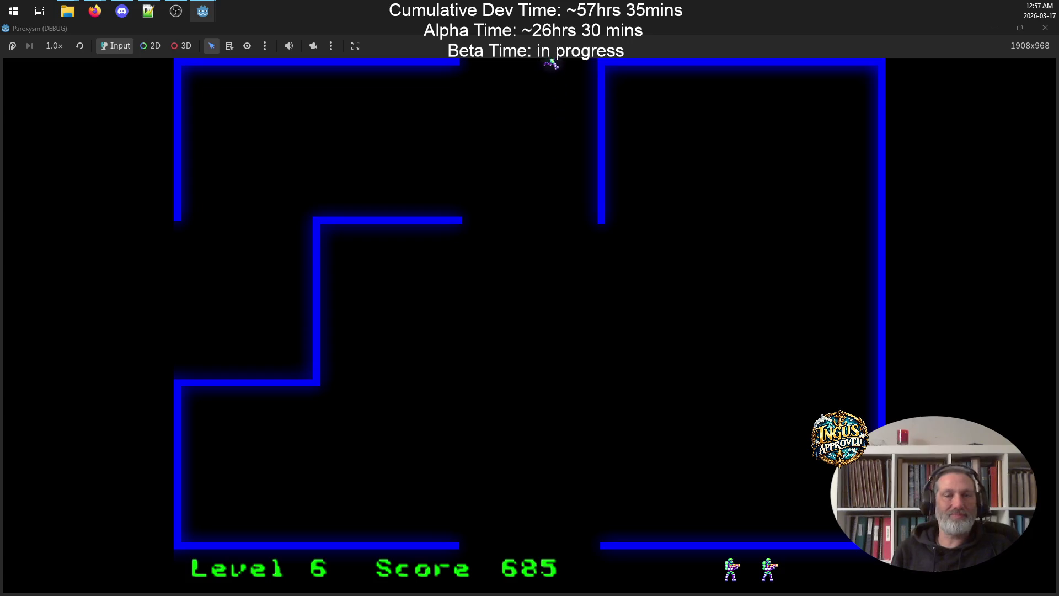
In Level 7, run the right side firing diagonally at robots until the score reaches 1005
key(Right)
key(space)
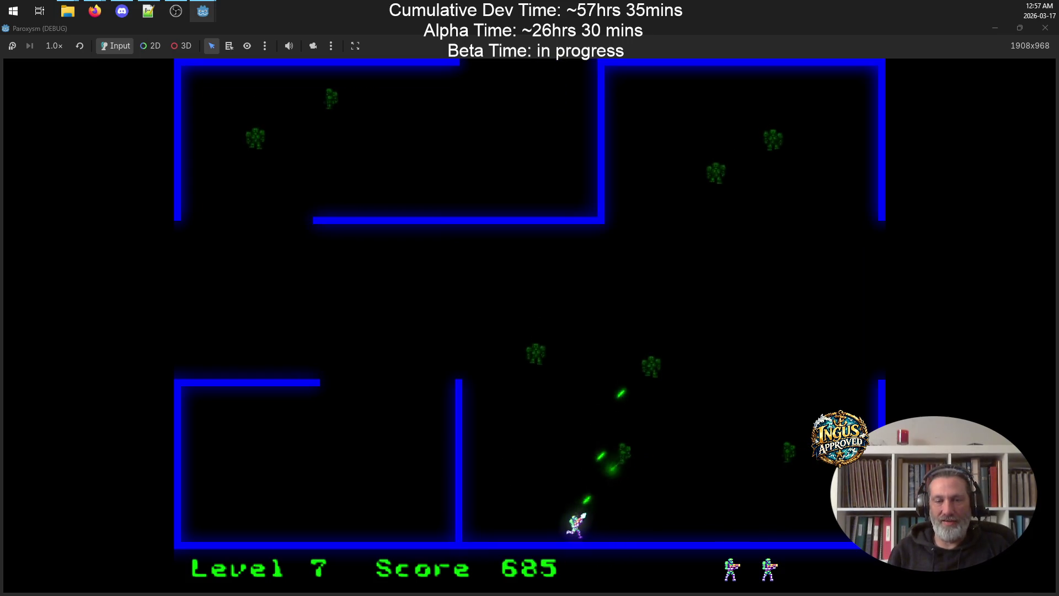
key(Up)
key(Left)
key(Down)
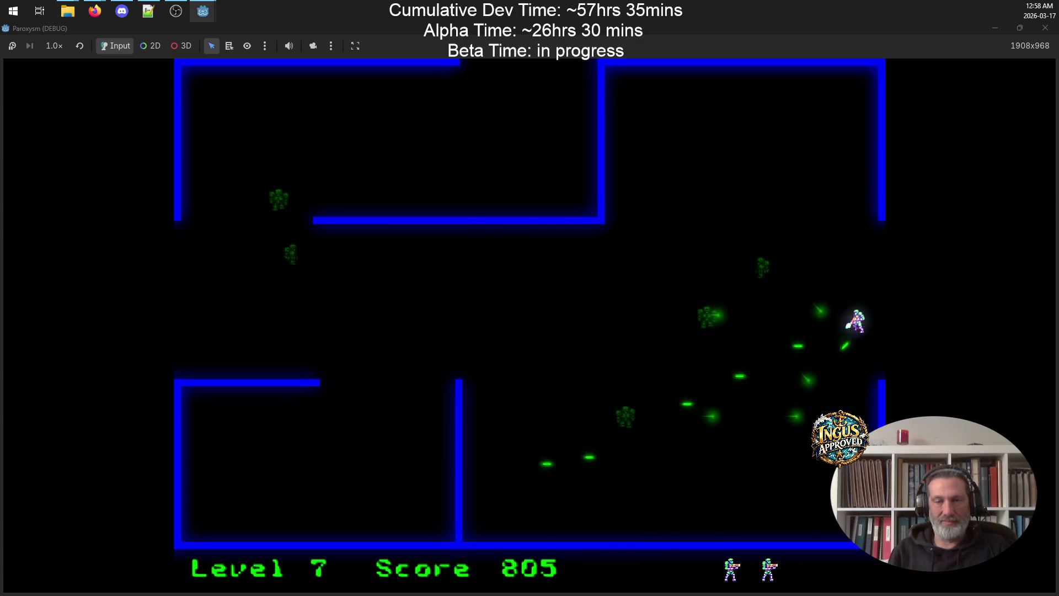
key(Up)
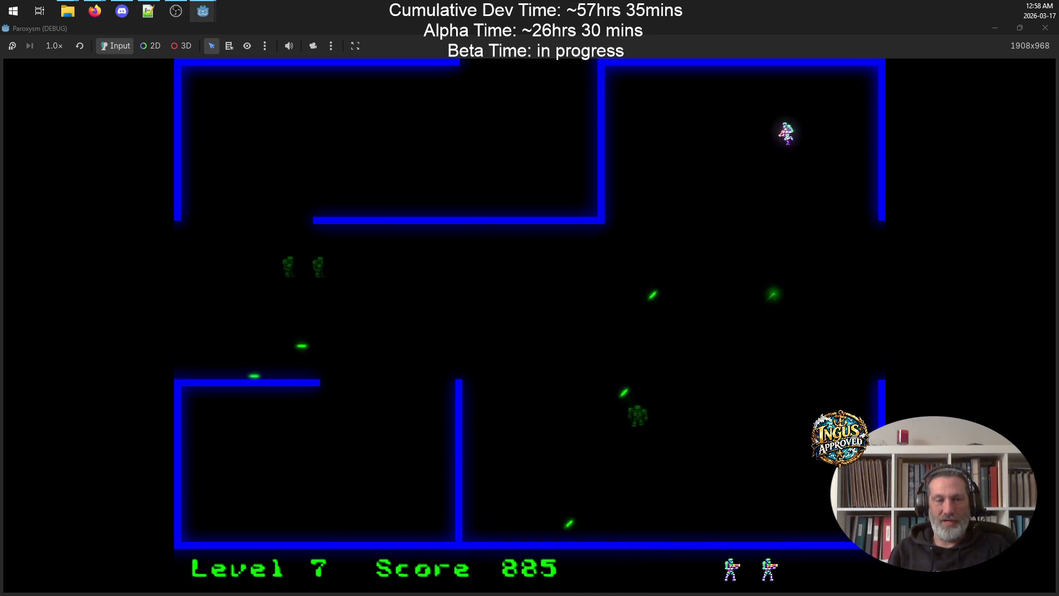
key(Down)
key(Down)
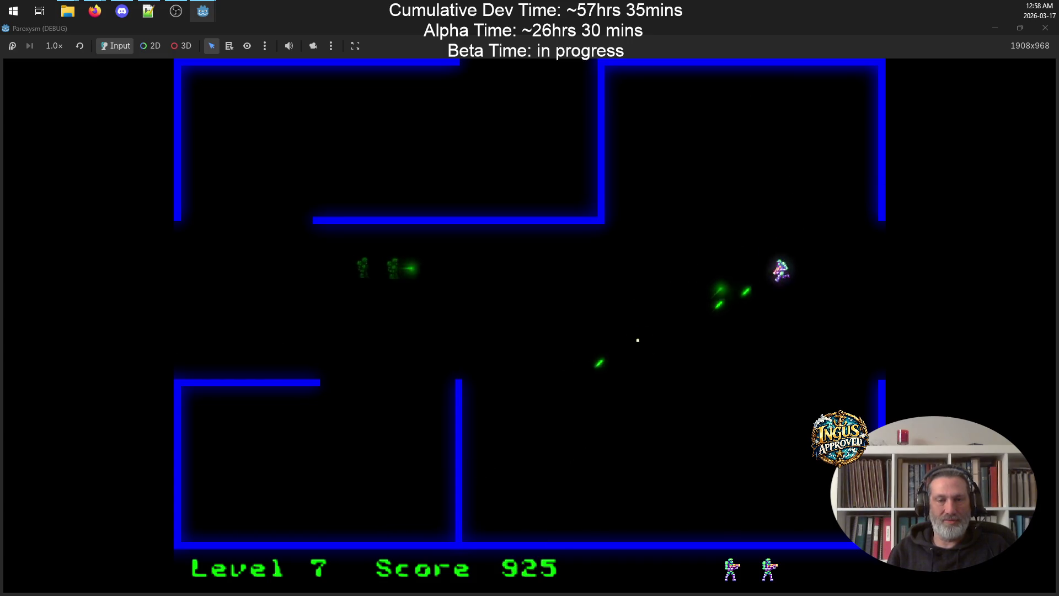
key(Up)
key(Down)
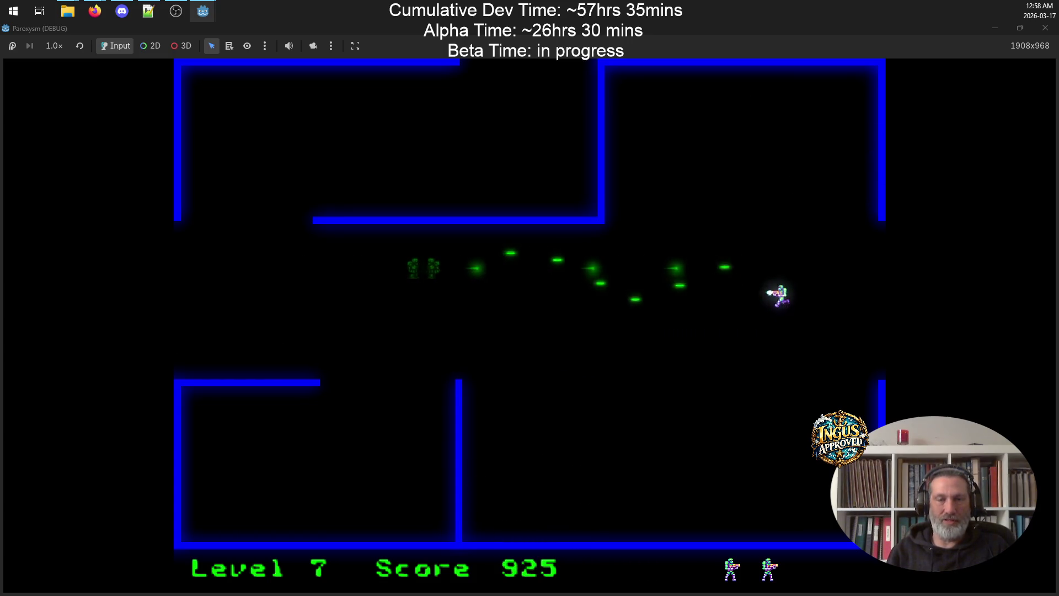
key(Up)
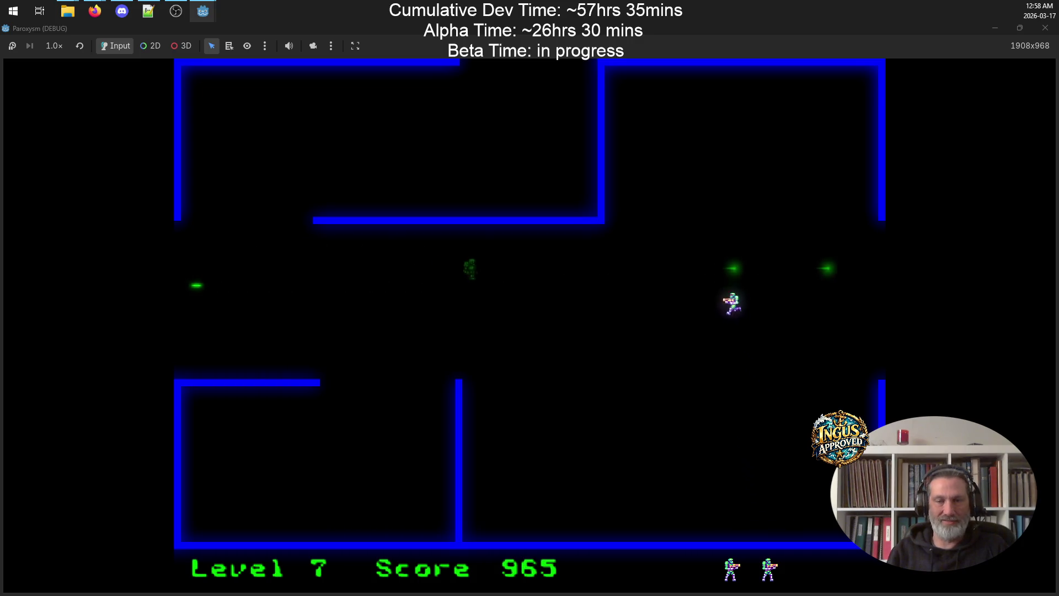
key(Down)
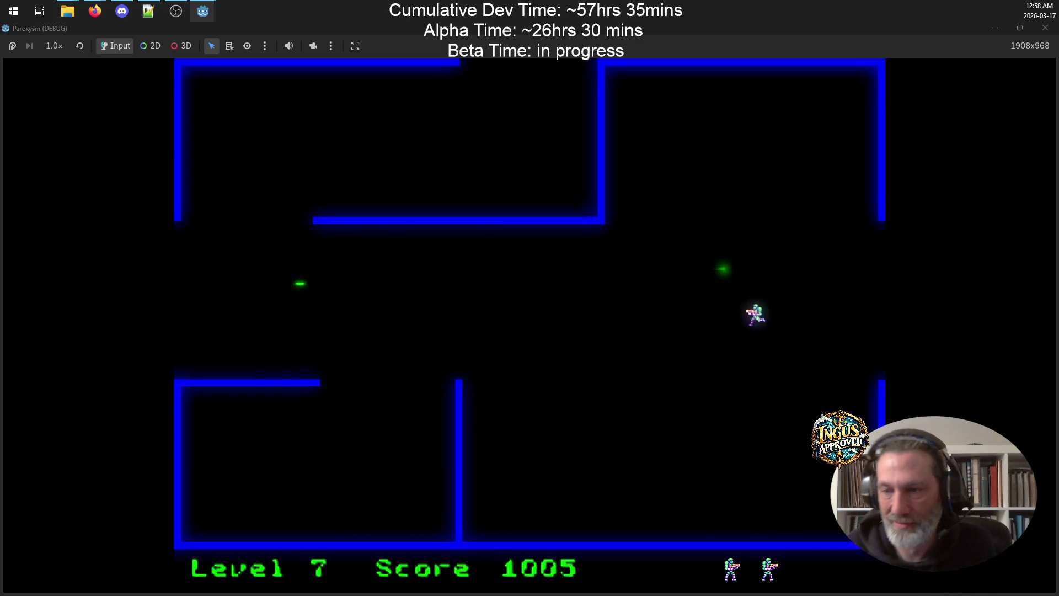
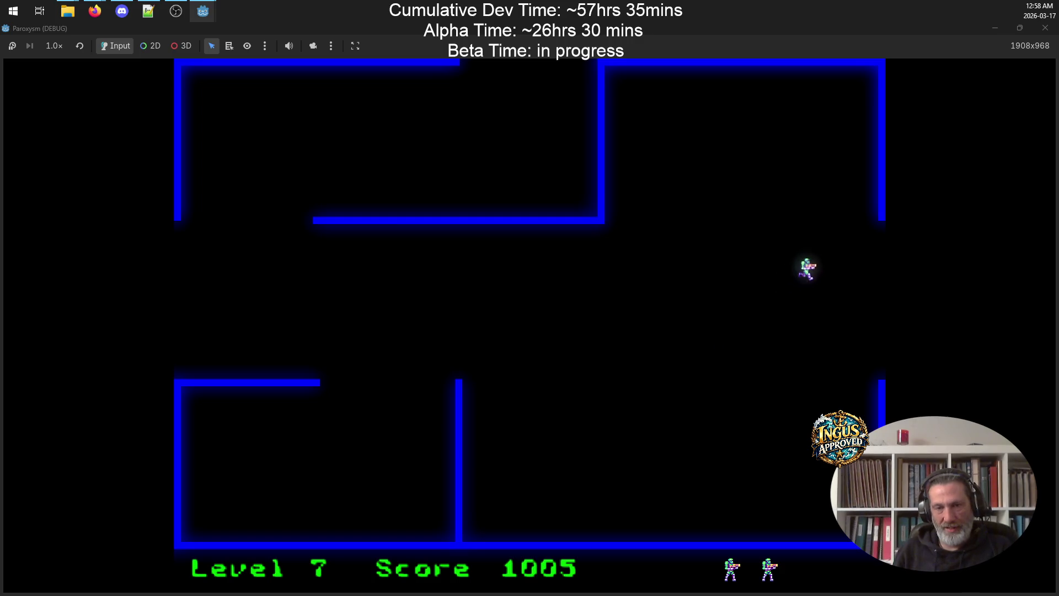
Exit level 7, then dodge and shoot robots while moving down through the level 8 maze
key(Right)
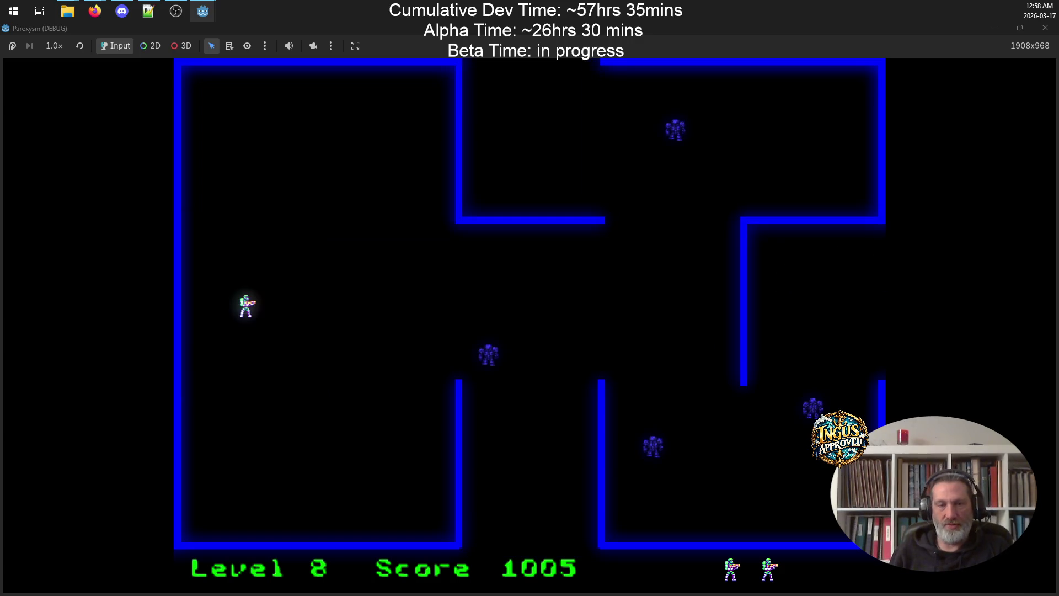
key(Right)
key(Up)
key(Down)
key(Up)
key(Right)
key(Down)
key(Left)
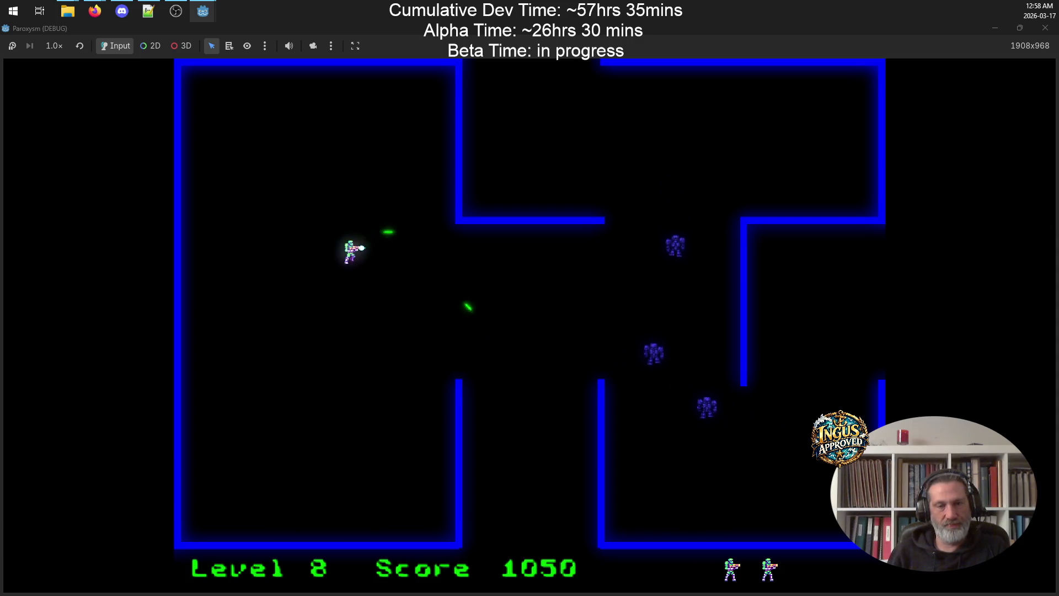
key(Up)
key(Down)
key(Down)
key(Right)
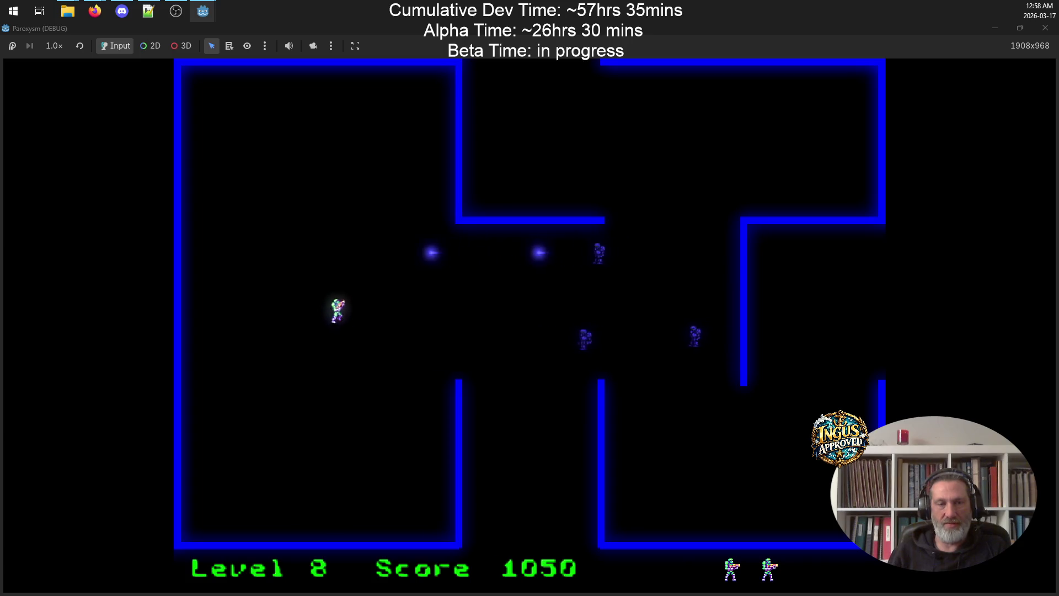
key(Left)
Clear the remaining robots through level 9, bringing the score to 1435
key(Up)
key(Right)
key(Up)
key(Left)
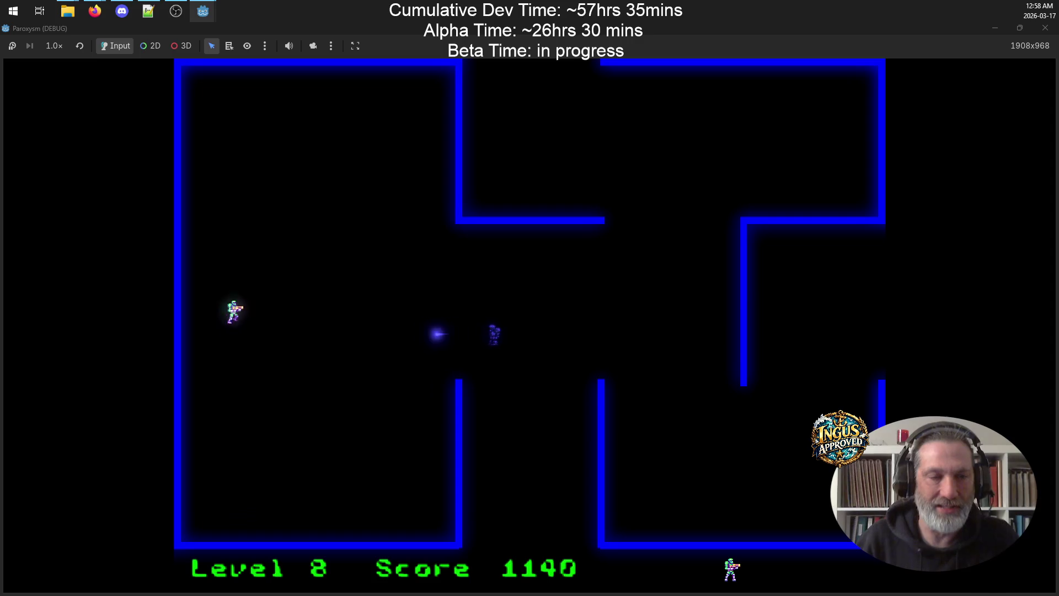
key(Right)
key(Down)
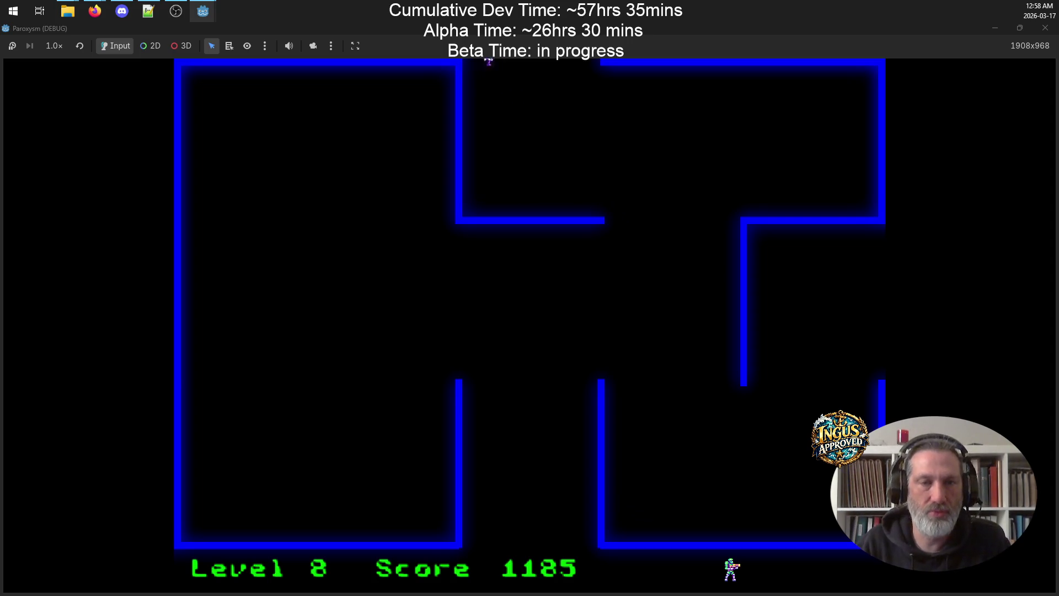
key(Up)
key(Left)
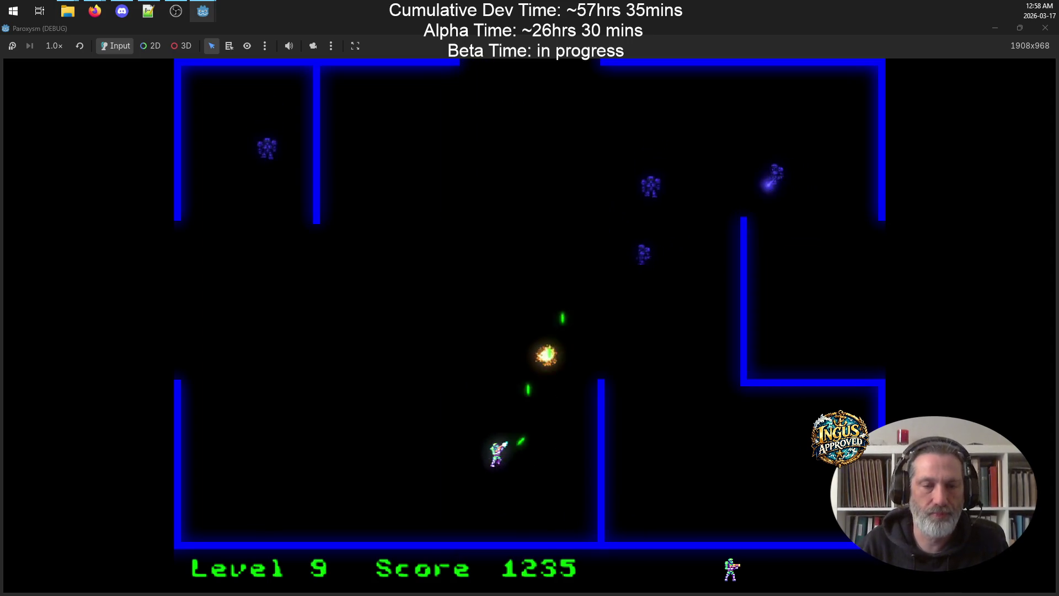
key(Up)
key(Right)
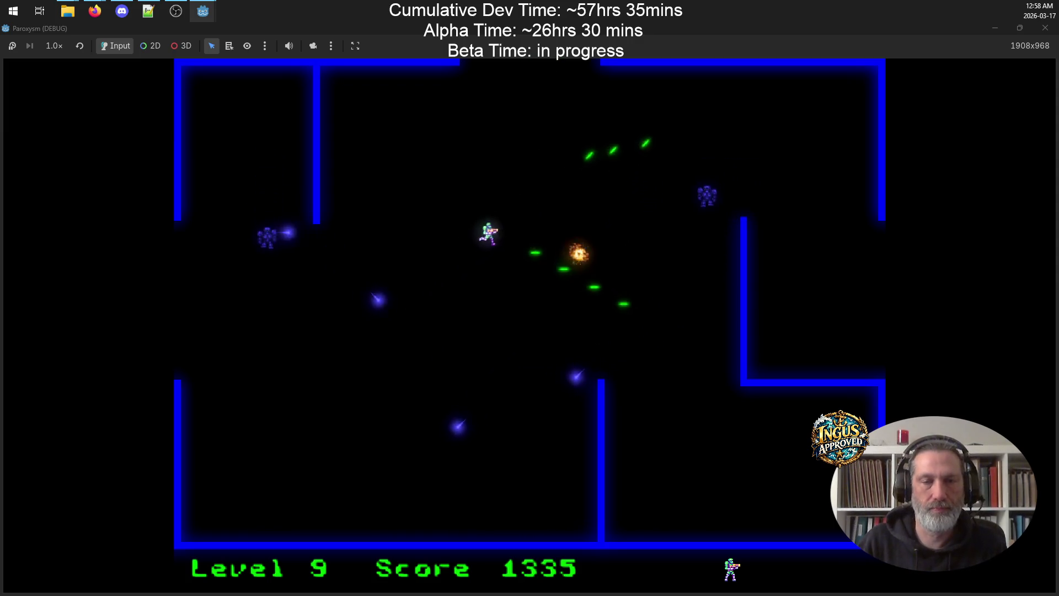
key(Right)
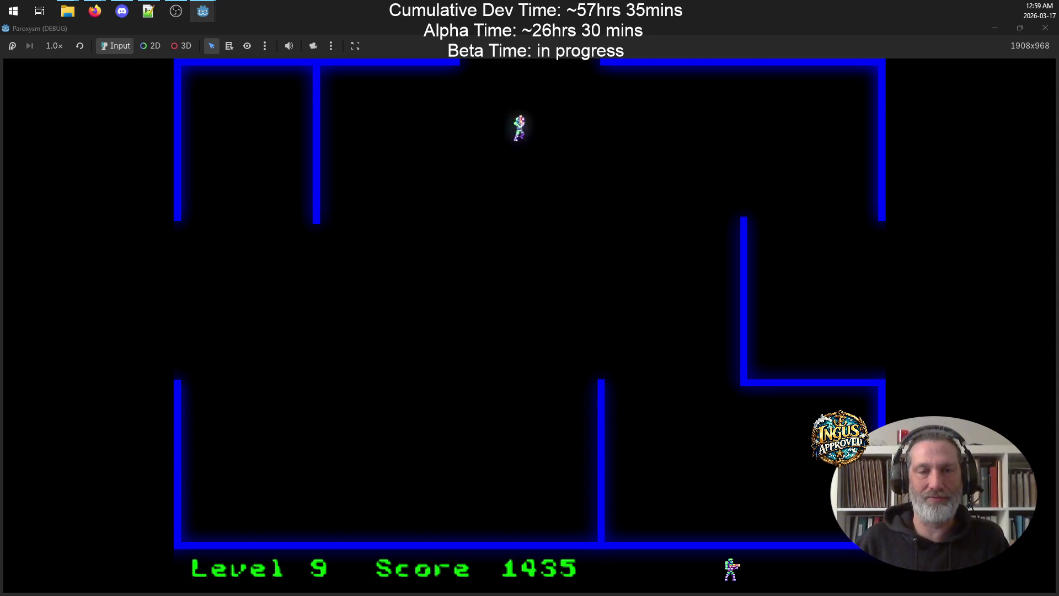
Cross the maze firing at robots, then start shooting robots in the level 10 maze
key(Right)
key(space)
key(Right)
key(space)
key(Left)
key(space)
key(Left)
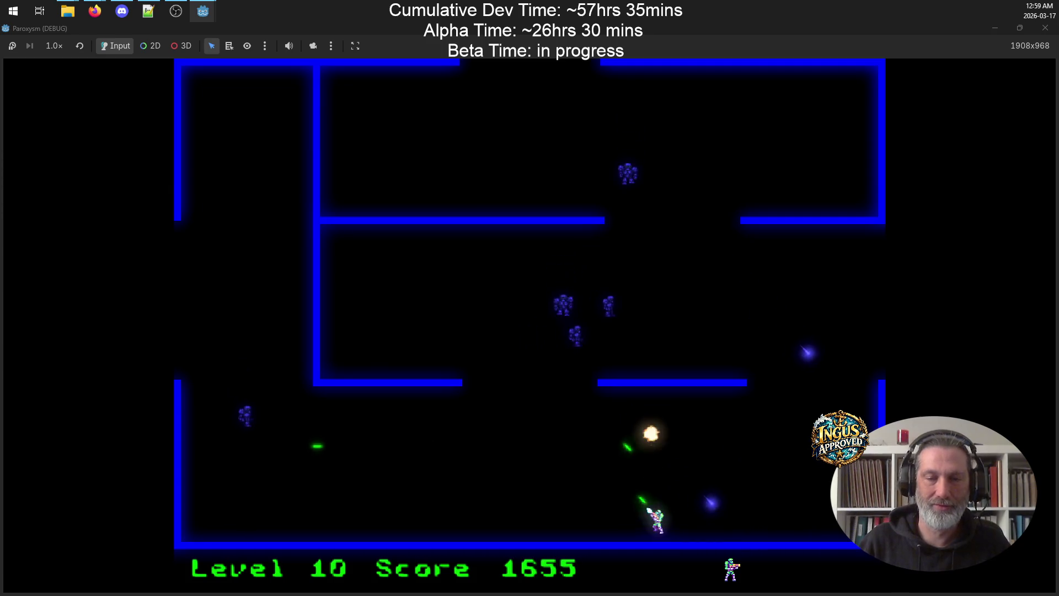
Clear the rest of level 10 and exit the maze to level 11
key(Left)
key(Right)
key(Up)
key(Right)
key(Down)
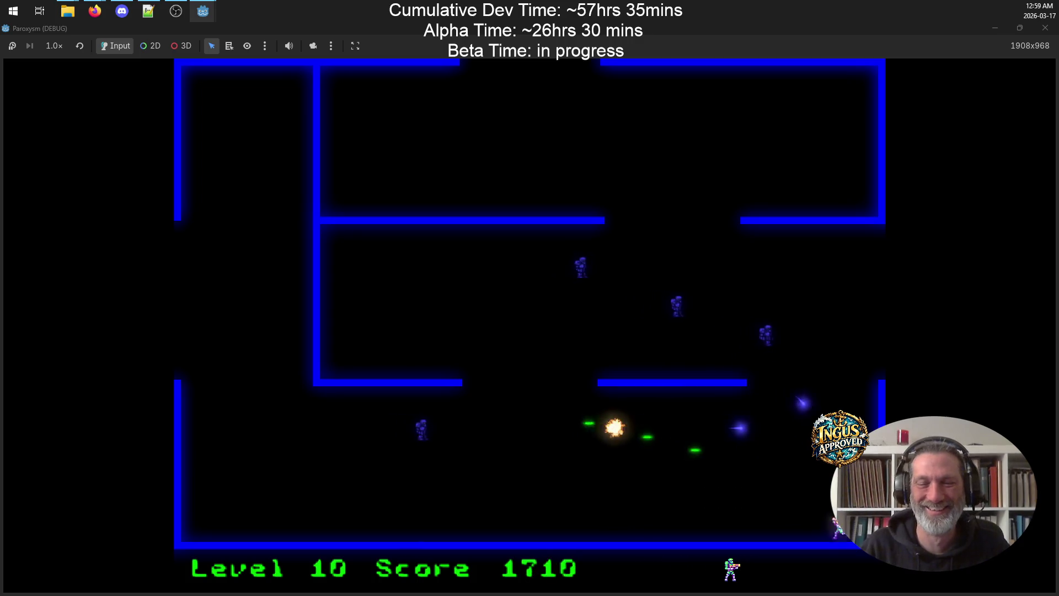
key(Left)
key(space)
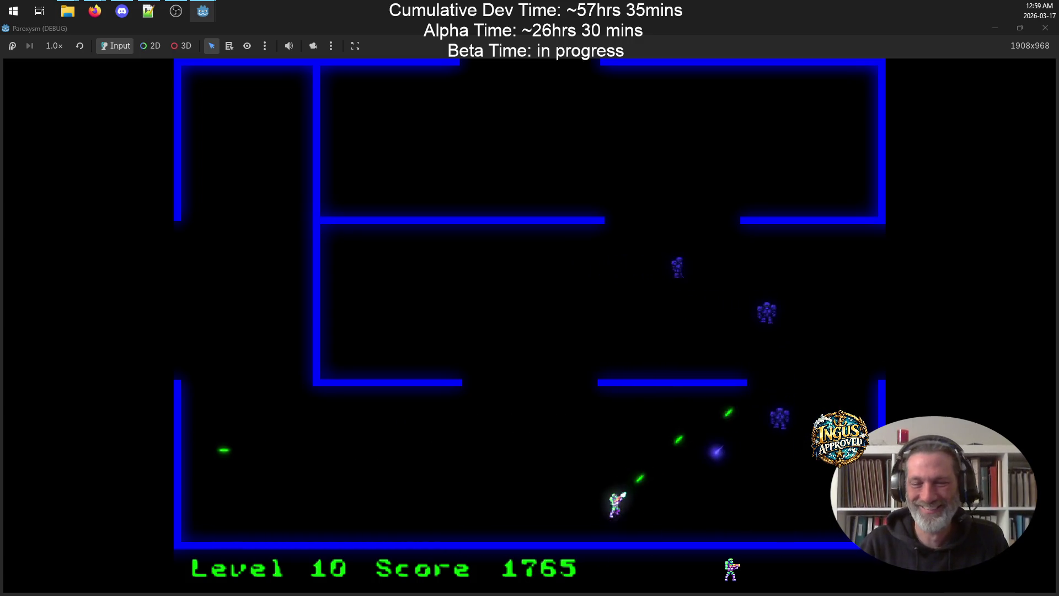
key(Down)
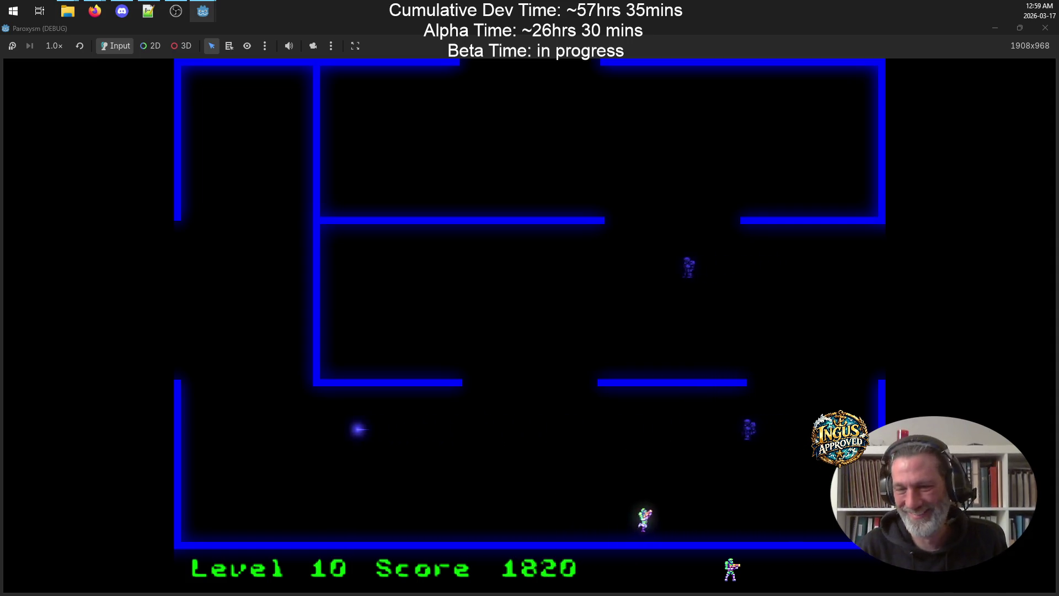
key(Up)
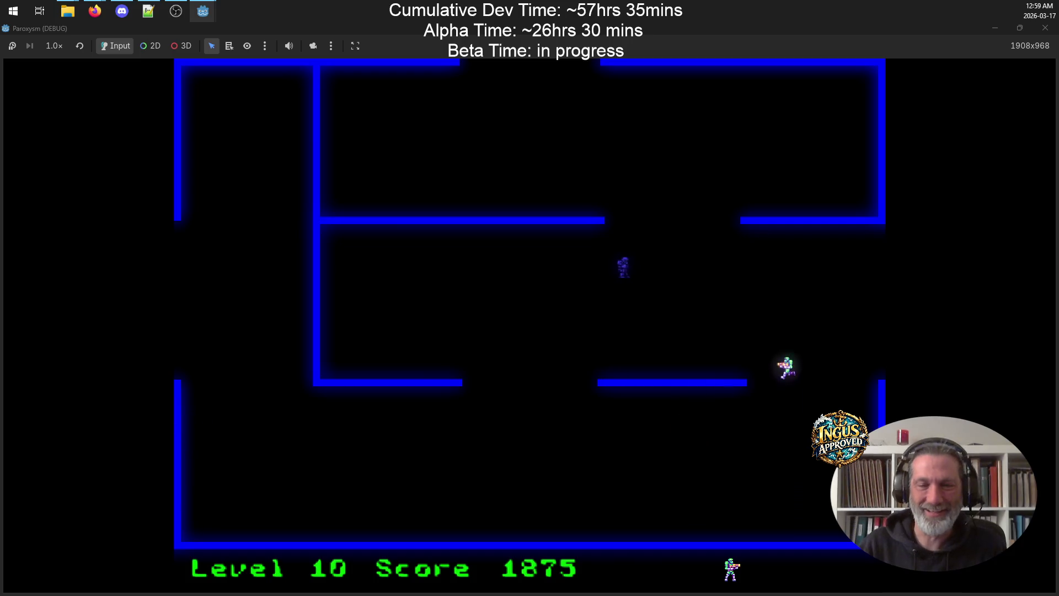
key(Up)
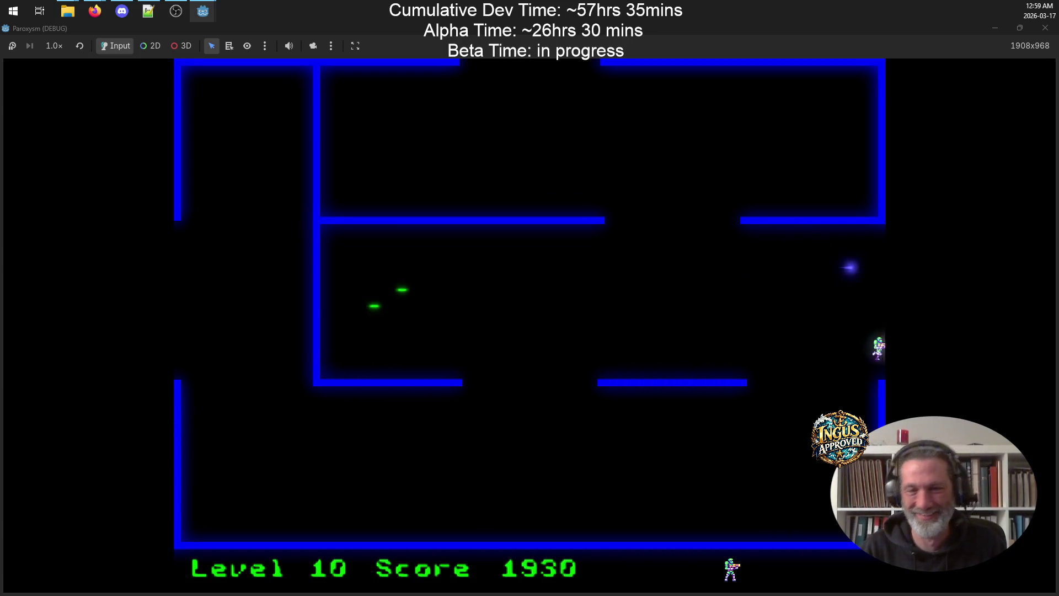
key(Right)
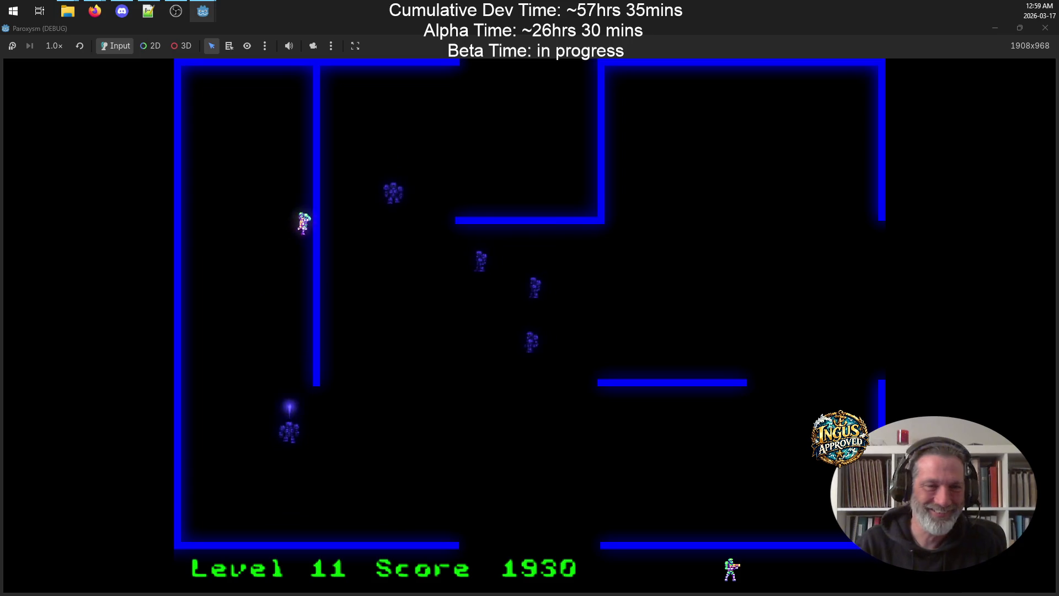
Shoot the level 11 robots until level 12 starts with a score of 2230
key(Up)
key(Left)
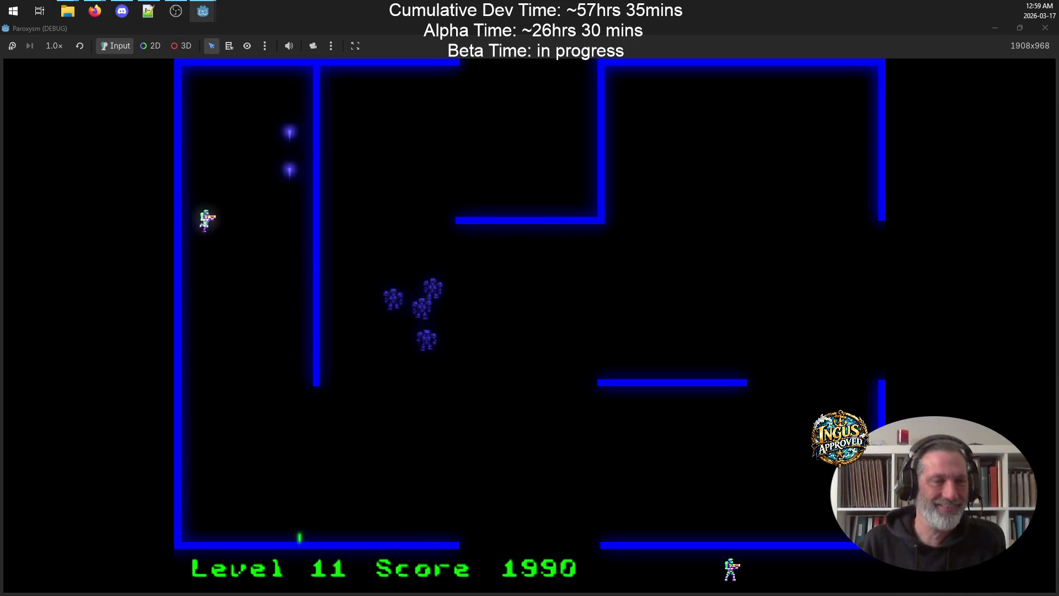
key(Down)
key(Right)
key(Up)
key(Left)
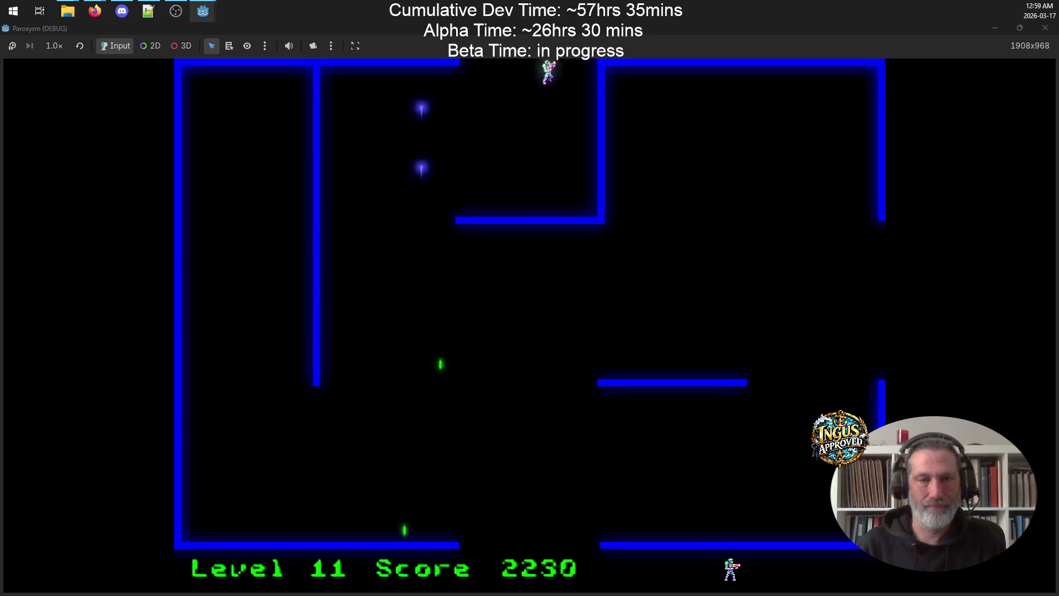
key(Right)
key(Left)
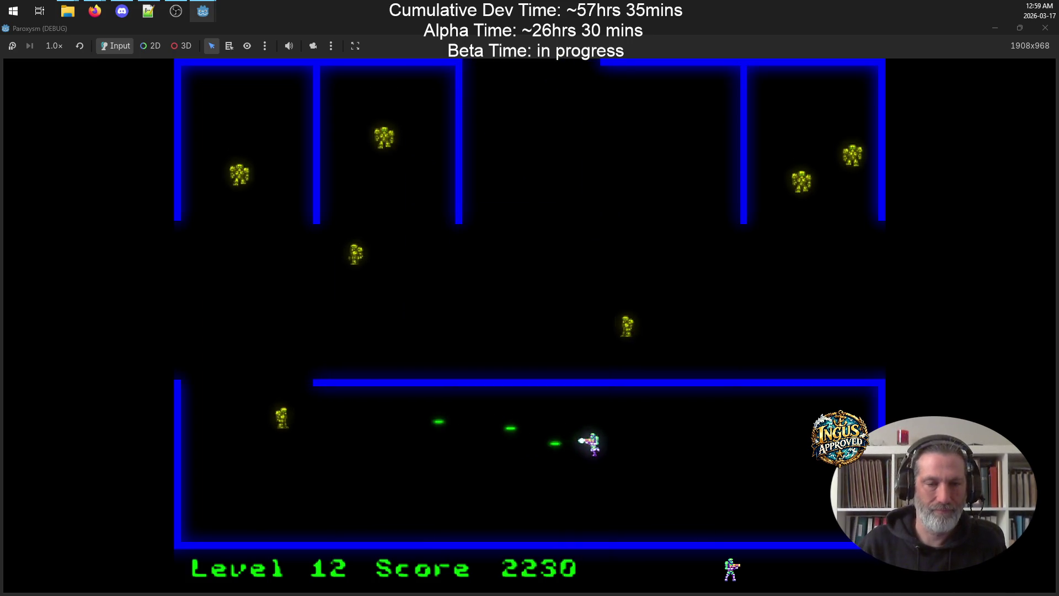
Evade robots down-left, then move up around the level 15 maze firing at them
key(Left)
key(Down)
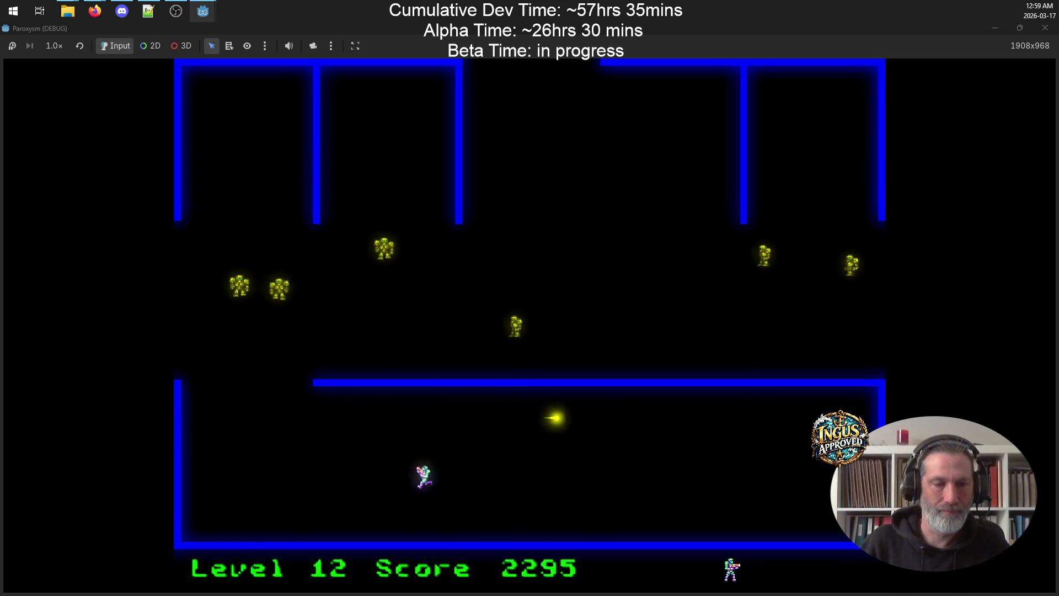
key(Right)
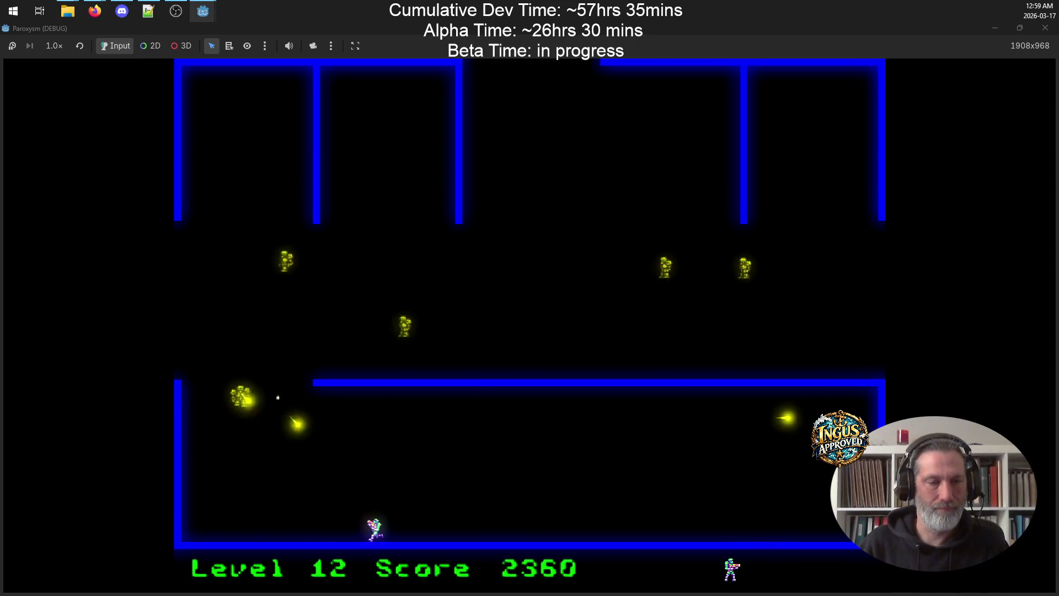
key(Up)
key(Left)
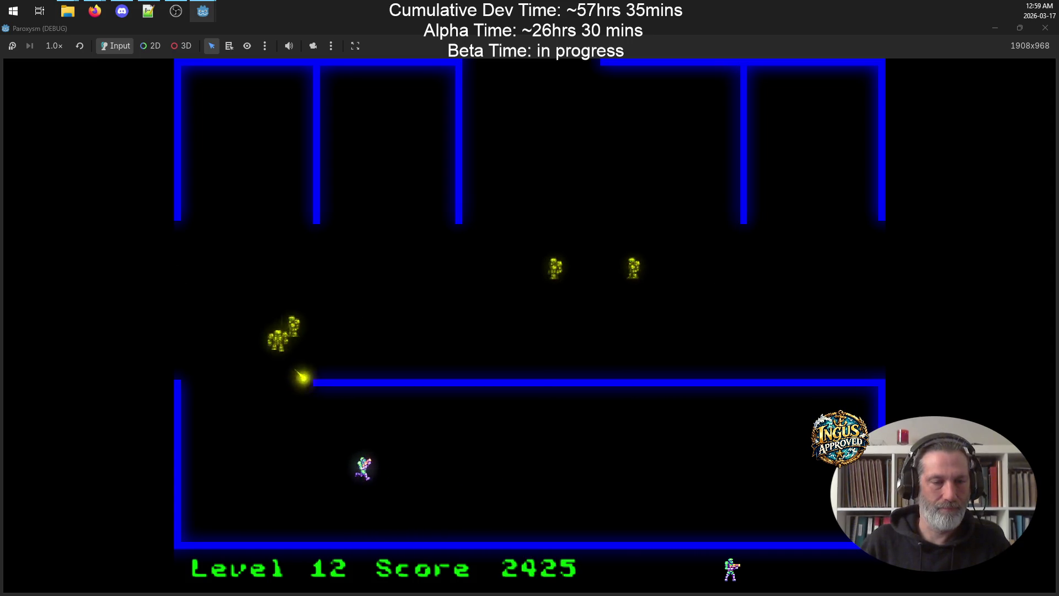
key(Left)
key(Up)
key(Right)
key(Left)
key(Up)
key(Left)
key(Down)
Sweep right and back along the bottom of the maze, firing upward at robots
key(Right)
key(Down)
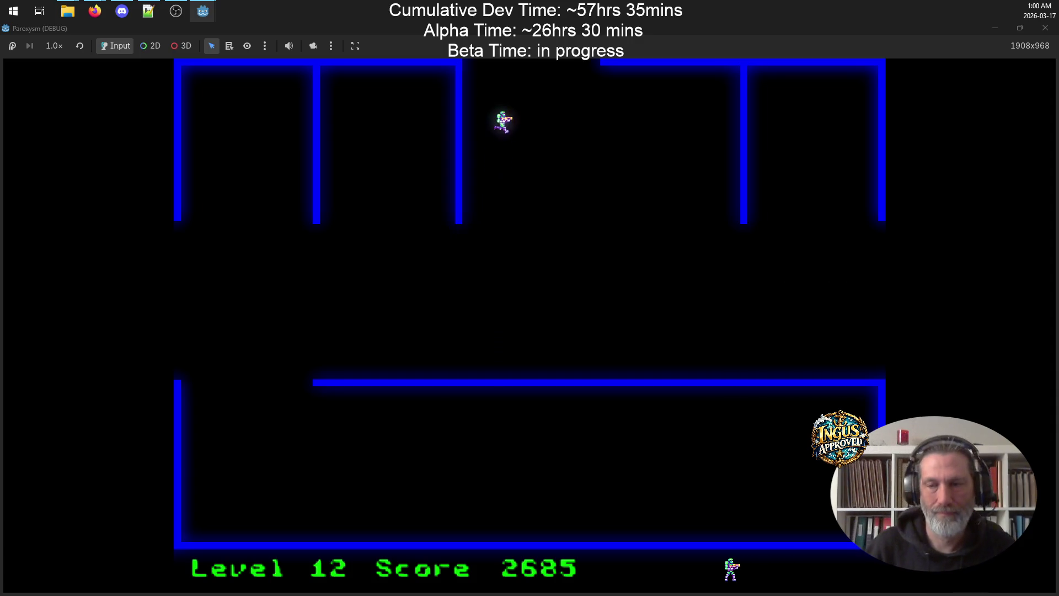
key(Right)
key(Down)
key(Right)
key(Up)
key(Right)
key(Up)
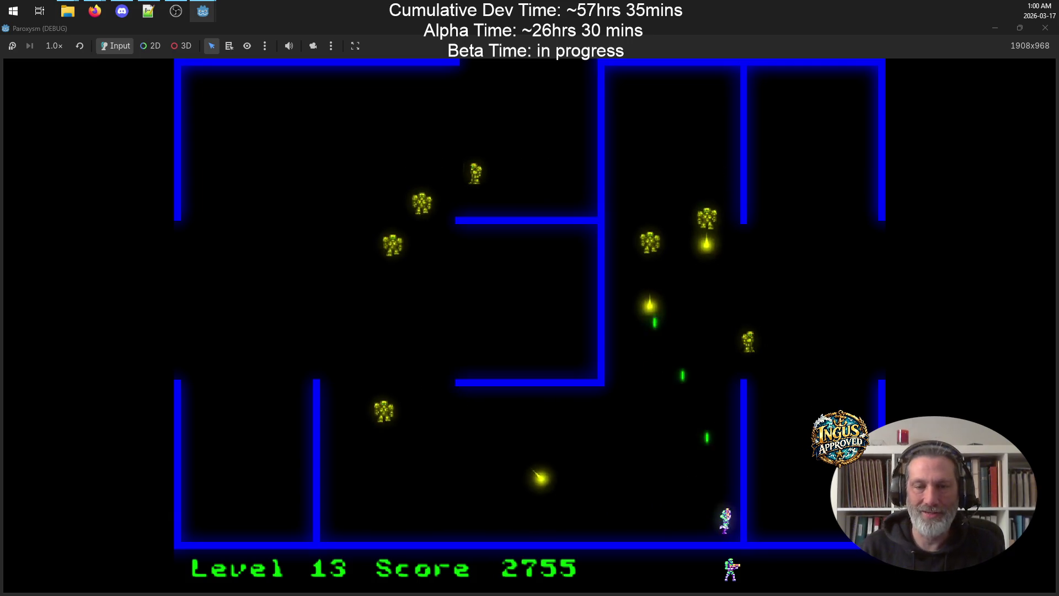
key(Left)
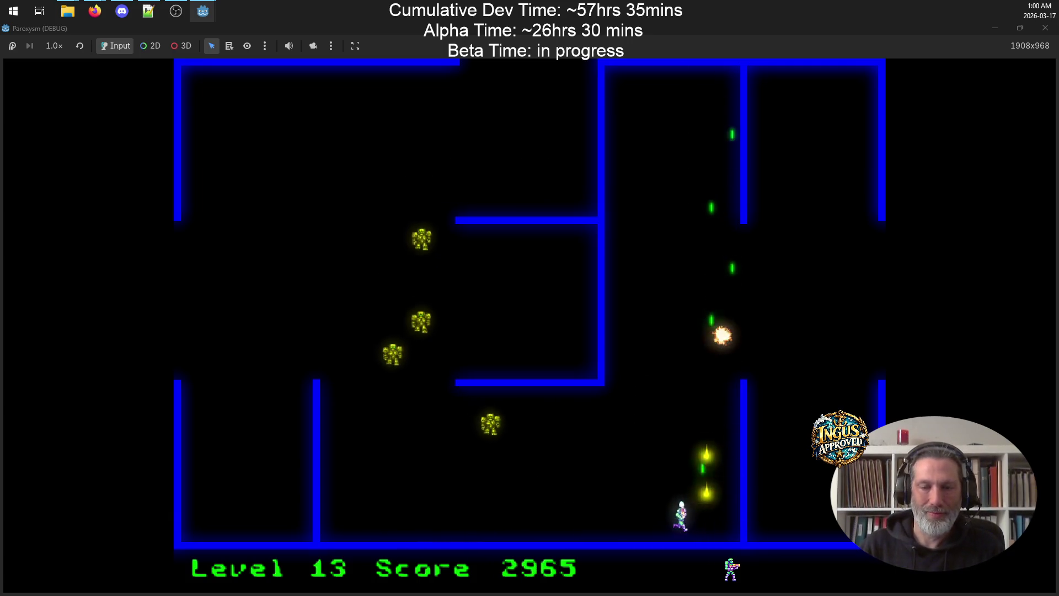
key(Up)
key(Right)
key(Down)
key(Left)
key(Up)
key(Right)
Move up to the top-right corner and down the right corridor, shooting robots
key(Left)
key(Up)
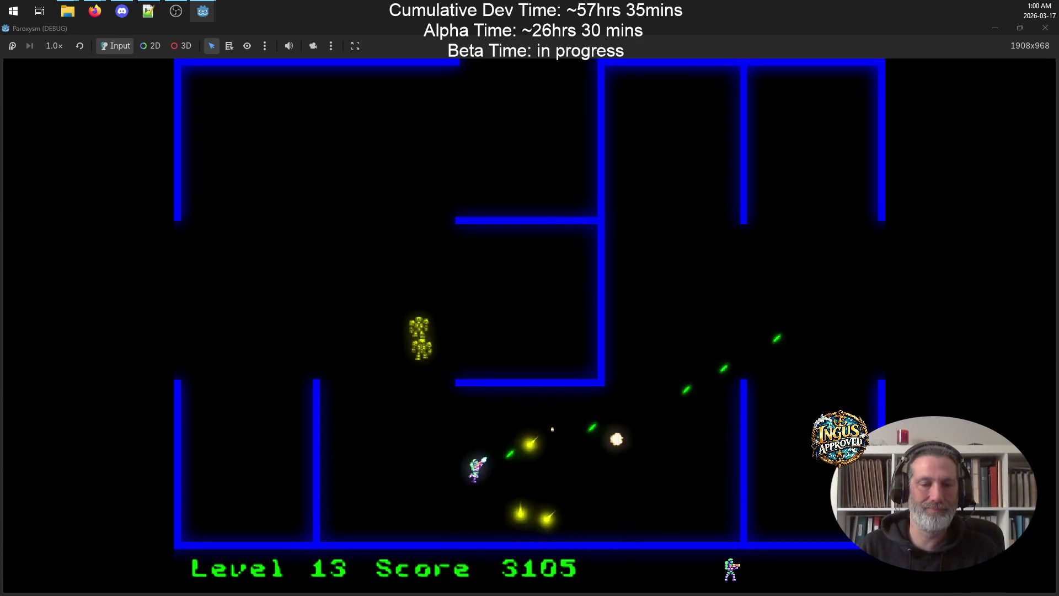
key(Up)
key(Left)
key(Left)
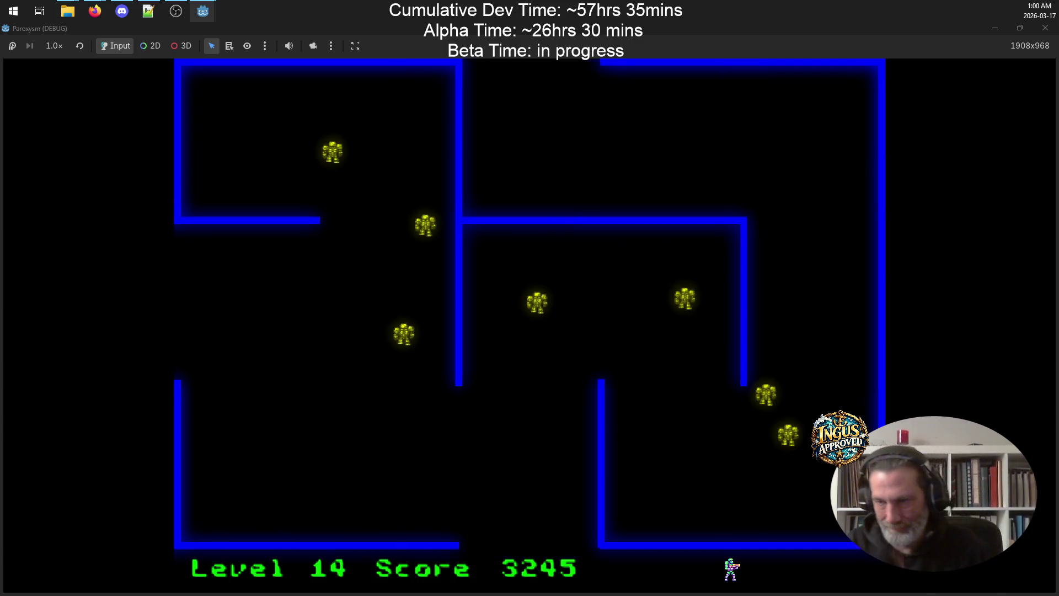
key(Up)
key(Down)
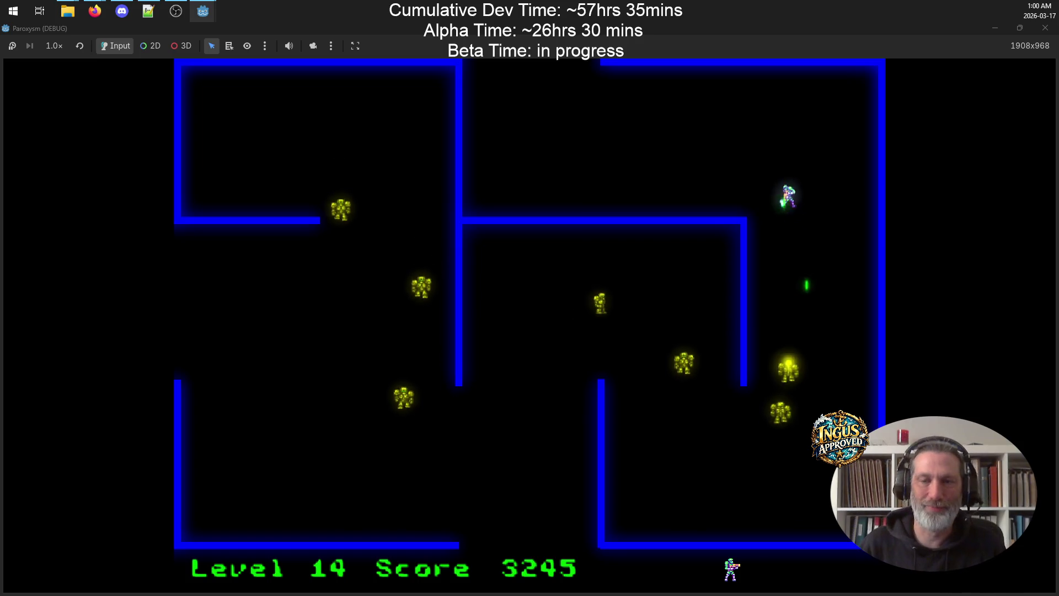
key(Right)
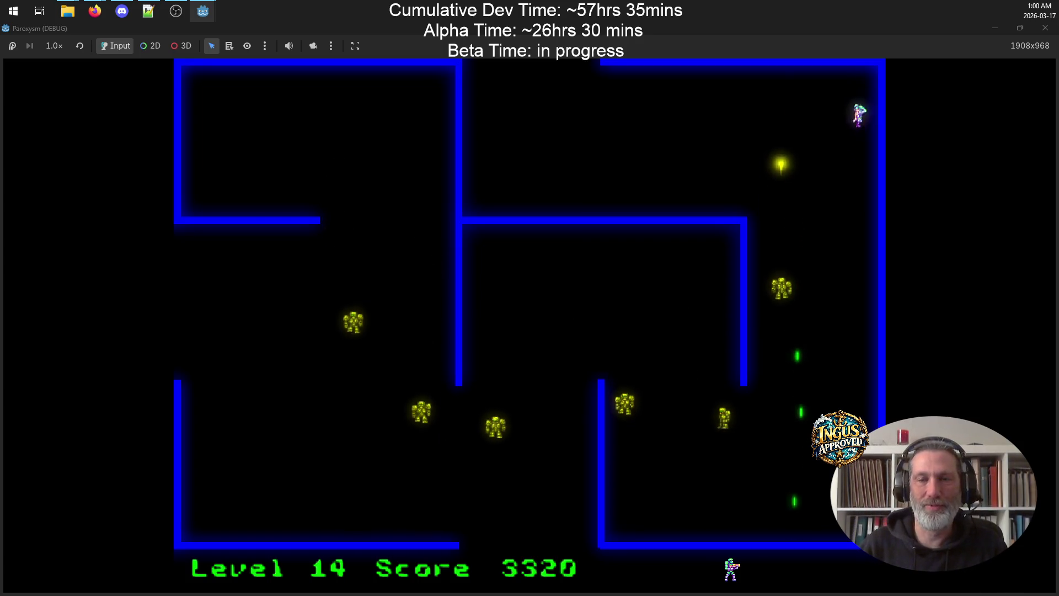
key(Down)
key(Left)
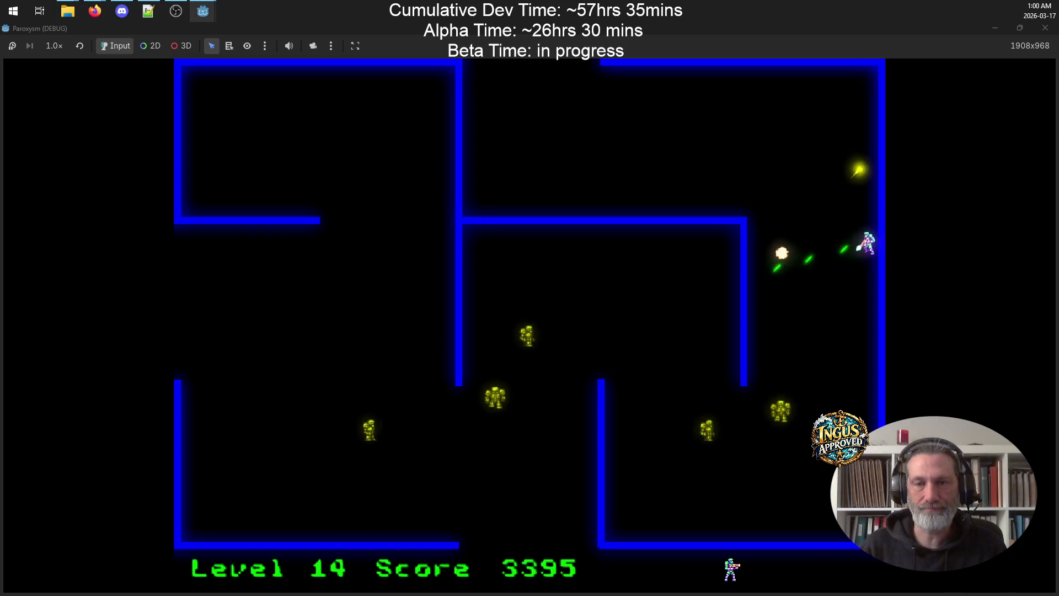
key(Up)
key(Down)
key(Up)
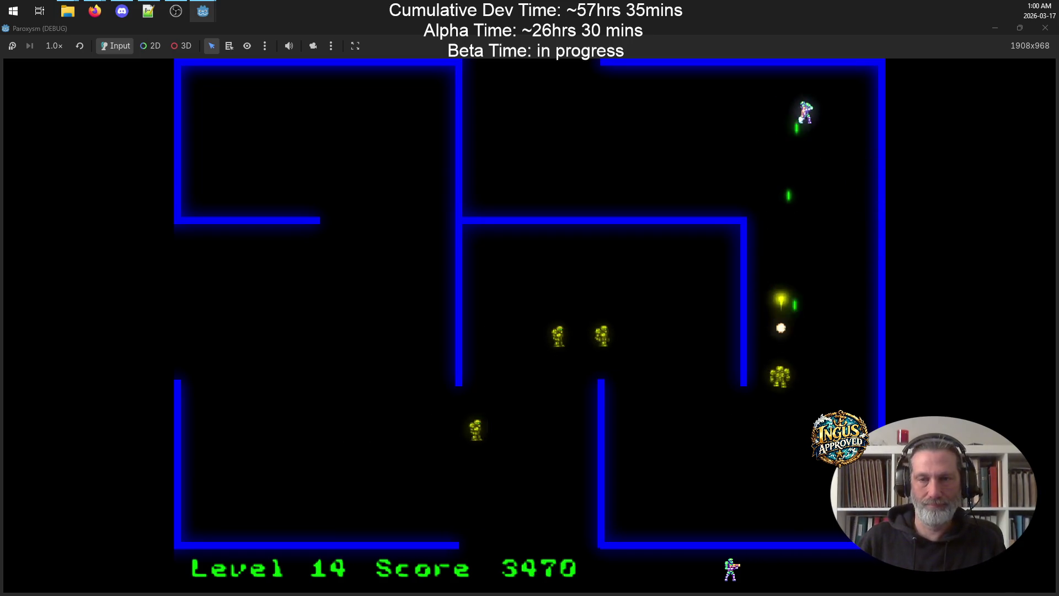
key(Right)
key(Down)
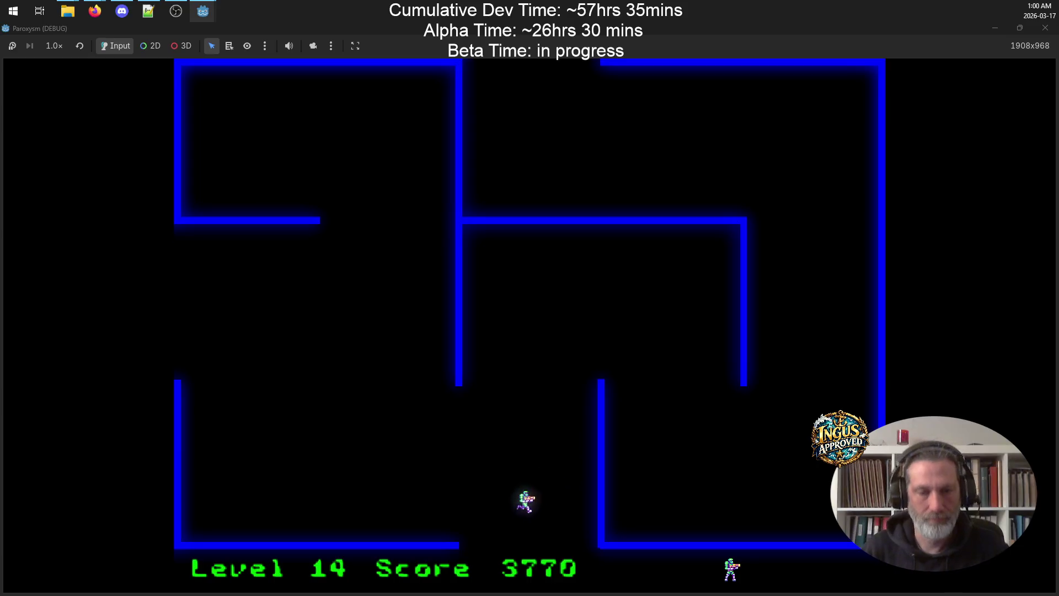
Destroy the last robots and exit to level 16 with a score of 4490
key(Left)
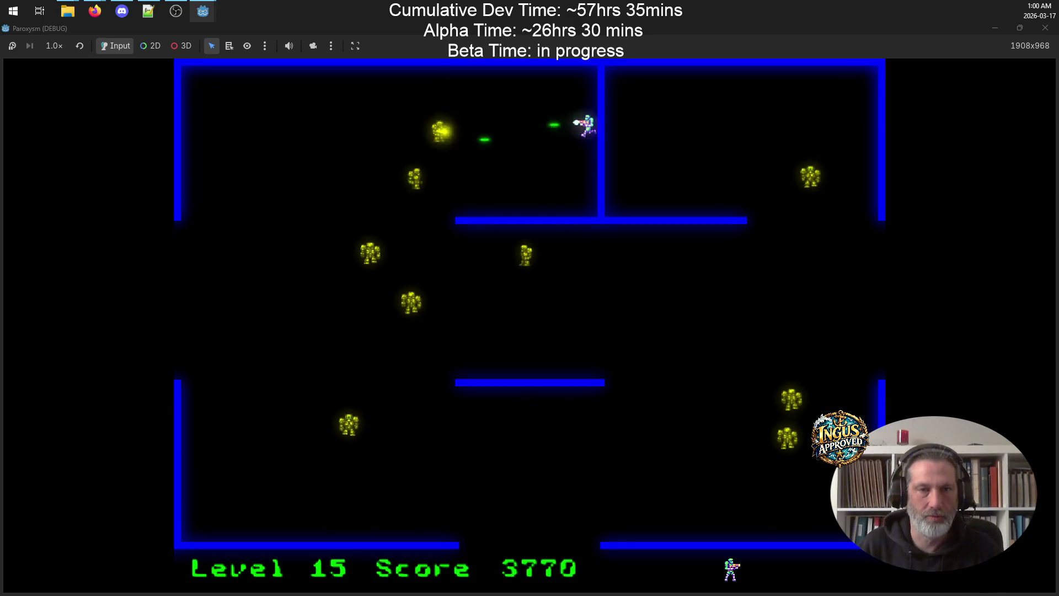
key(Left)
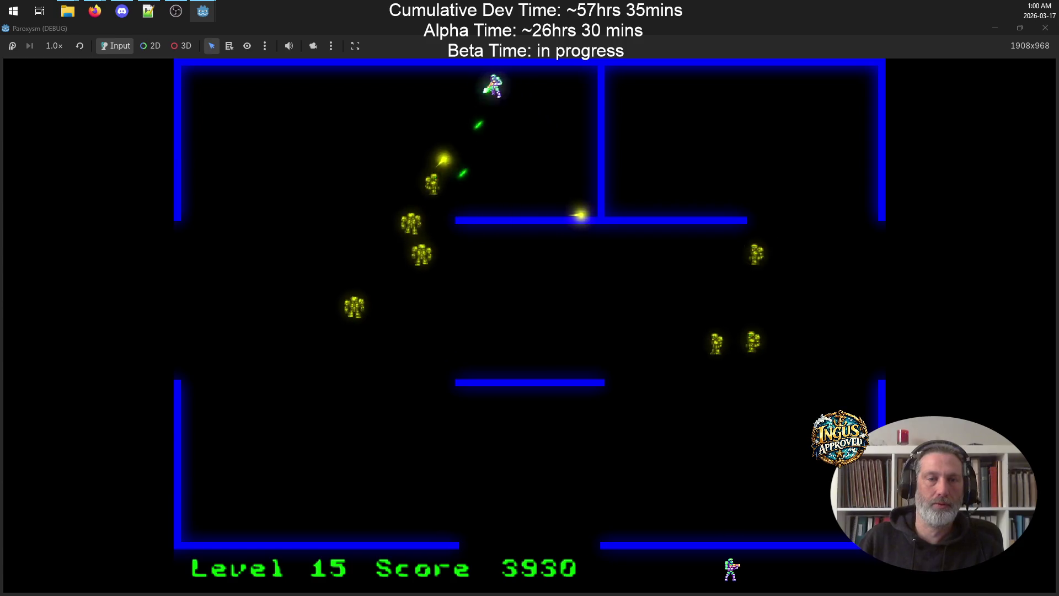
key(Down)
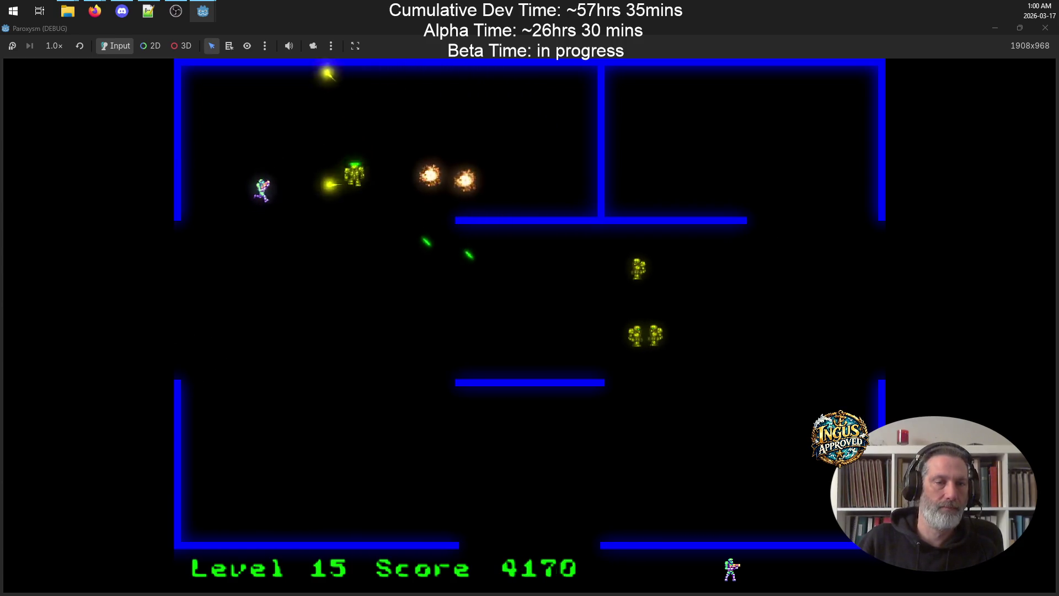
key(Down)
key(Up)
key(Up)
key(Right)
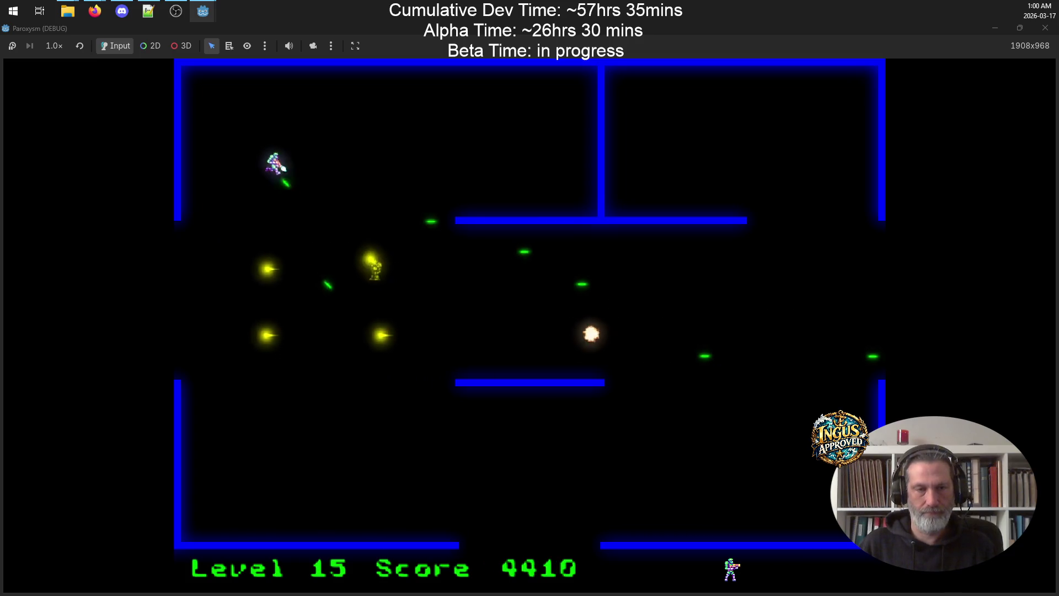
key(Down)
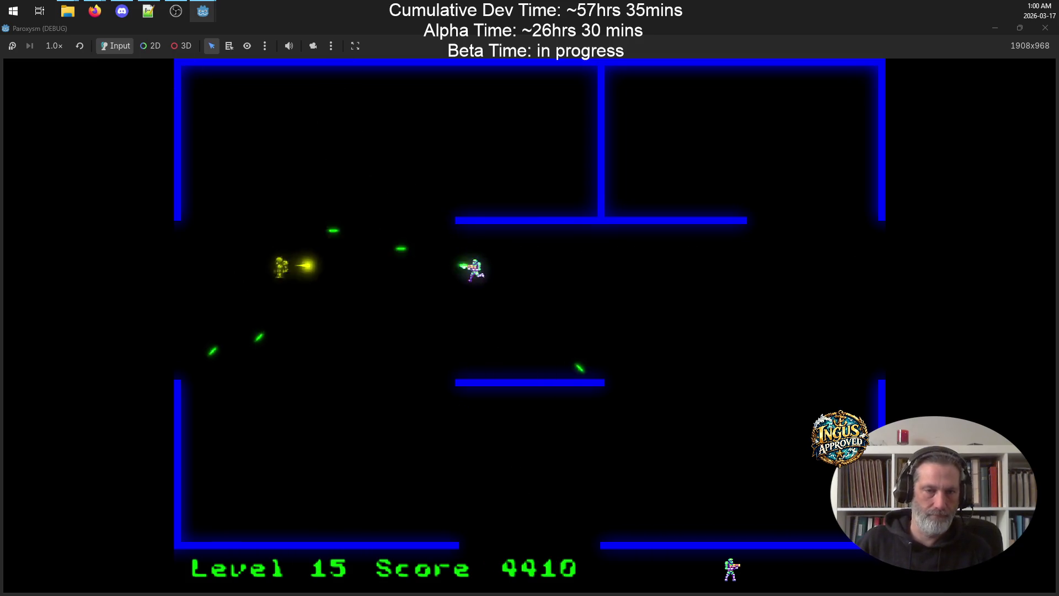
key(Right)
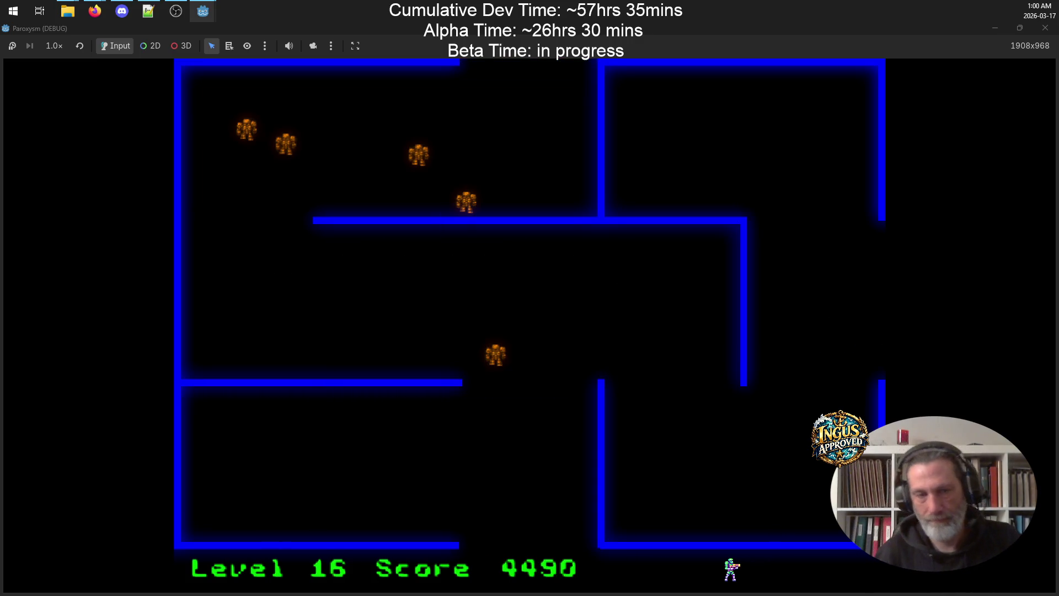
Shoot the level 16 robots and run out the top exit to level 17
key(Up)
key(Left)
key(Up)
key(Up)
key(Right)
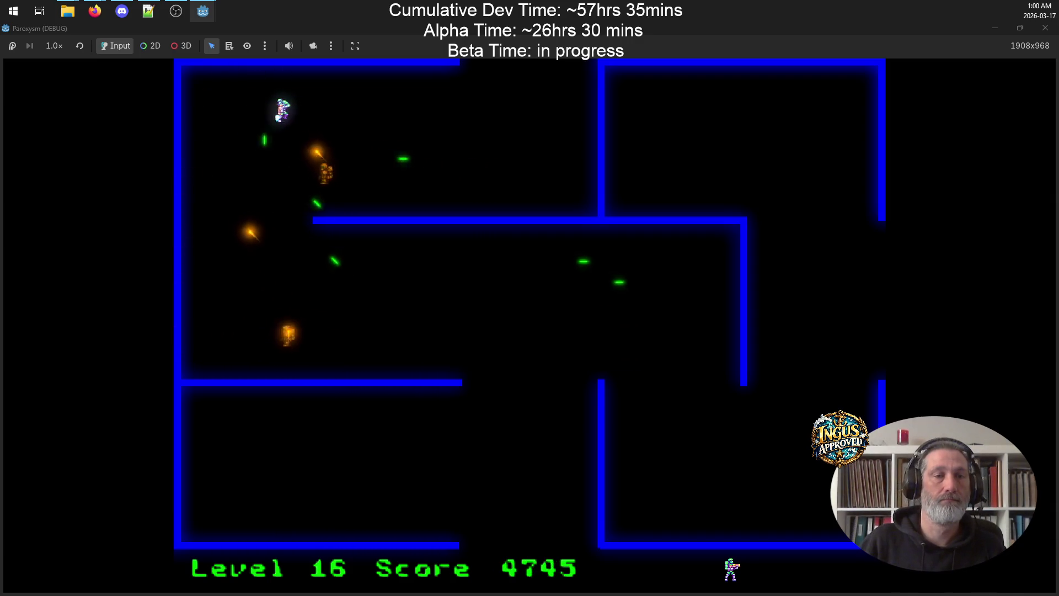
key(Down)
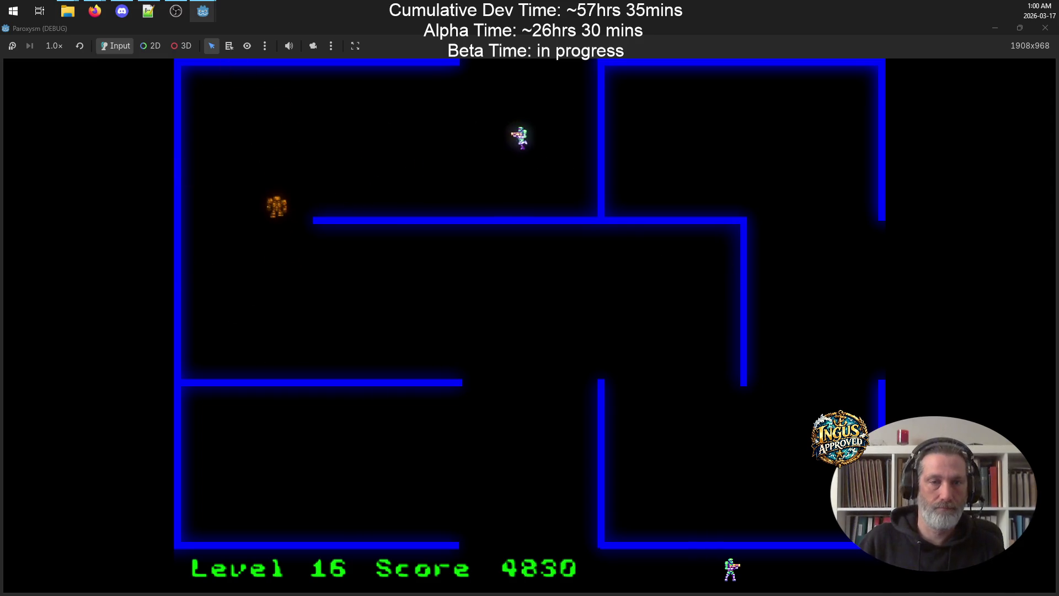
key(Up)
key(Left)
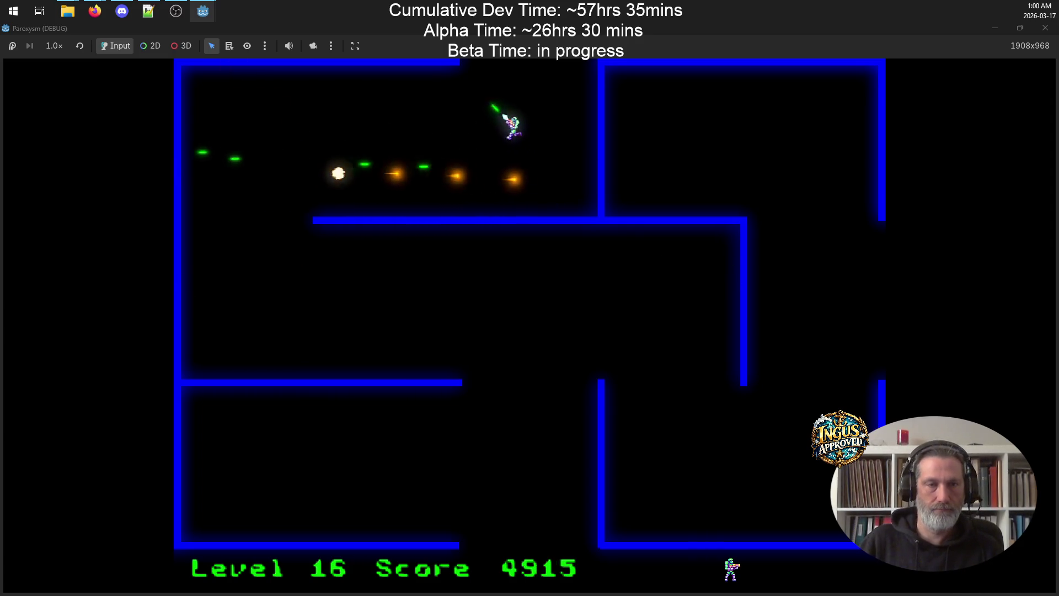
Strafe and fire diagonally to clear level 17, then leave by the right exit
key(Up)
key(Left)
key(Right)
key(Left)
key(Right)
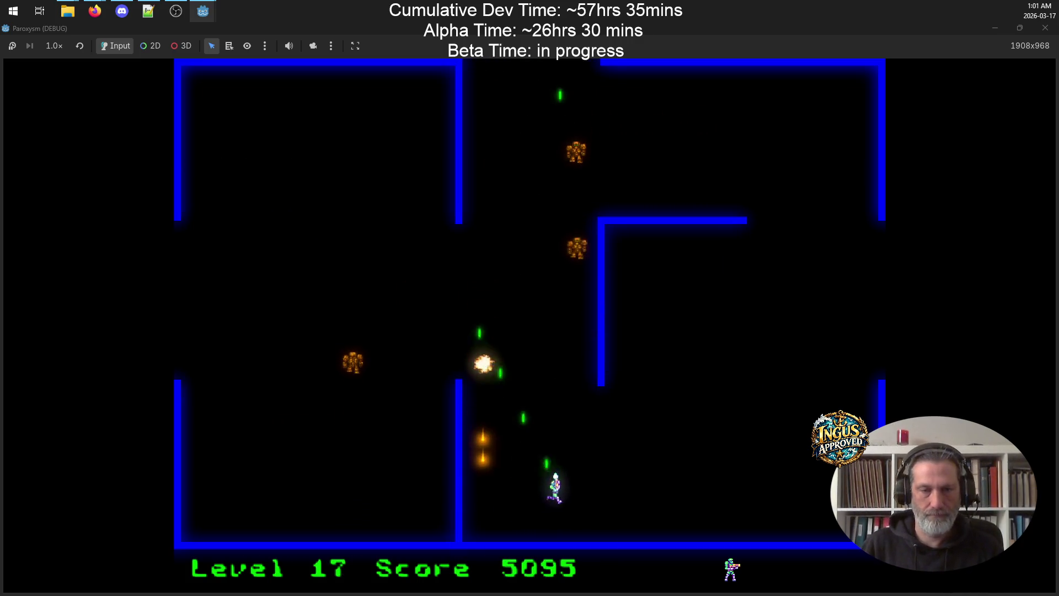
key(Down)
key(Right)
key(Up)
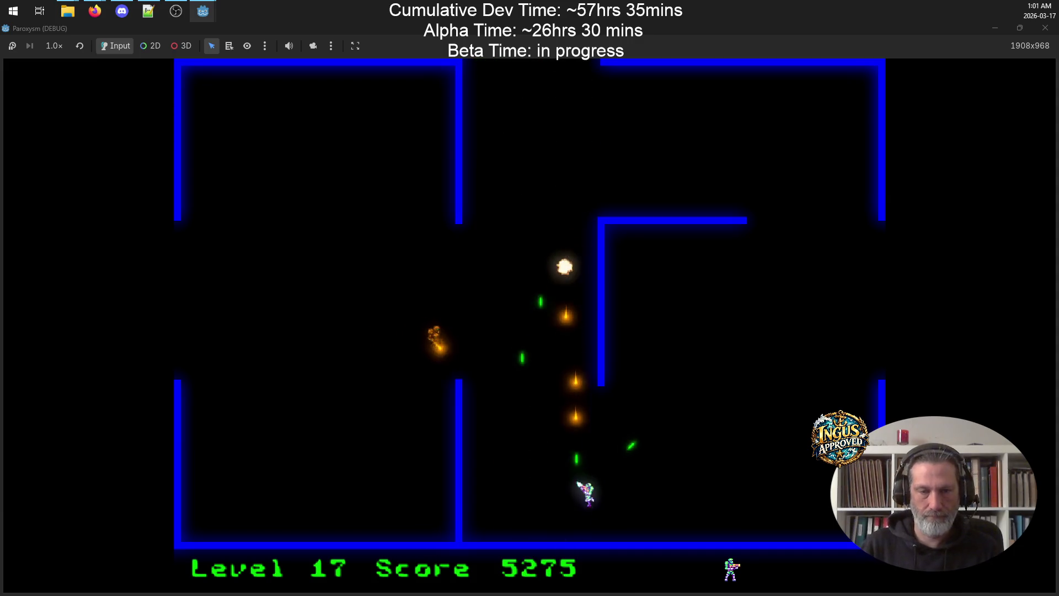
key(Down)
key(Right)
key(Up)
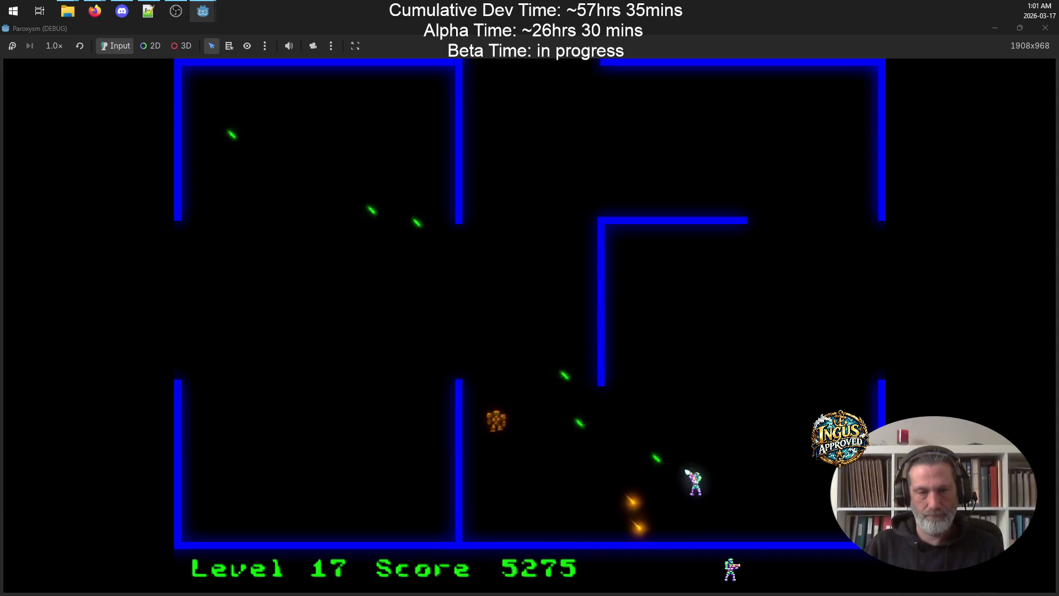
key(Up)
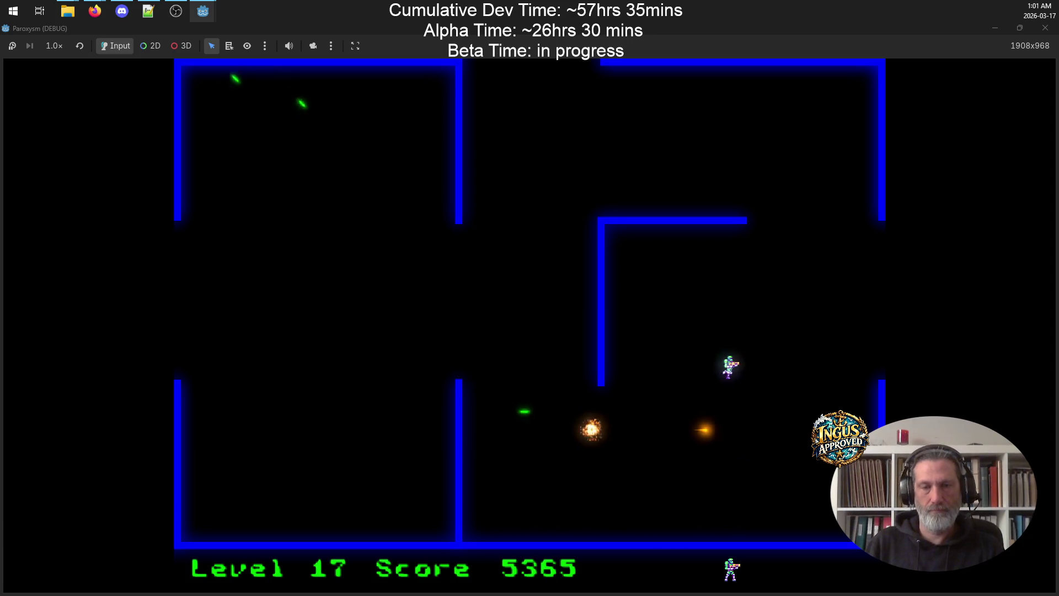
key(Right)
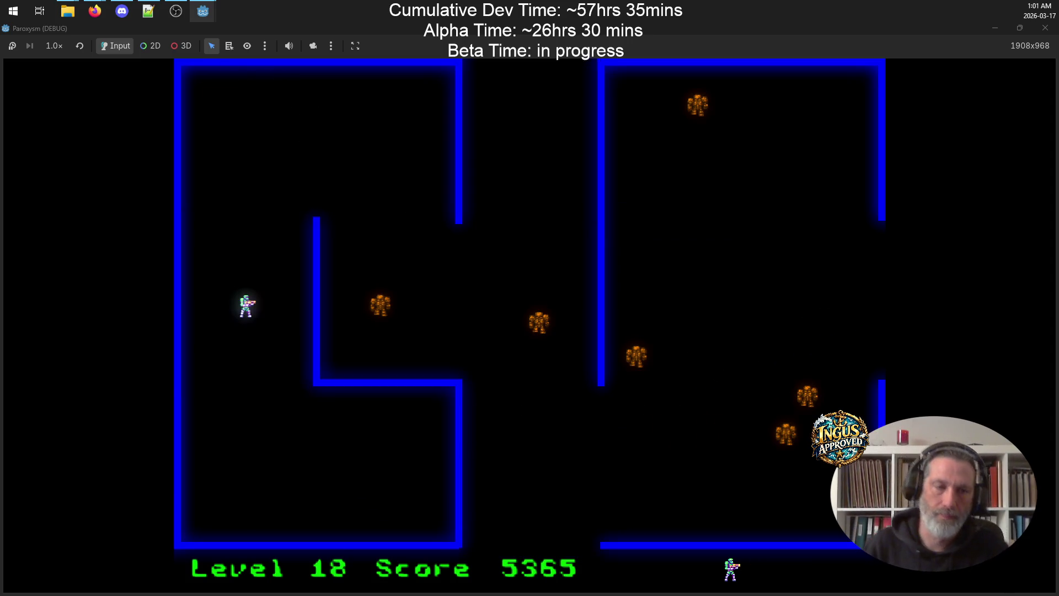
Fight off the advancing robots in level 18 and exit at the top to level 19
key(Up)
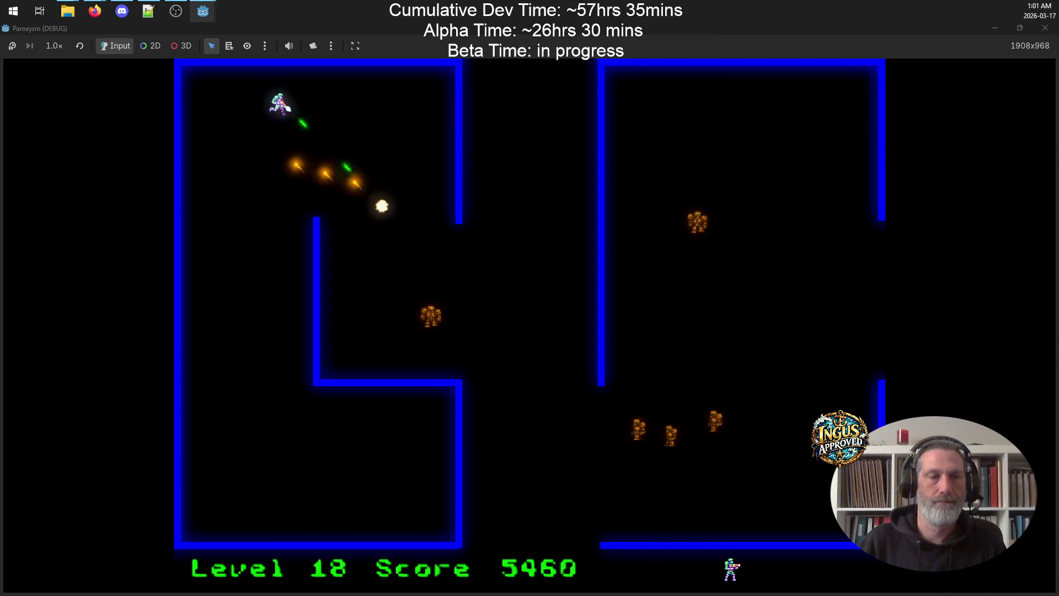
key(Down)
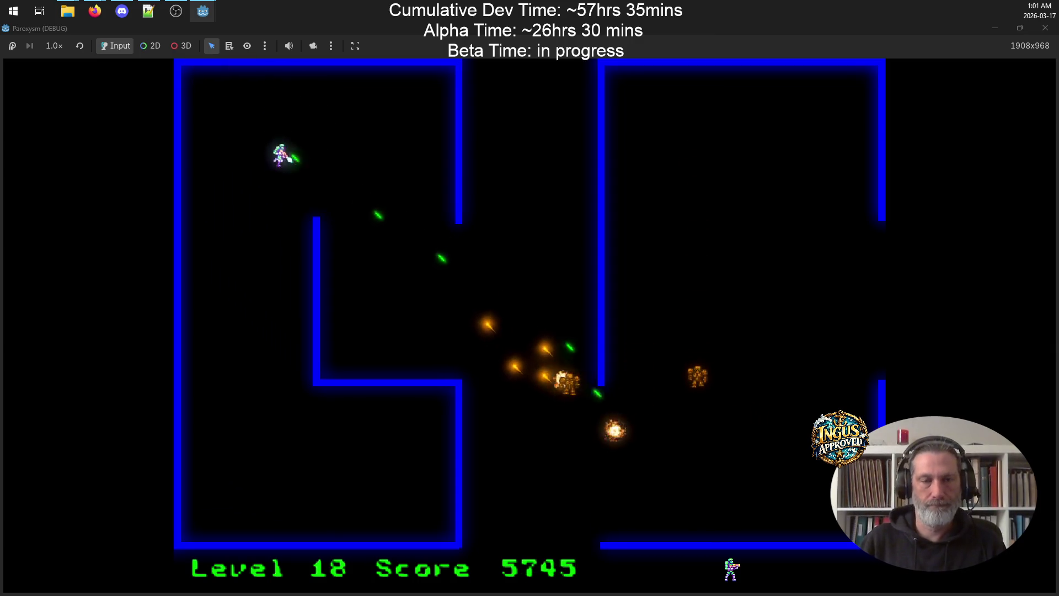
key(Right)
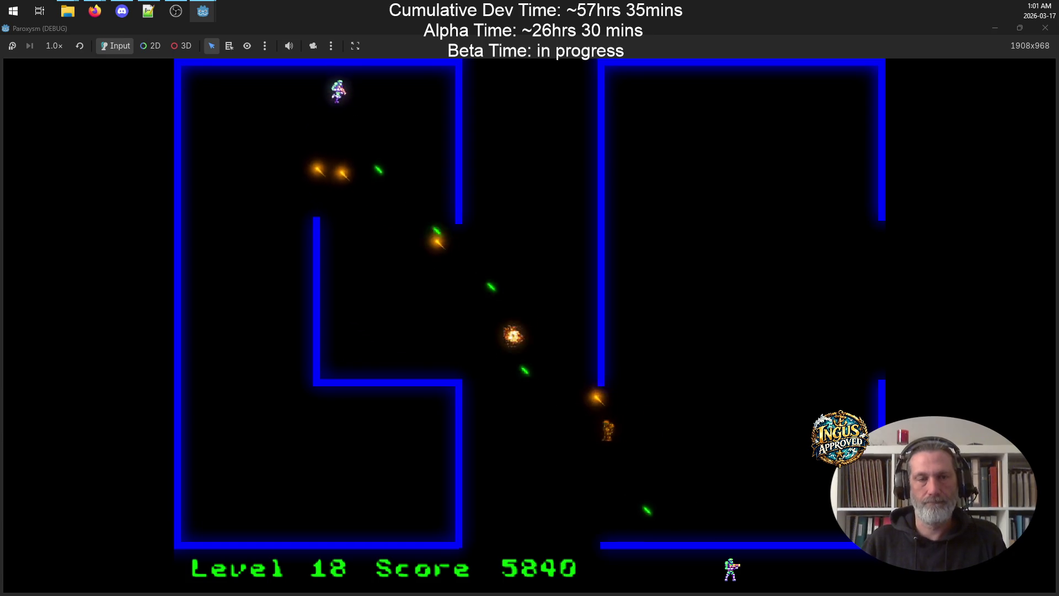
key(Down)
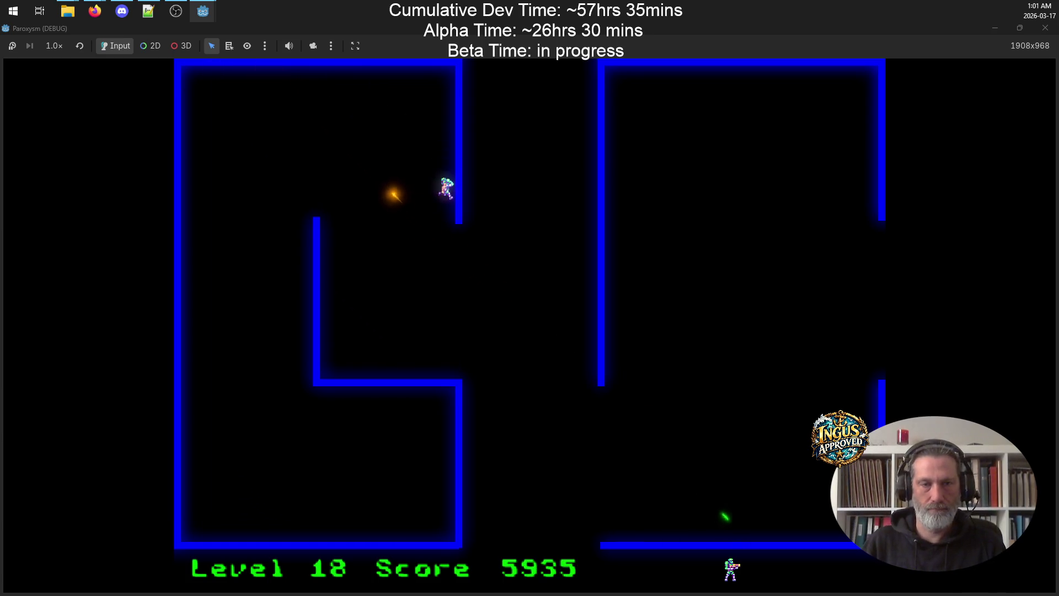
key(Right)
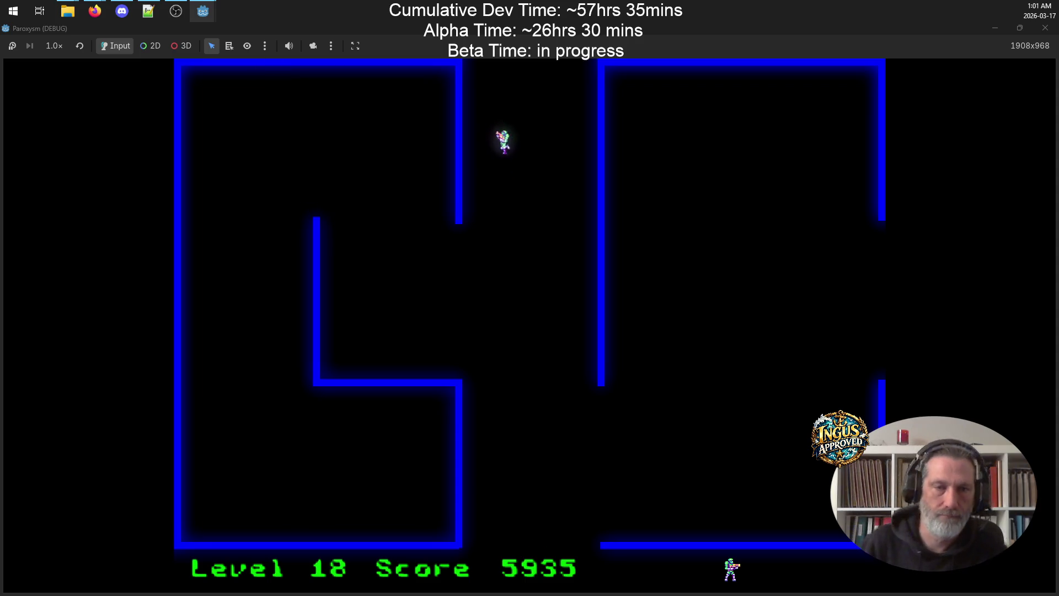
key(Up)
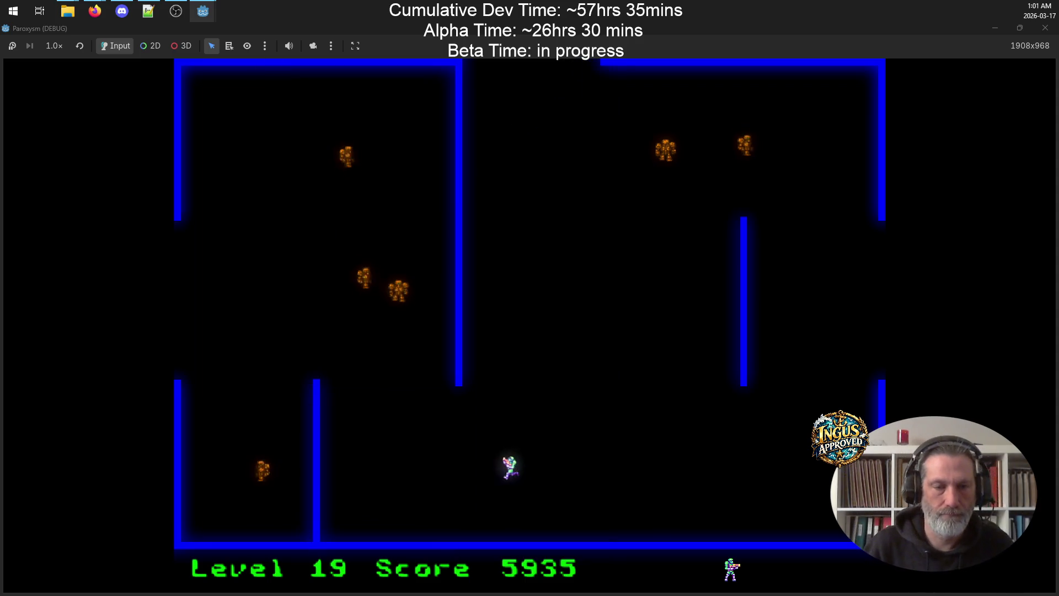
Clear the level 19 robots, advancing to level 20 at a score of 6535
key(Left)
key(Up)
key(Right)
key(Right)
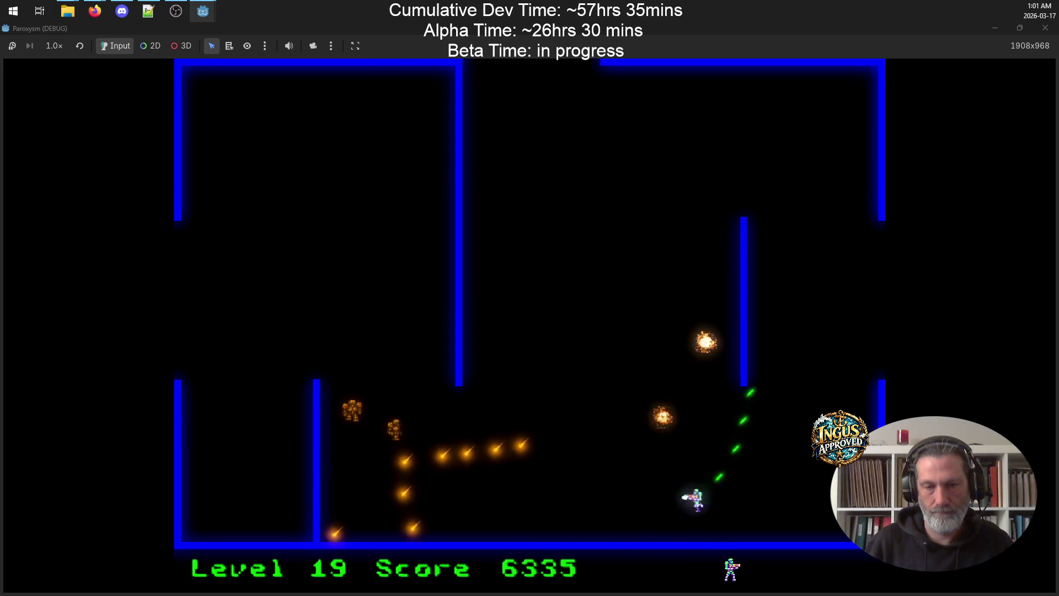
key(Up)
key(Left)
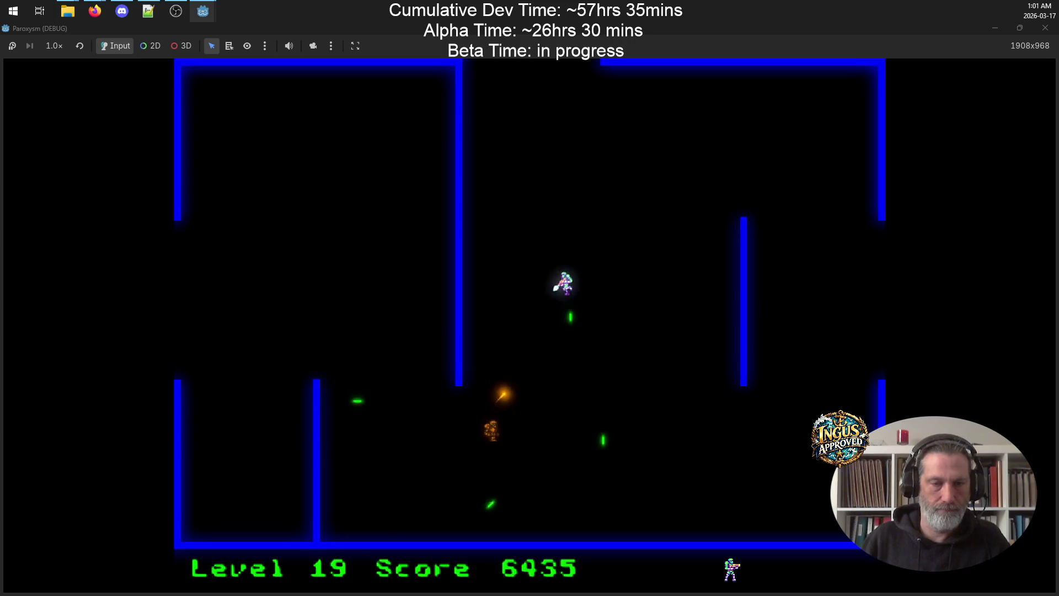
key(Right)
key(Down)
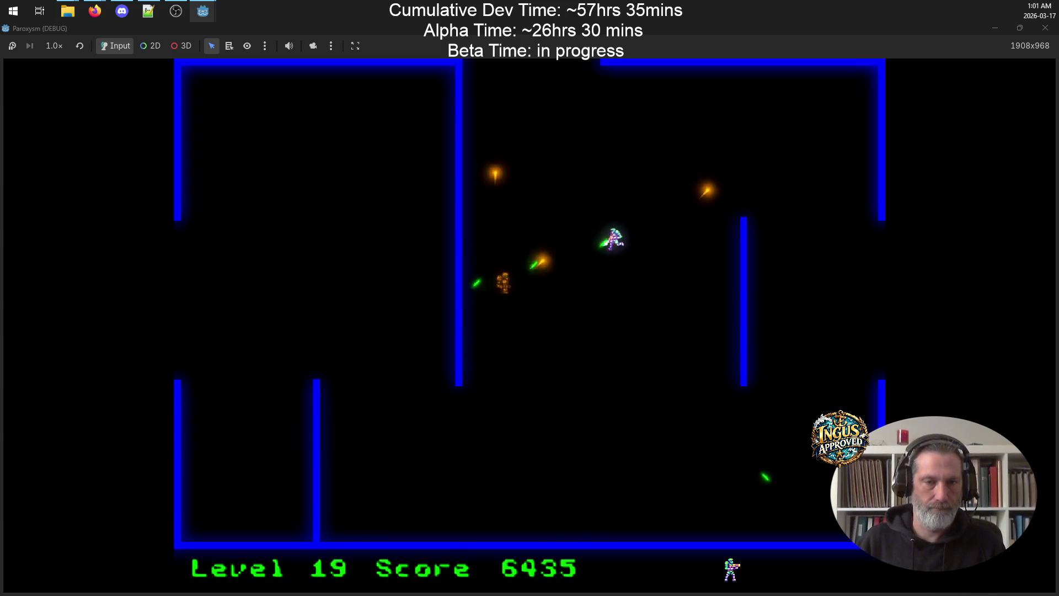
key(Left)
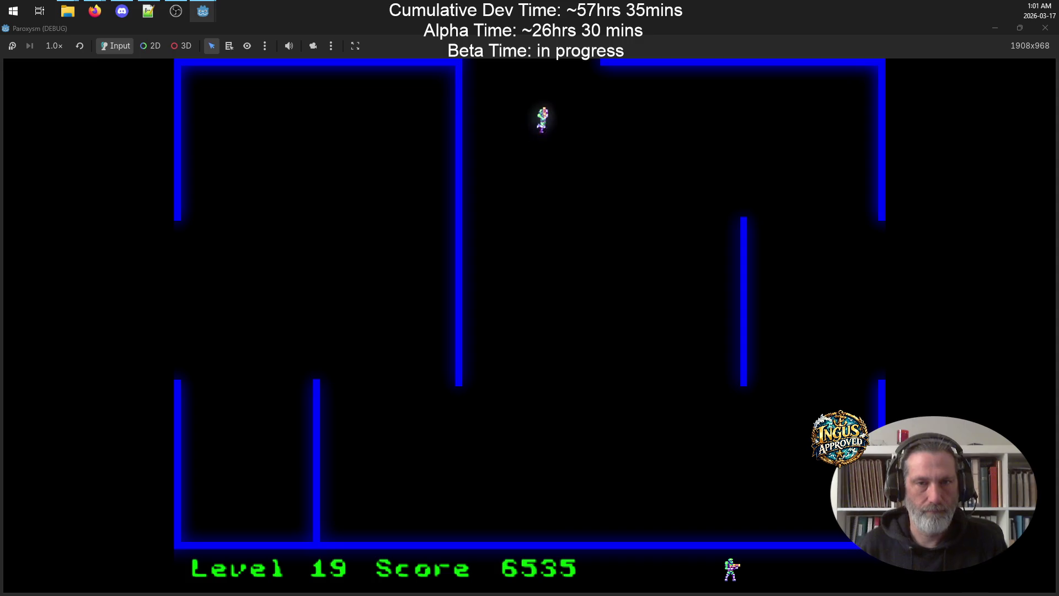
key(Up)
key(Right)
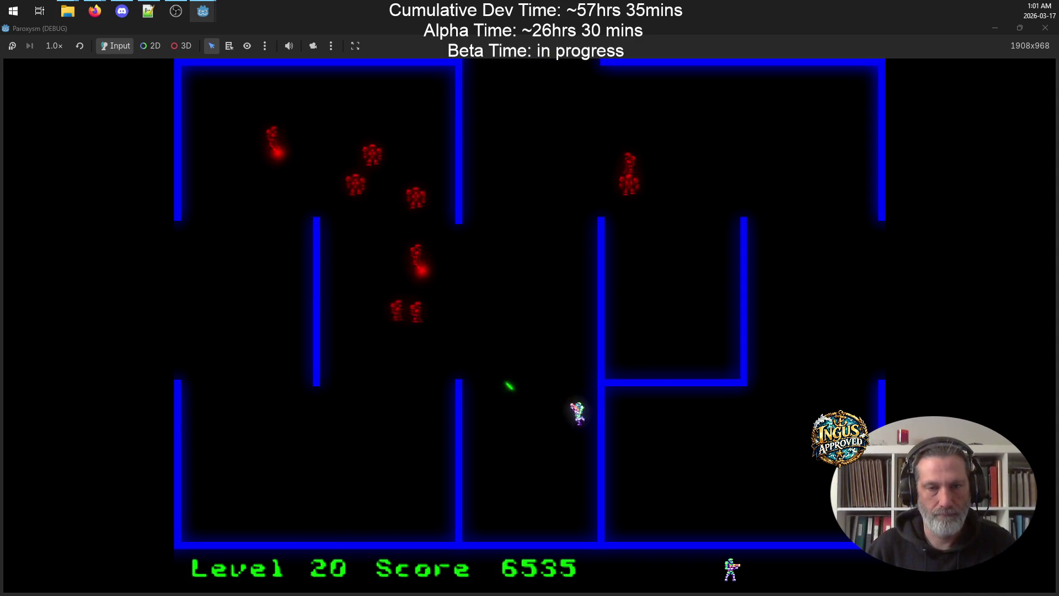
Run around the level 21 maze, shooting the robots, including the red one
key(Down)
key(Left)
key(Down)
key(Left)
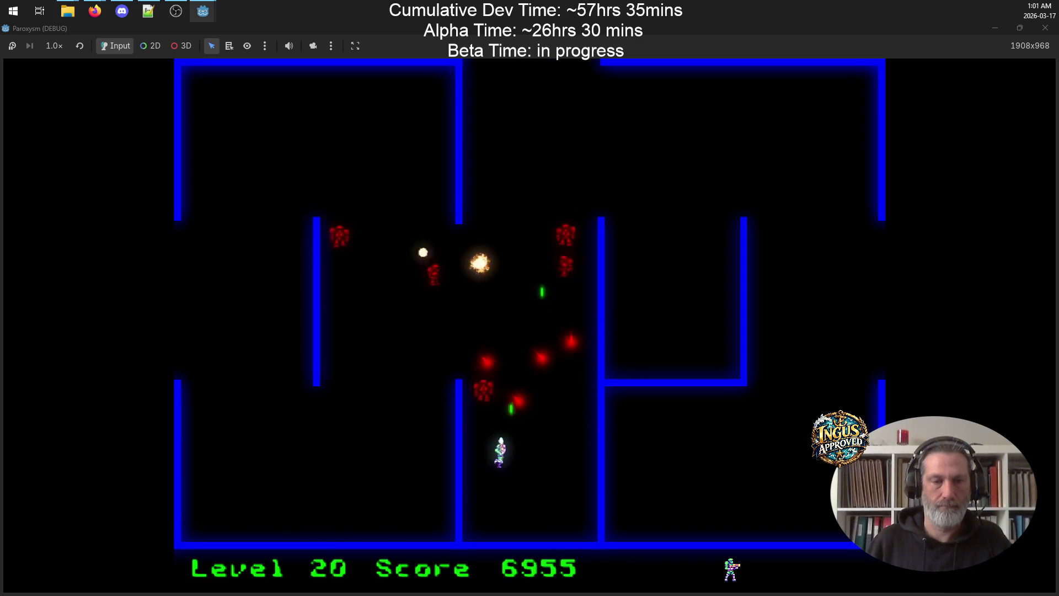
key(Up)
key(Right)
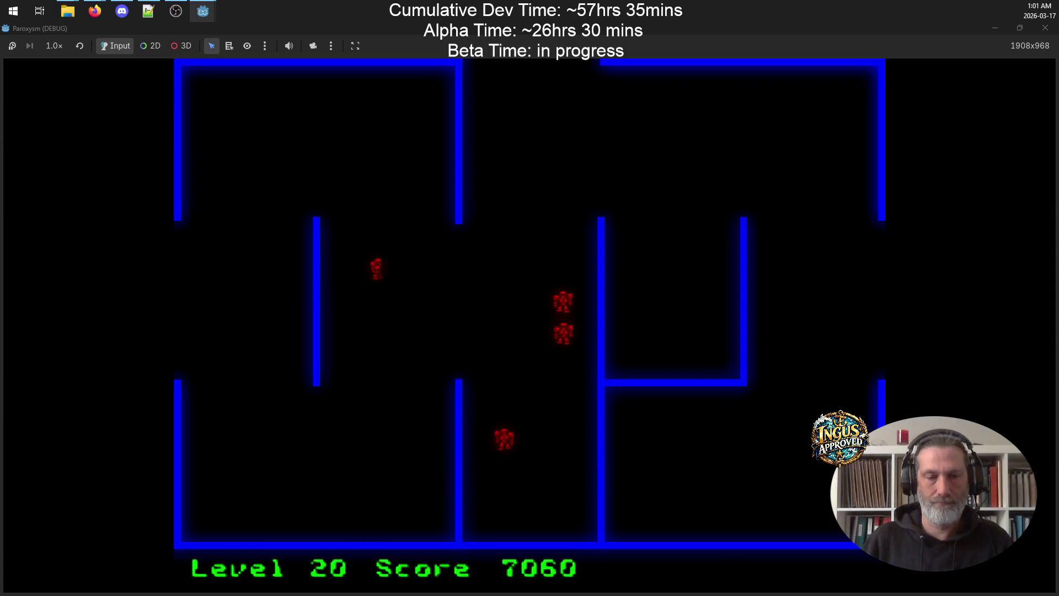
key(Left)
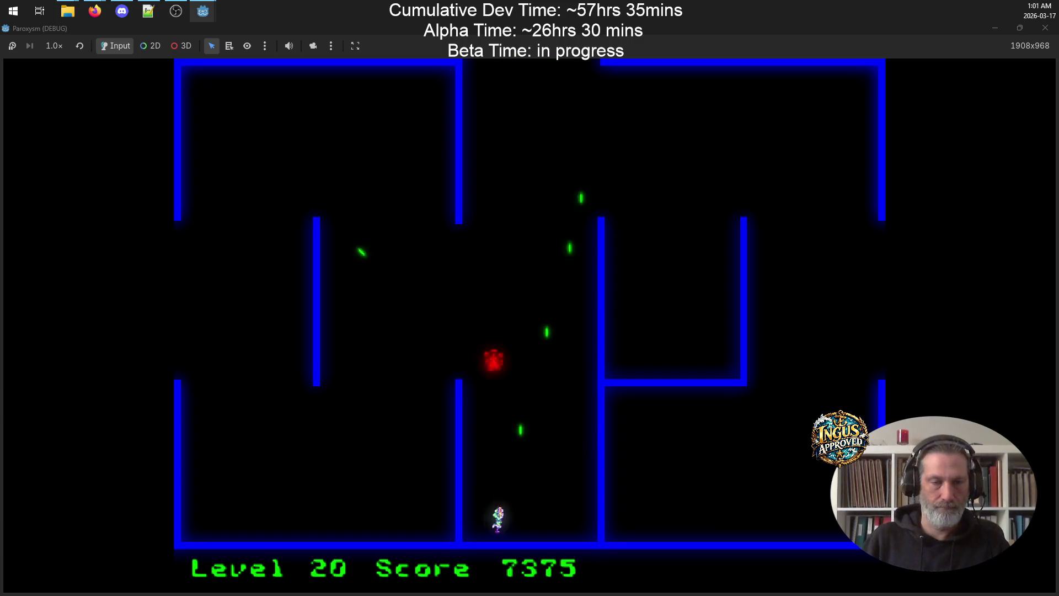
key(Right)
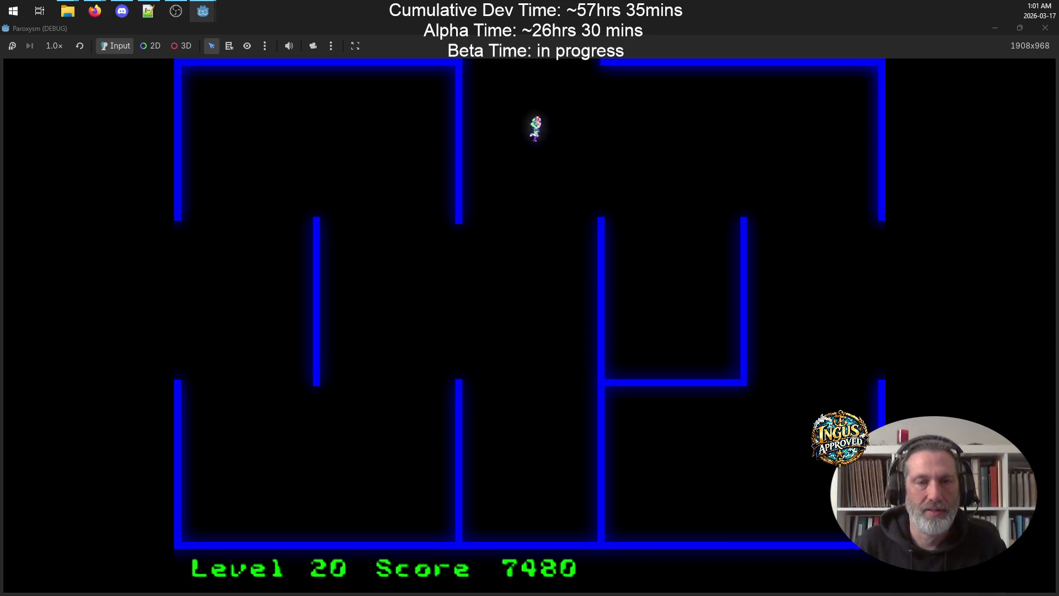
key(Up)
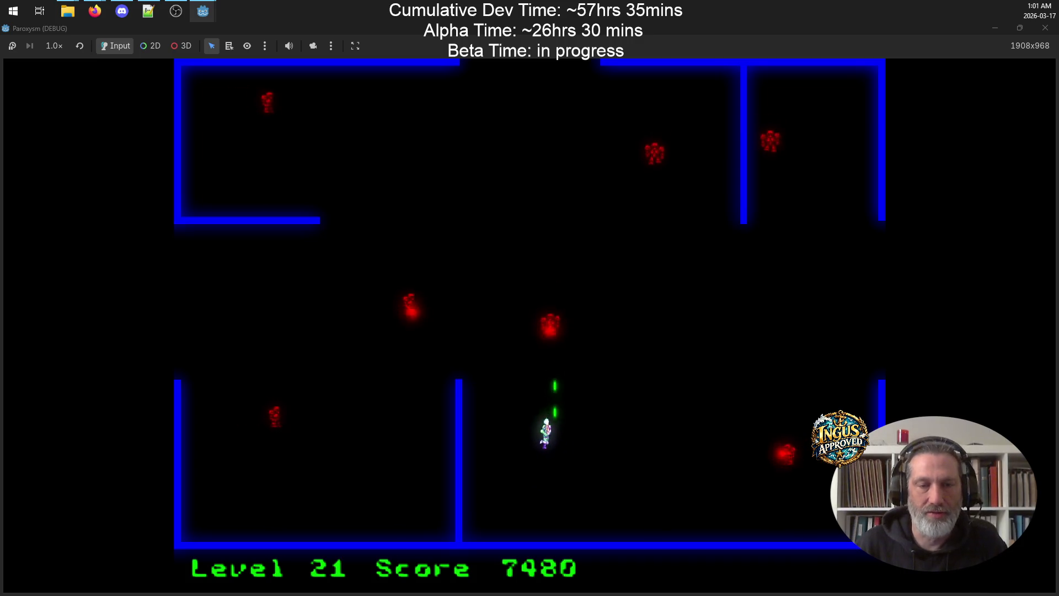
key(Down)
key(Right)
key(Right)
key(Up)
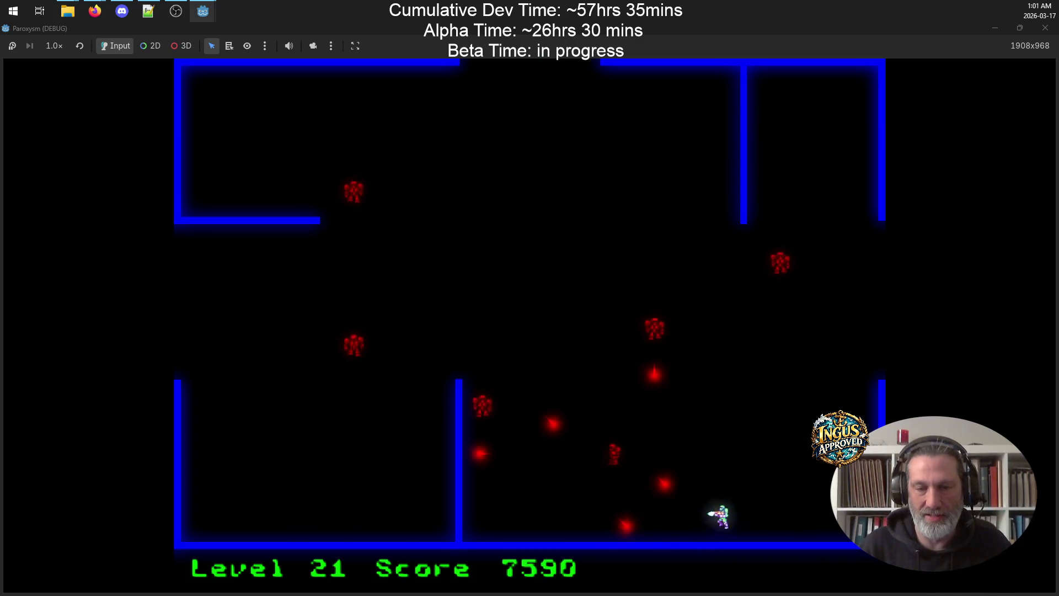
key(Up)
key(Left)
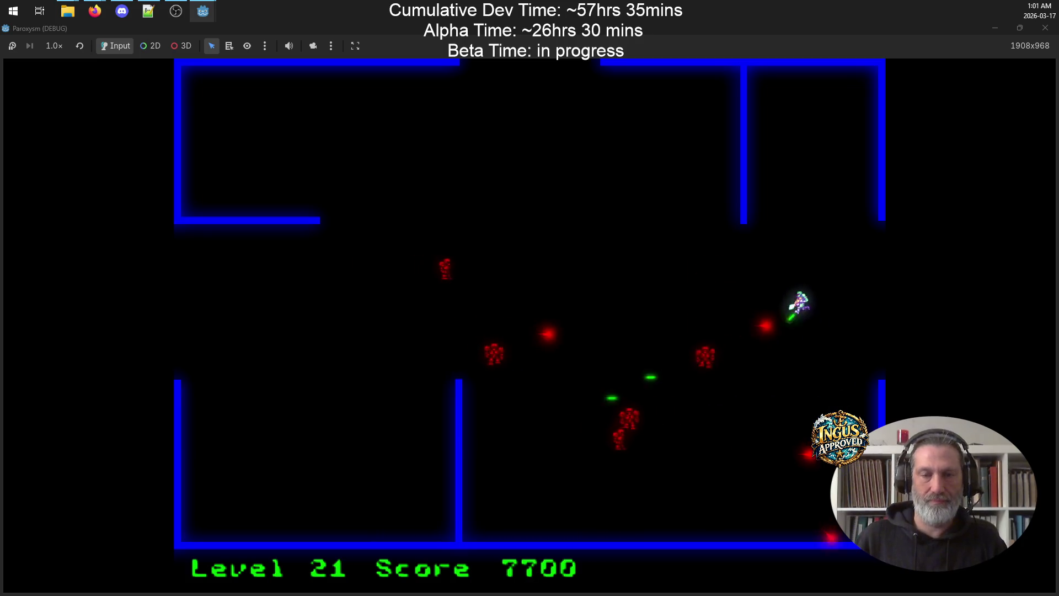
key(Left)
key(Down)
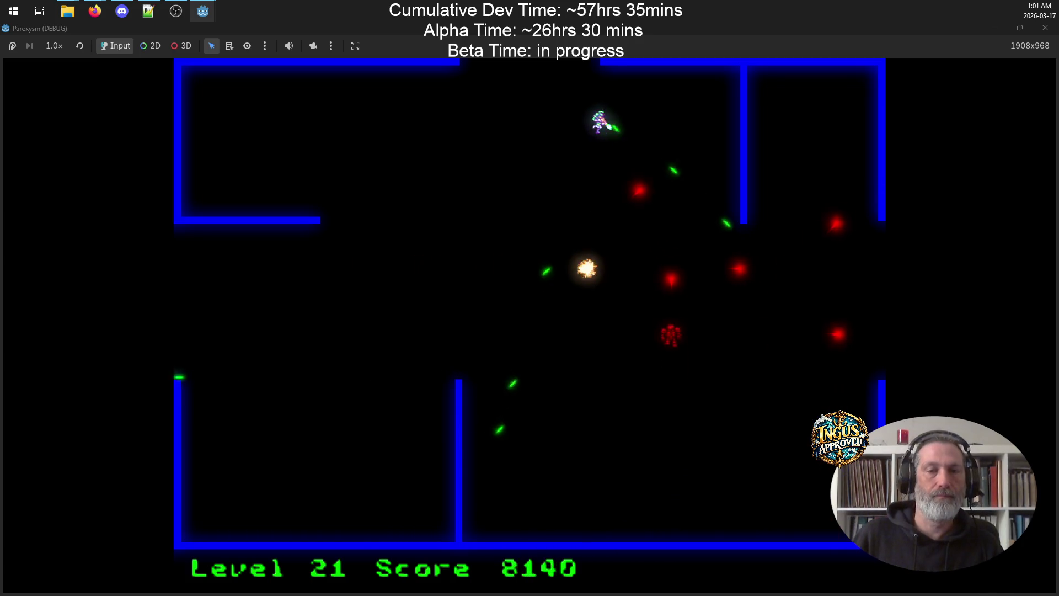
key(Right)
key(Down)
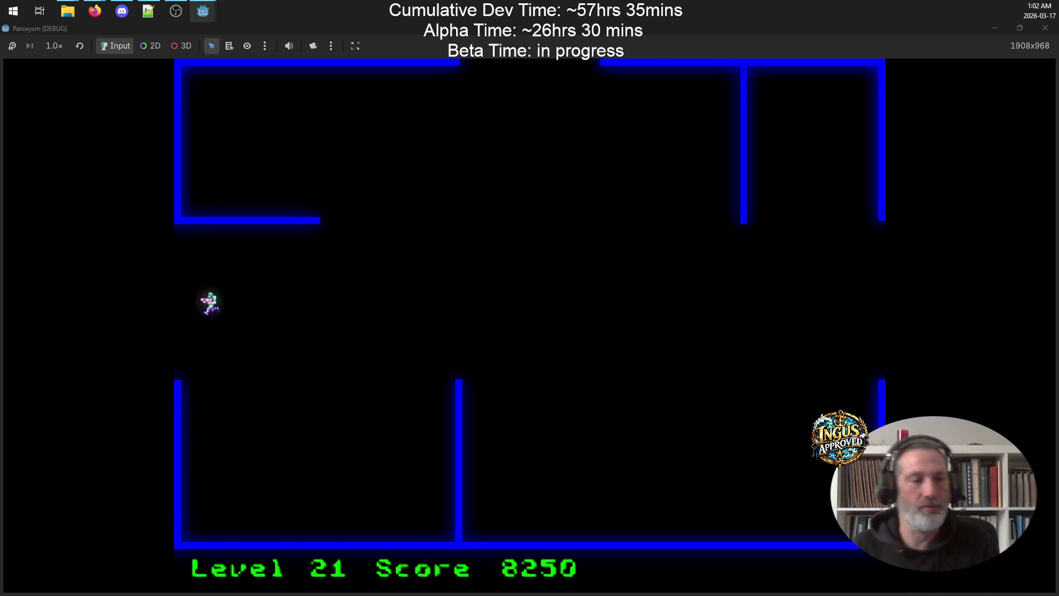
Exit to level 22 and keep shooting robots until the player dies with a score of 8940
key(Left)
key(Down)
key(Right)
key(Up)
key(Down)
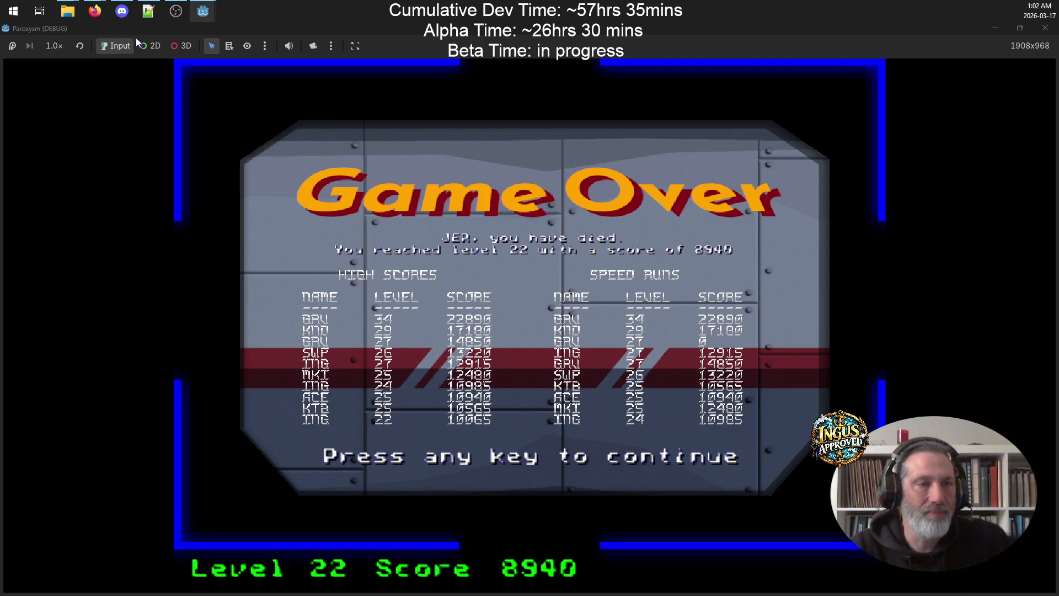
Continue past the Game Over scores to Credits and quit the running game
click(686, 301)
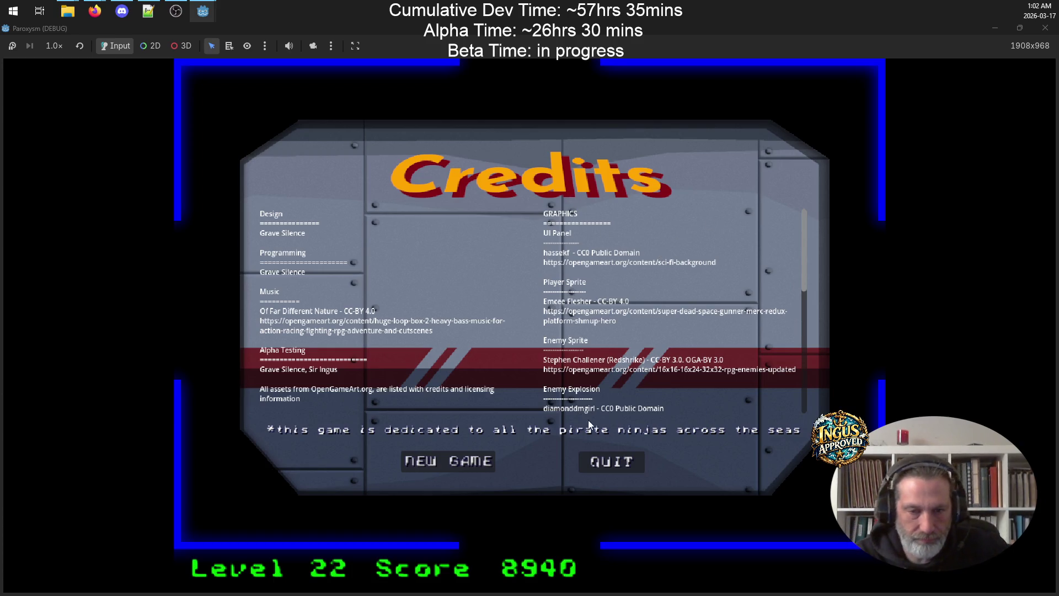
click(614, 465)
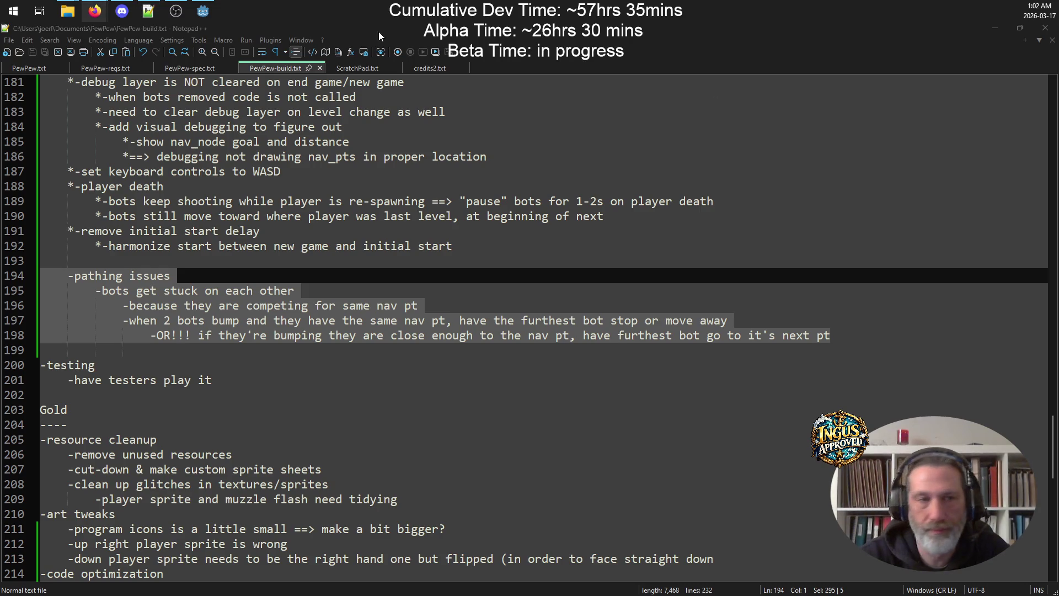
click(205, 10)
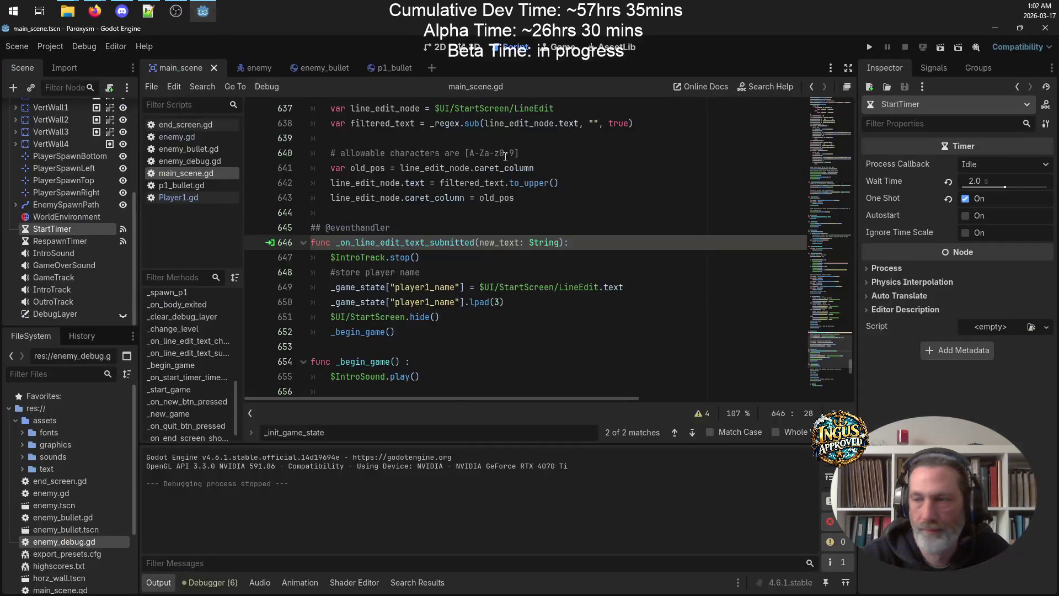
click(316, 65)
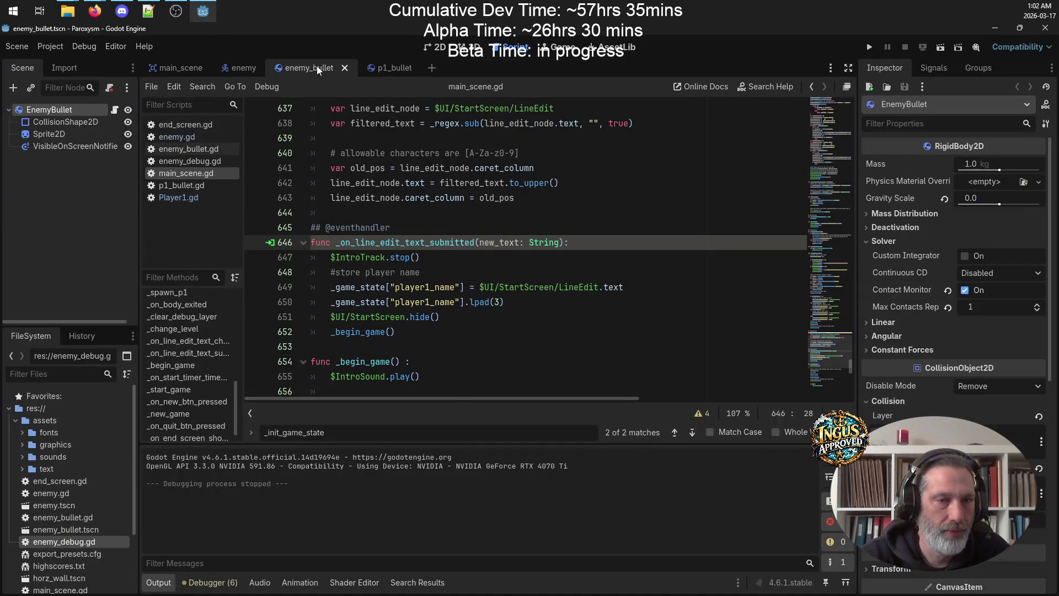
click(444, 47)
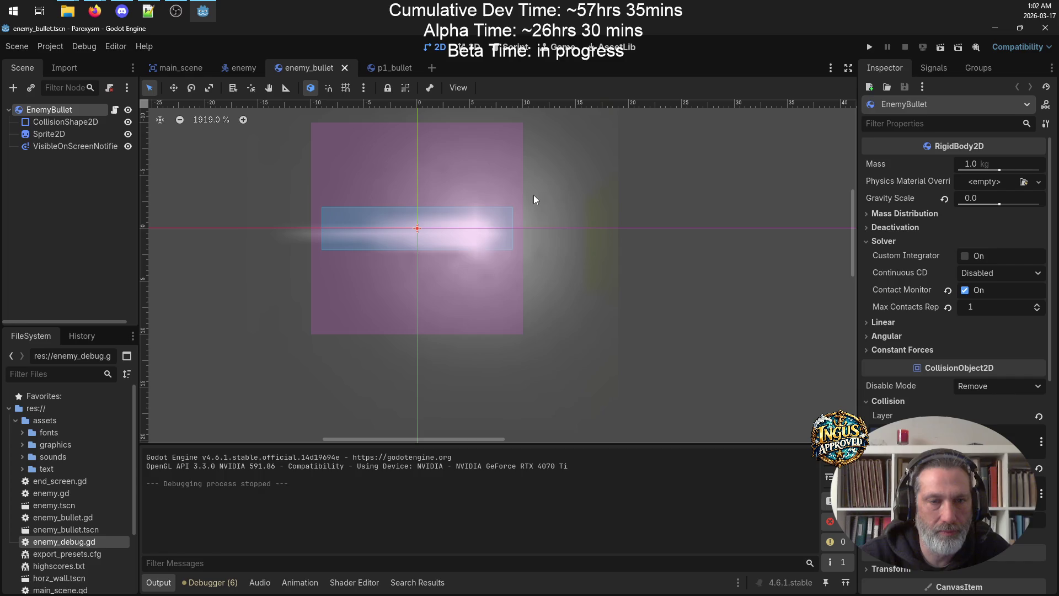
scroll(455, 223, up, 3)
scroll(472, 227, down, 4)
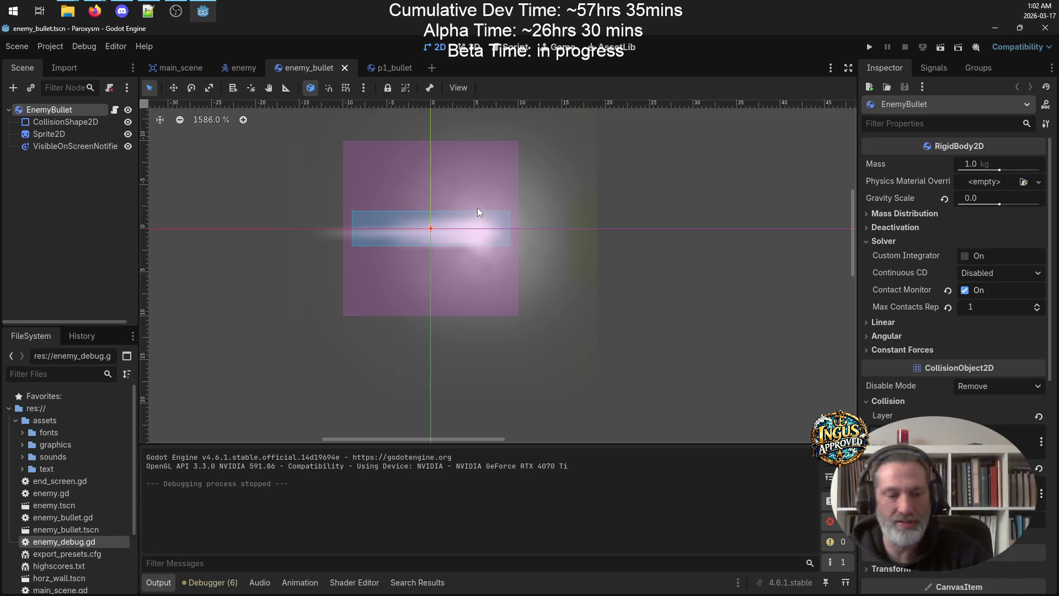
click(147, 10)
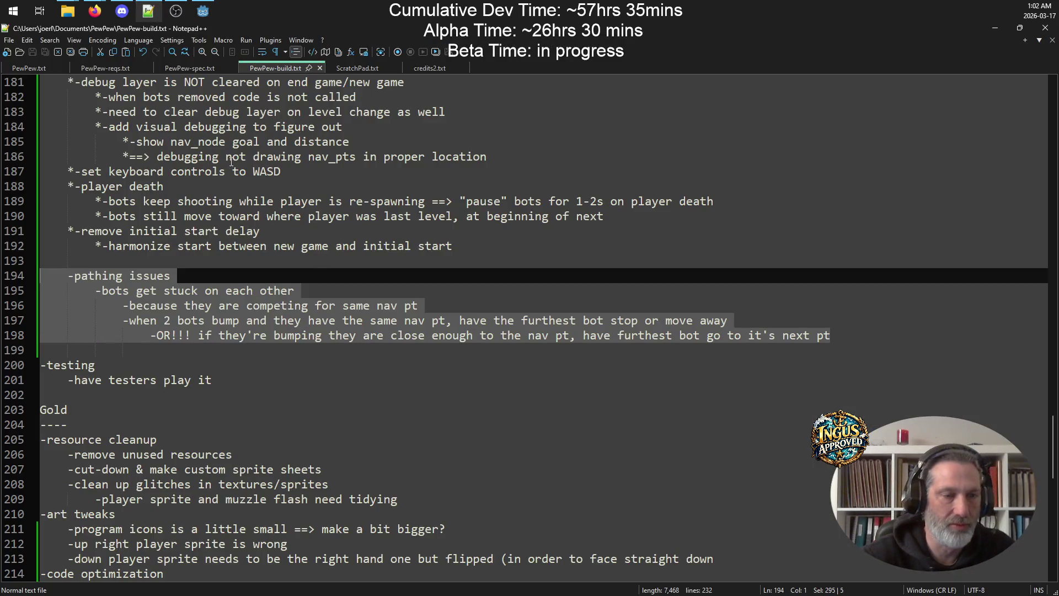
Add '-tweak bullet collision boxes ==> use capsule' under code optimization and save the notes
scroll(359, 342, down, 4)
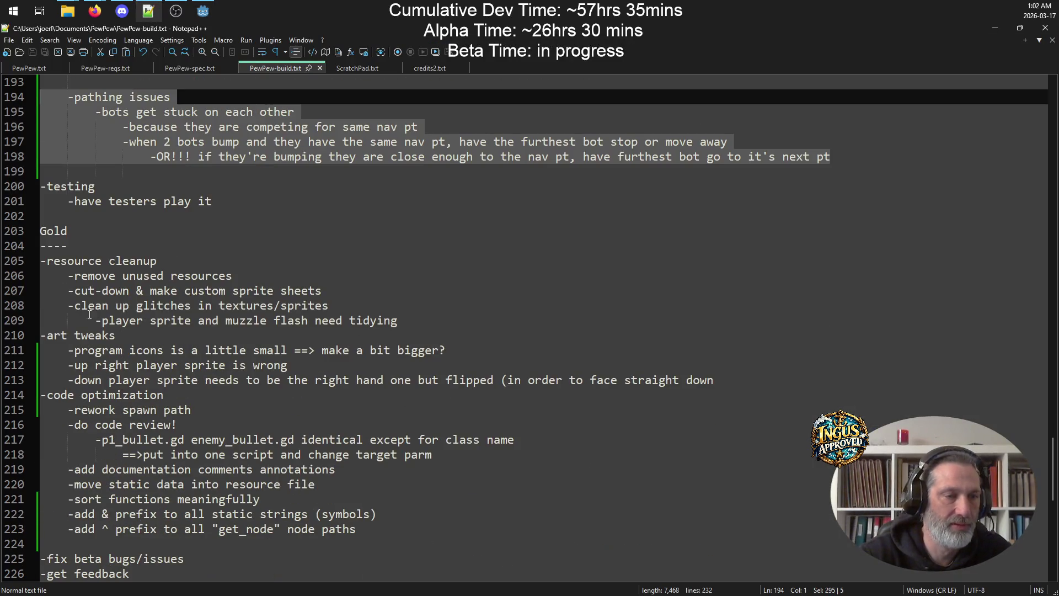
click(218, 387)
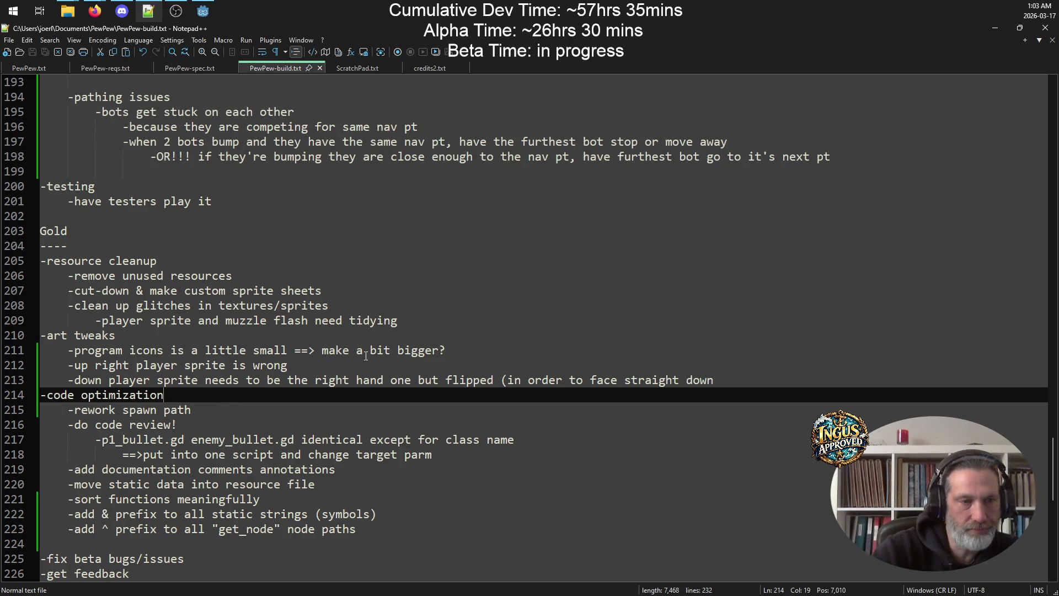
key(Return)
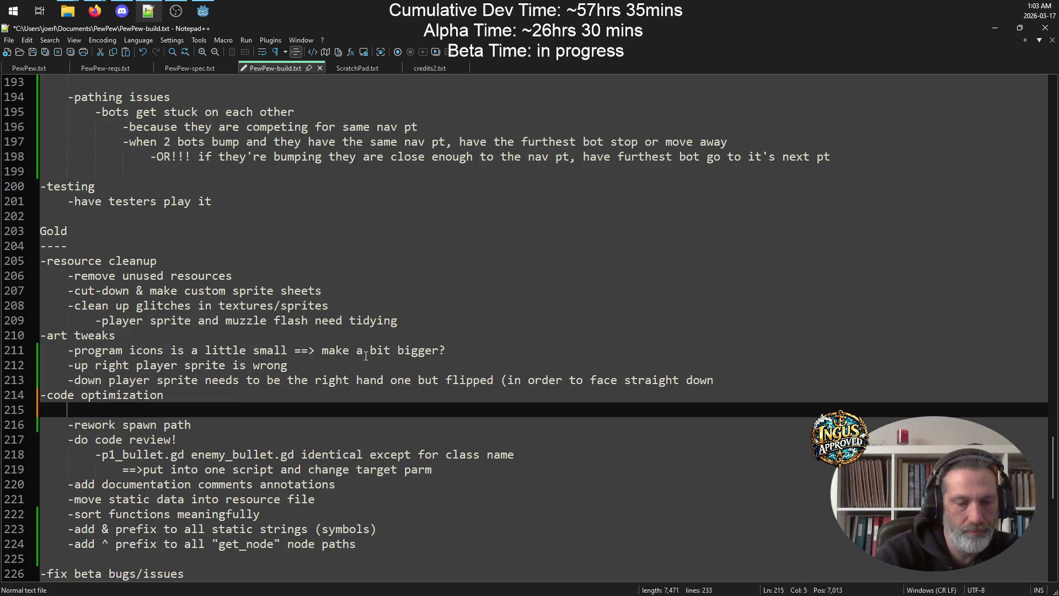
text(-tweak bullets)
key(BackSpace)
key(BackSpace)
key(BackSpace)
text(let collisi)
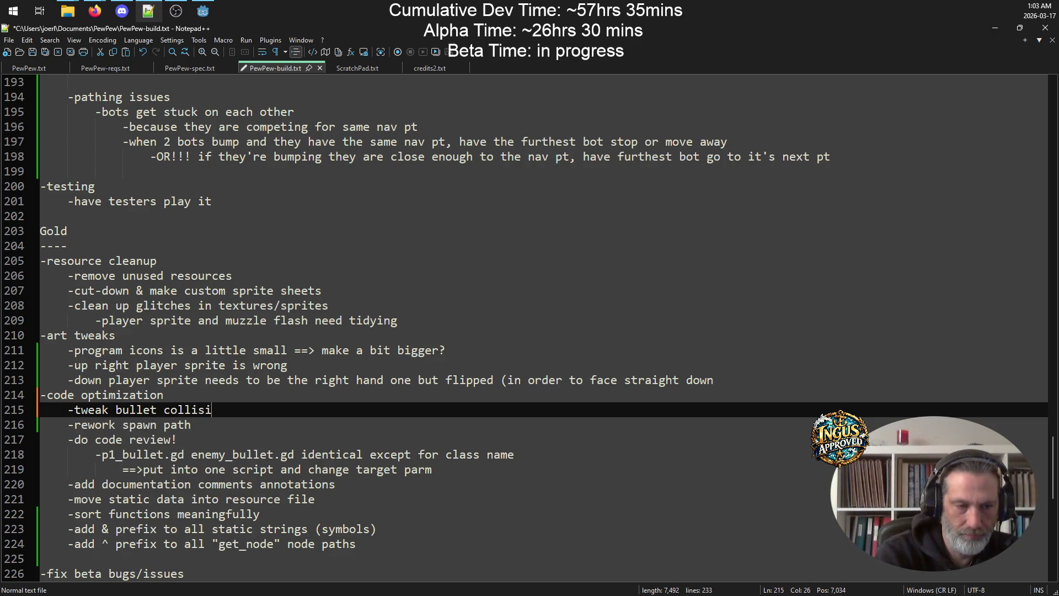
text(on boxes -=)
key(BackSpace)
key(BackSpace)
key(BackSpace)
text(-)
key(BackSpace)
text(=)
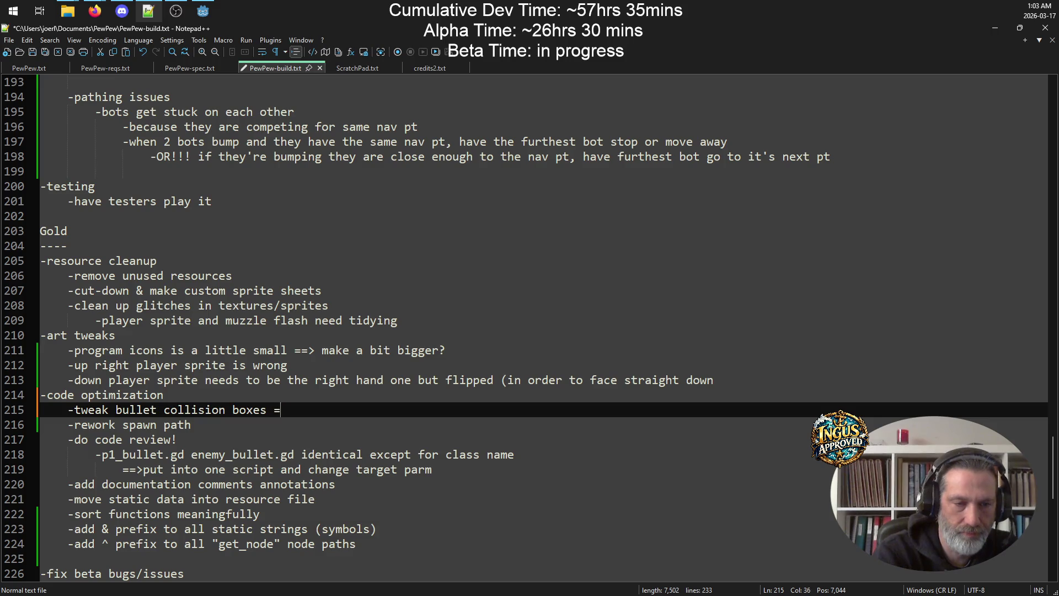
text(=> use cap)
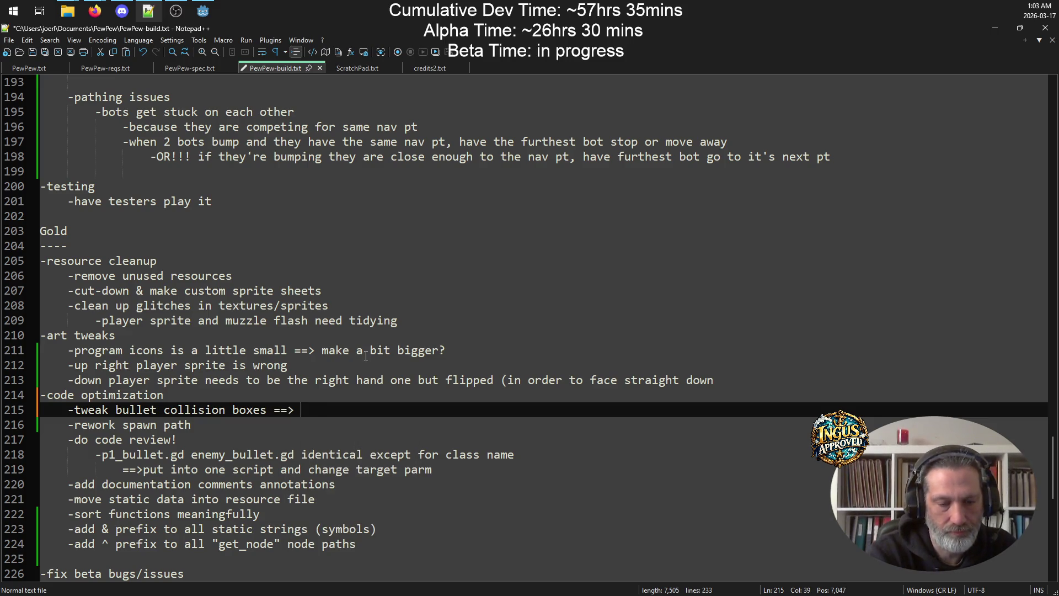
text(sule)
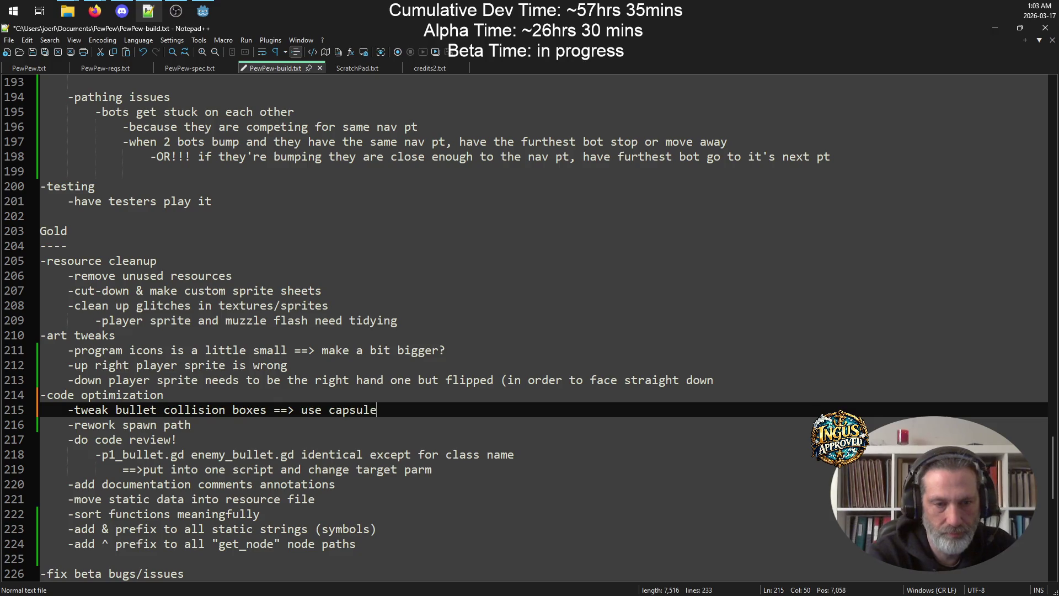
key(Return)
key(BackSpace)
key(ctrl+s)
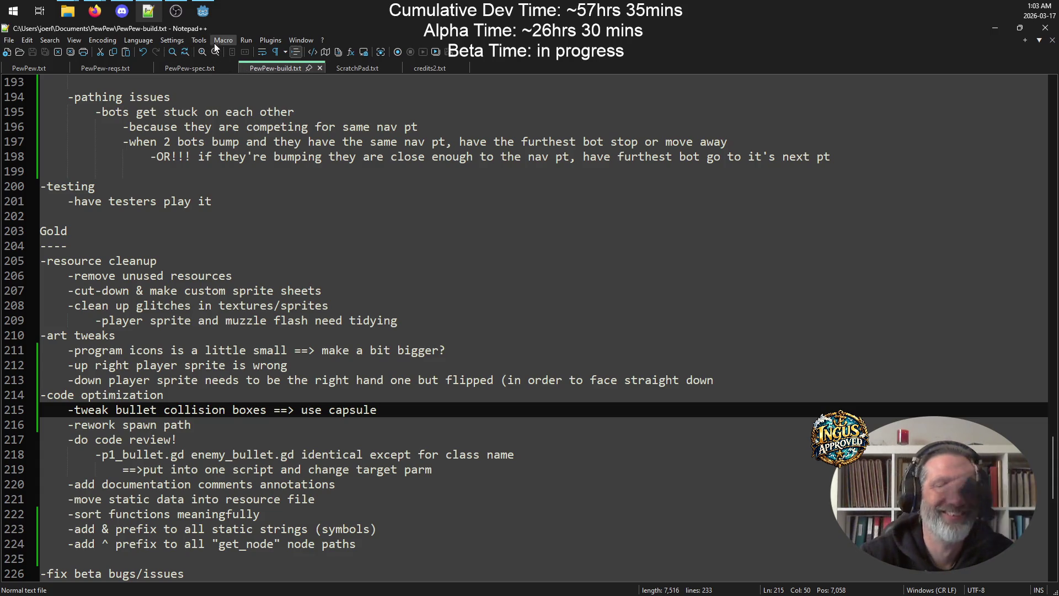
Return from the notes to the Godot editor
mouse_move(95, 11)
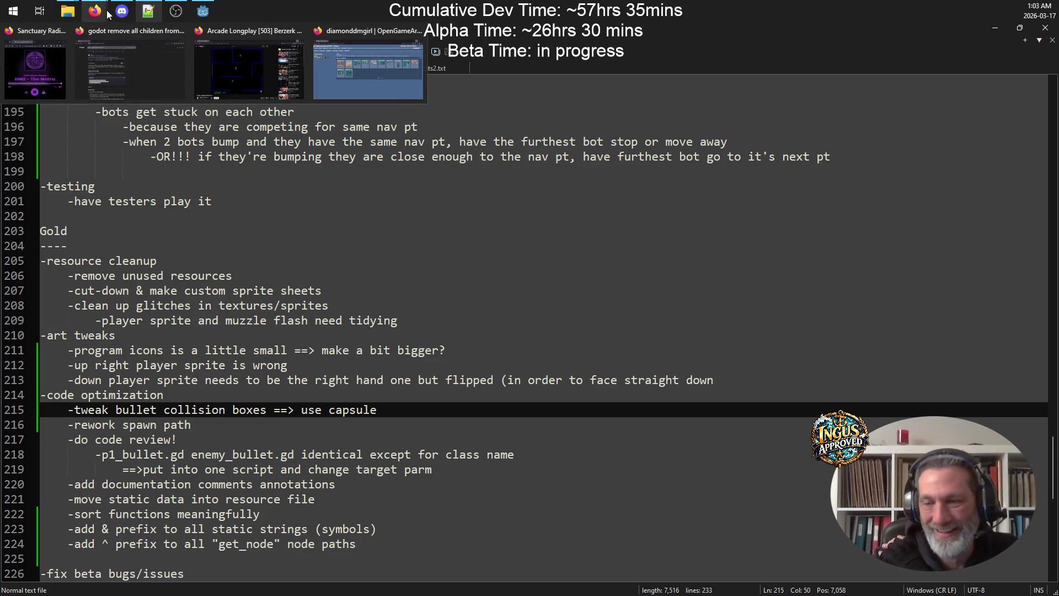
click(610, 230)
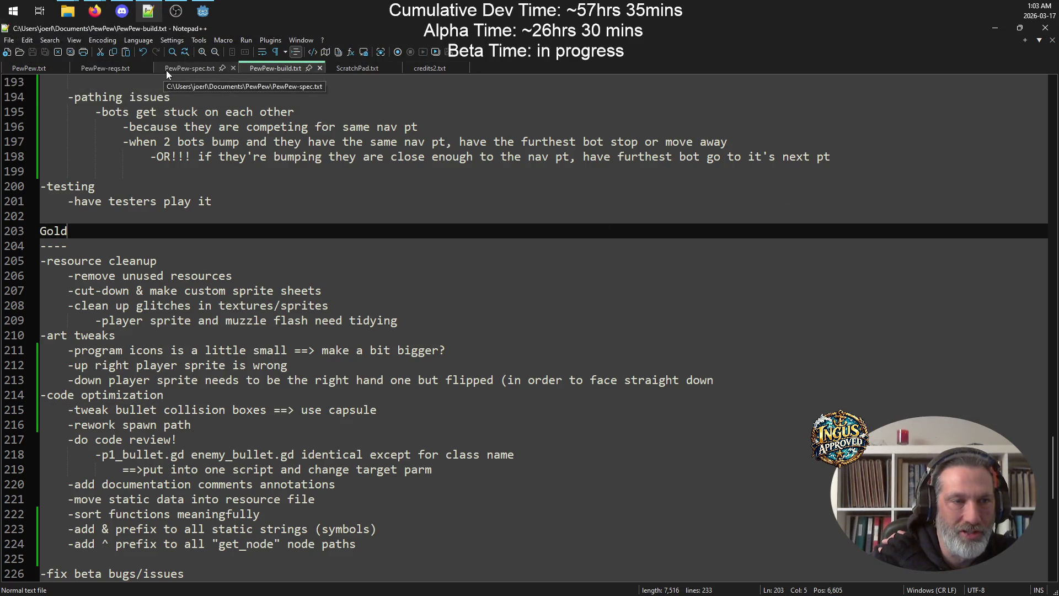
click(203, 11)
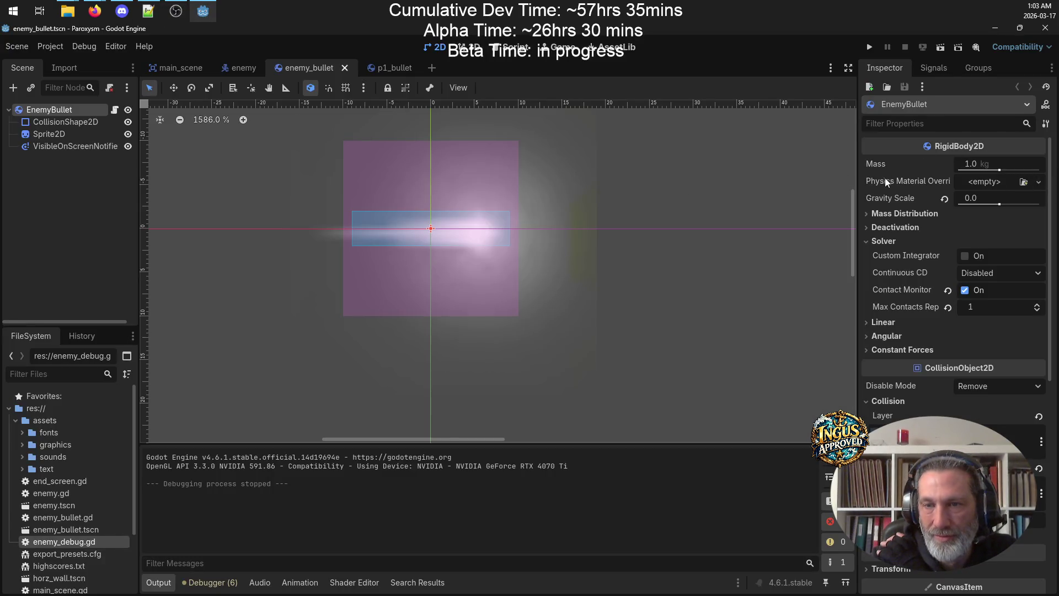
Change the bullet's CollisionShape2D shape to a CapsuleShape2D
click(100, 122)
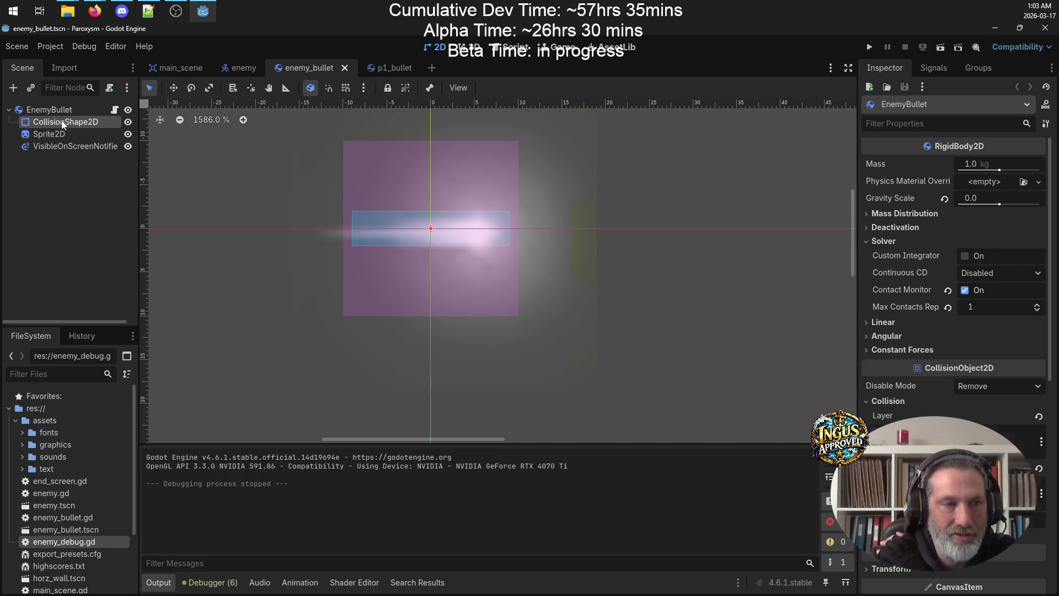
click(1046, 167)
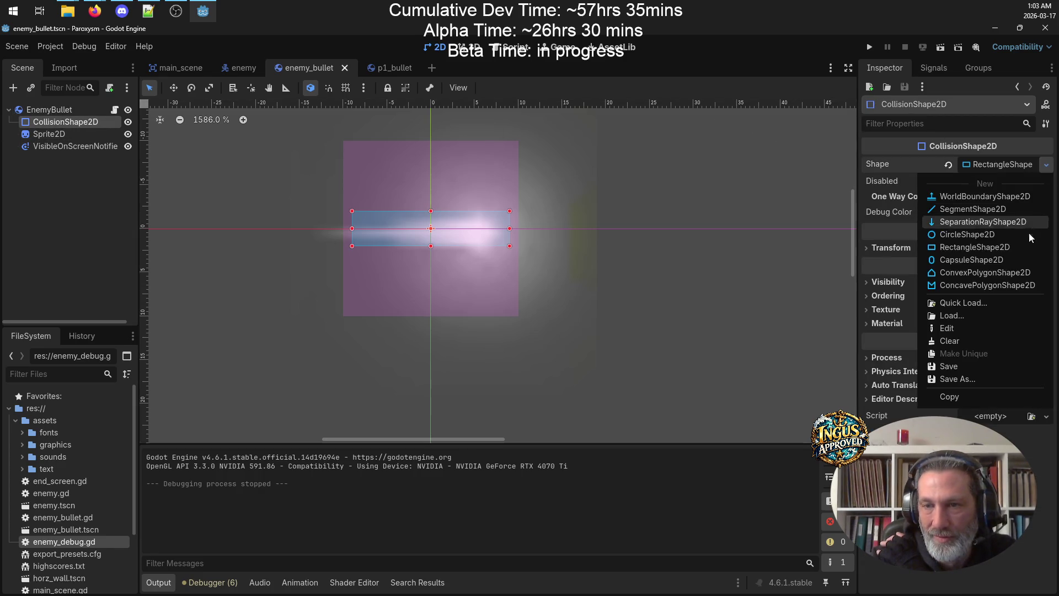
click(991, 259)
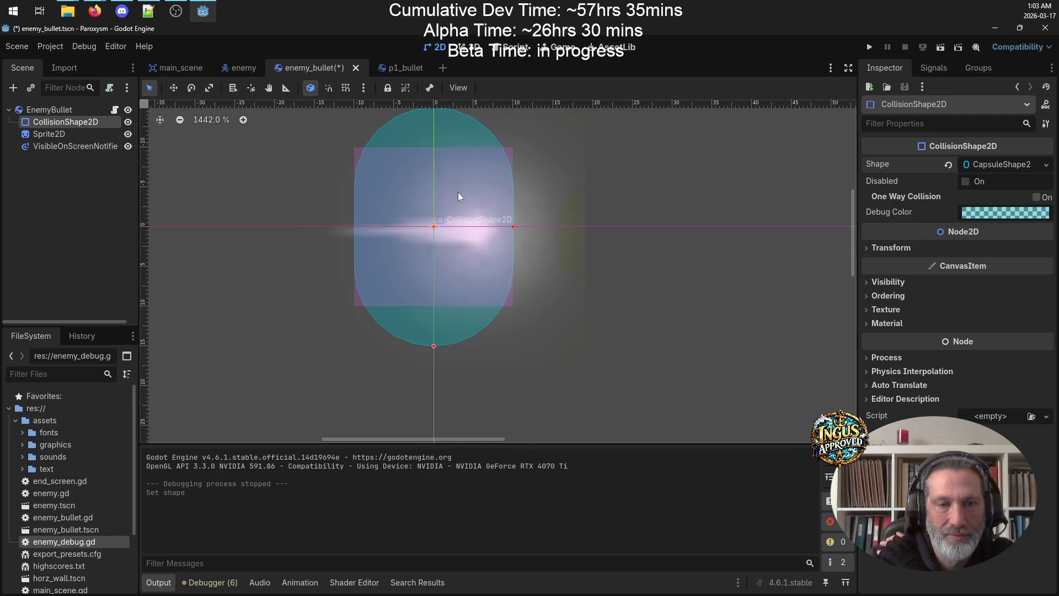
Resize the capsule into a narrow upright capsule within the bullet sprite
scroll(458, 193, down, 2)
mouse_move(442, 298)
mouse_down()
mouse_move(441, 243)
mouse_move(485, 217)
mouse_up()
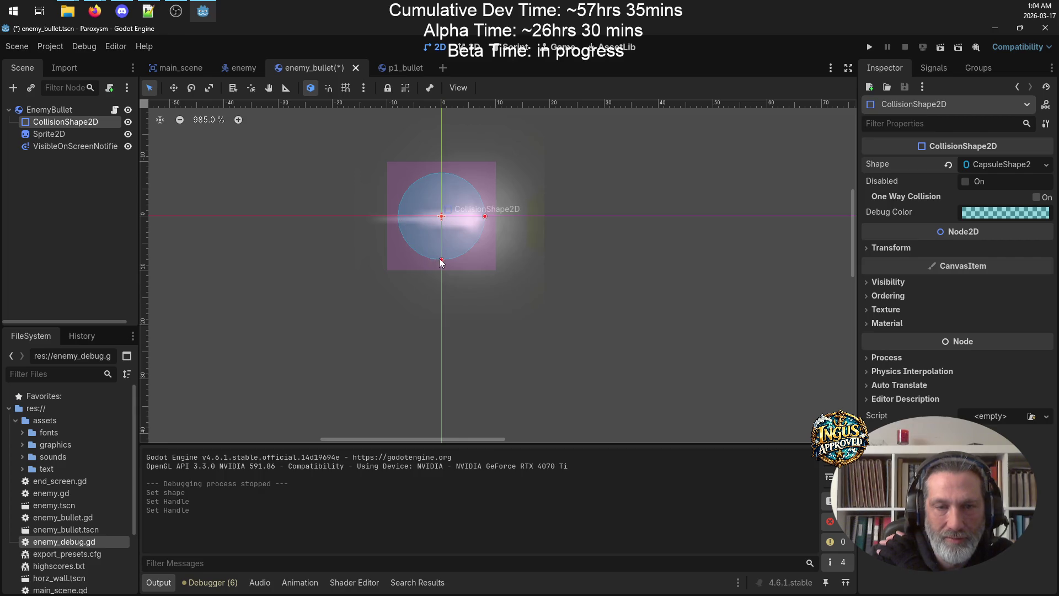
drag(441, 261, 442, 277)
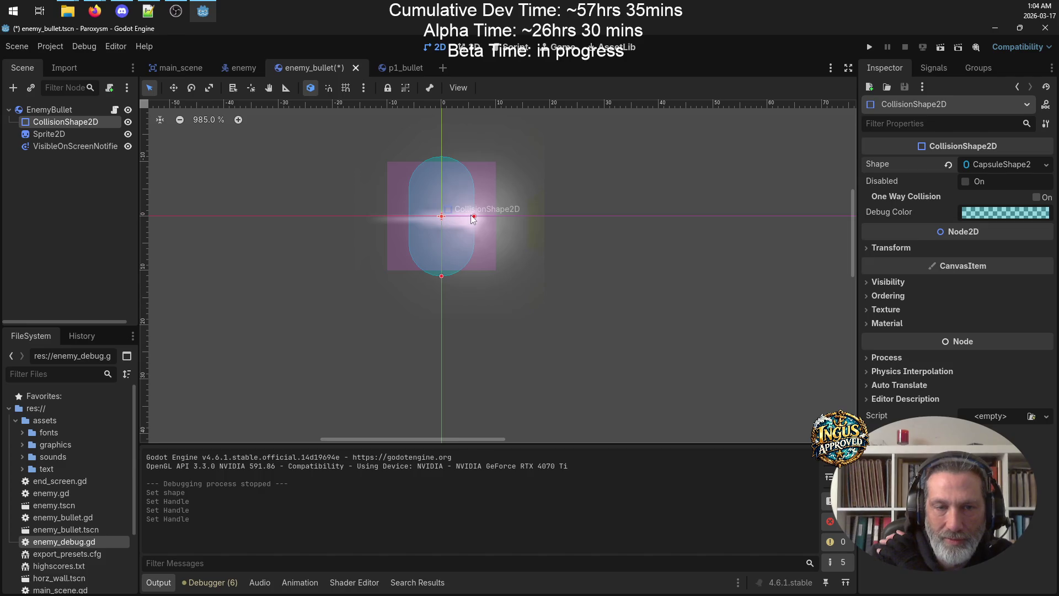
drag(474, 216, 498, 220)
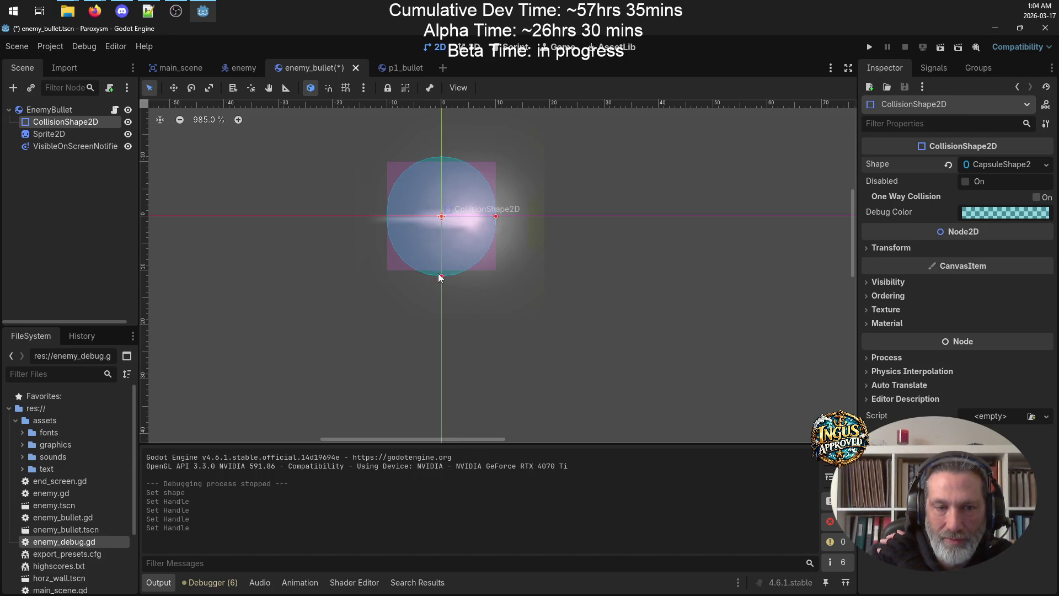
drag(442, 276, 443, 249)
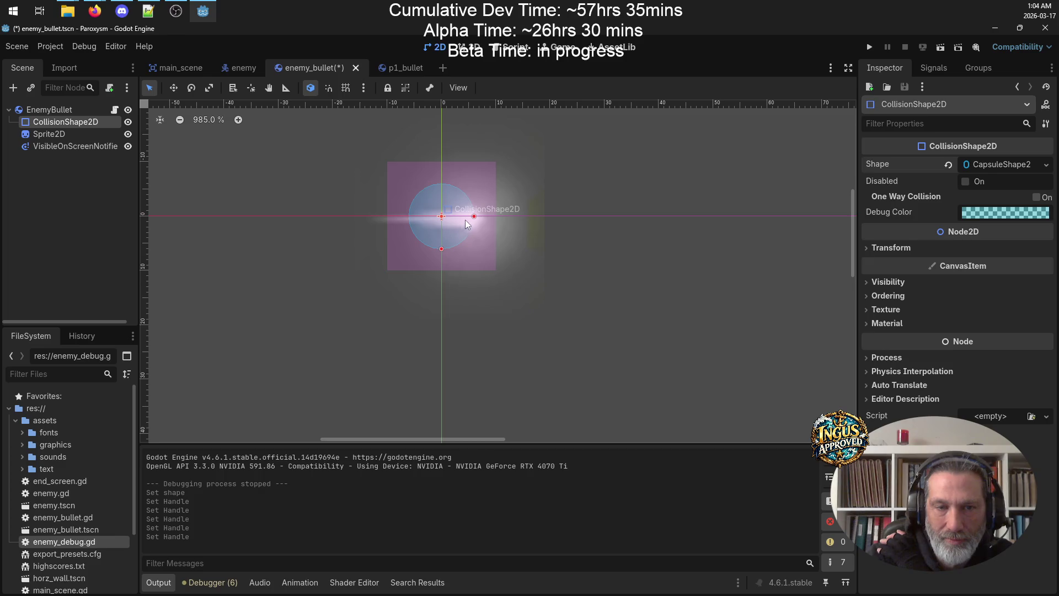
drag(474, 216, 485, 220)
drag(446, 255, 445, 271)
click(448, 265)
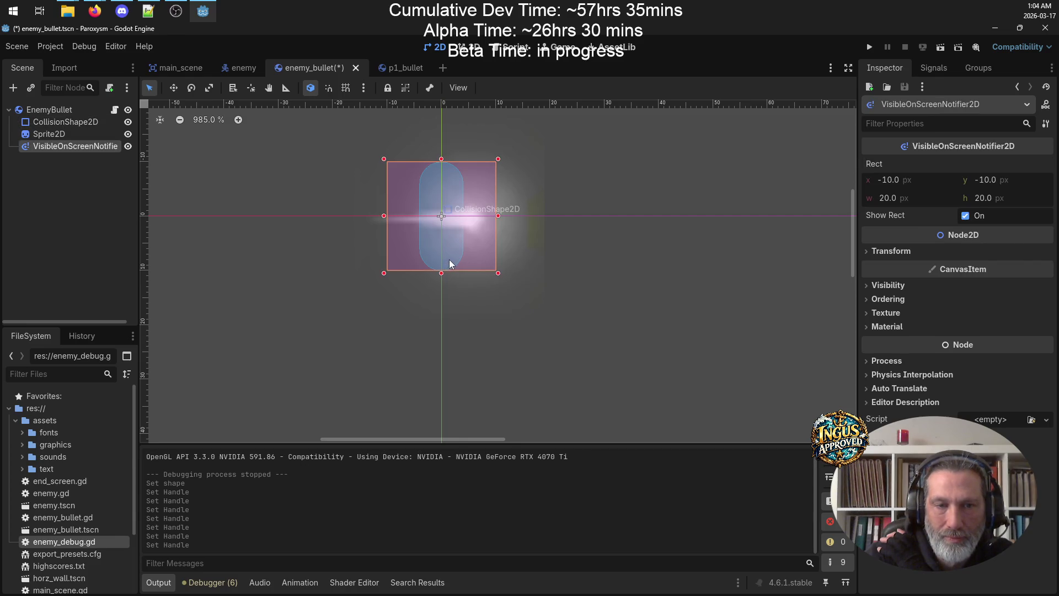
right_click(452, 253)
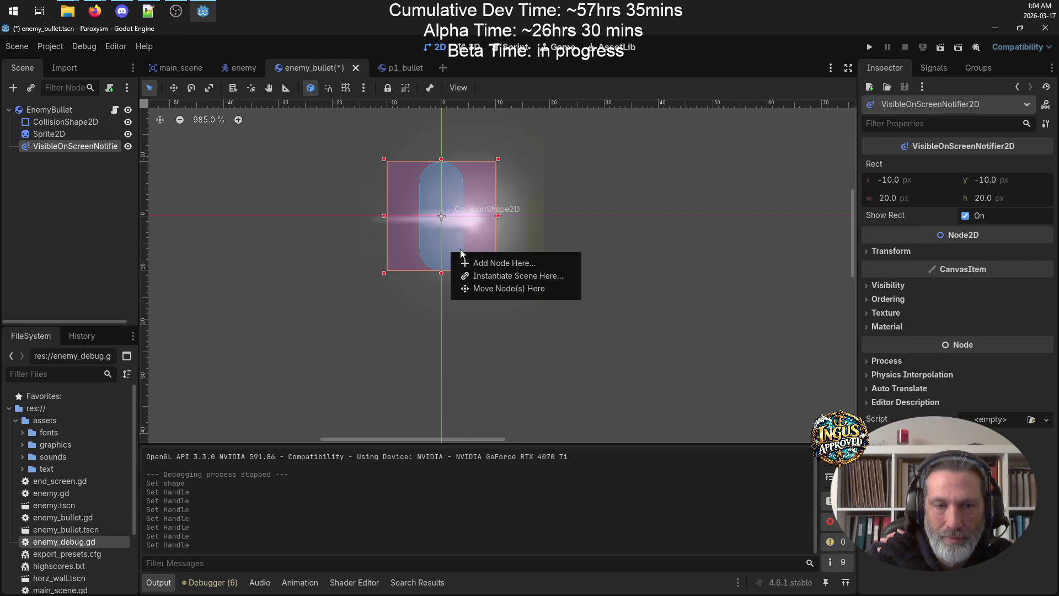
click(485, 243)
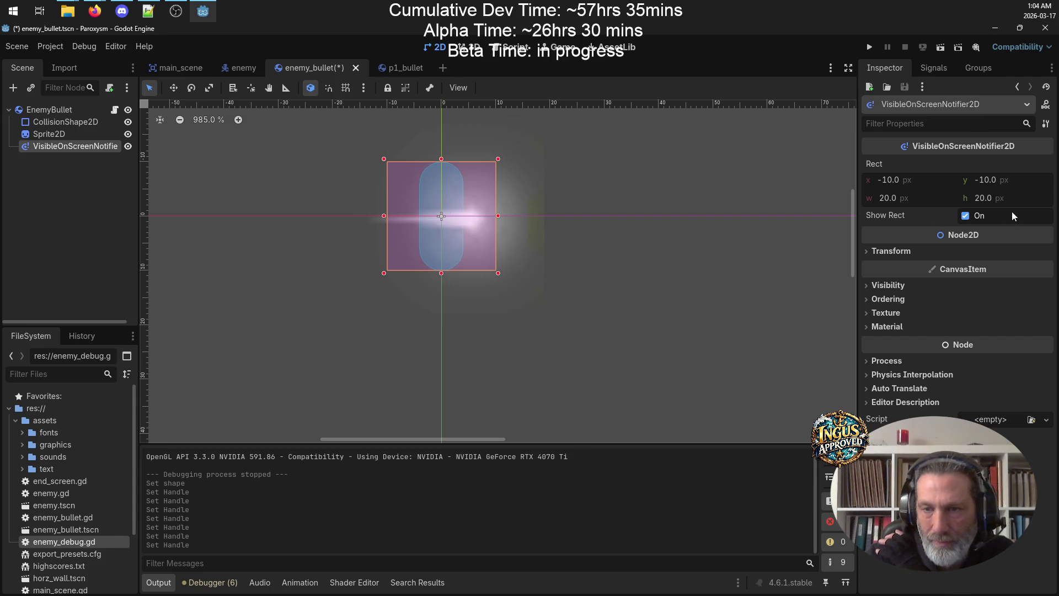
click(869, 250)
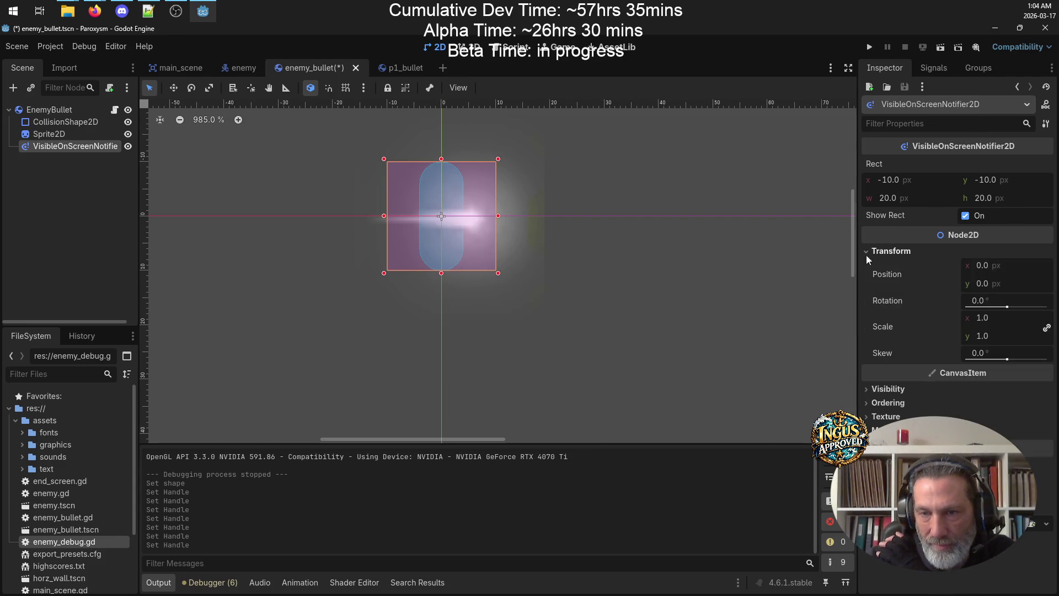
click(1013, 305)
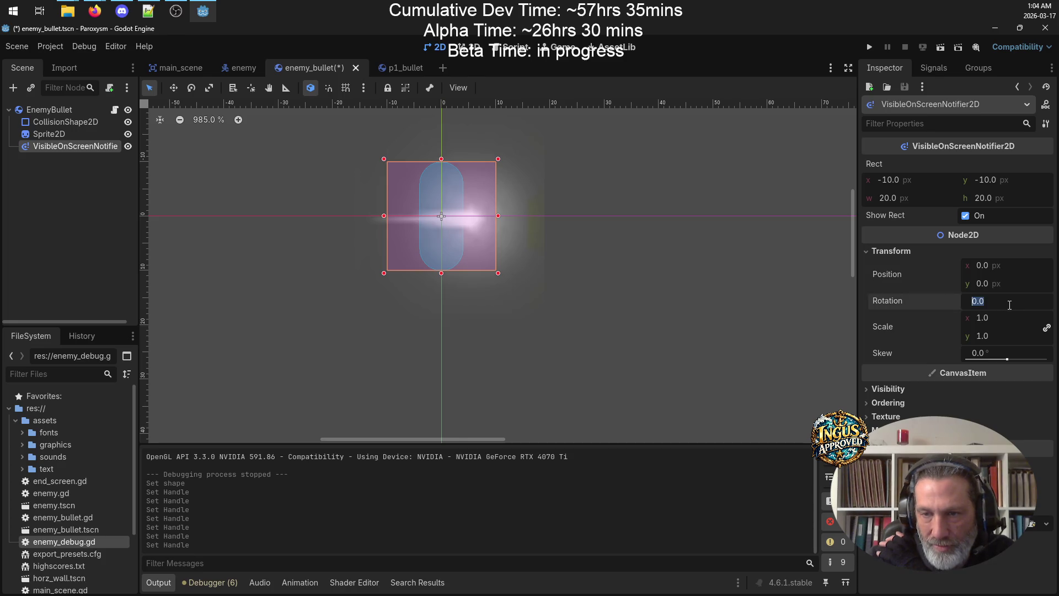
key(BackSpace)
key(BackSpace)
key(BackSpace)
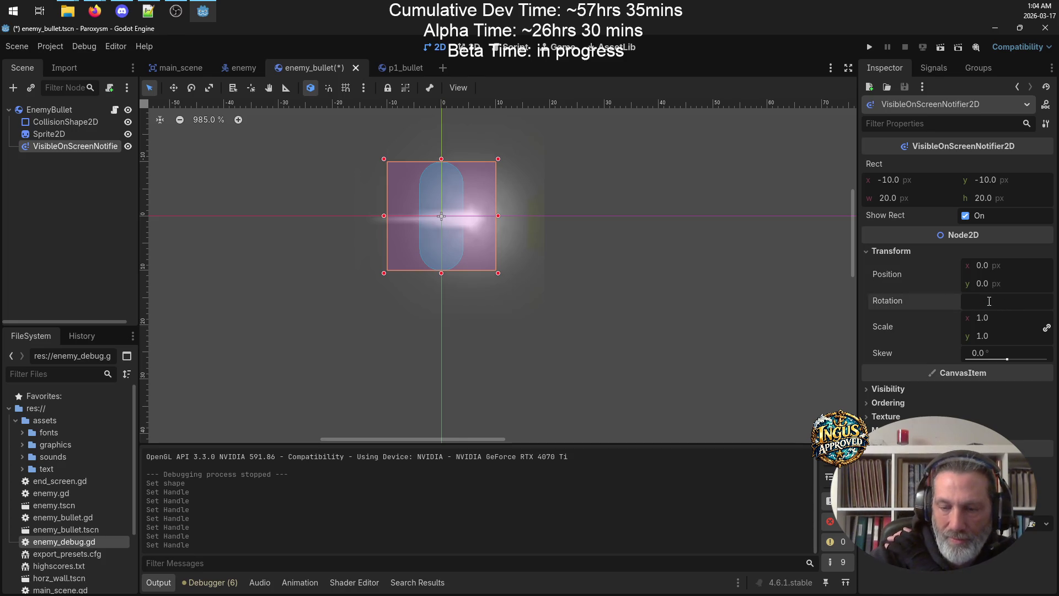
text(90)
key(Return)
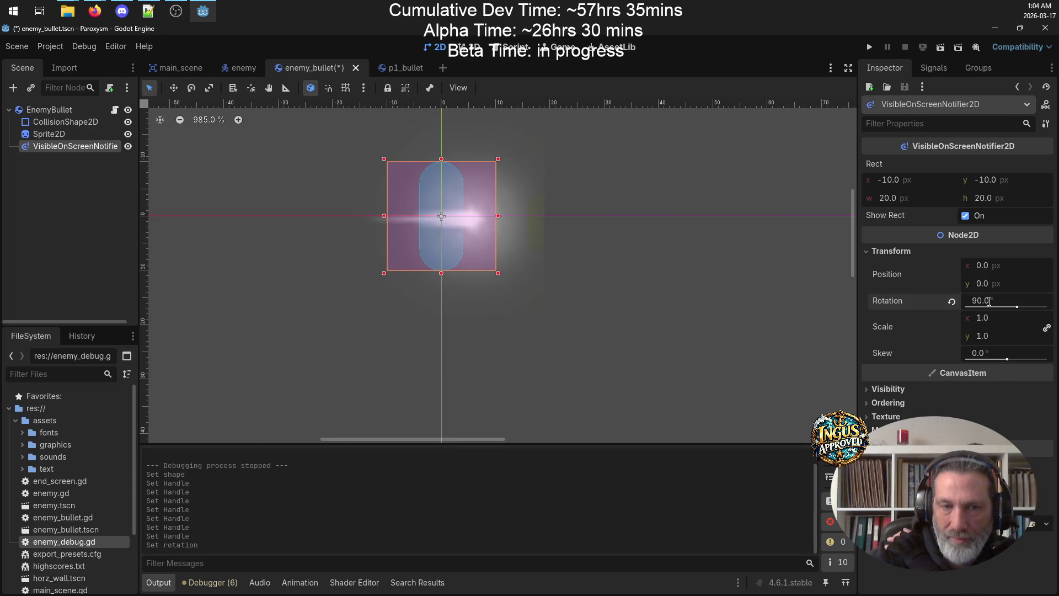
click(698, 304)
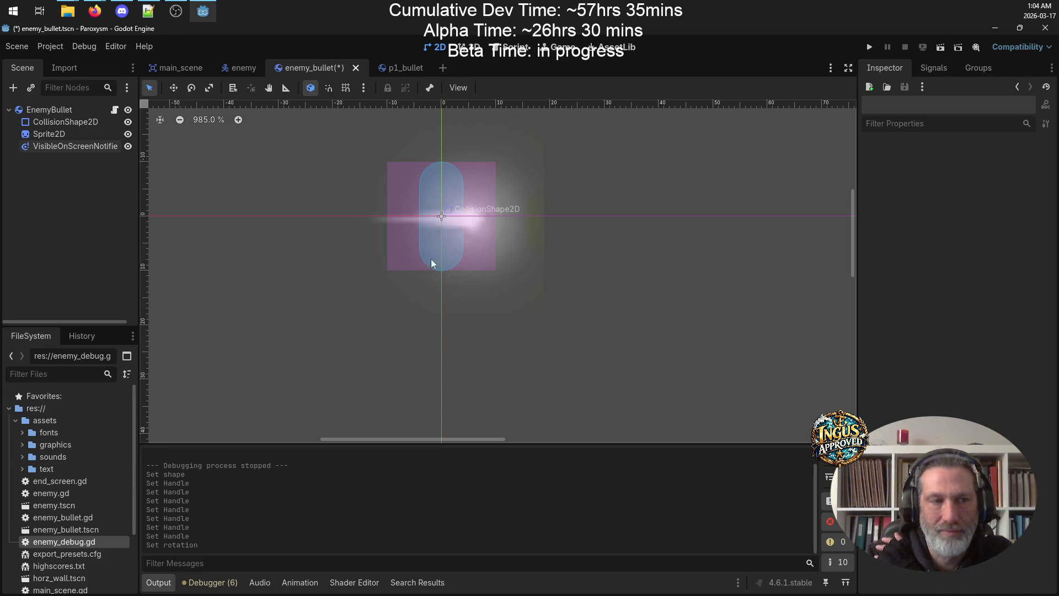
click(77, 146)
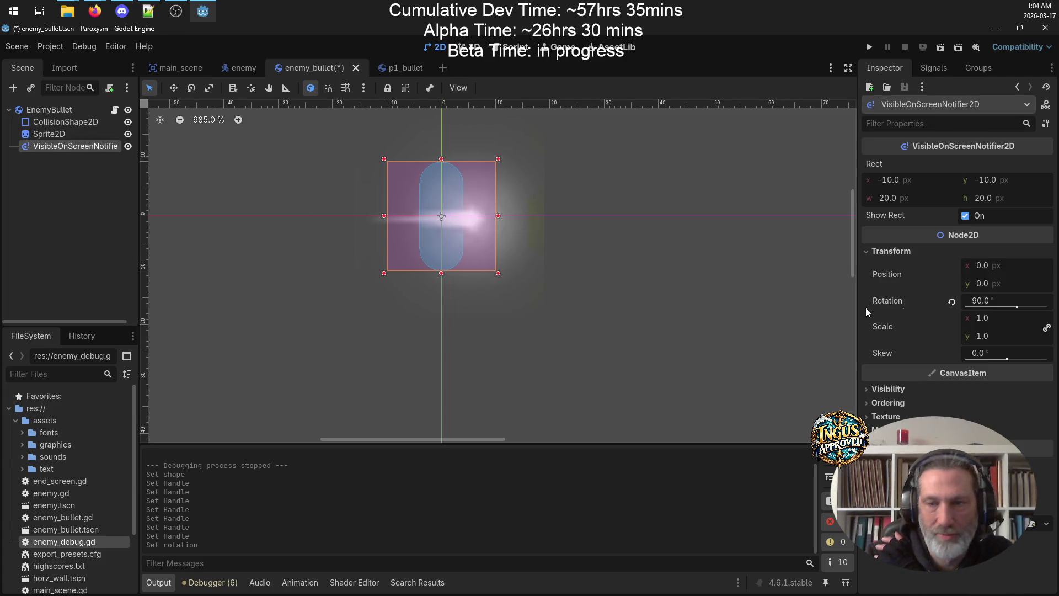
click(989, 301)
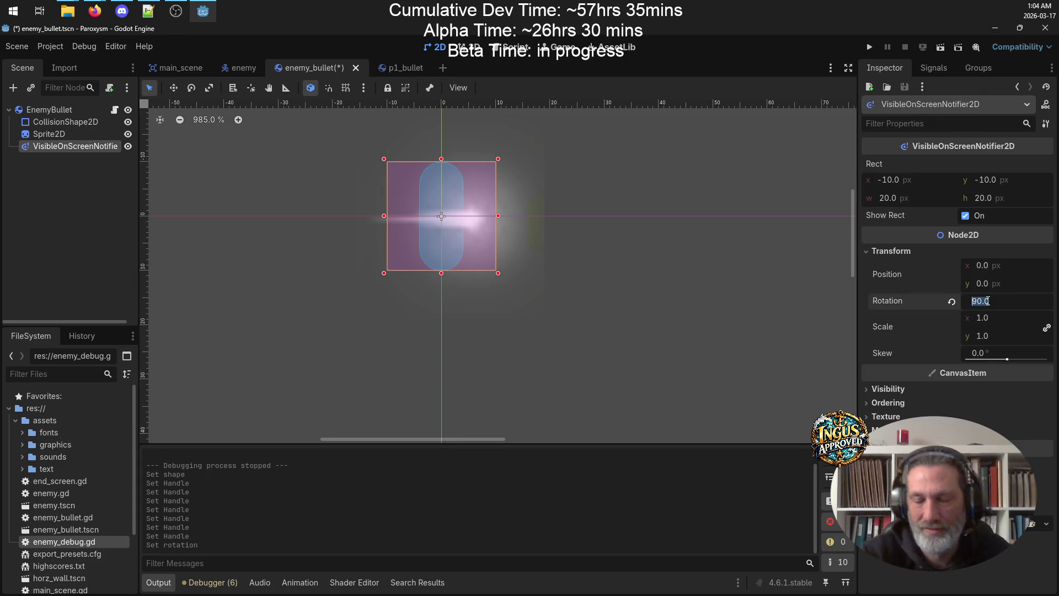
text(0)
key(Return)
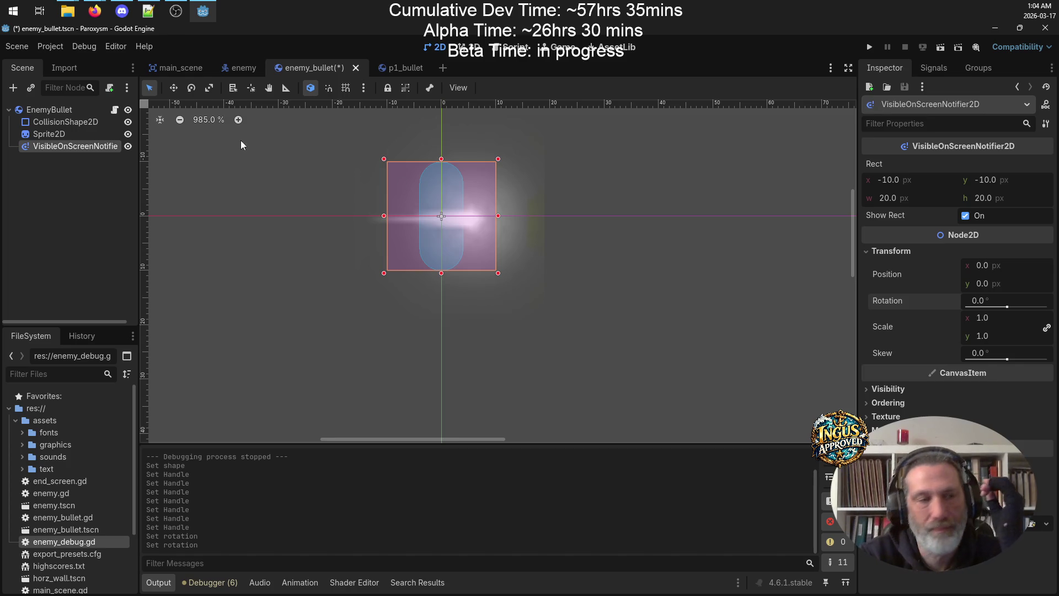
Set the CollisionShape2D rotation to -90° so the capsule lies horizontal
click(76, 124)
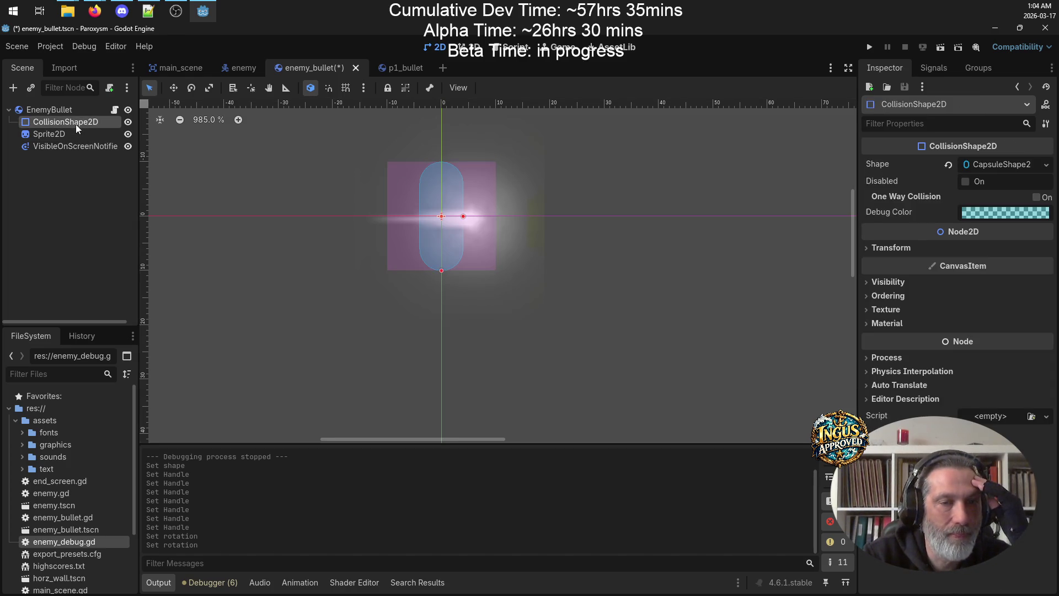
click(79, 135)
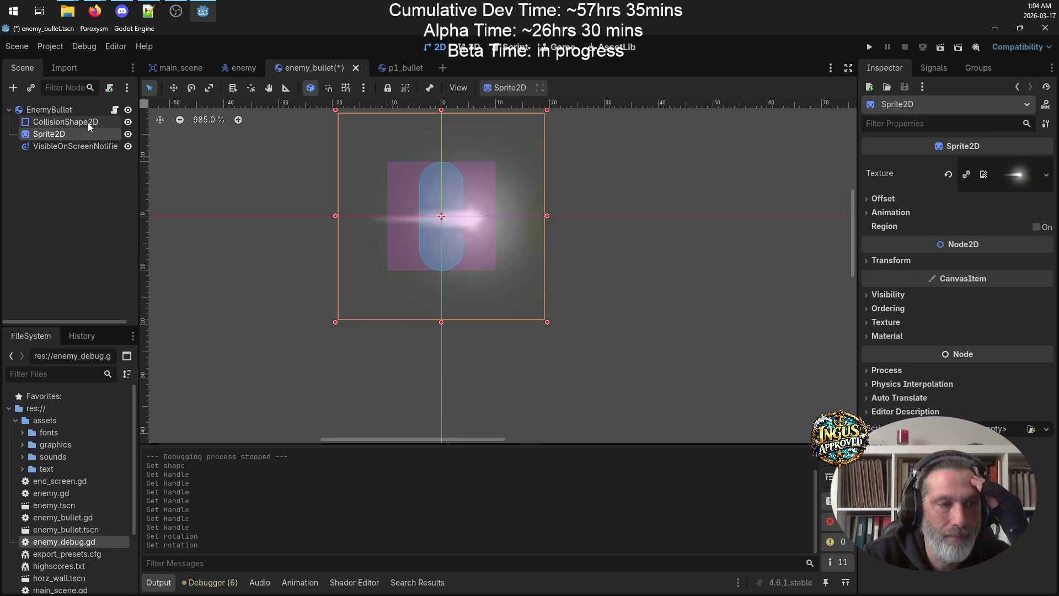
click(89, 127)
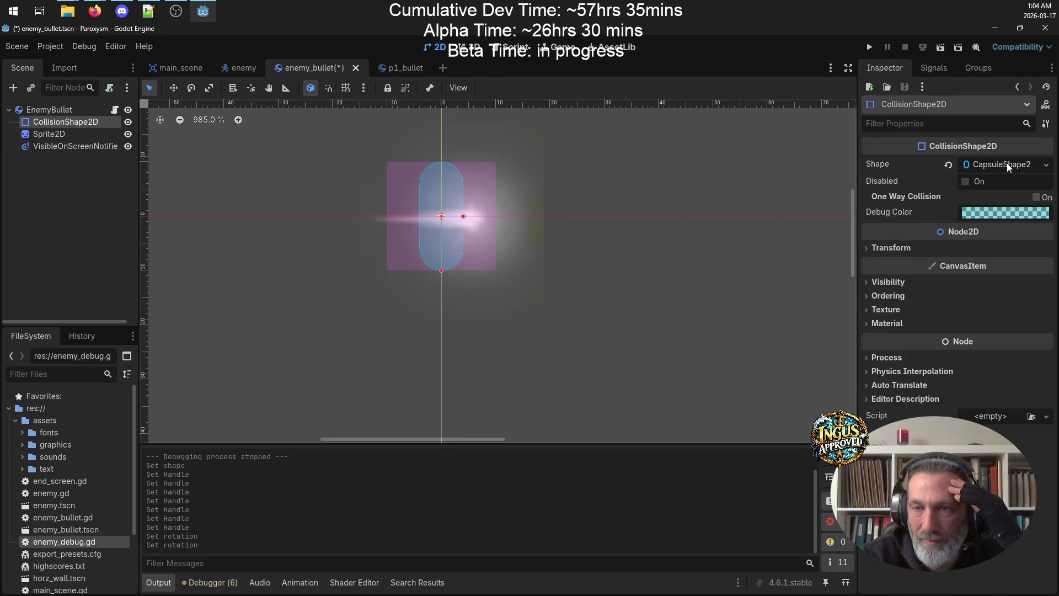
click(883, 248)
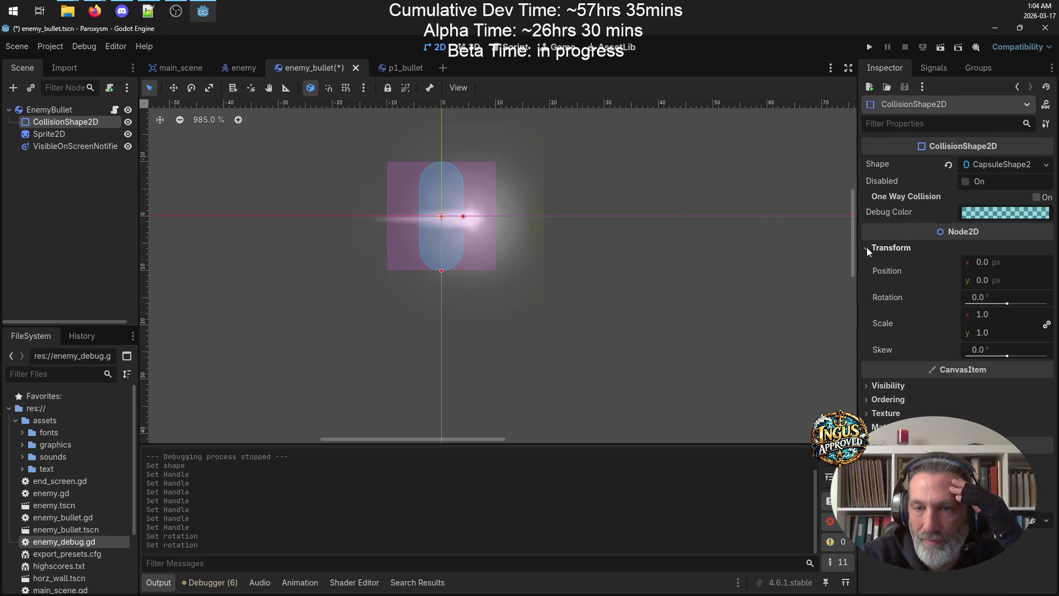
mouse_move(1006, 304)
mouse_down()
mouse_move(1018, 307)
mouse_move(996, 309)
mouse_up()
click(1006, 299)
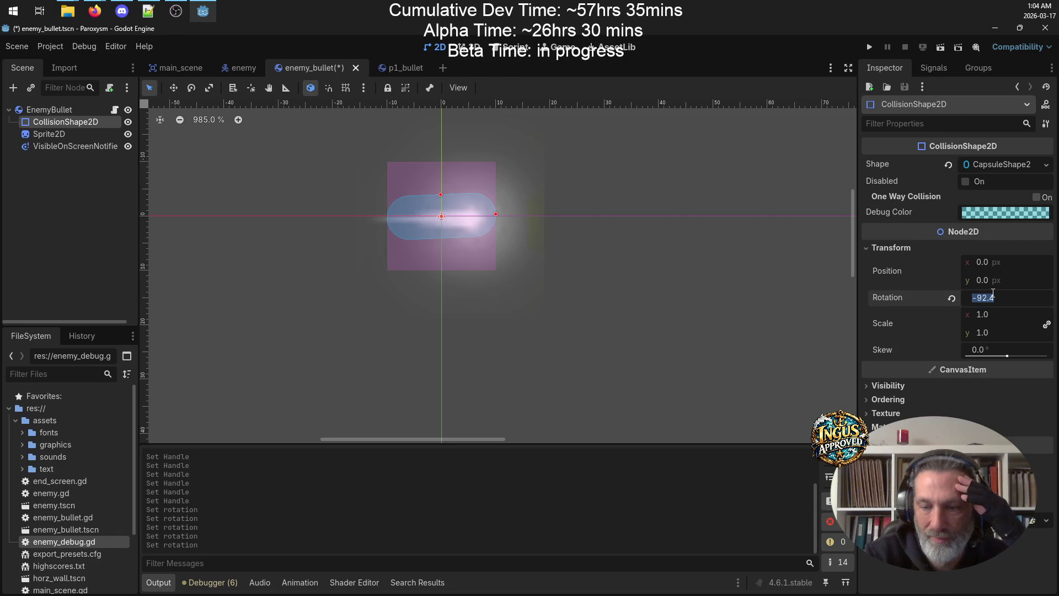
text(-90)
key(Return)
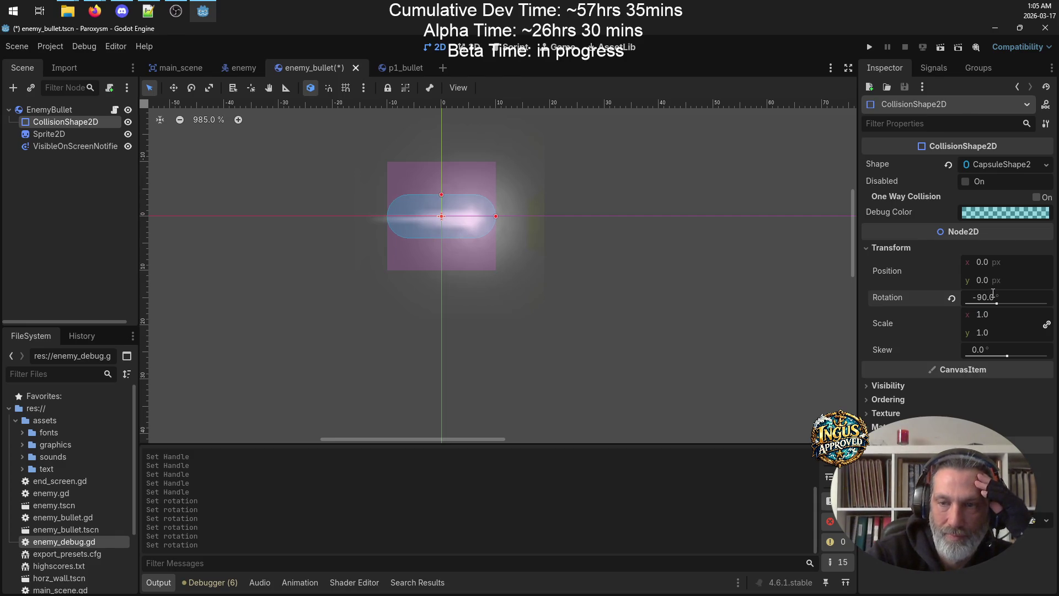
Make the capsule thinner and shorter, then shift it 1 px right to (1, 0)
scroll(452, 235, up, 3)
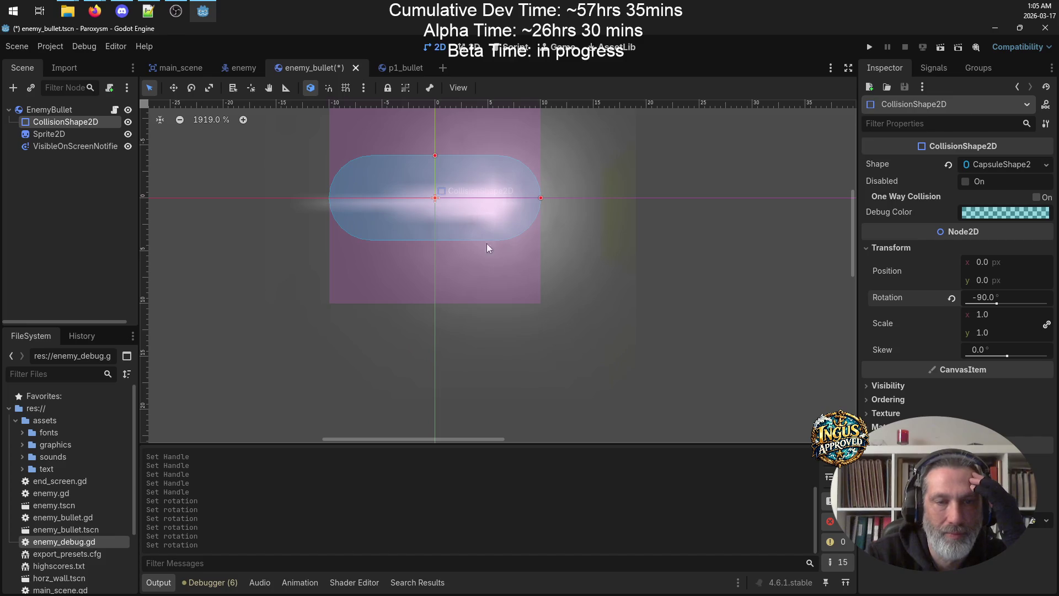
drag(434, 155, 435, 177)
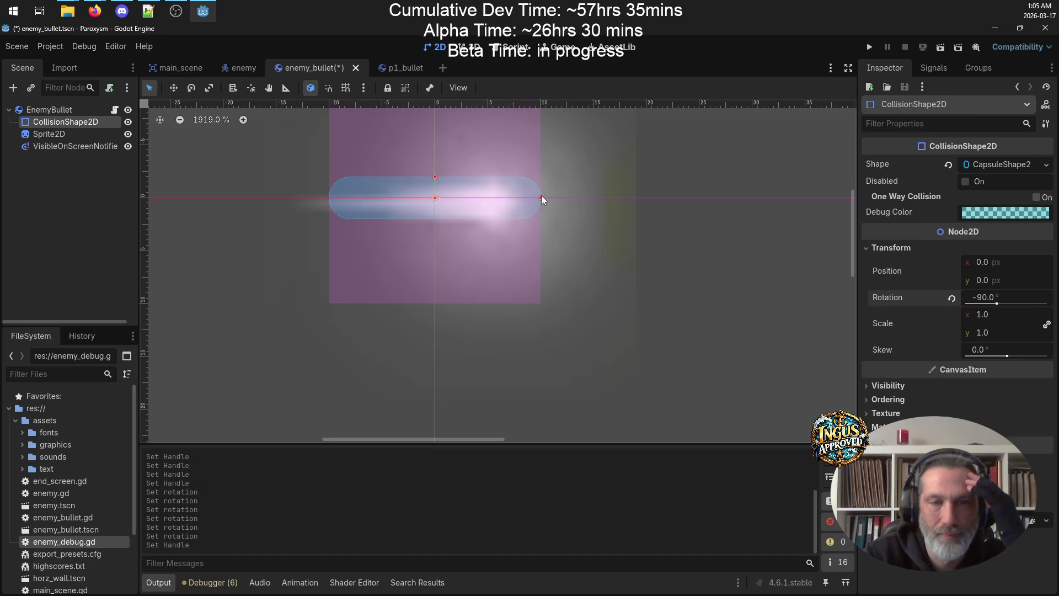
drag(541, 197, 523, 200)
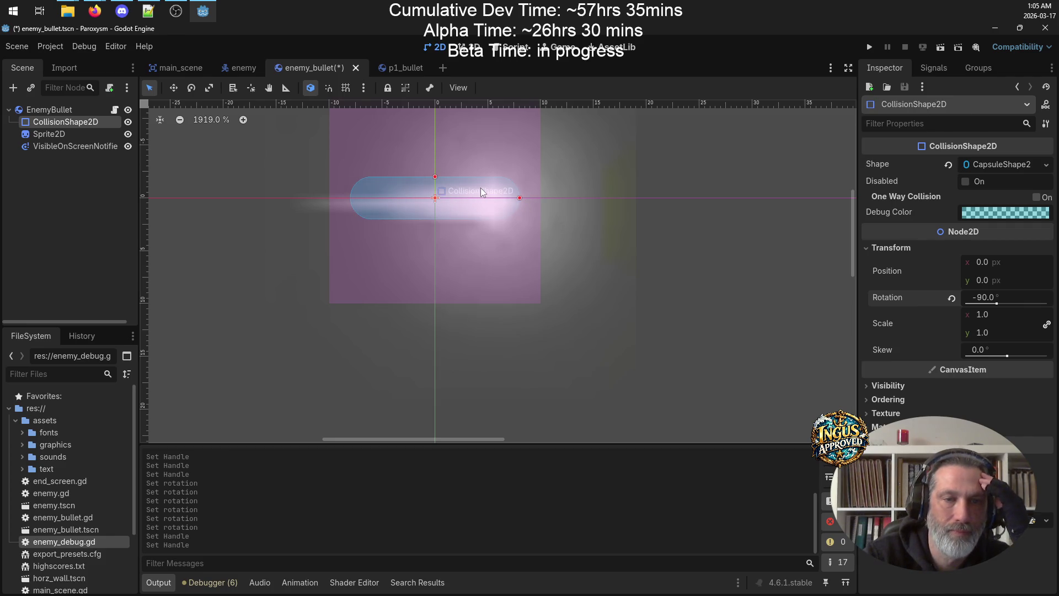
drag(441, 188, 459, 190)
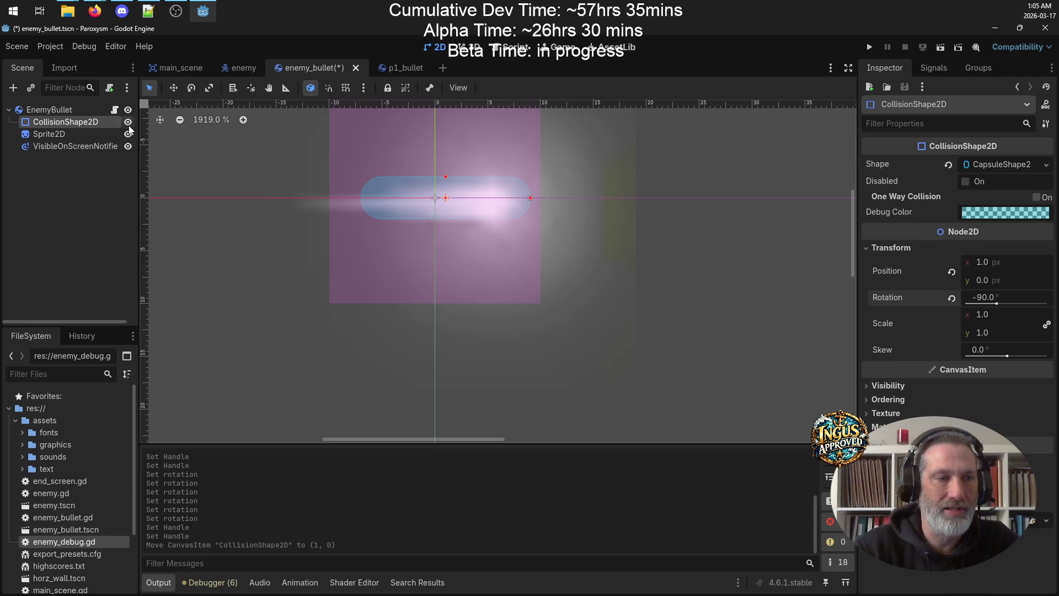
Select the Sprite2D and try nudging it upward in the viewport, then undo the nudge
click(50, 134)
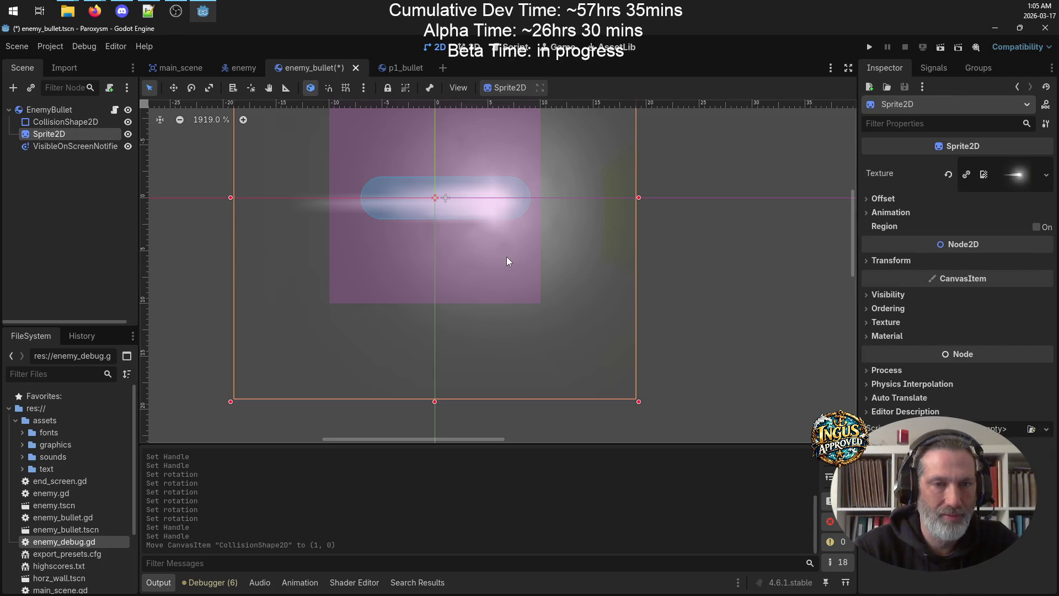
drag(506, 258, 508, 253)
click(269, 219)
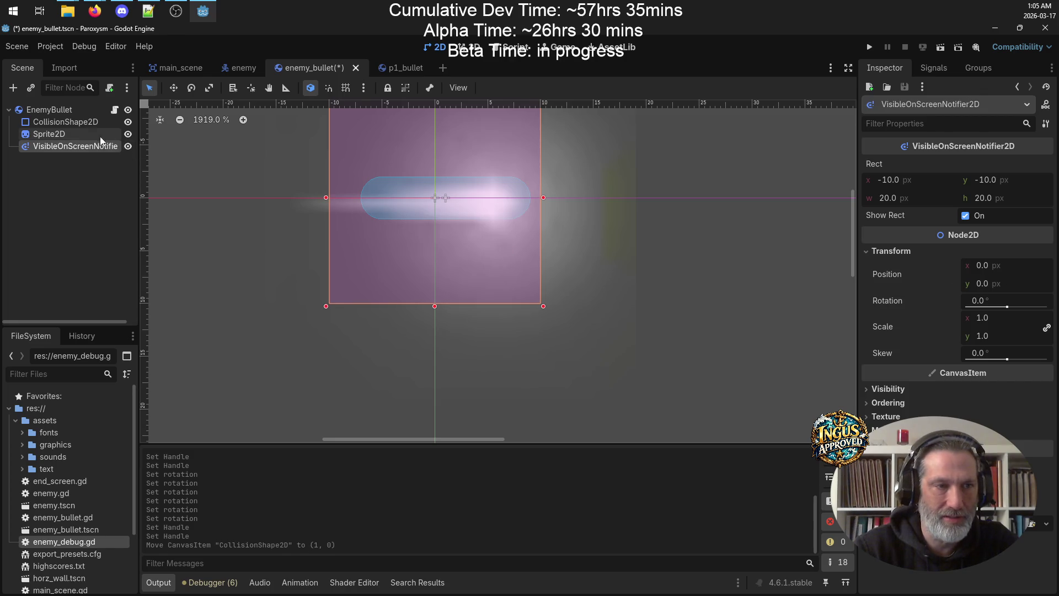
drag(472, 272, 472, 265)
drag(473, 268, 472, 267)
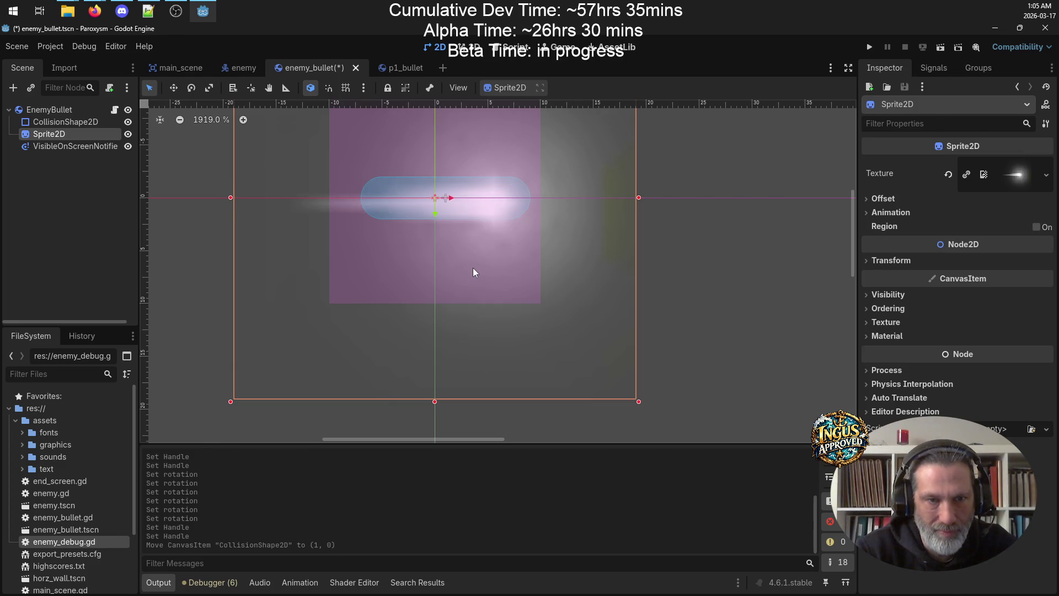
key(Up)
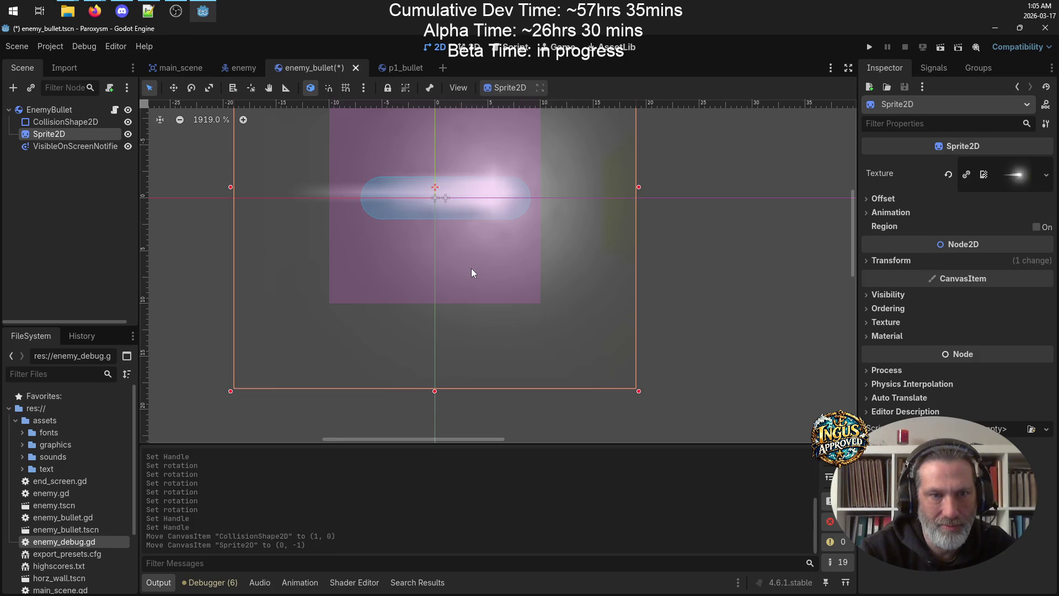
key(Down)
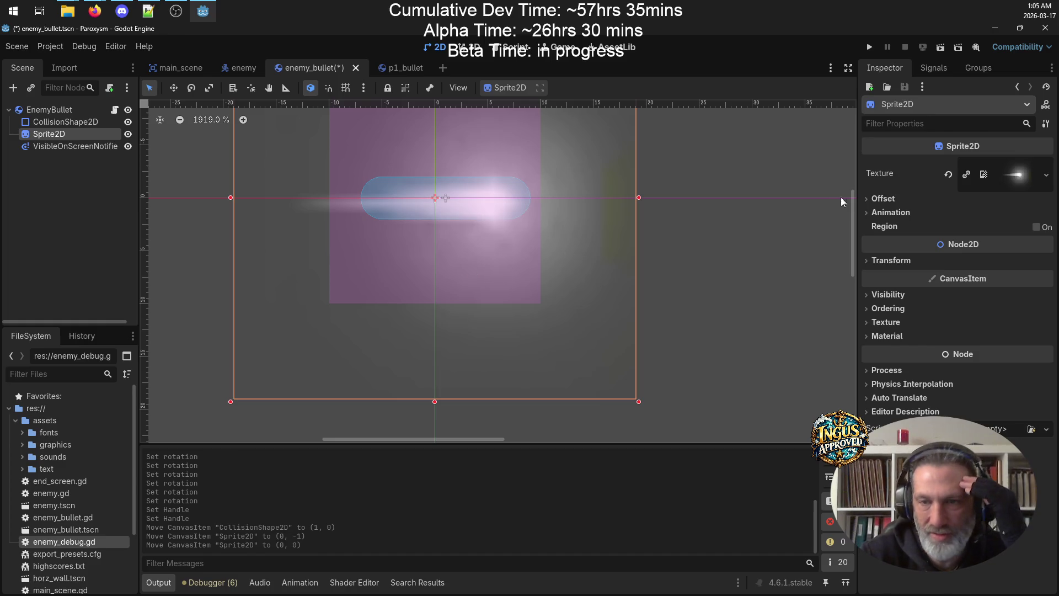
Set the sprite's Position y to -0.5 px and save the enemy_bullet scene
click(880, 260)
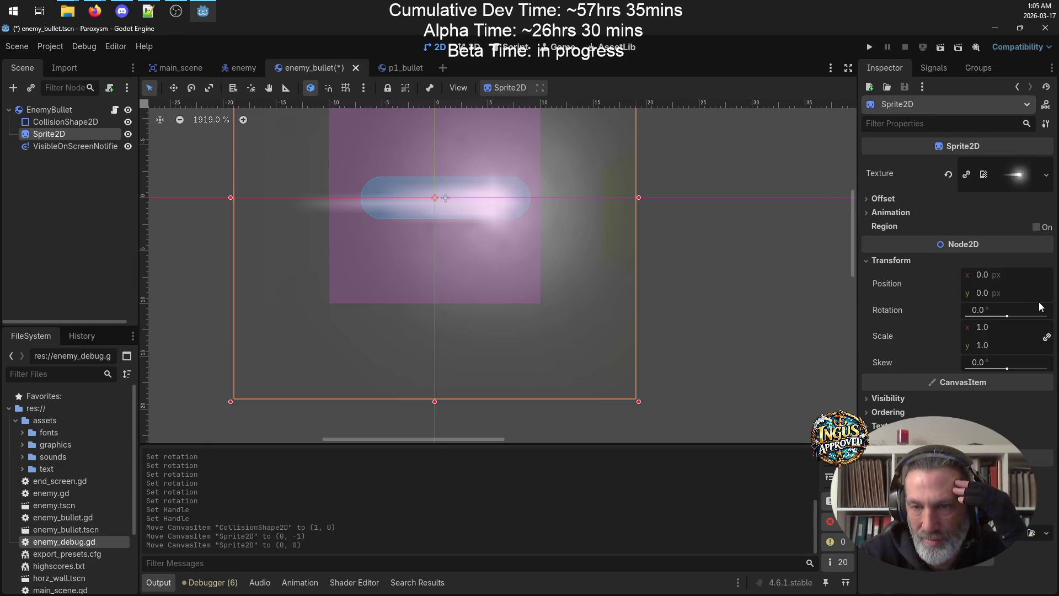
click(986, 294)
key(Return)
key(BackSpace)
key(BackSpace)
key(BackSpace)
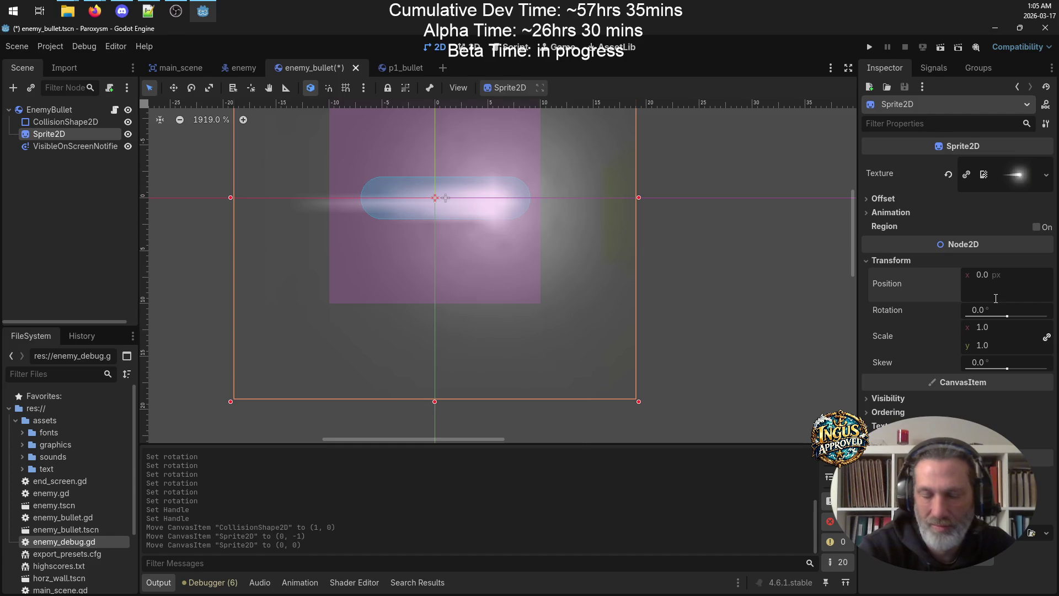
text(-0.5)
key(Return)
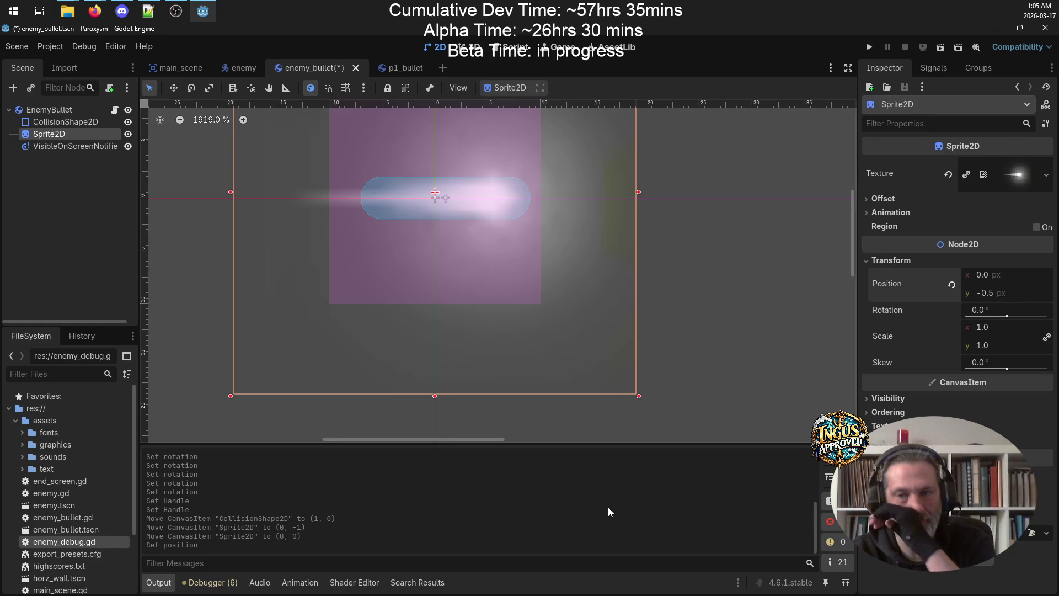
key(ctrl+s)
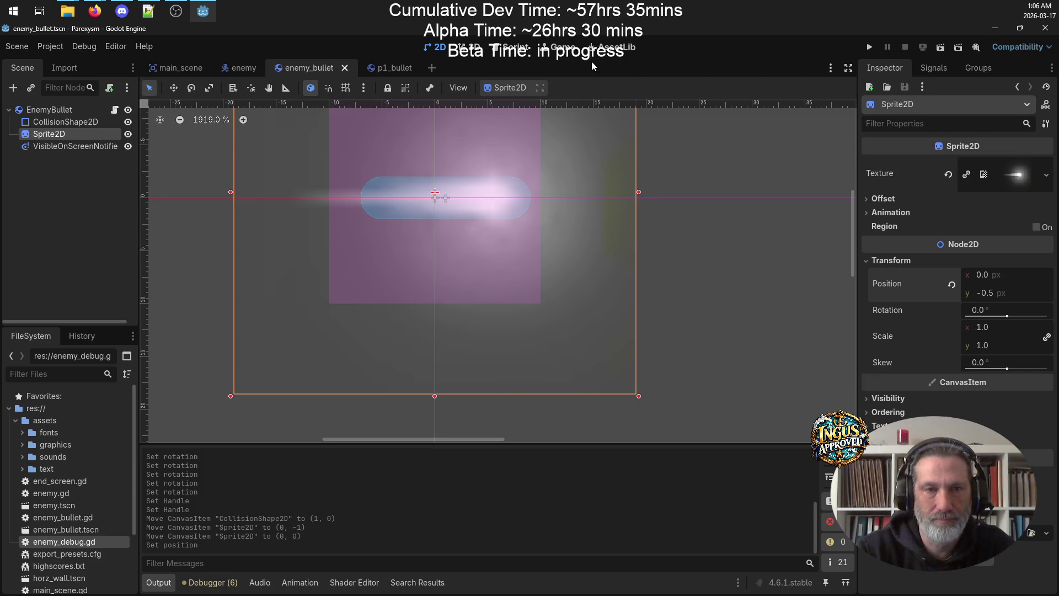
click(516, 47)
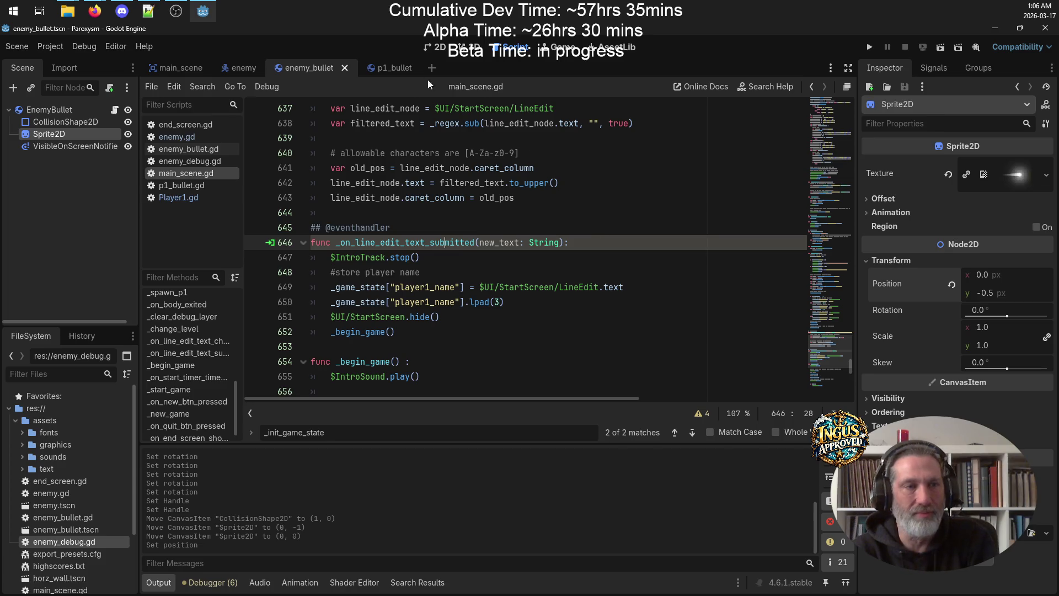
Bring the PewPew-build.txt notes in Notepad++ to the front
click(148, 10)
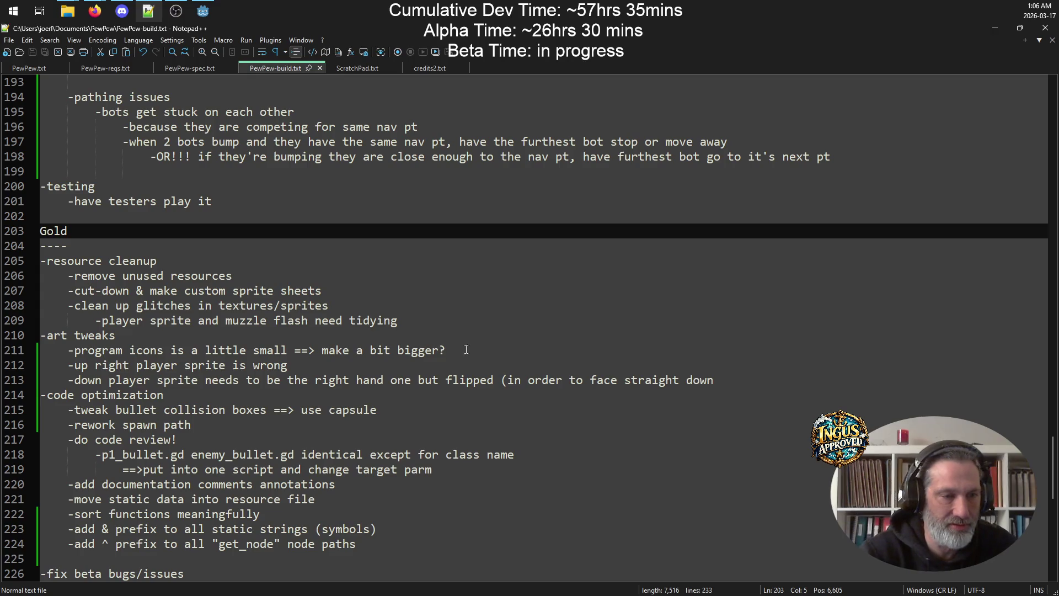
Add '-tune down glow on enemy bullets' under art tweaks and save the notes
click(171, 334)
key(Return)
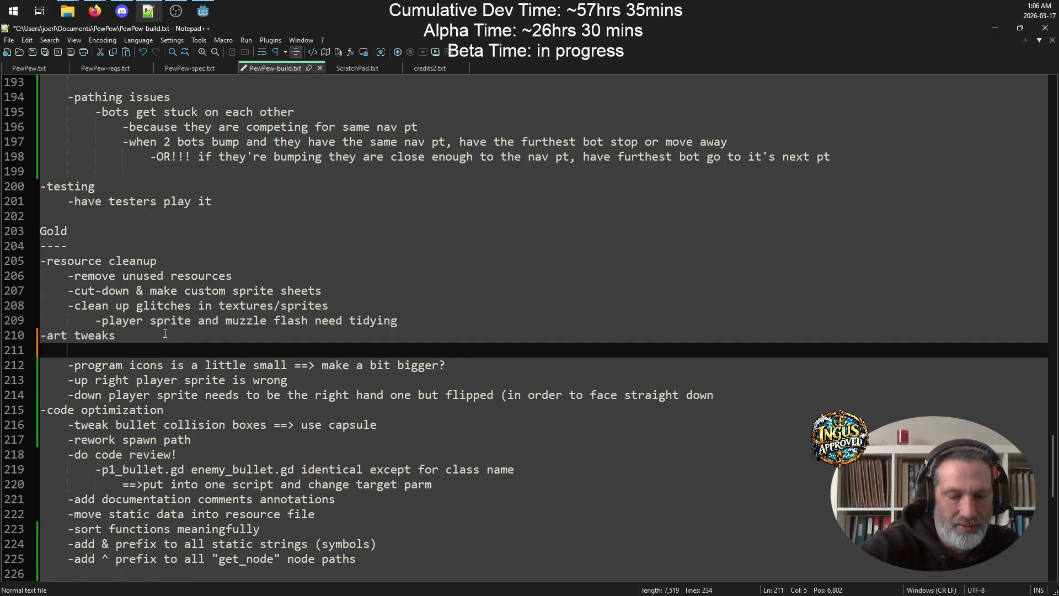
text(-tu)
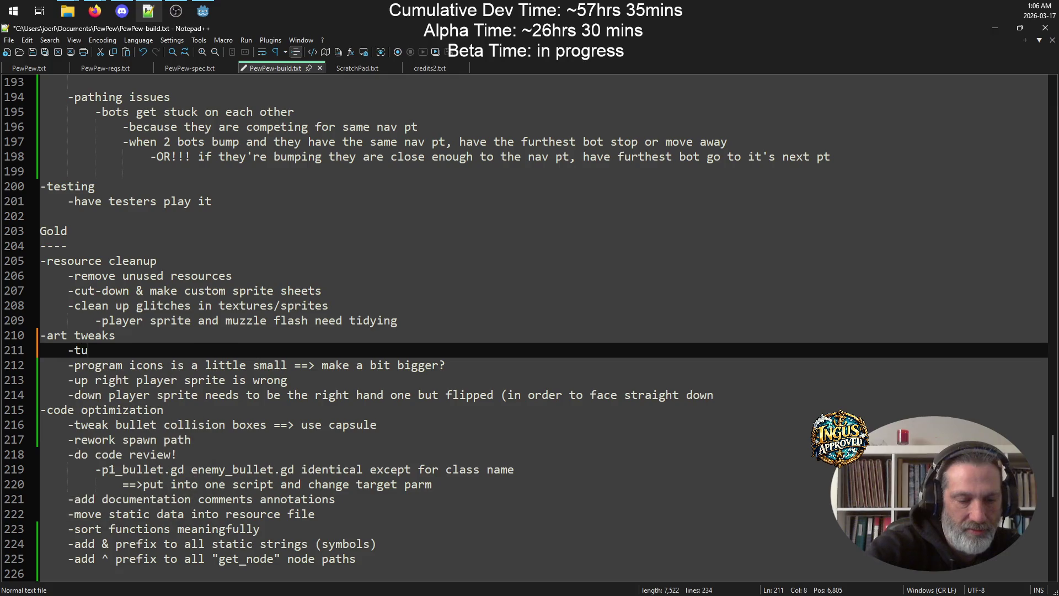
text(ne down glow on e)
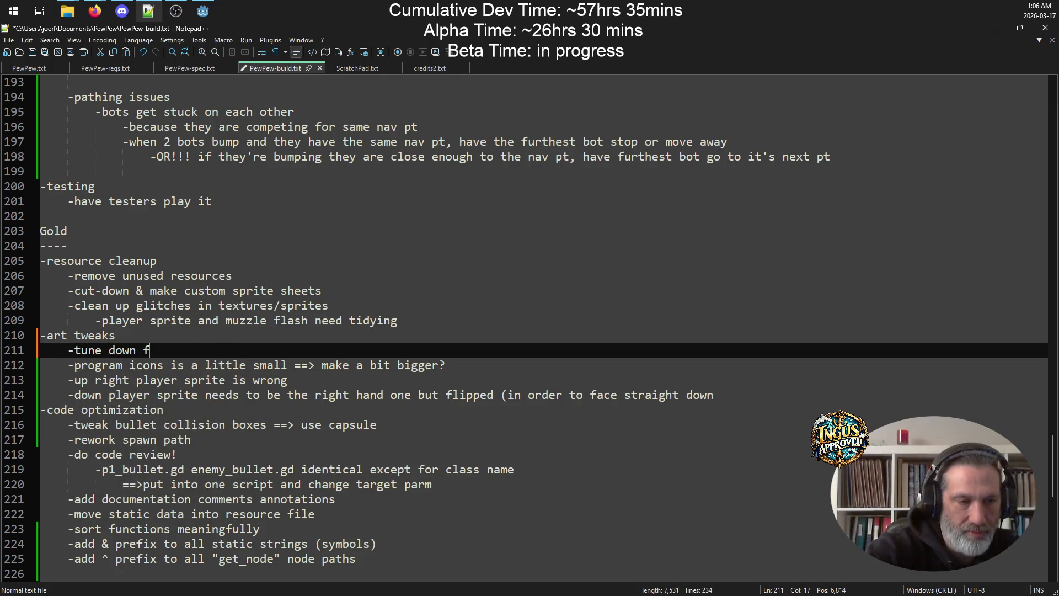
text(n)
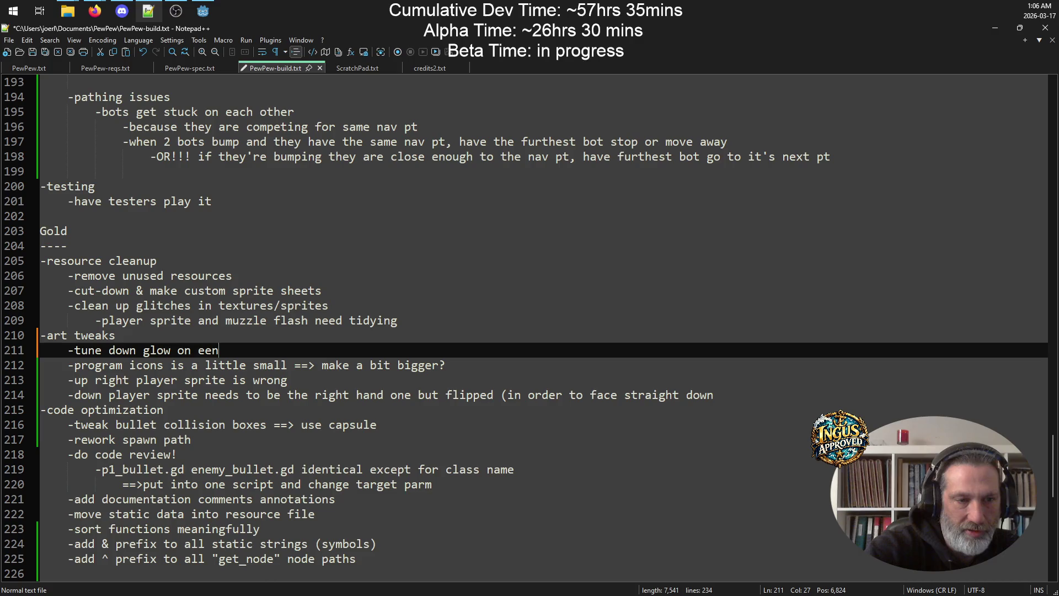
text(emy bullets)
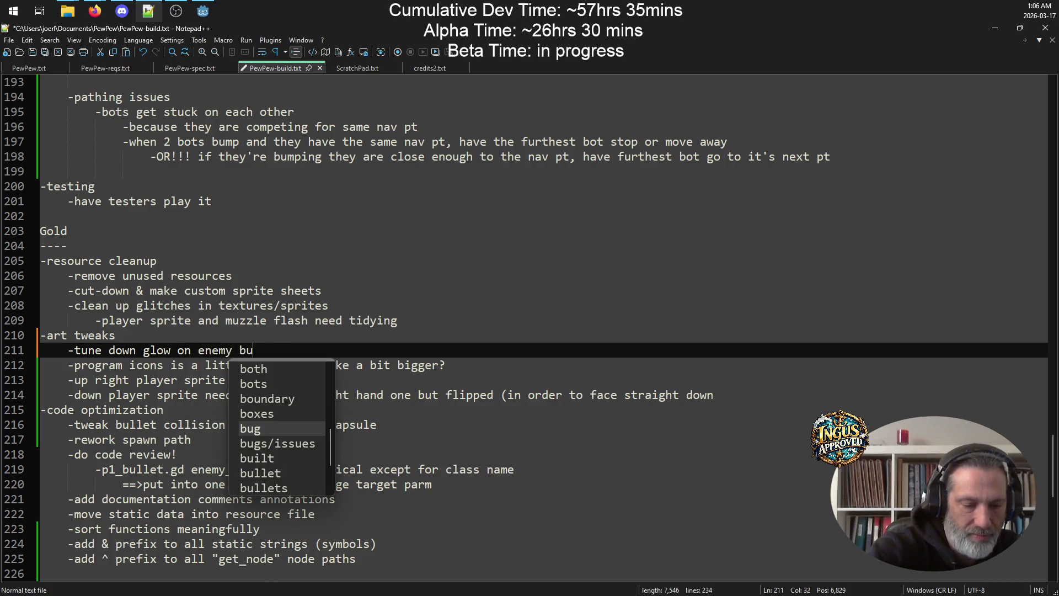
key(ctrl+s)
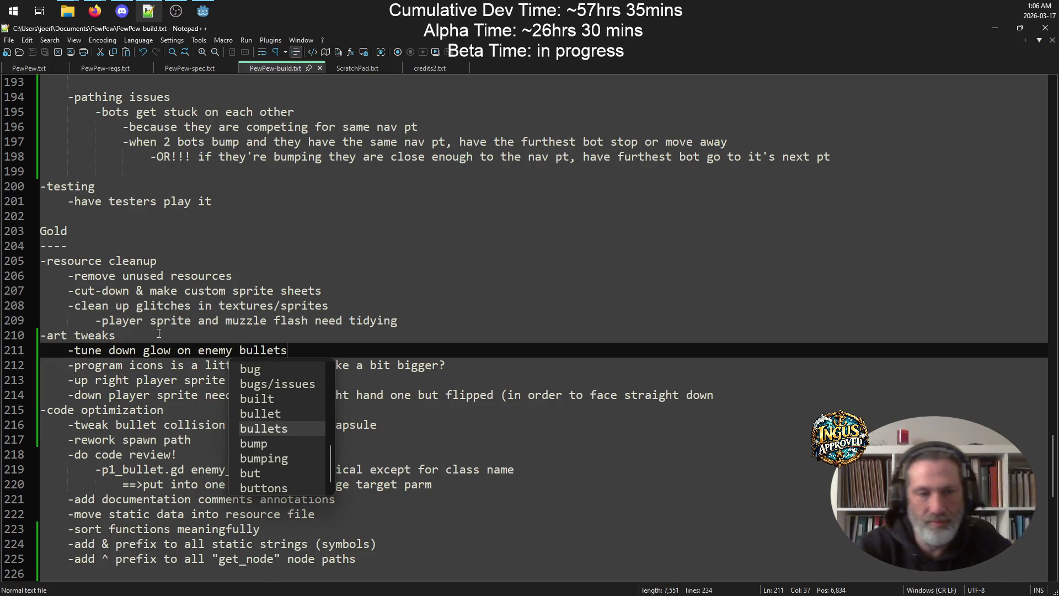
key(Escape)
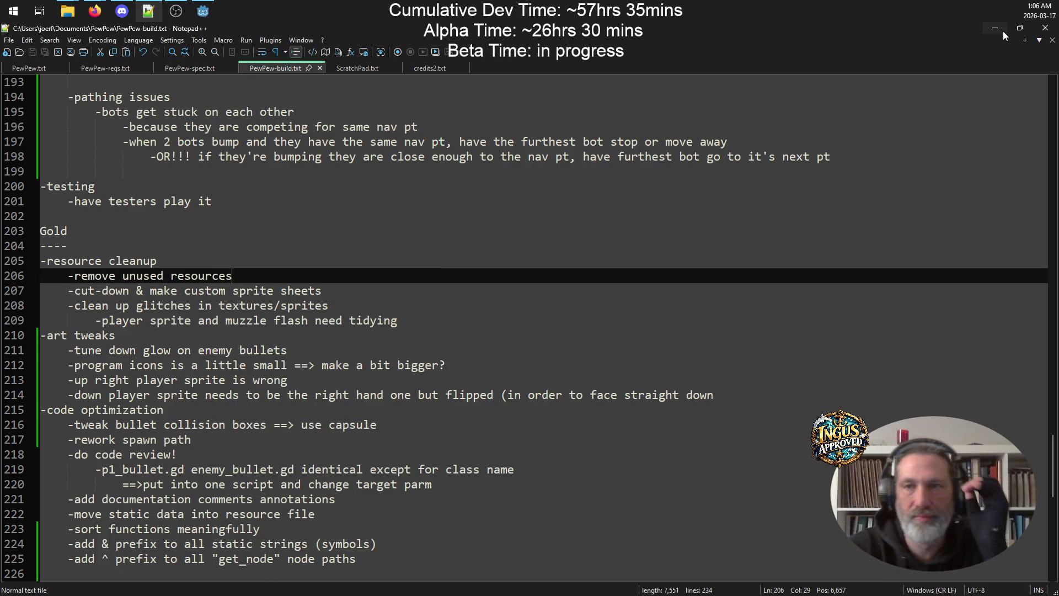
Minimize Notepad++, bring the notes back, and place the cursor on blank line 193
click(1001, 29)
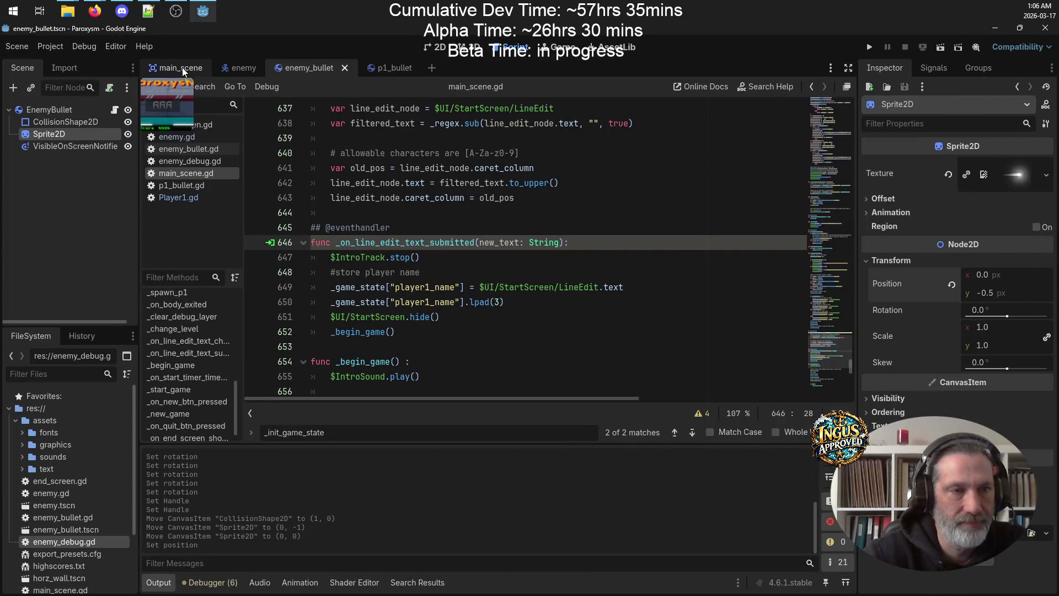
click(148, 11)
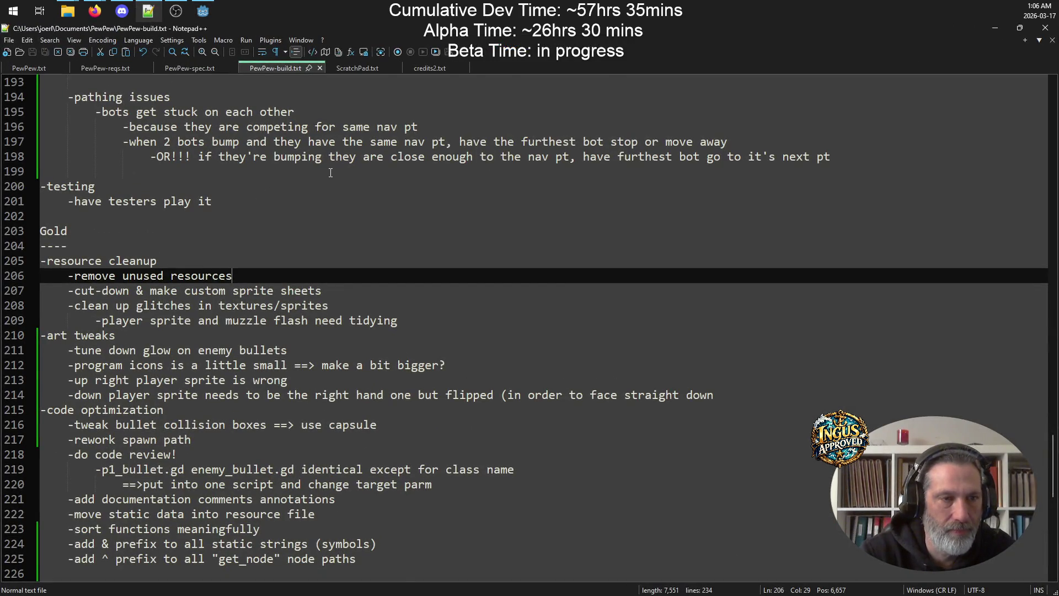
scroll(331, 173, up, 3)
click(201, 218)
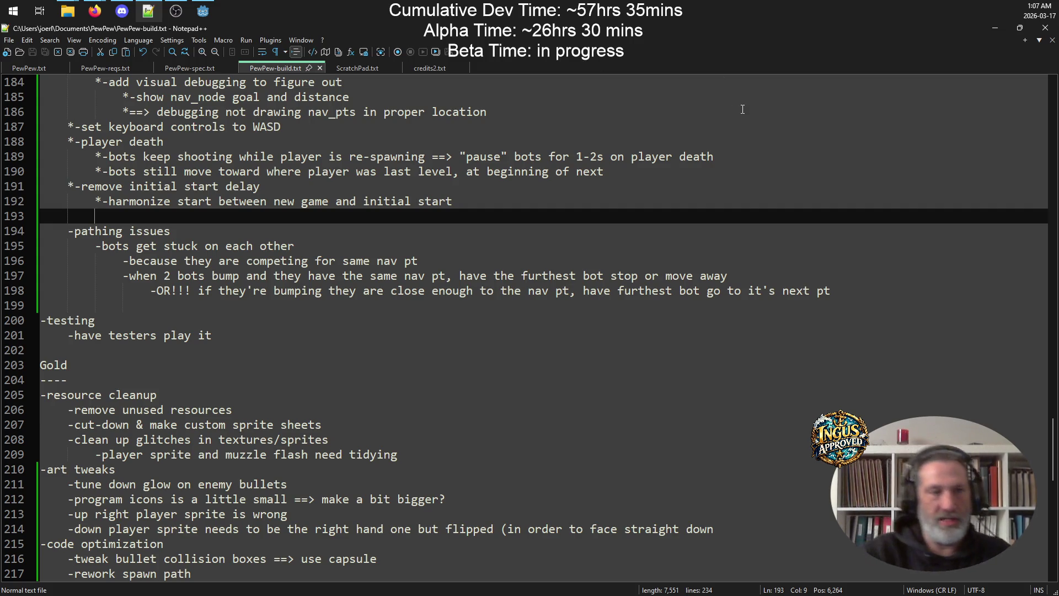
Back in Godot, hide the side docks and take the graphics Explorer window up to assets
click(203, 11)
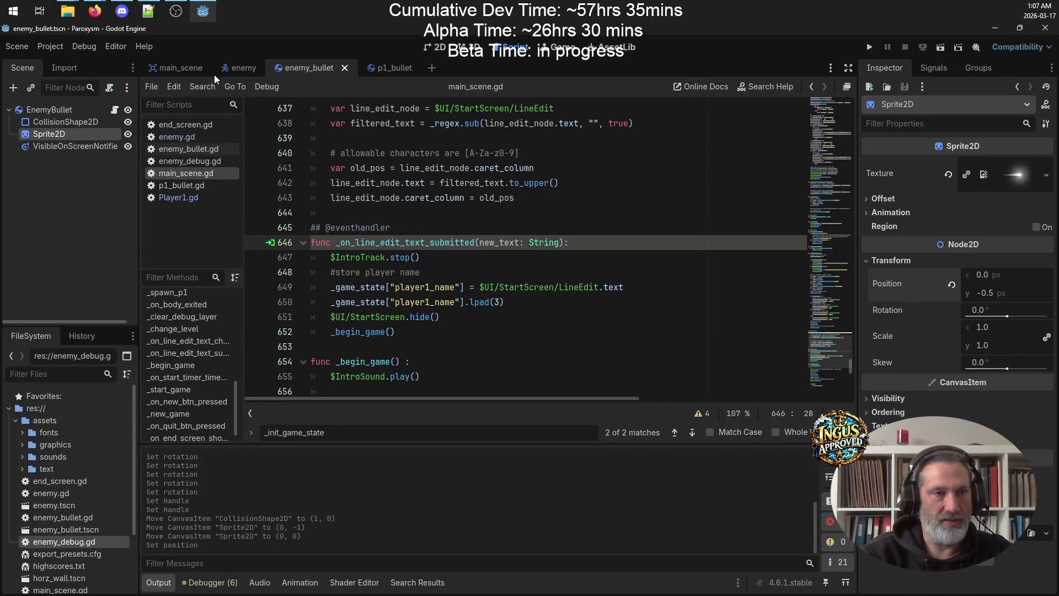
click(850, 74)
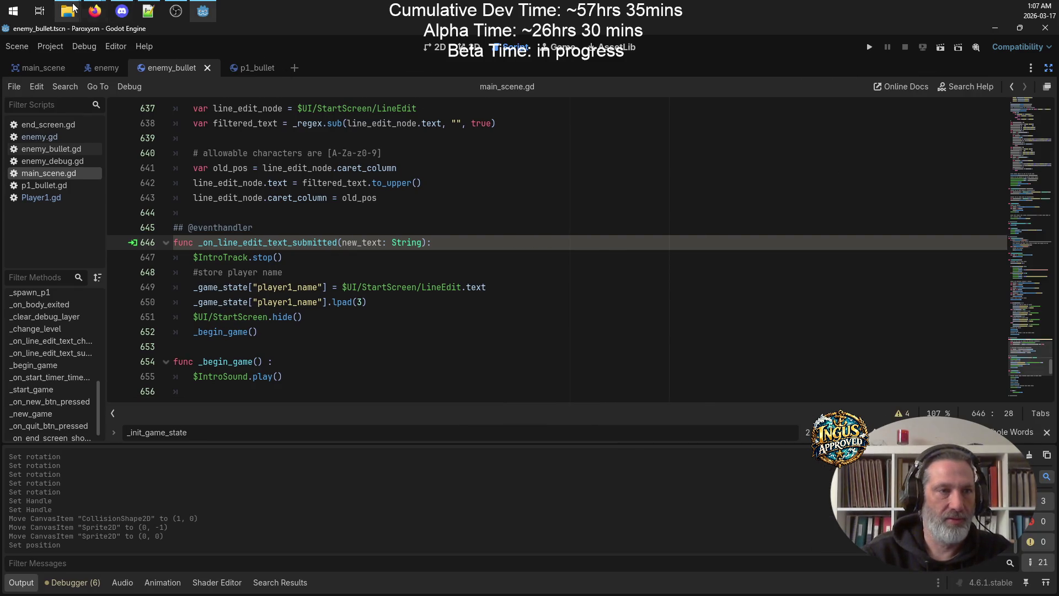
mouse_move(67, 11)
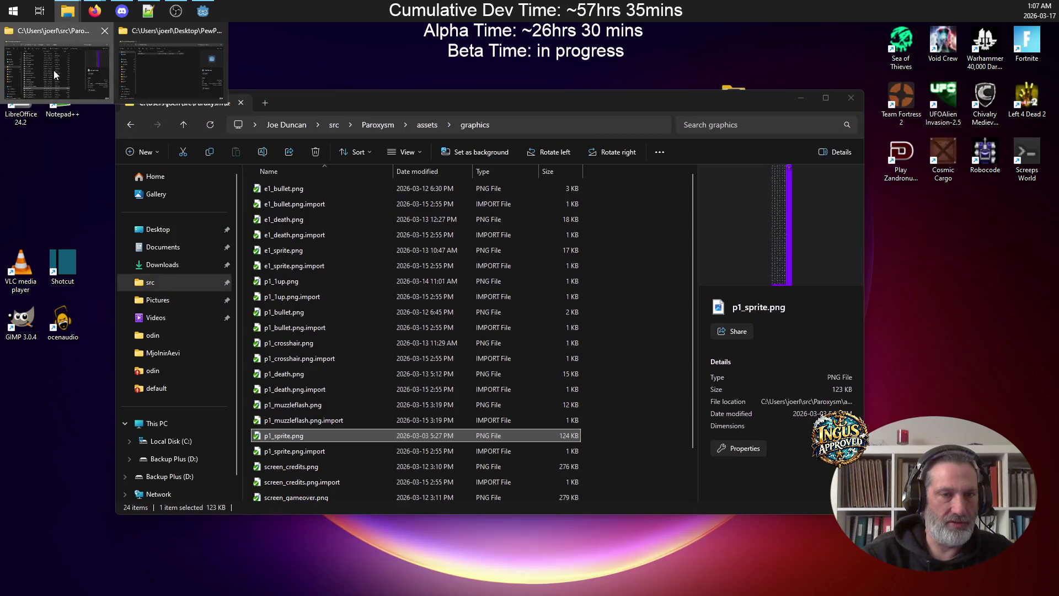
click(54, 74)
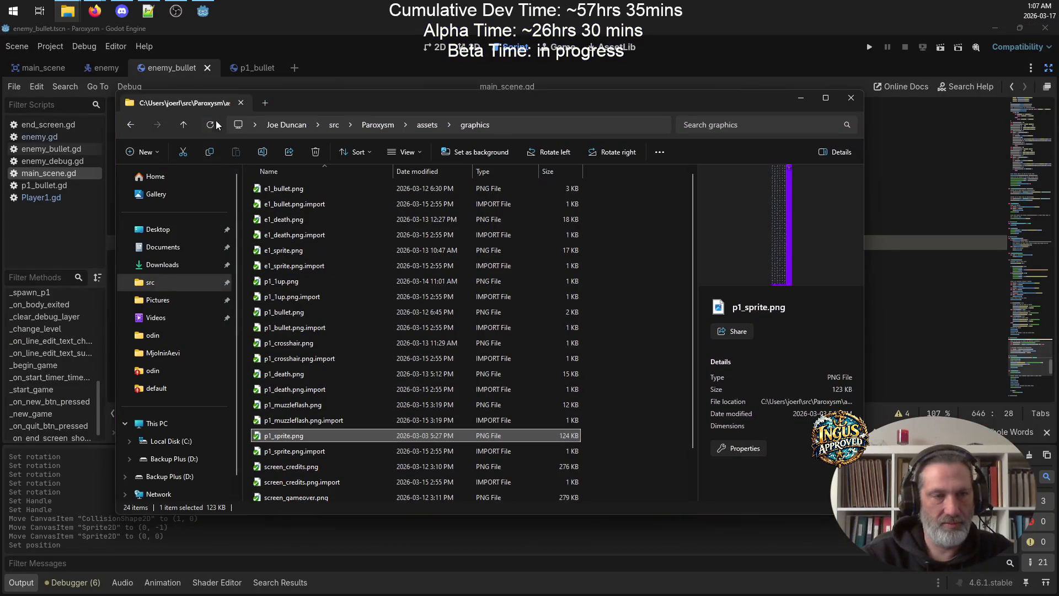
click(183, 124)
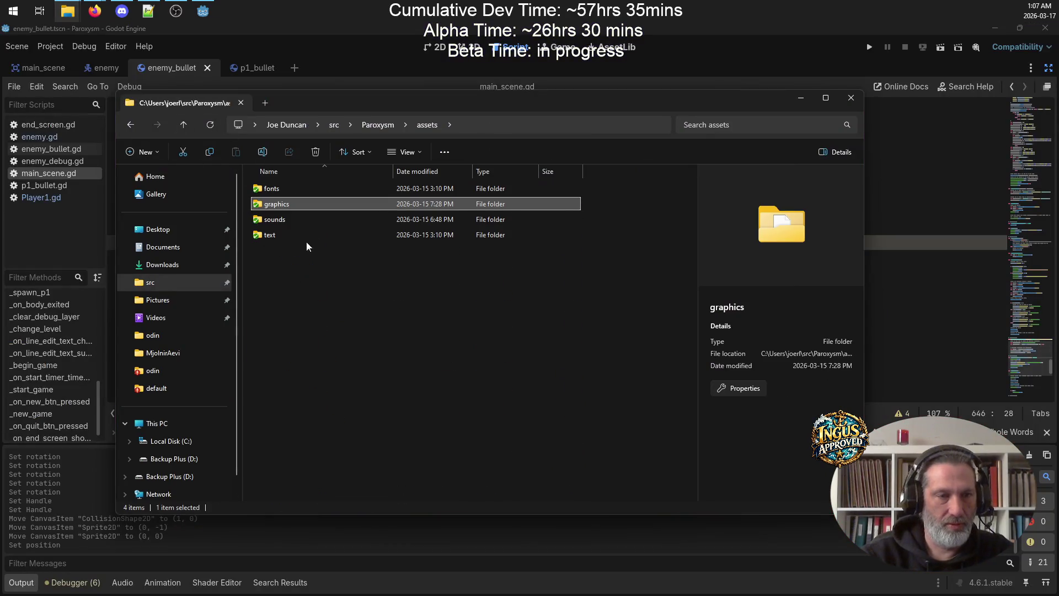
Go up to src and run TortoiseSVN Check for modifications on the Paroxysm folder
click(184, 125)
click(184, 125)
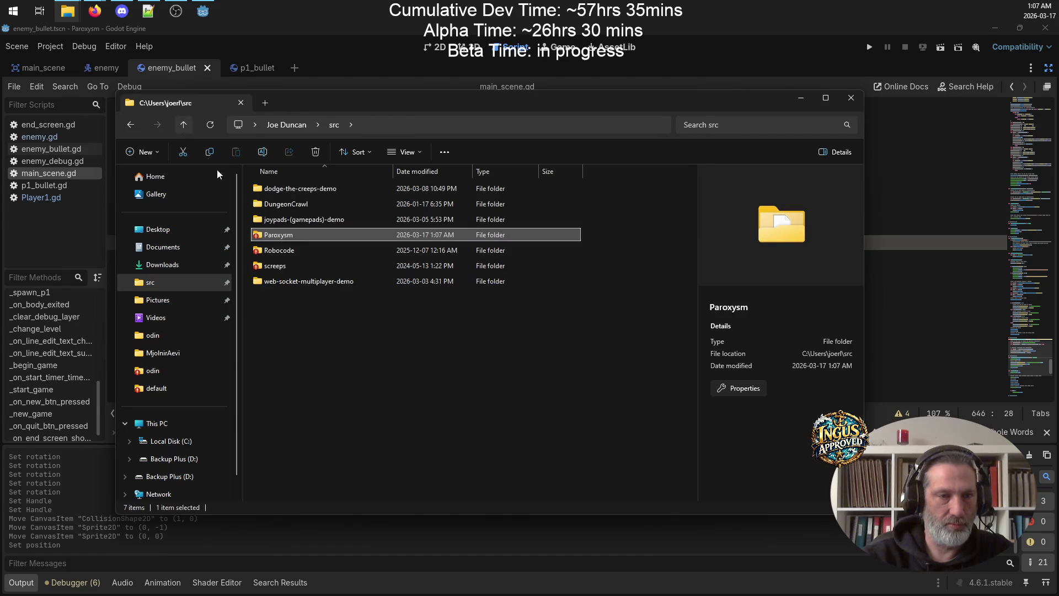
right_click(278, 237)
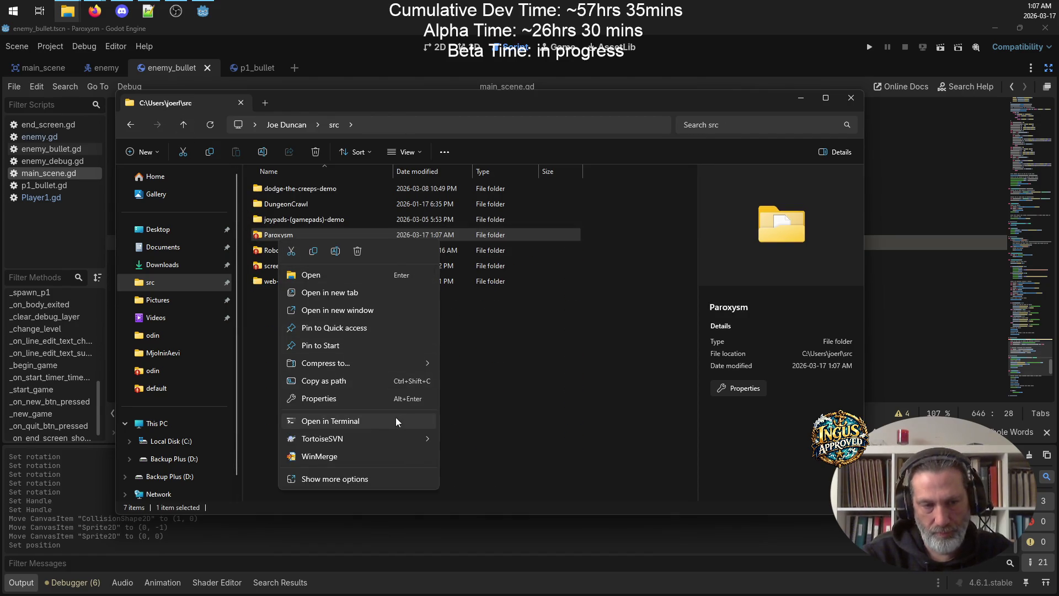
mouse_move(378, 440)
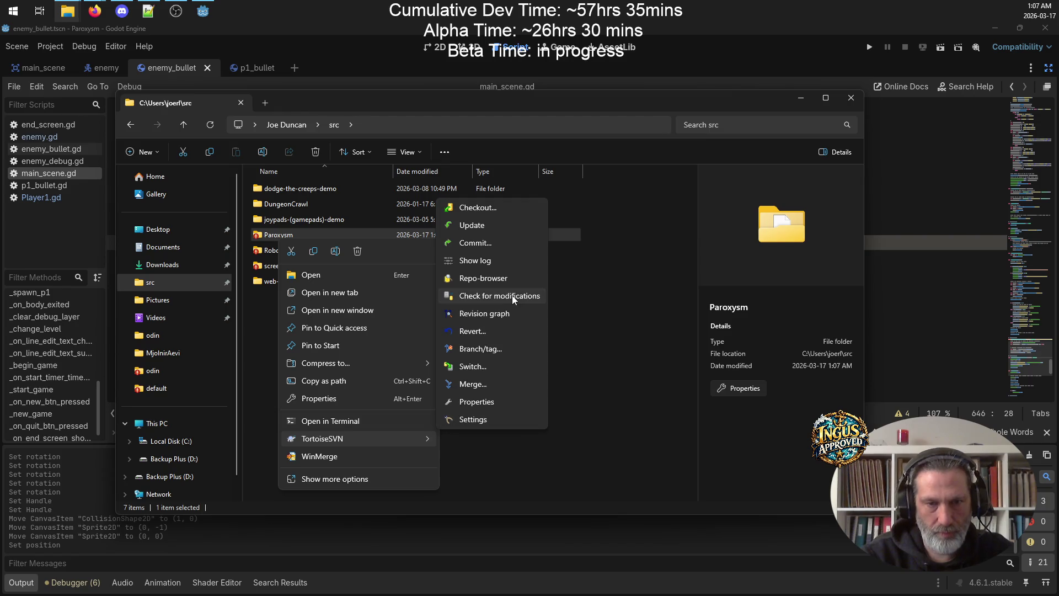
click(510, 296)
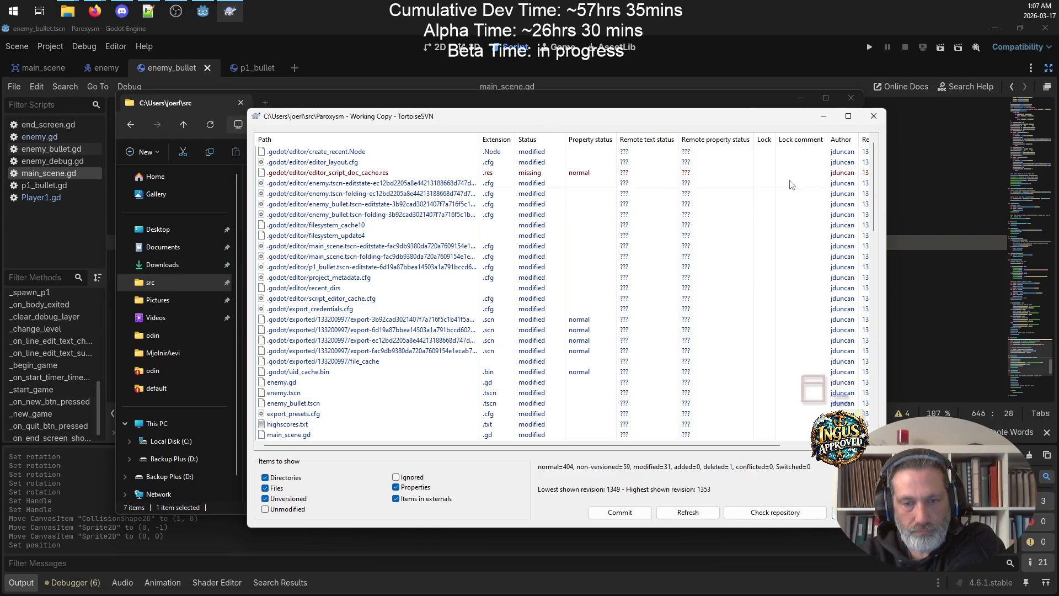
click(869, 118)
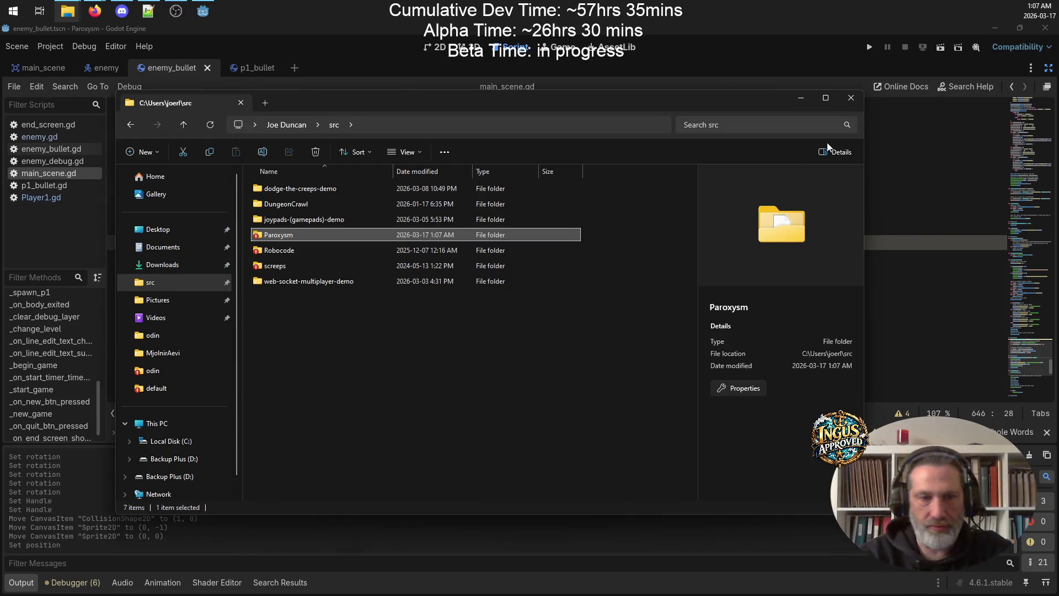
right_click(309, 235)
Start a Paroxysm commit, sort files by extension, and compare enemy.gd with its base revision
mouse_move(448, 432)
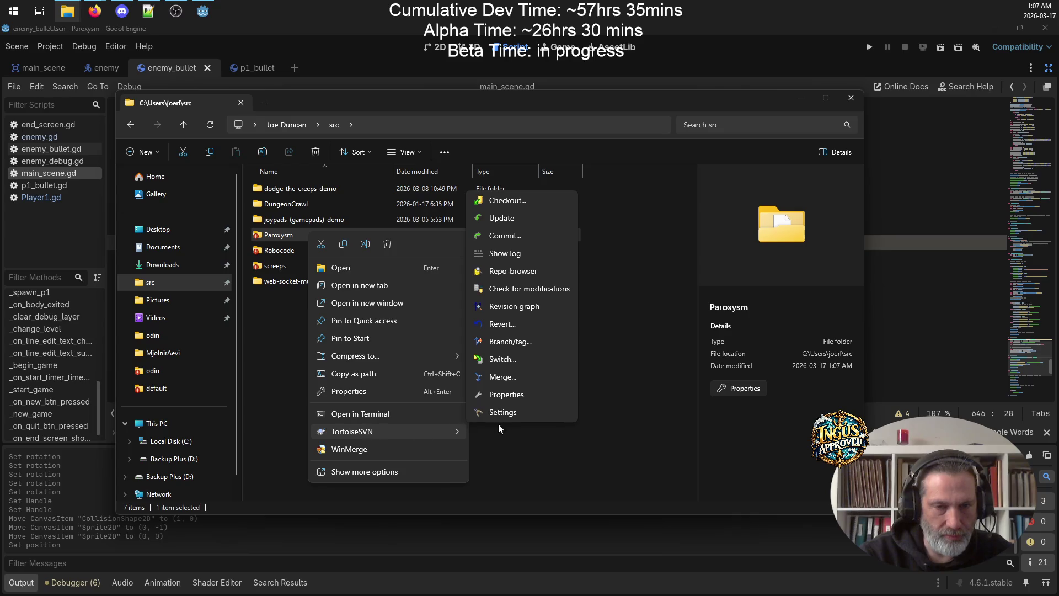
click(505, 236)
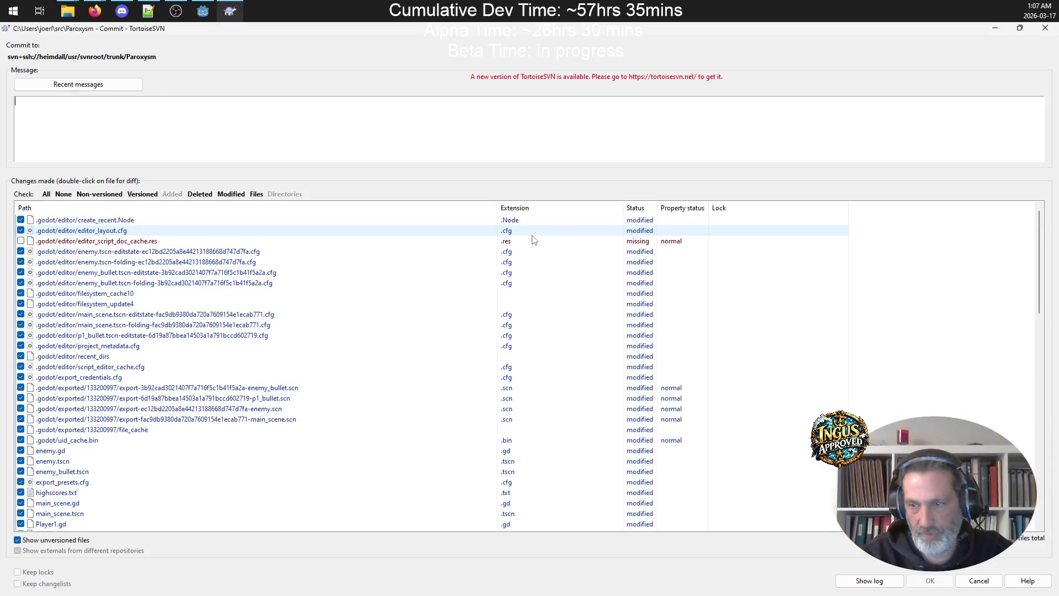
scroll(484, 236, down, 2)
scroll(484, 237, down, 2)
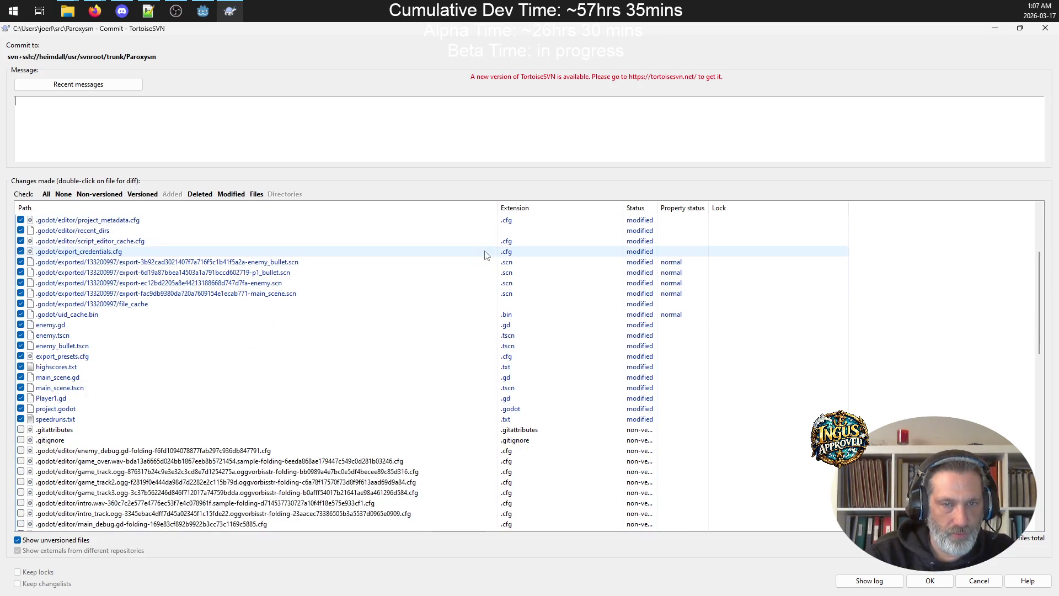
click(534, 209)
scroll(537, 265, down, 5)
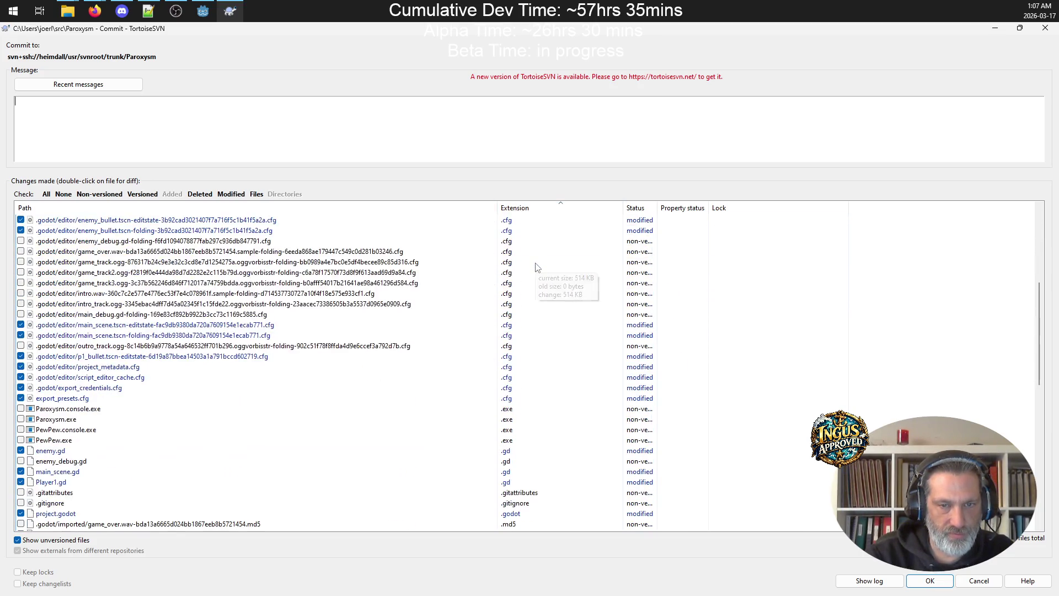
scroll(536, 266, down, 4)
scroll(537, 266, up, 5)
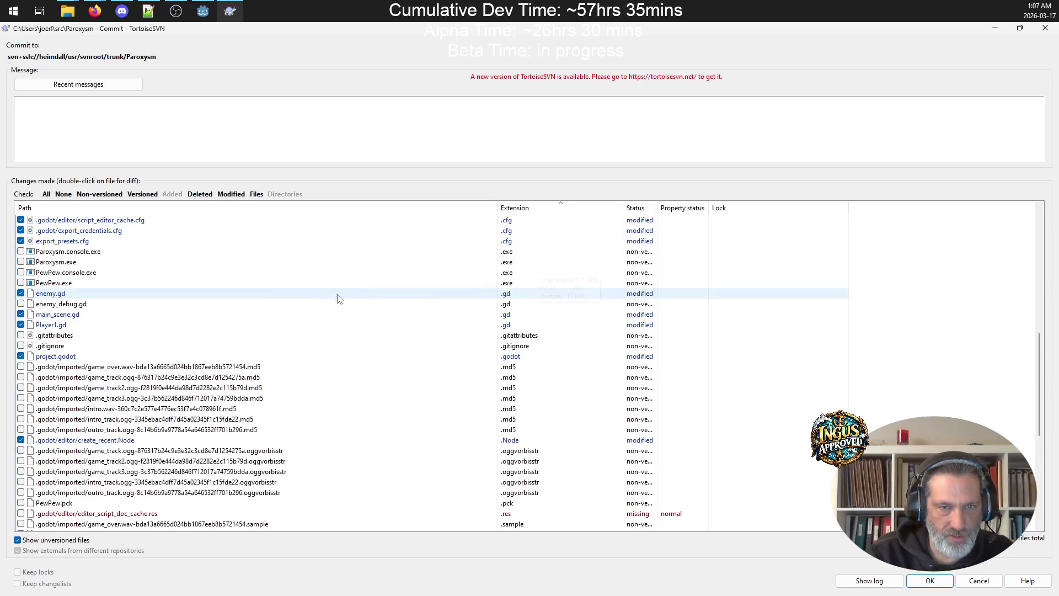
right_click(133, 297)
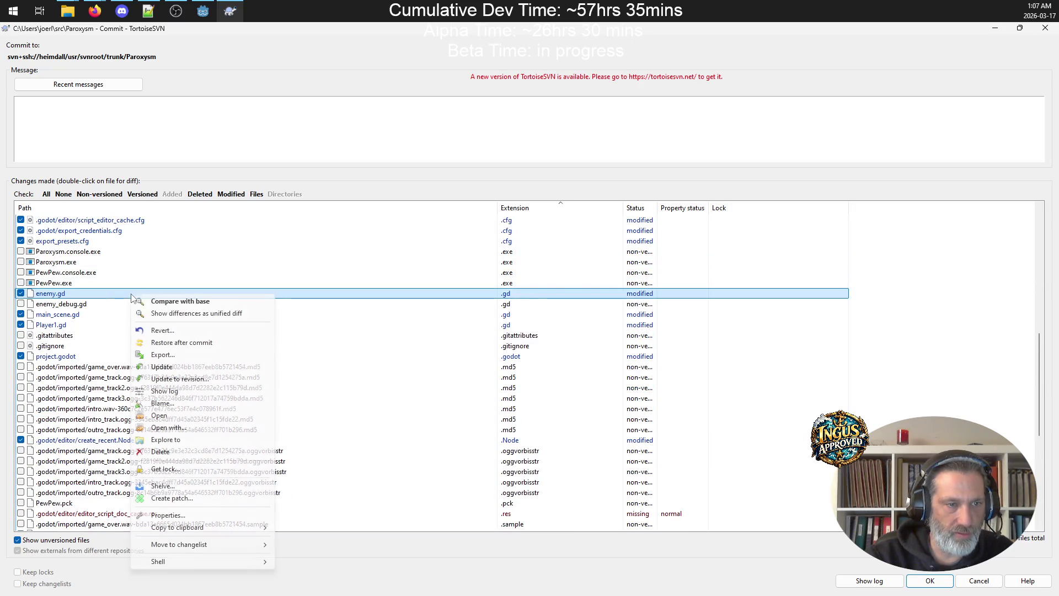
click(182, 302)
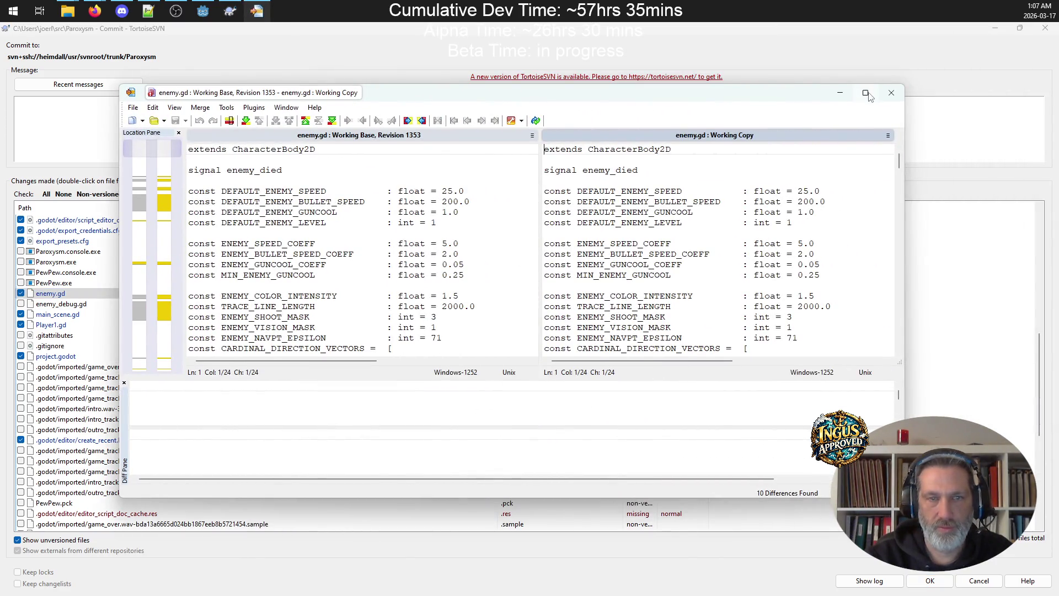
click(866, 93)
scroll(42, 144, down, 10)
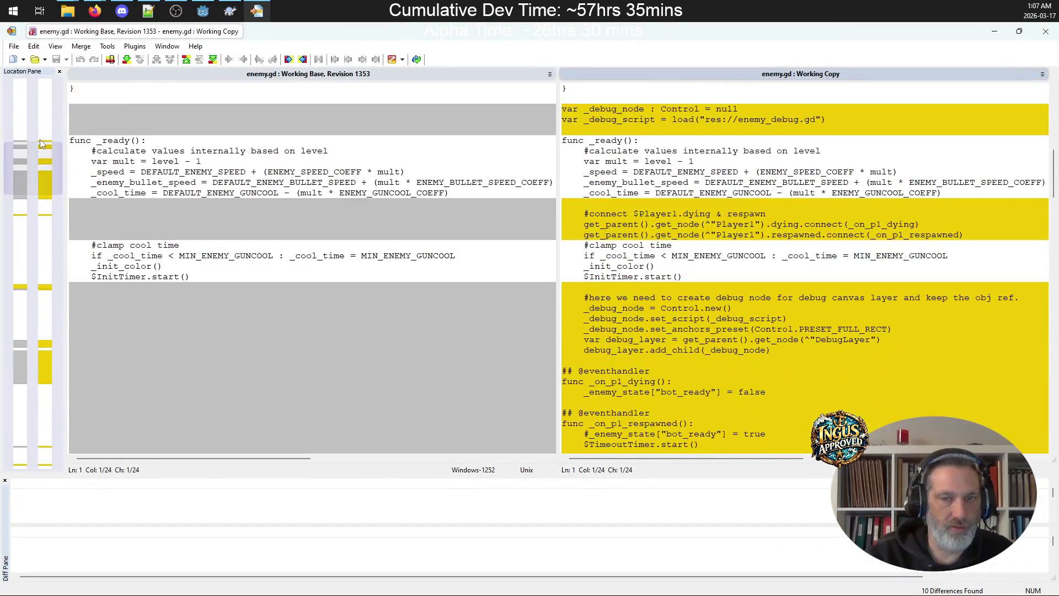
scroll(41, 144, up, 4)
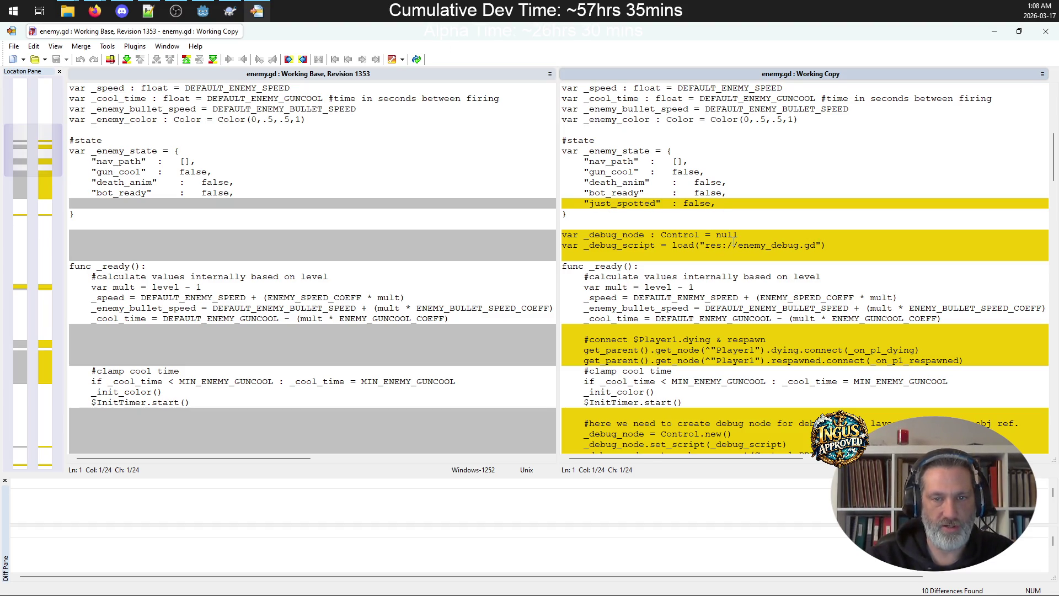
scroll(762, 245, down, 3)
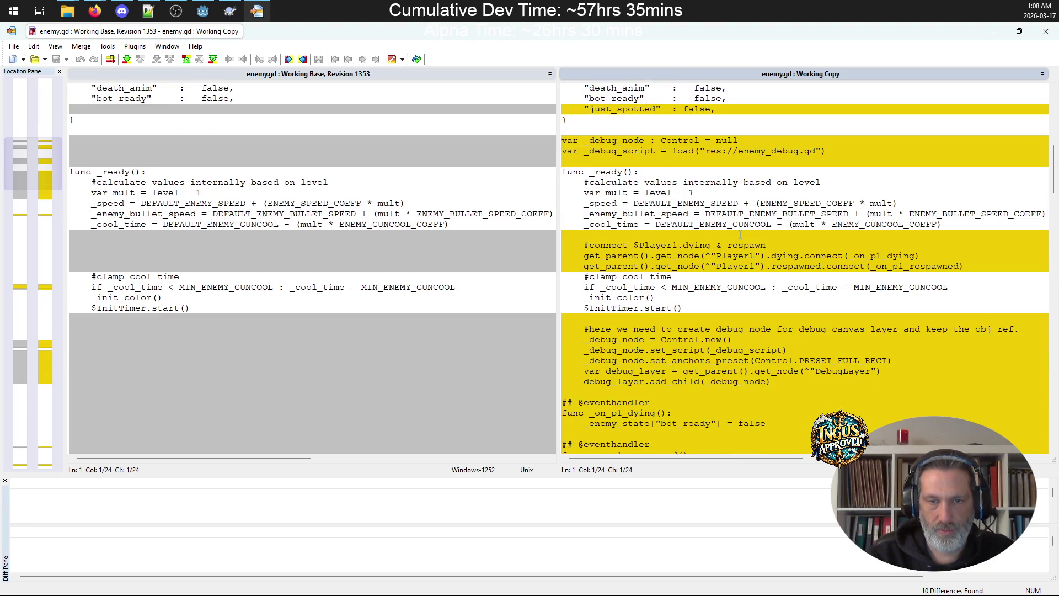
scroll(741, 235, down, 3)
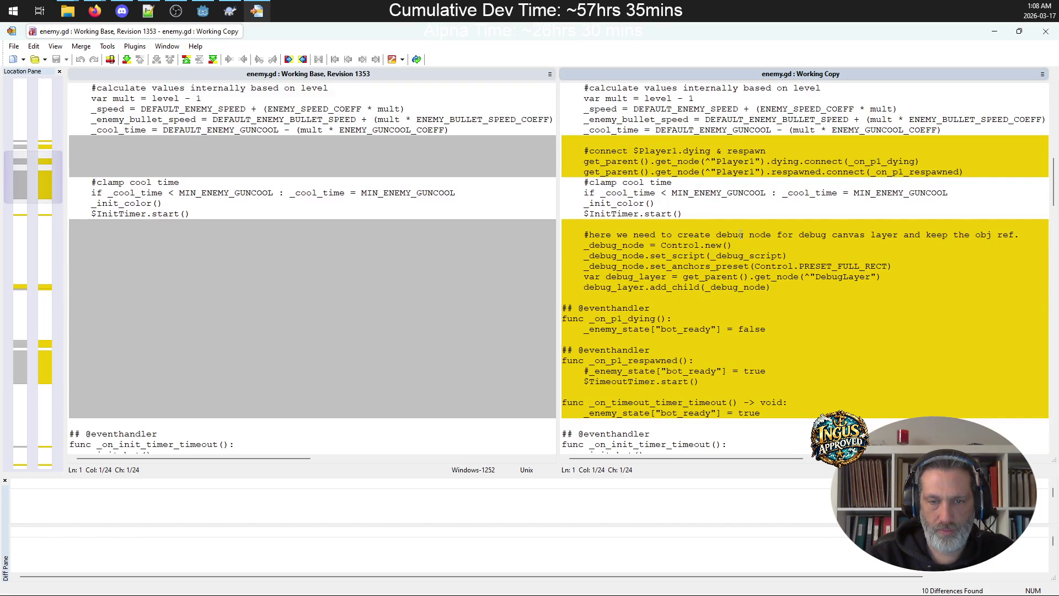
scroll(671, 393, down, 10)
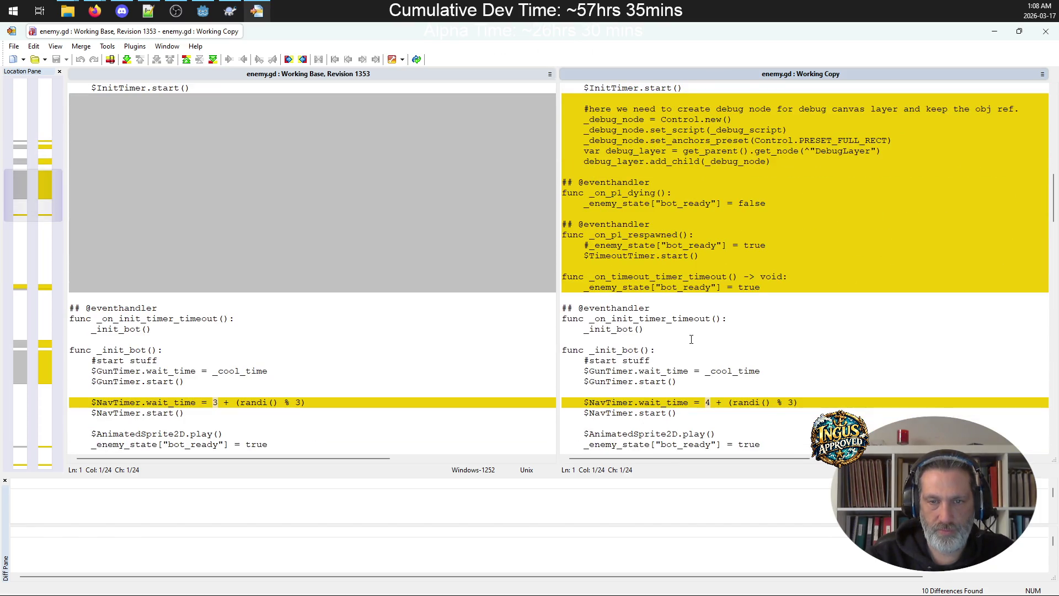
scroll(692, 340, down, 14)
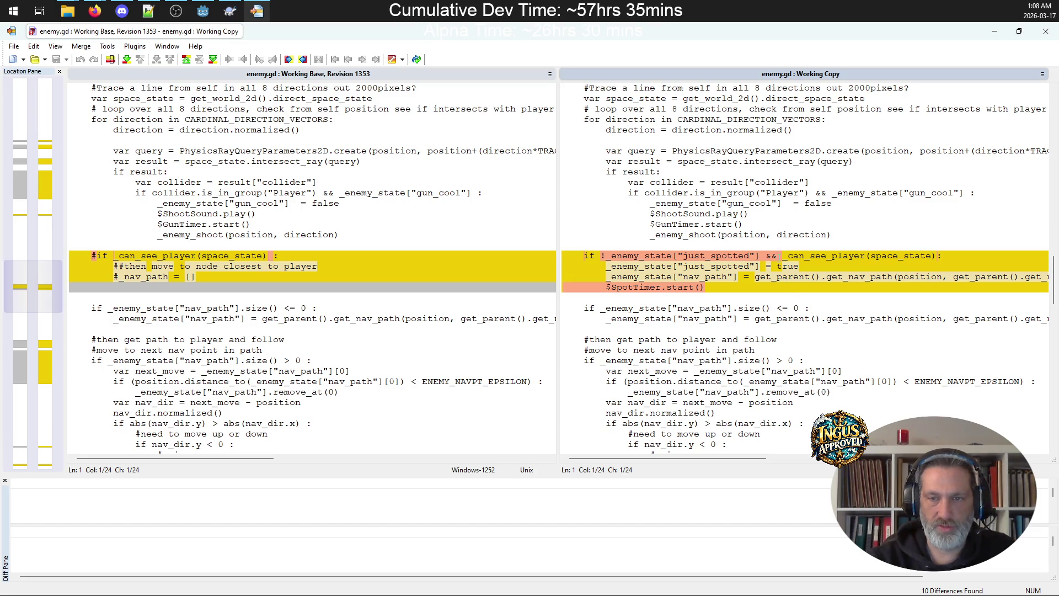
scroll(721, 290, down, 3)
scroll(721, 291, down, 9)
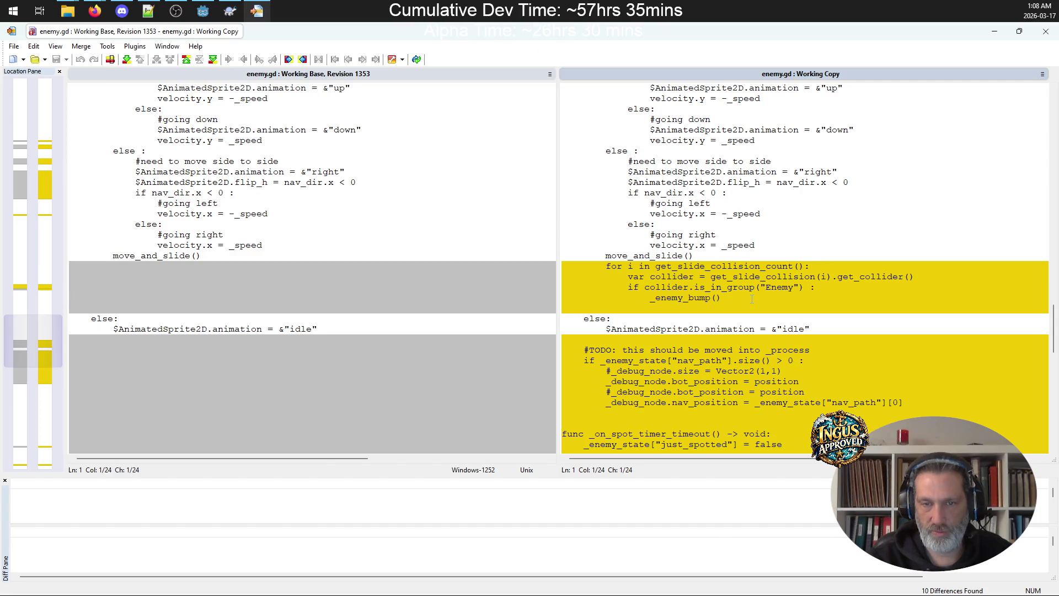
scroll(753, 298, down, 2)
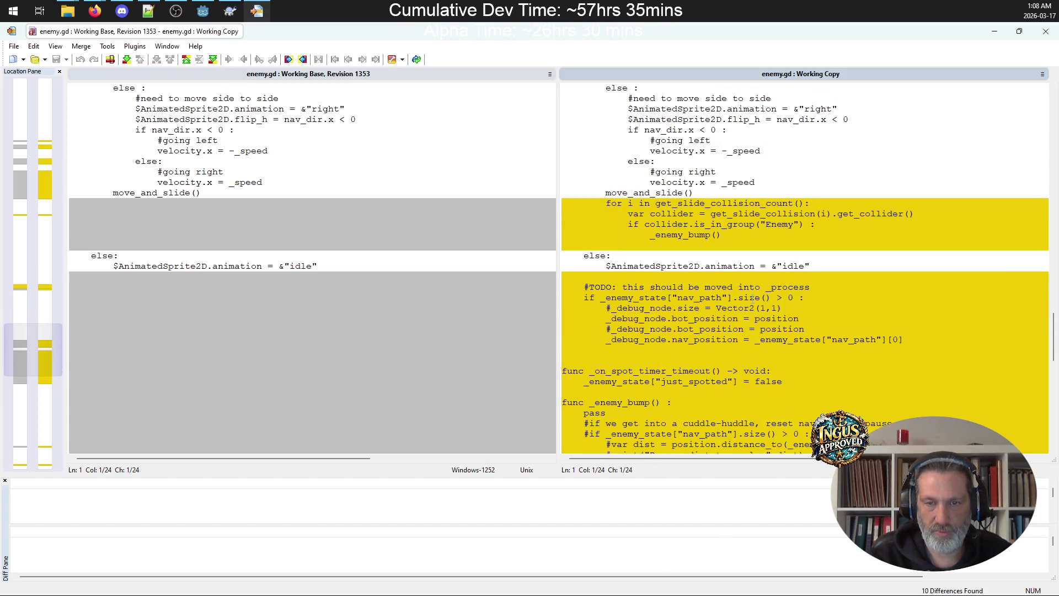
scroll(753, 299, down, 2)
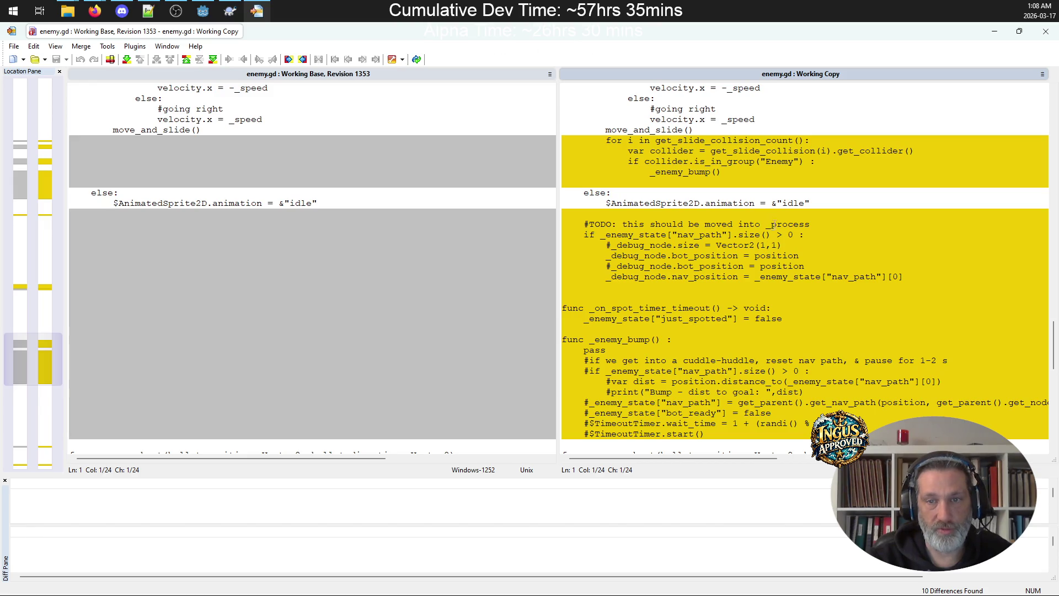
scroll(776, 192, down, 2)
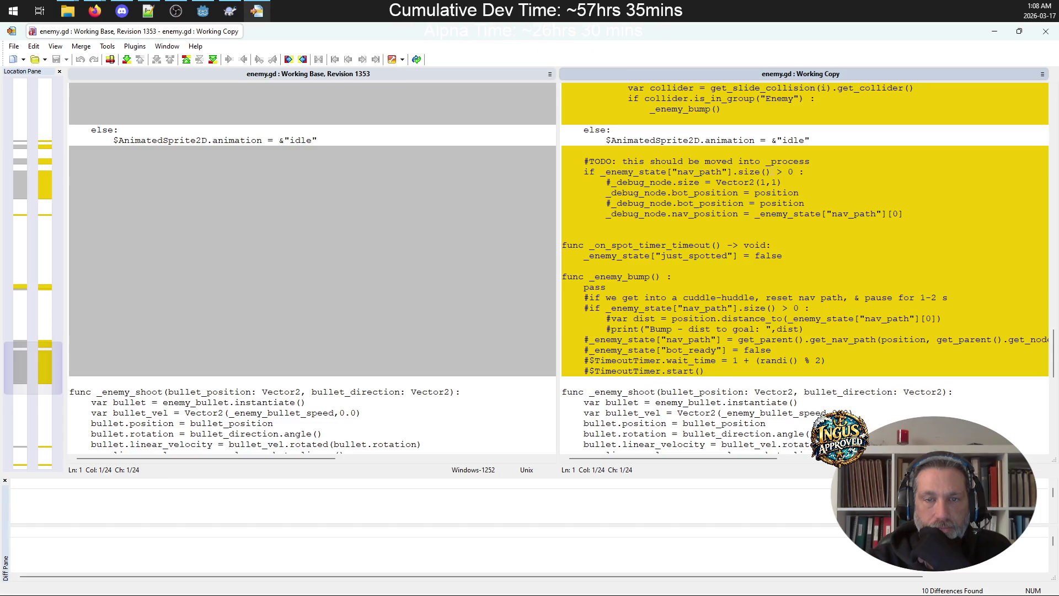
scroll(717, 214, down, 20)
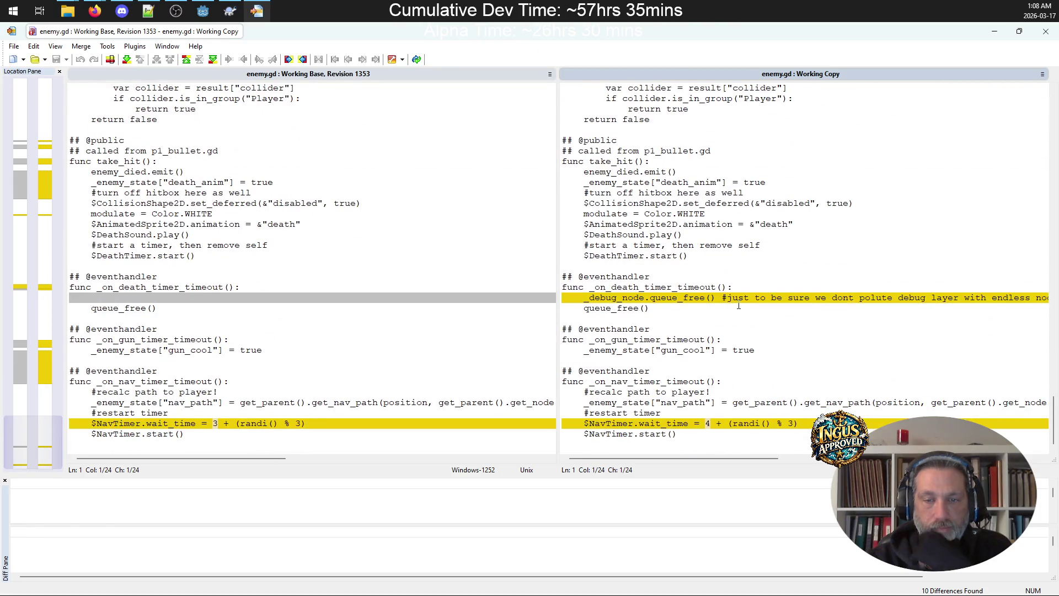
scroll(740, 306, up, 15)
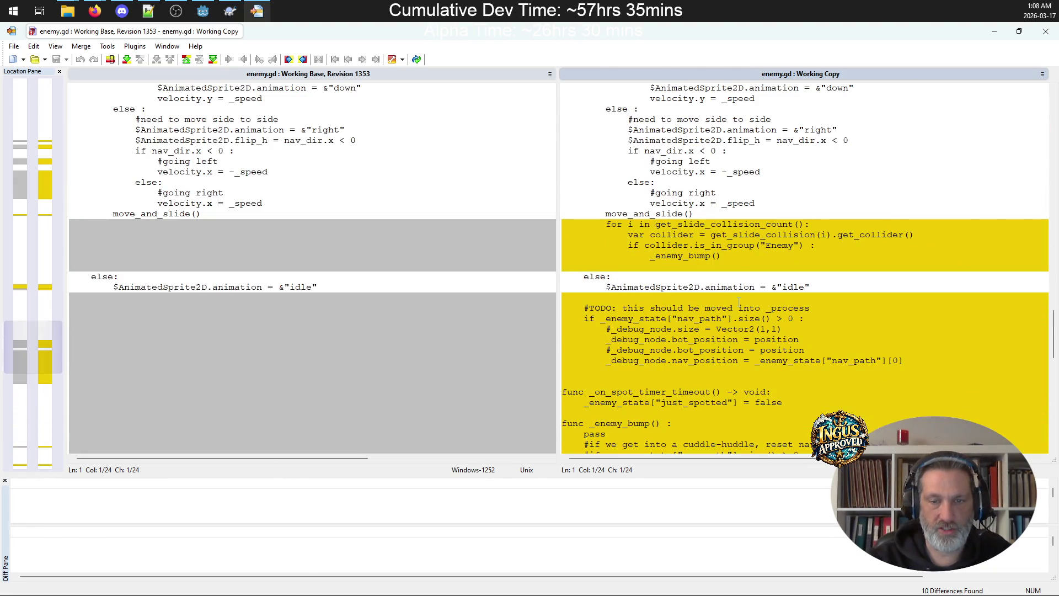
scroll(740, 302, up, 2)
scroll(739, 302, down, 6)
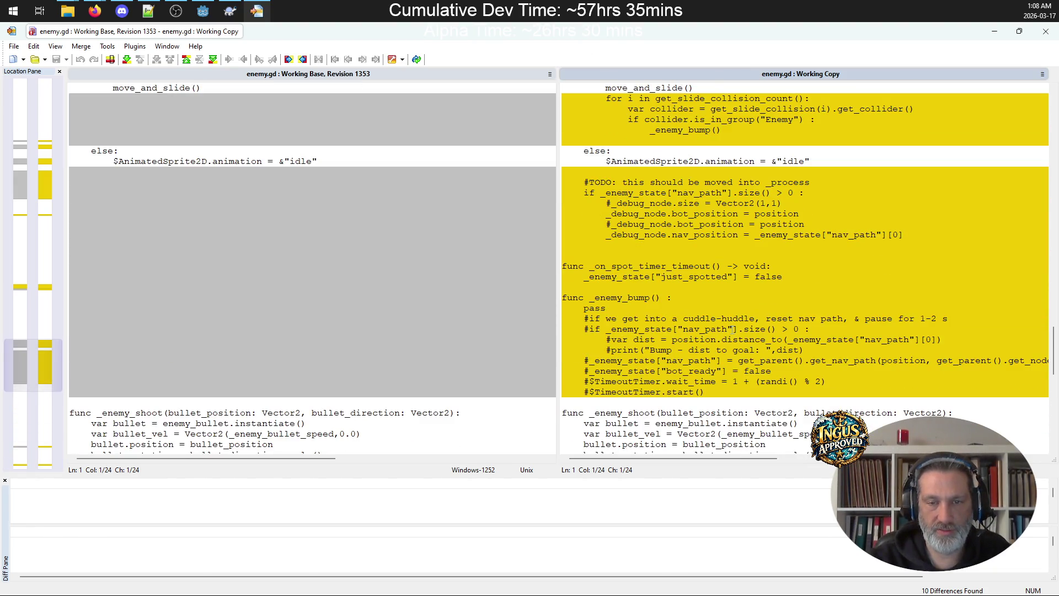
scroll(733, 330, up, 15)
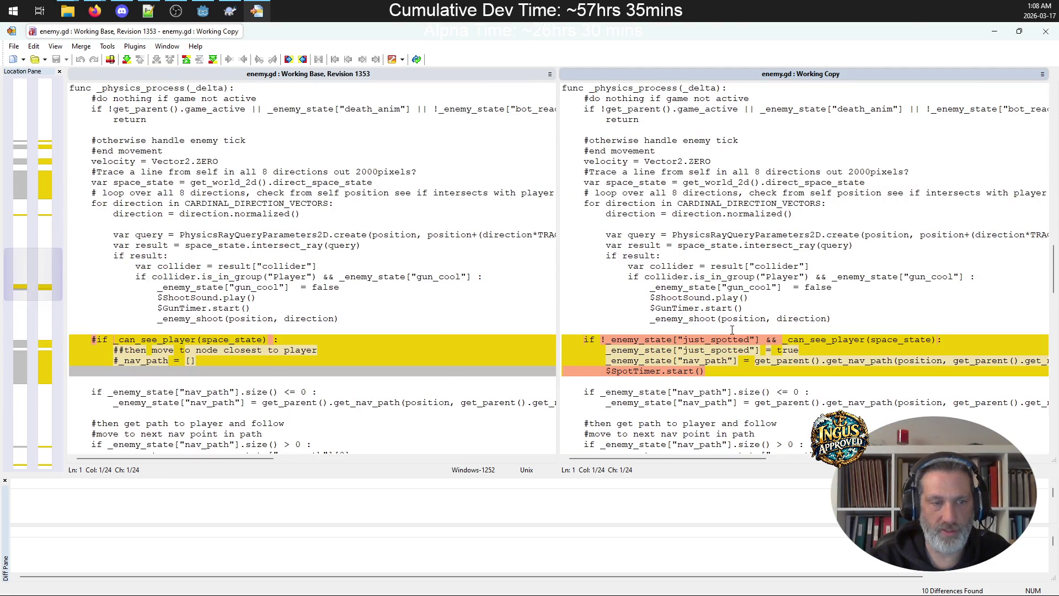
scroll(733, 329, up, 20)
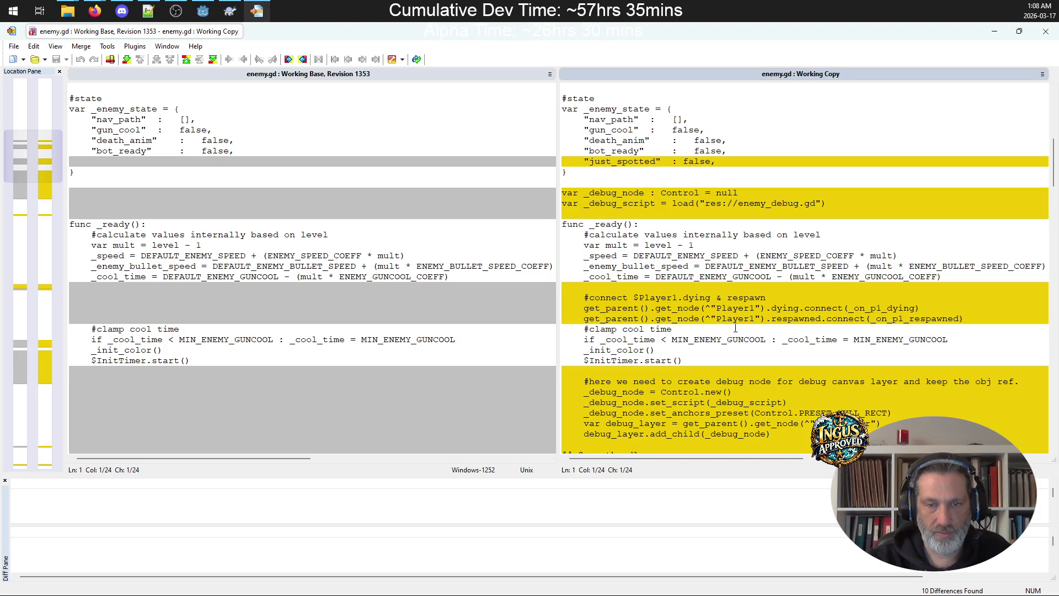
scroll(735, 328, down, 4)
scroll(736, 328, down, 4)
scroll(736, 329, up, 20)
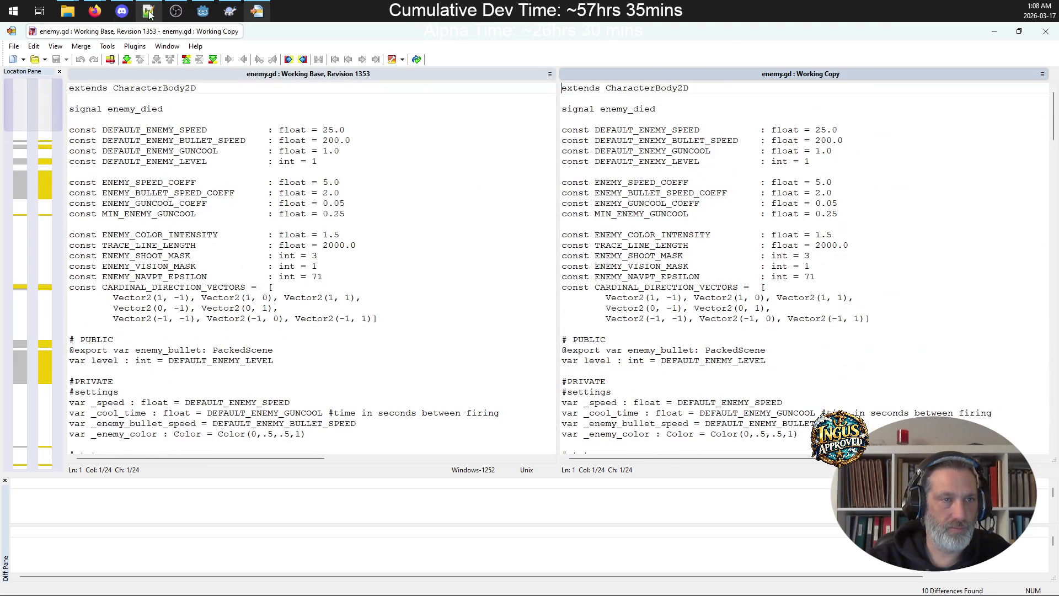
Write the commit message lines '-added visual debugging' and '-added bot pause on player death'
click(1046, 31)
click(374, 115)
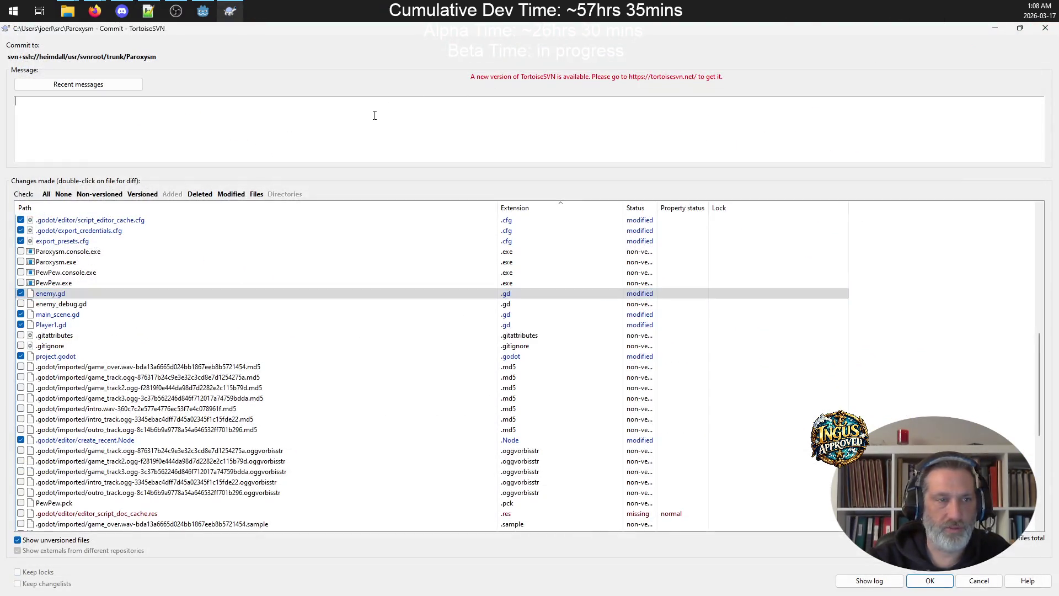
text(-added visual )
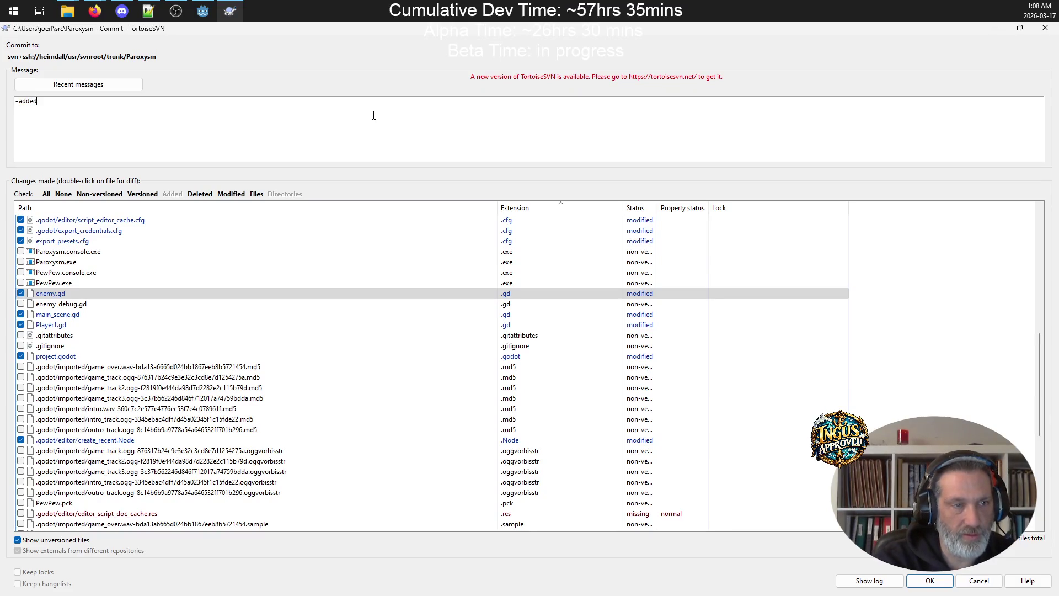
text(debugging)
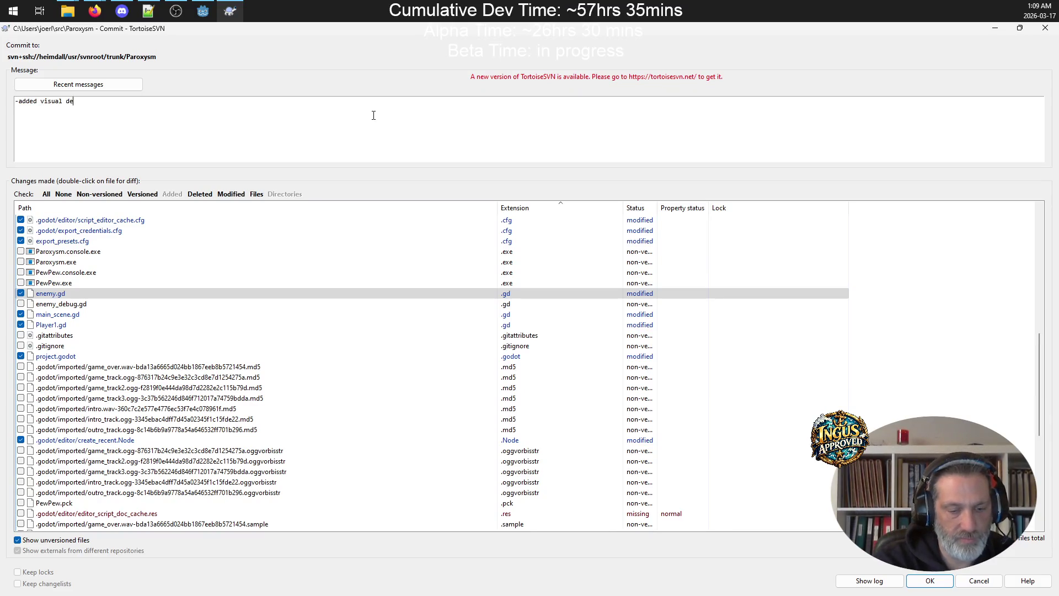
key(BackSpace)
key(BackSpace)
key(BackSpace)
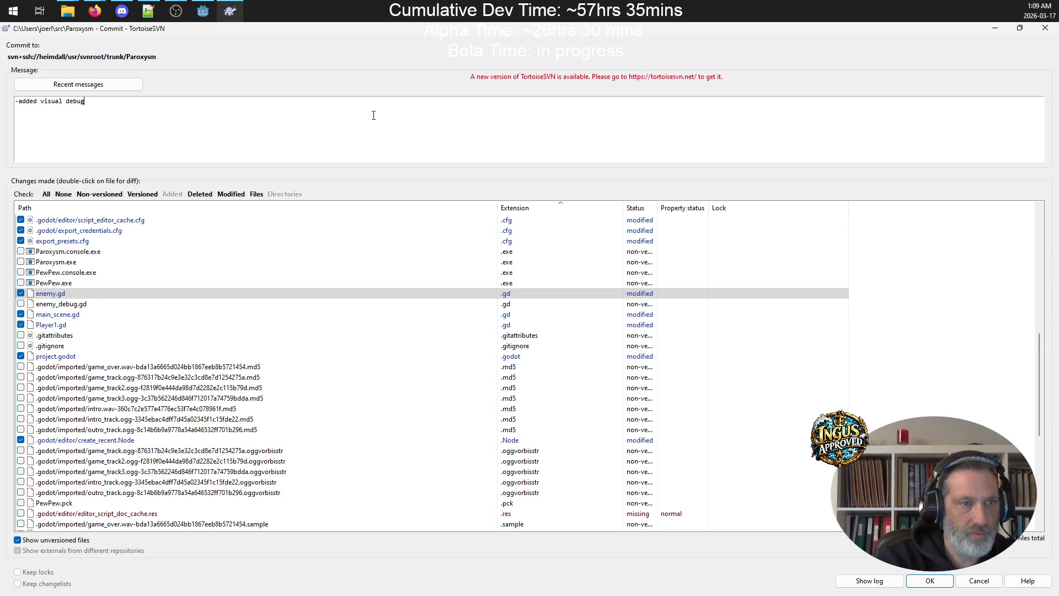
text(ing )
text(-added )
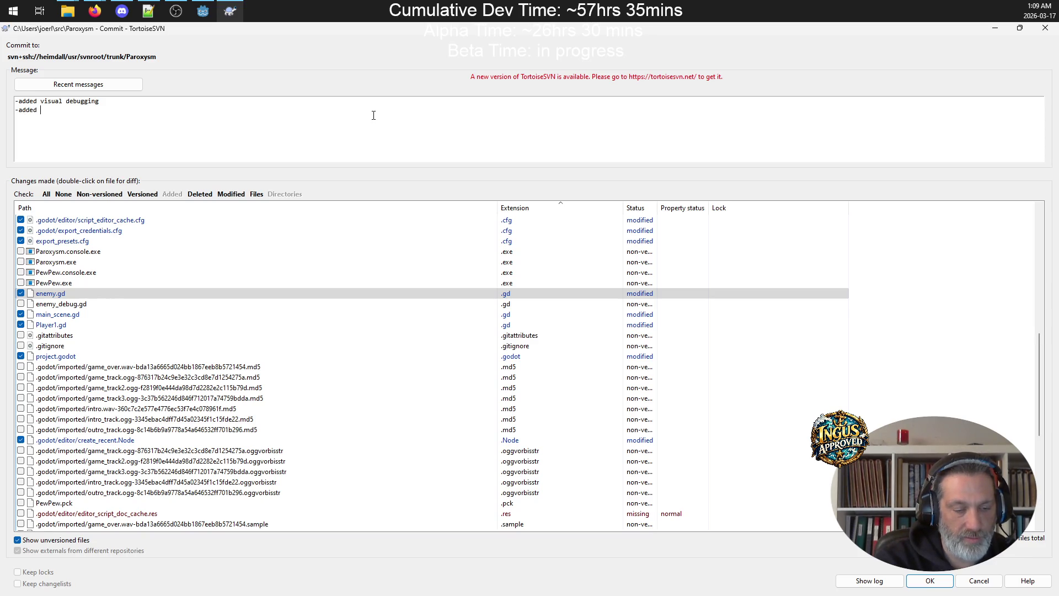
text(bot pause on )
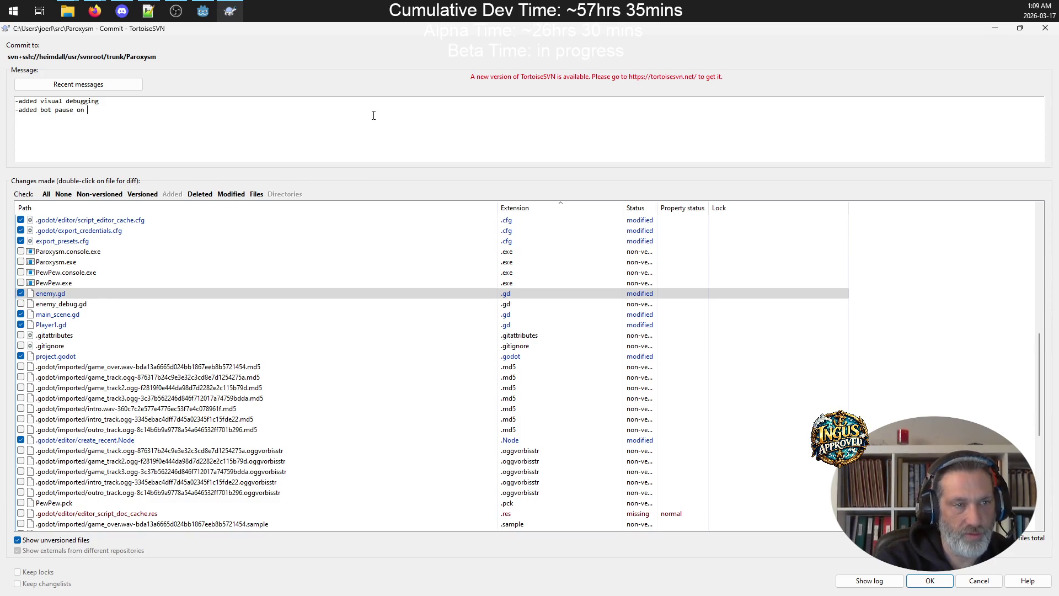
text(player death)
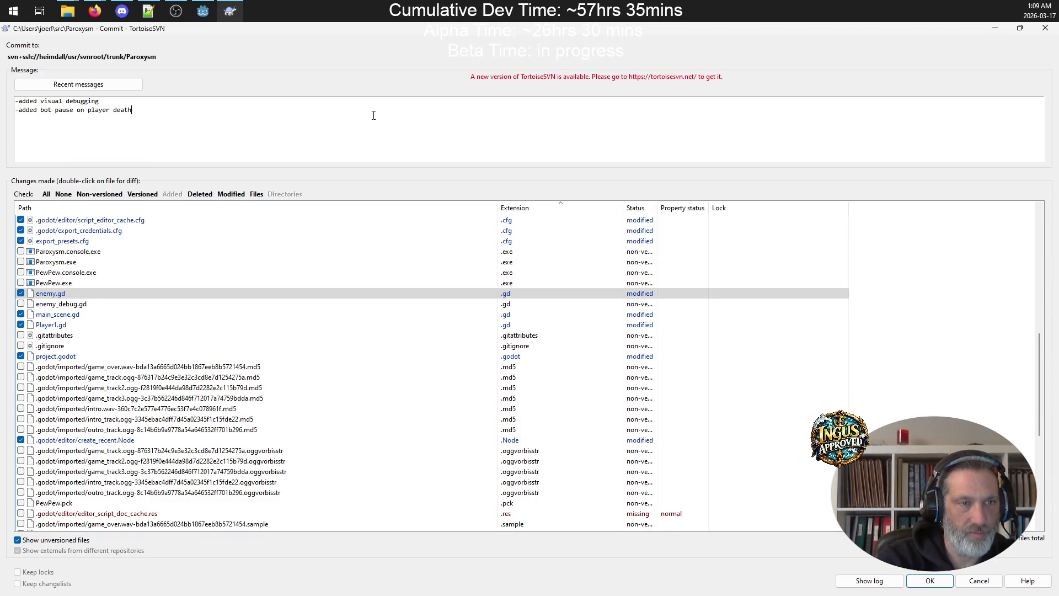
right_click(85, 315)
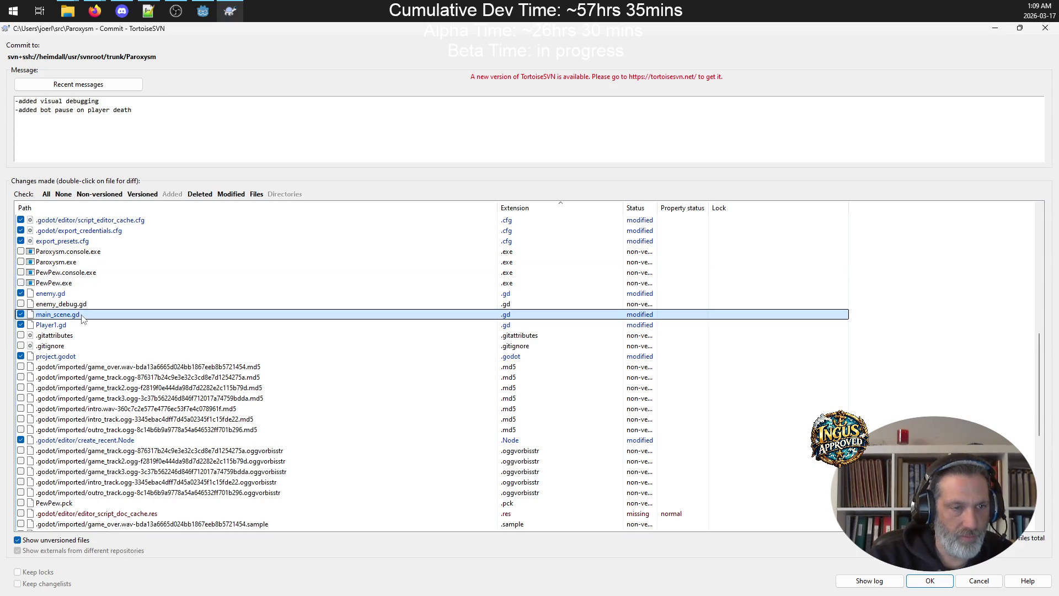
click(116, 322)
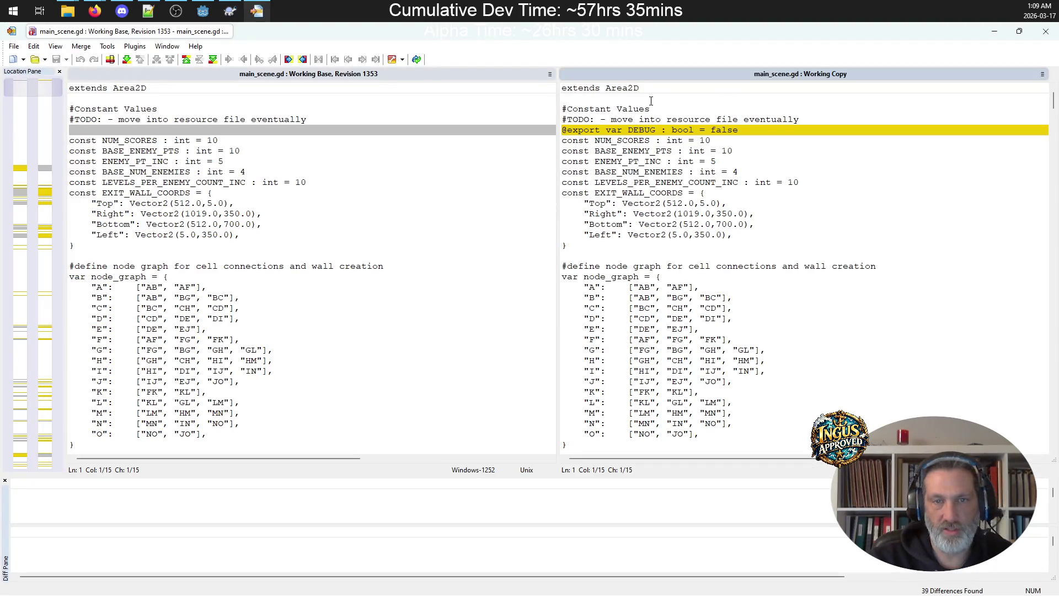
click(46, 176)
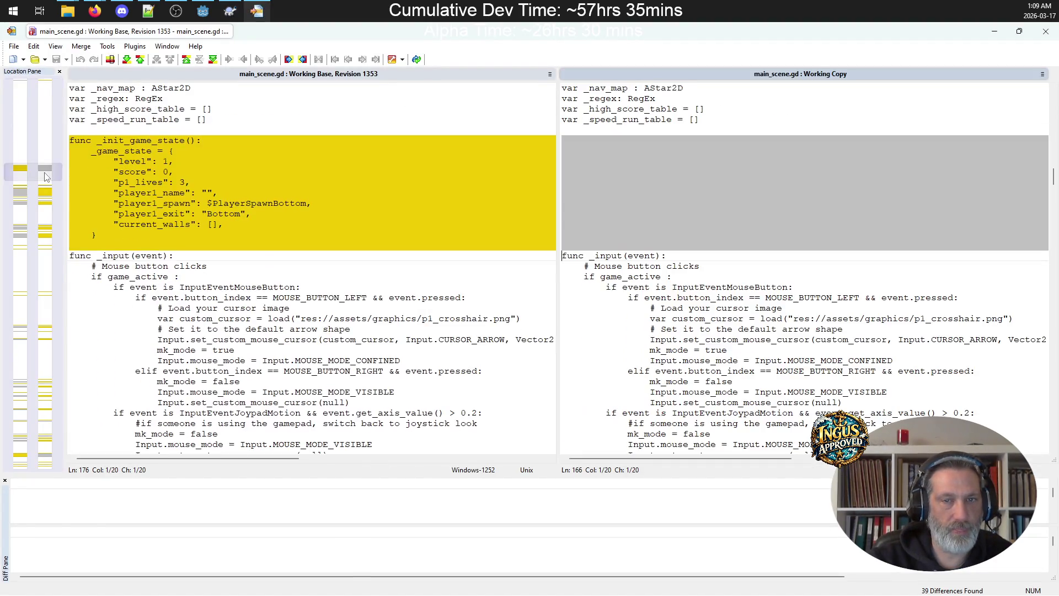
click(48, 199)
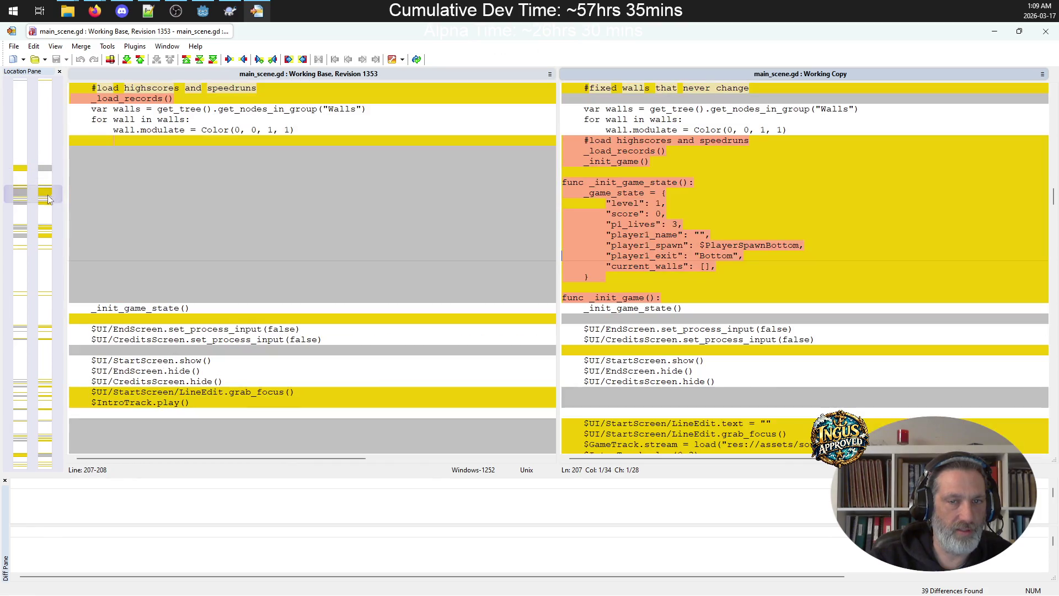
scroll(414, 167, up, 4)
scroll(183, 211, down, 7)
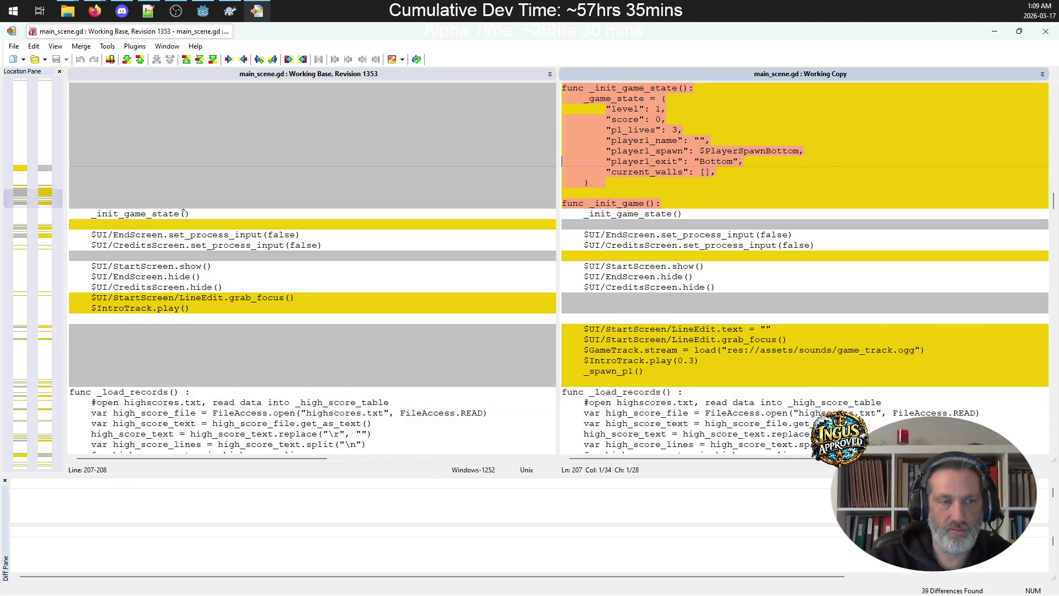
click(45, 235)
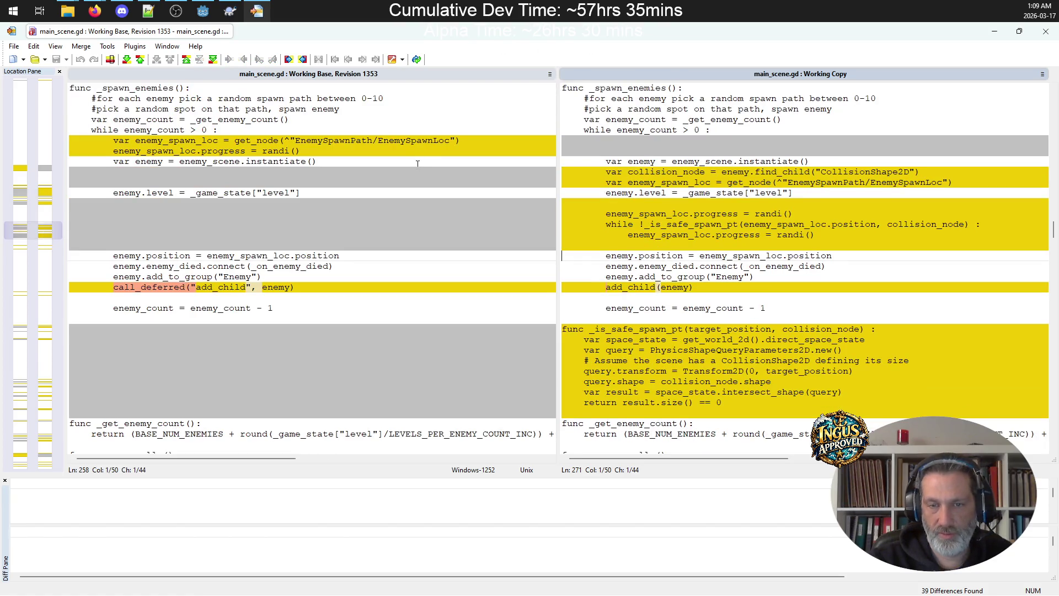
scroll(312, 270, down, 4)
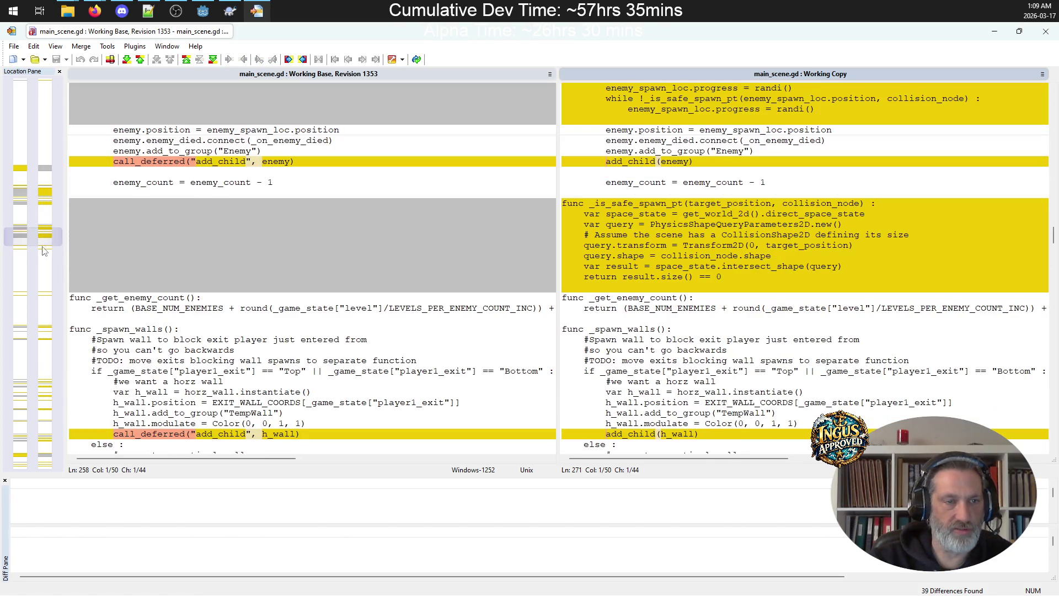
click(42, 330)
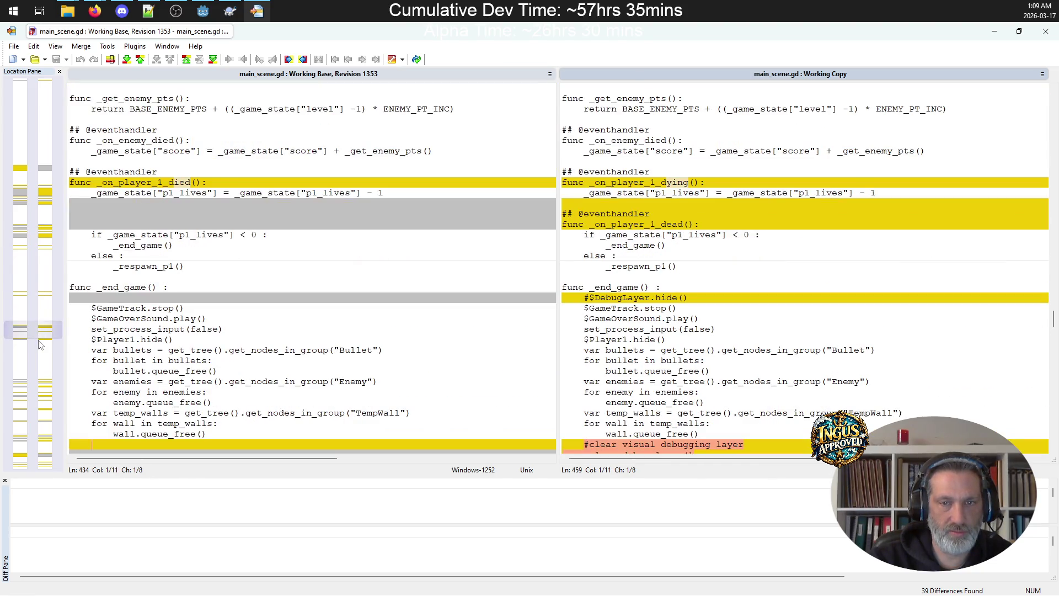
click(50, 400)
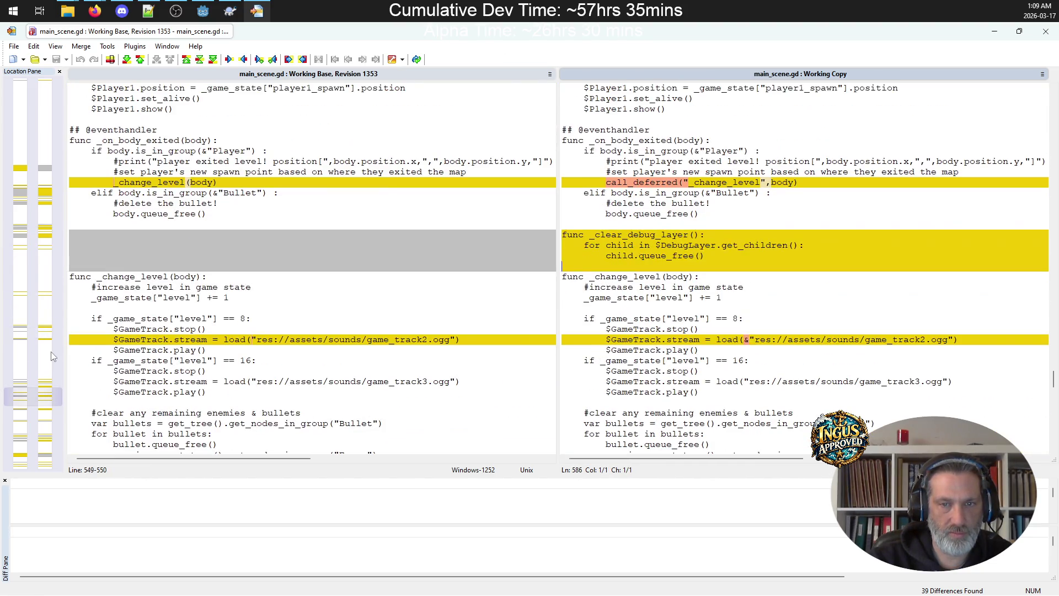
click(43, 429)
click(44, 445)
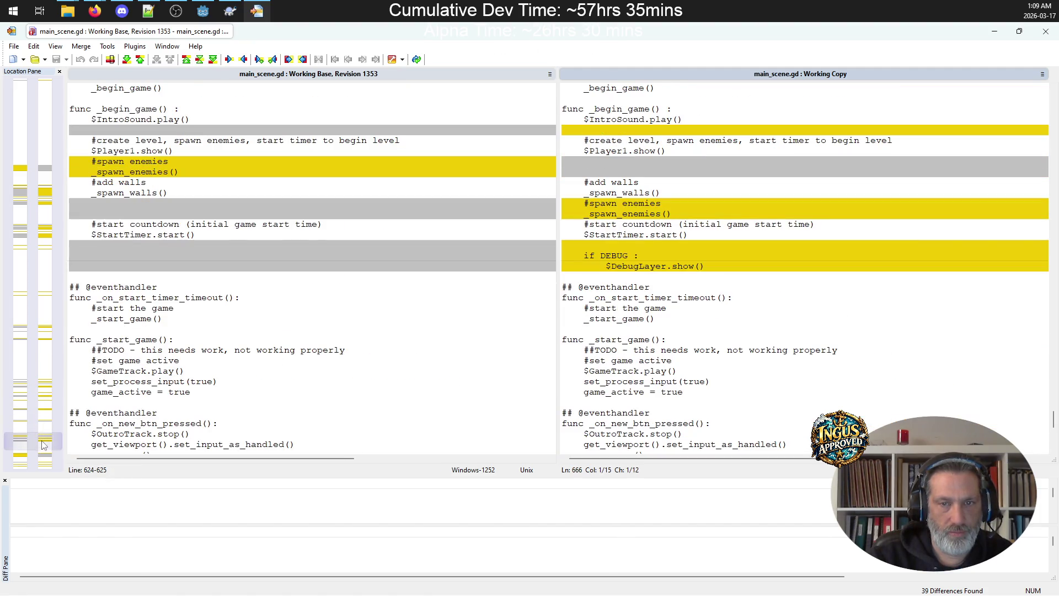
click(46, 391)
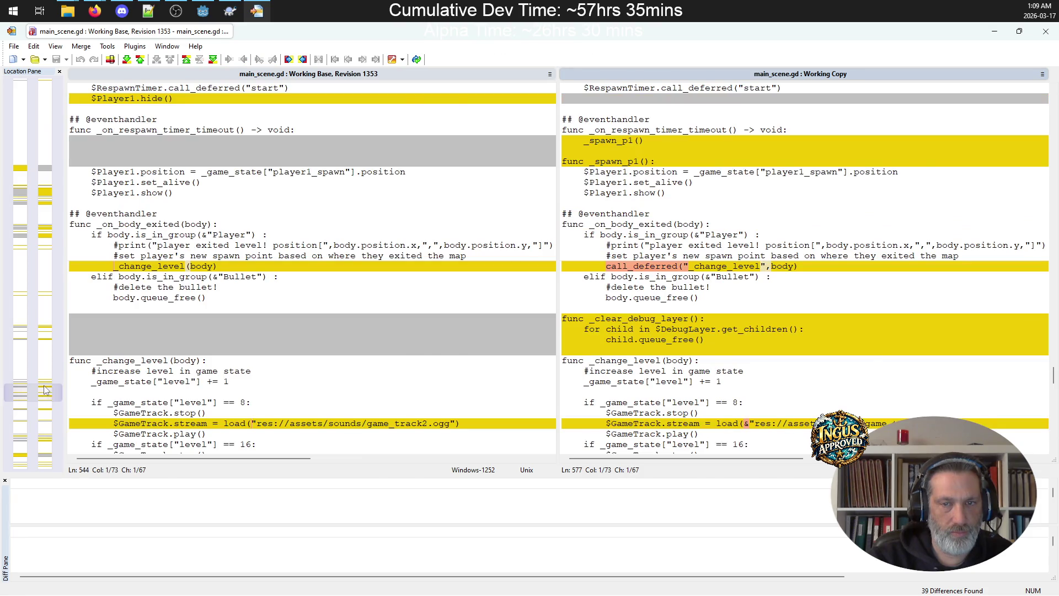
scroll(46, 391, up, 5)
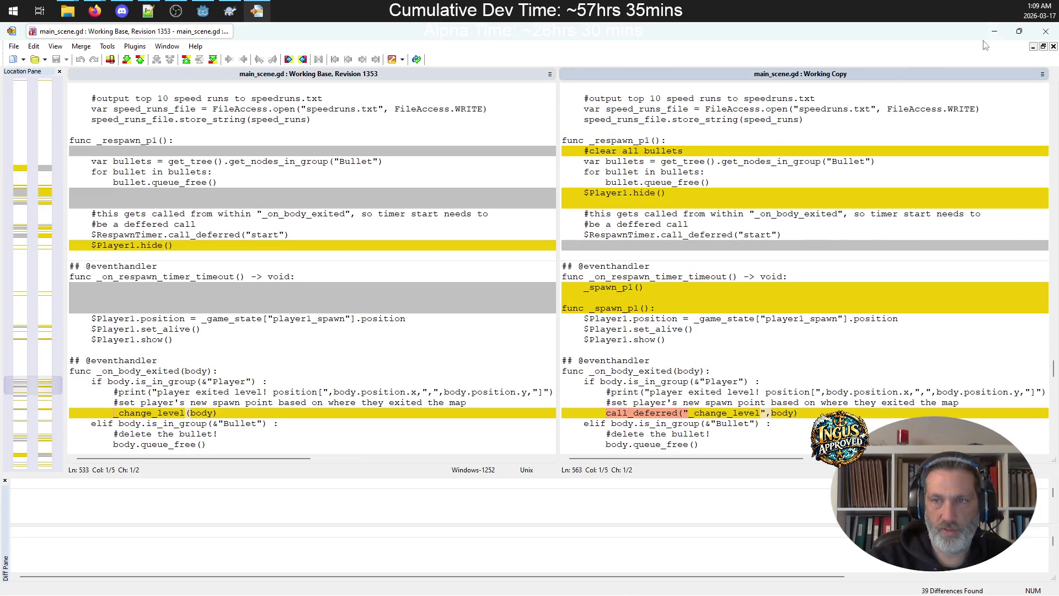
click(1048, 32)
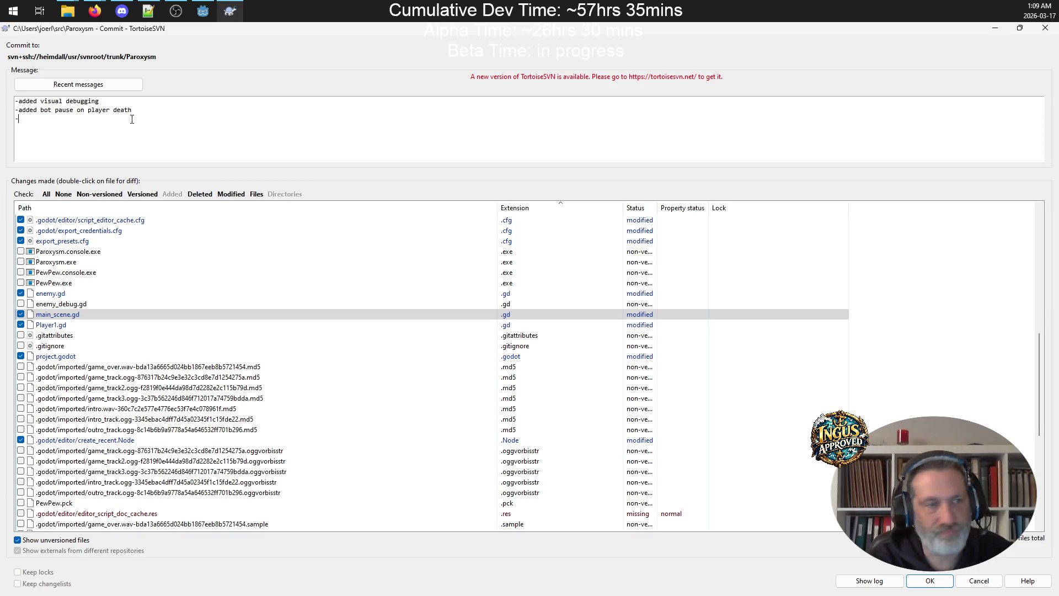
Add the lines '-fixed wall spawning bug' and '-harmonized new game and game start' to the commit message
text(fixed wall spawning bug)
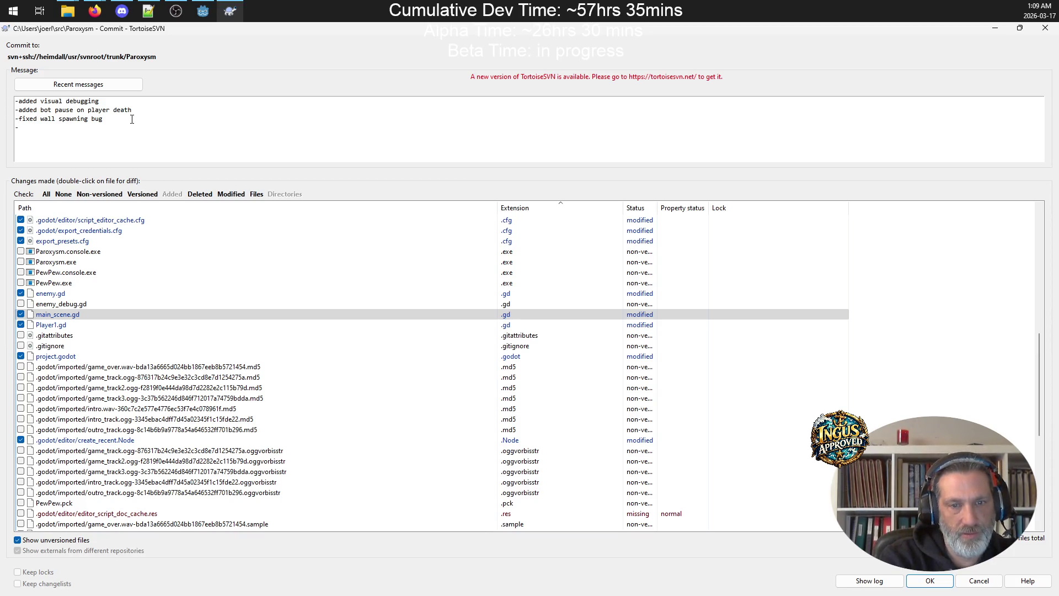
text(harmo)
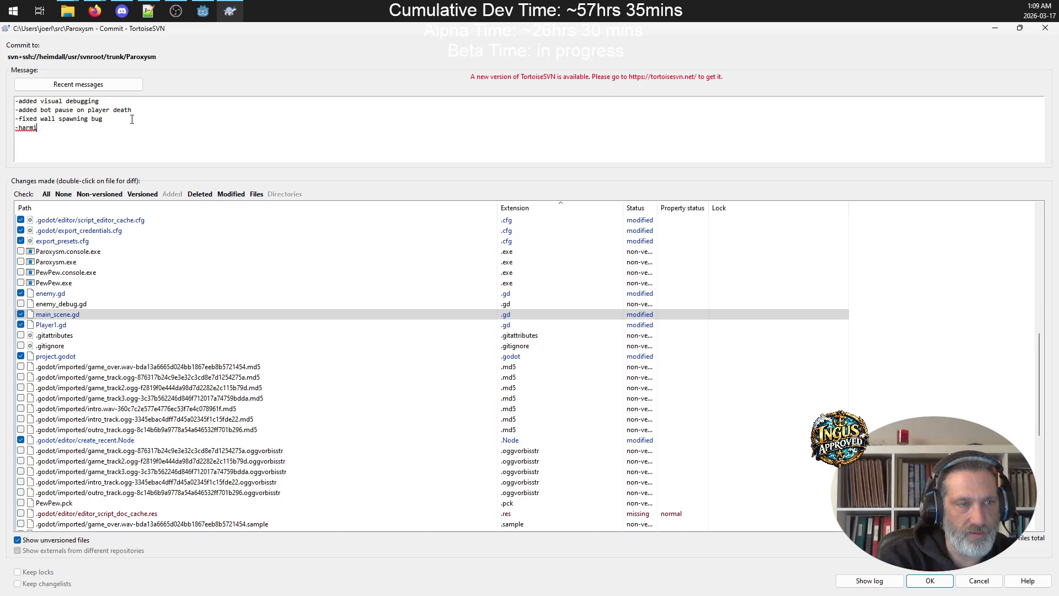
text(nized g)
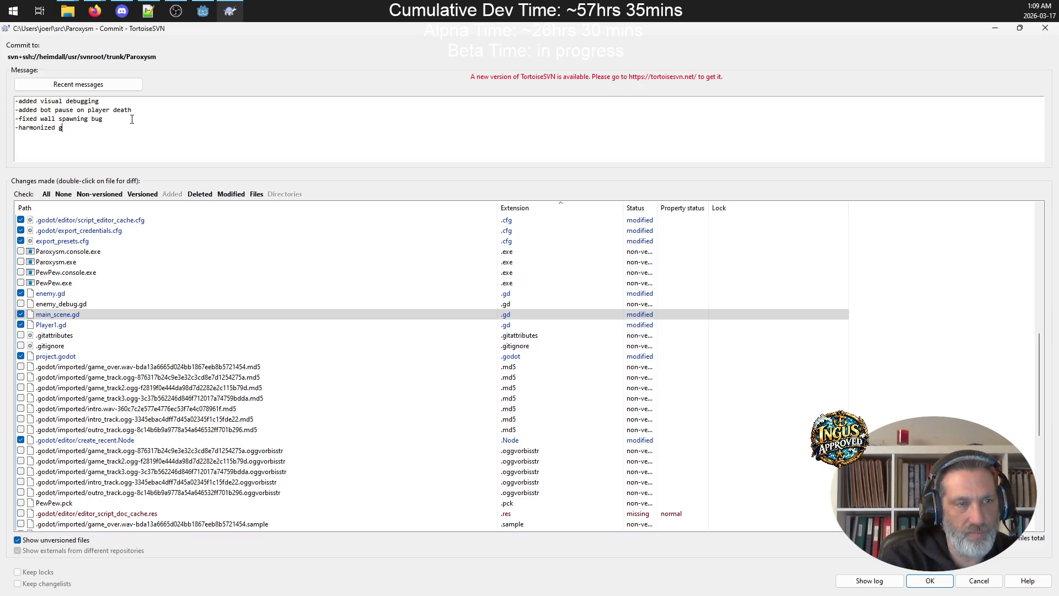
key(BackSpace)
text(new )
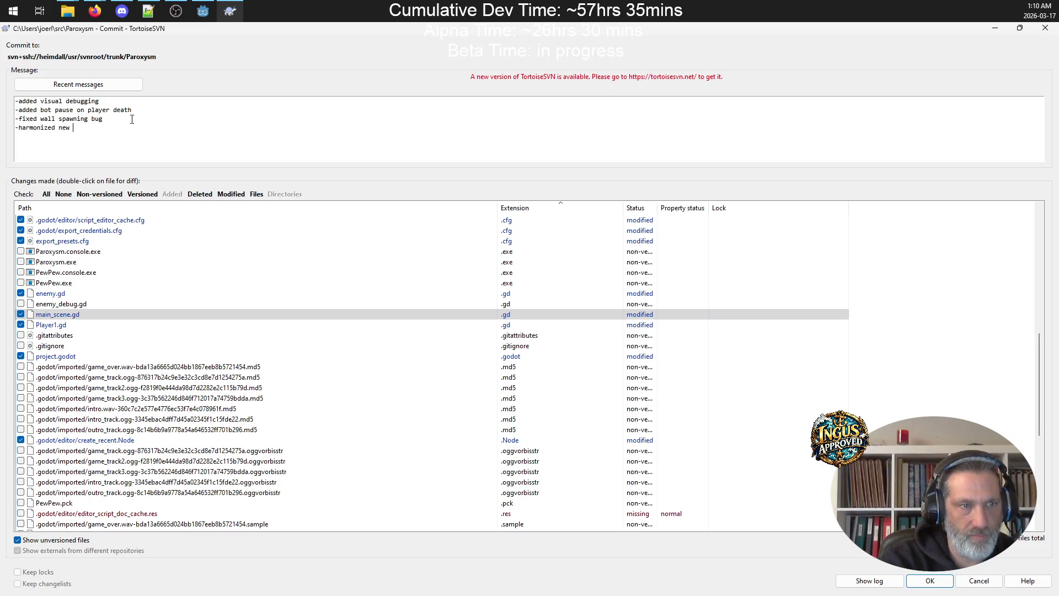
text(game and game styar)
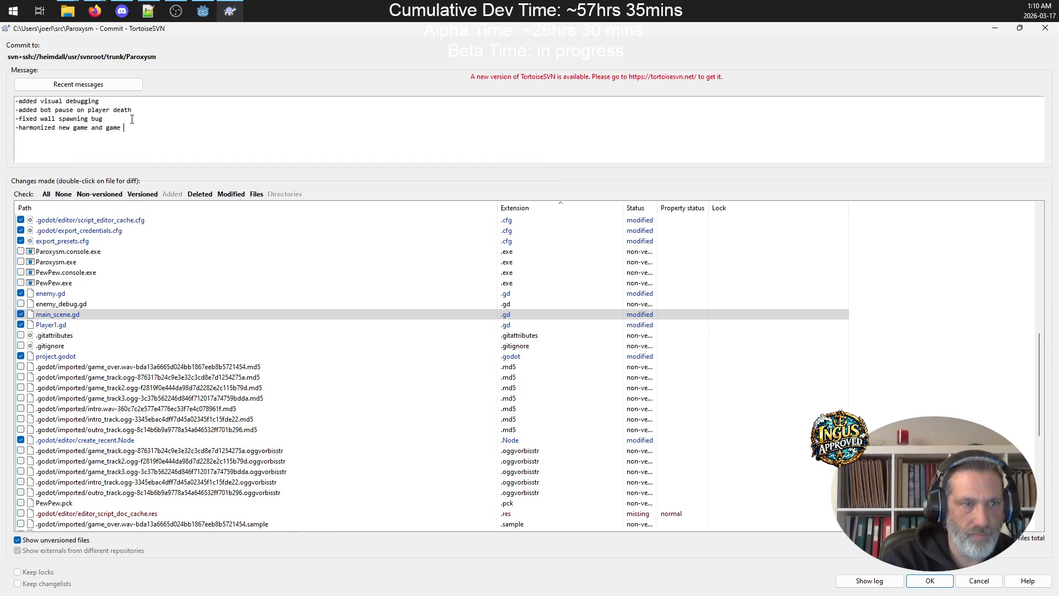
key(BackSpace)
key(BackSpace)
key(BackSpace)
text(art)
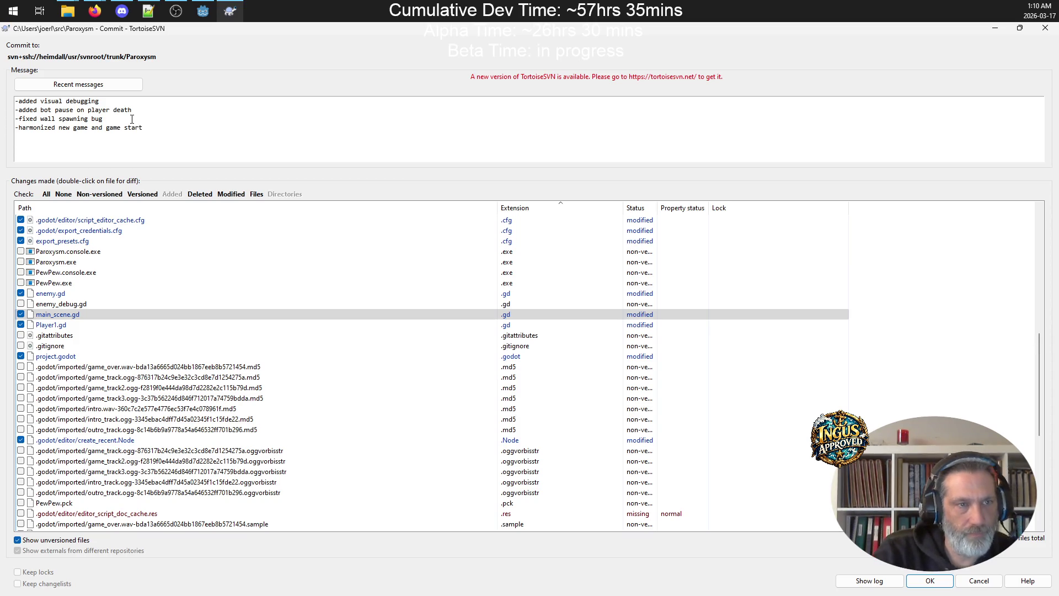
right_click(207, 327)
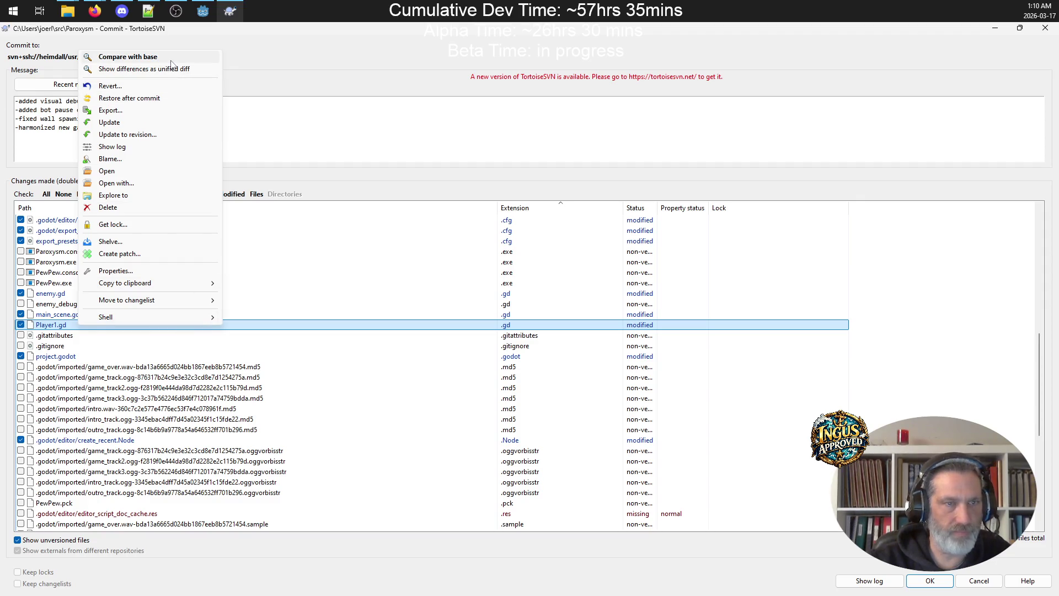
click(171, 58)
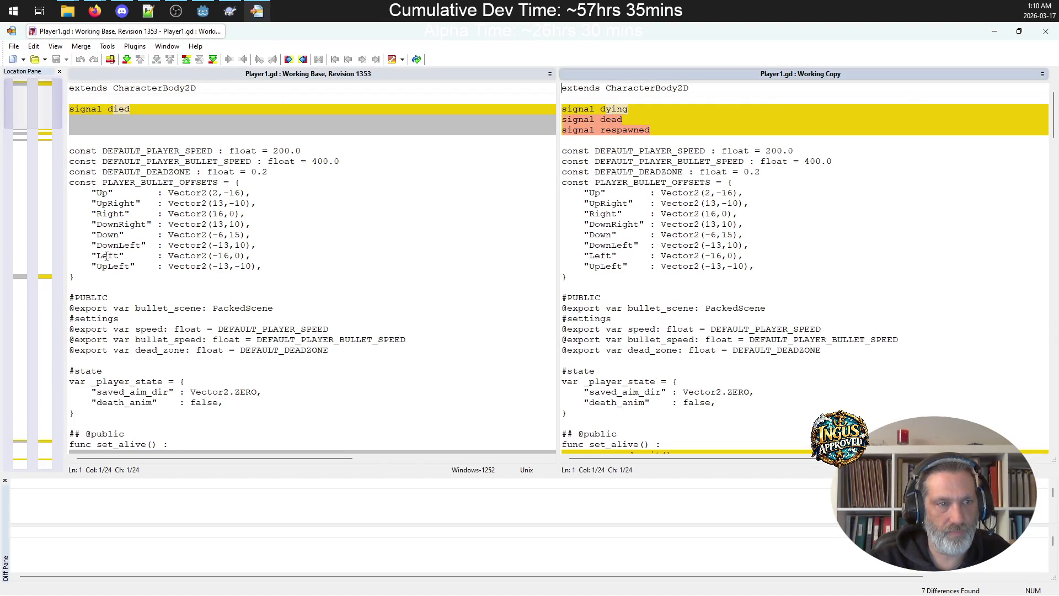
click(51, 142)
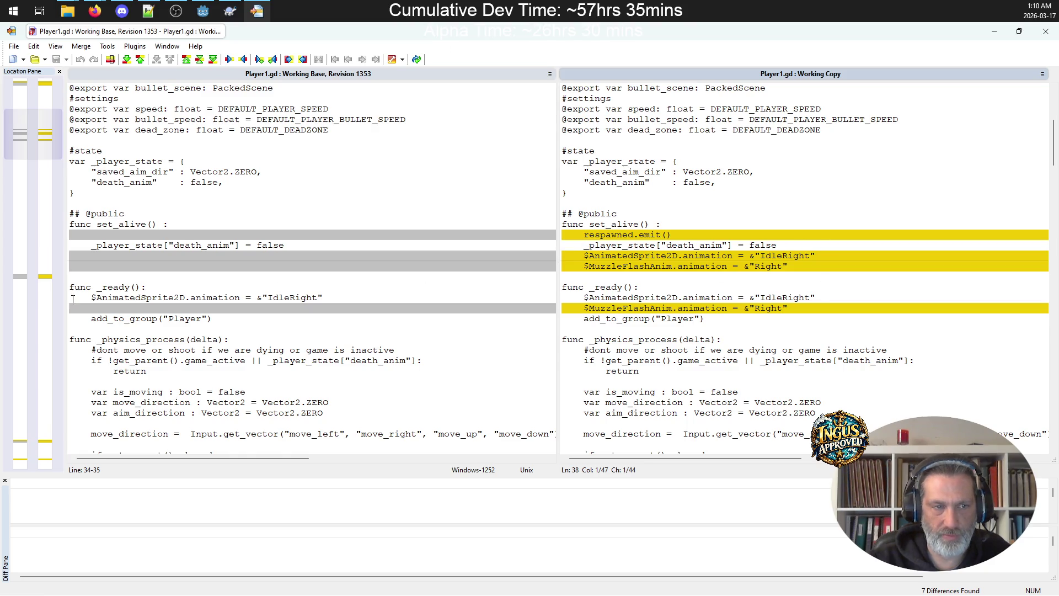
click(41, 278)
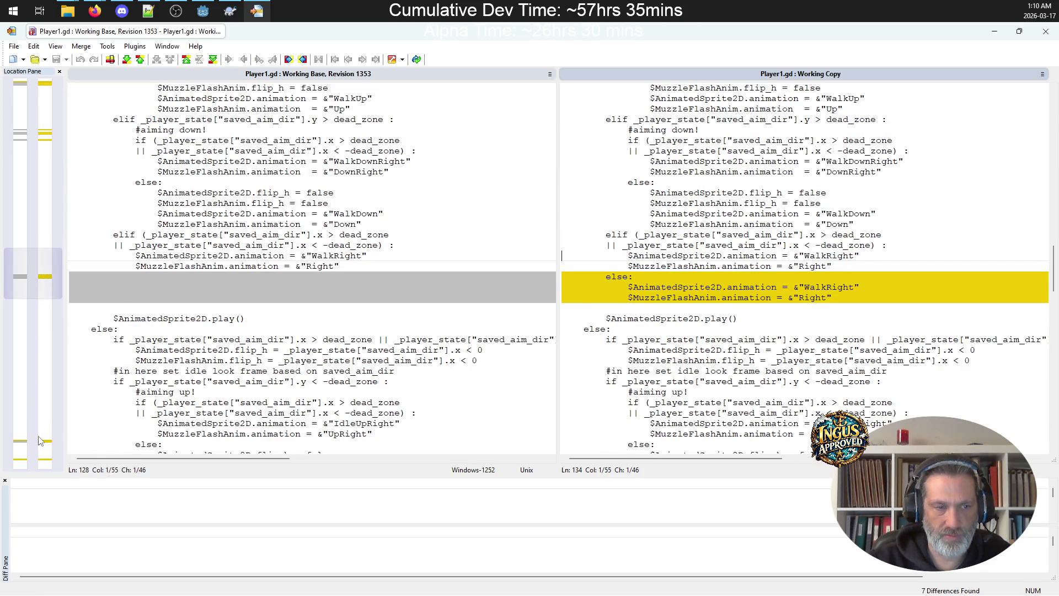
click(41, 441)
click(46, 470)
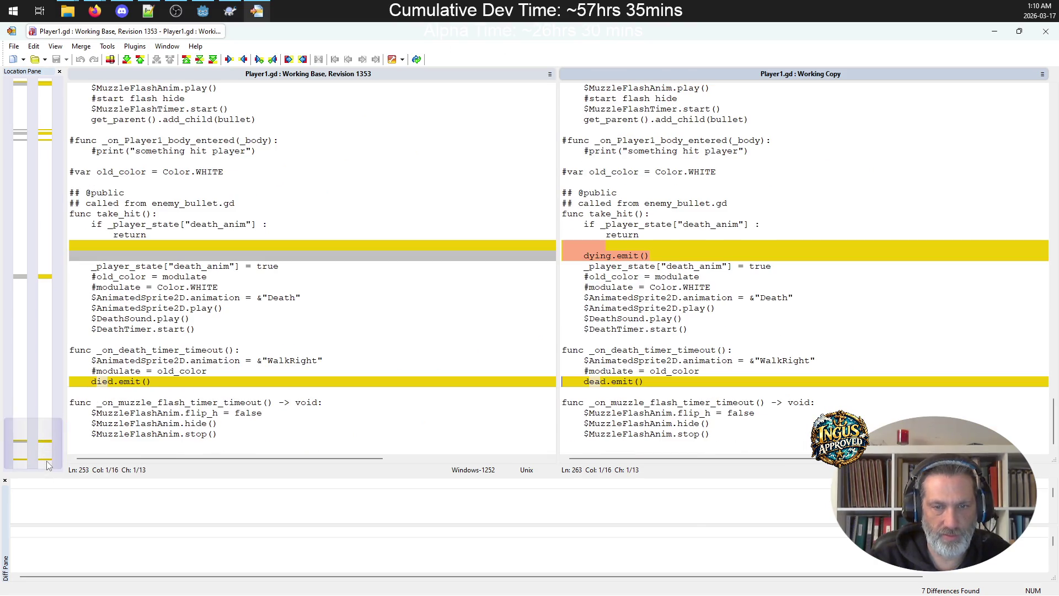
click(1046, 31)
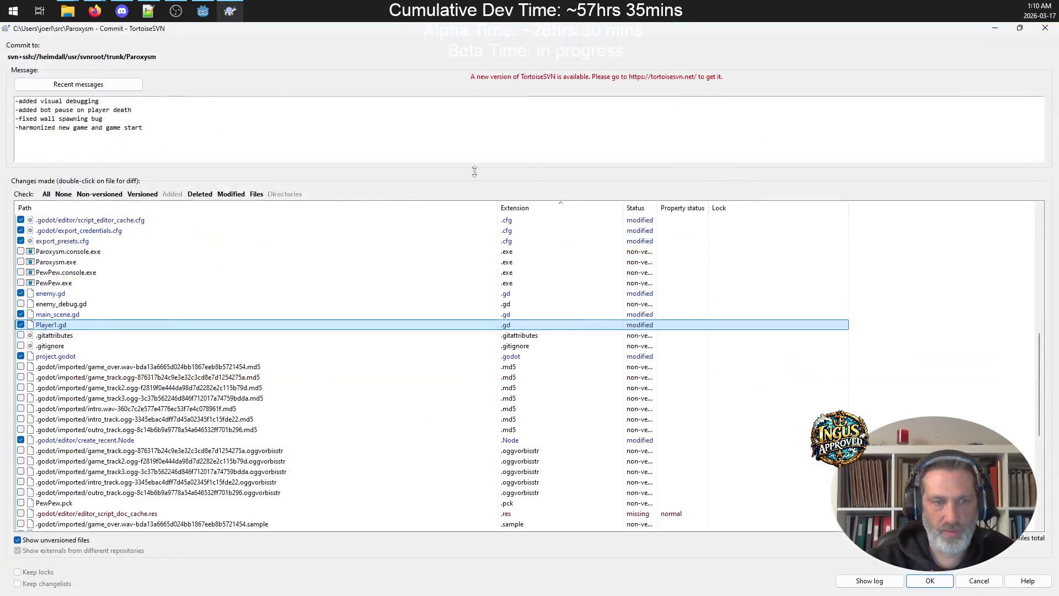
Add '-fixed player walk' to the message, commit as revision 1354 and dismiss the report
text(-fixed)
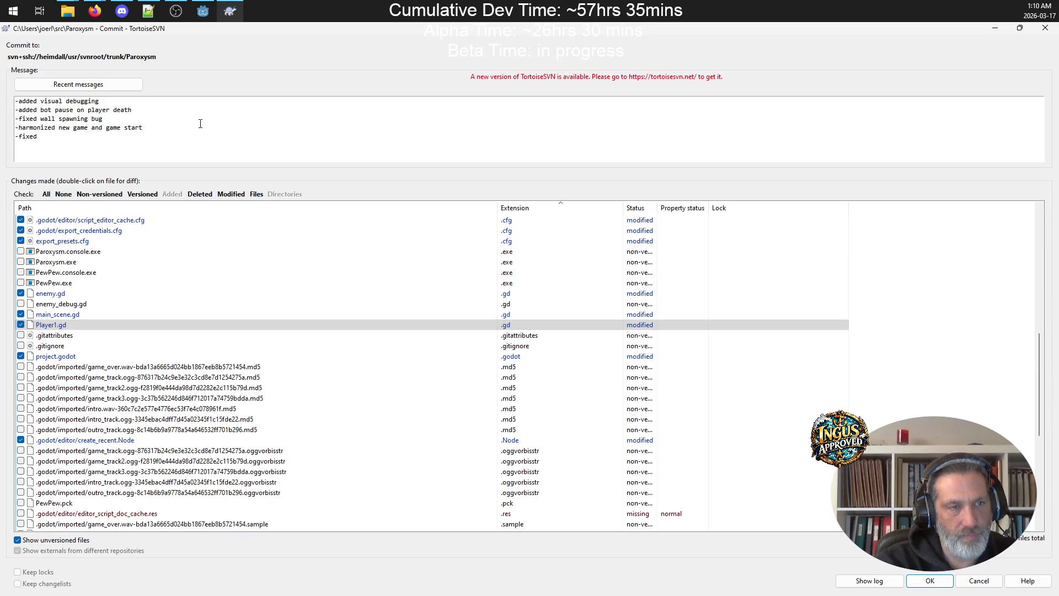
text( player walk)
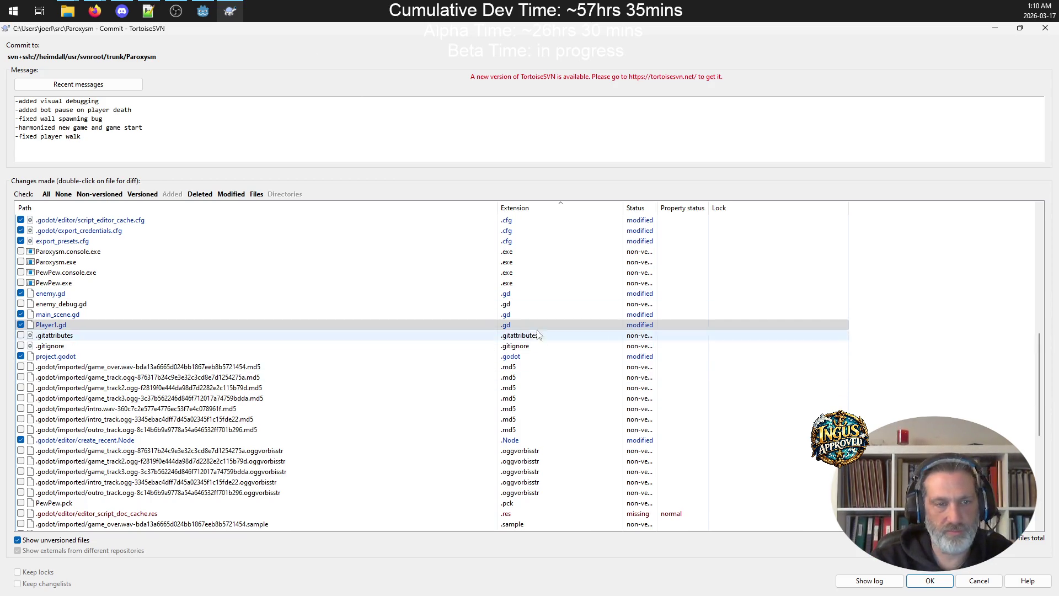
click(929, 582)
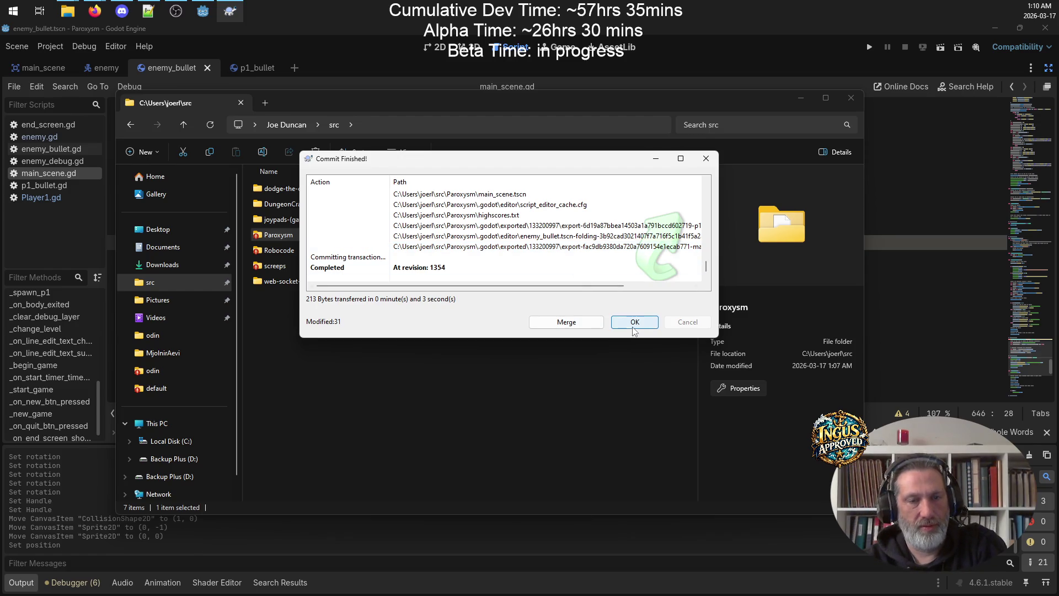
click(634, 322)
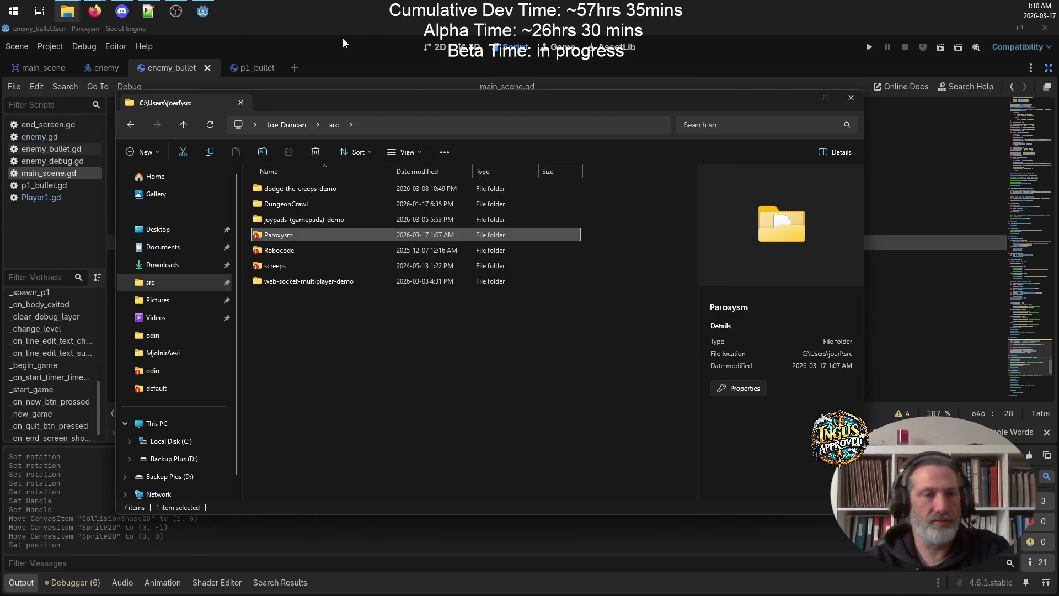
click(343, 43)
In Project Settings, set Config version to 0.4.1354 and description to '0.4.1354 alpha'
click(50, 46)
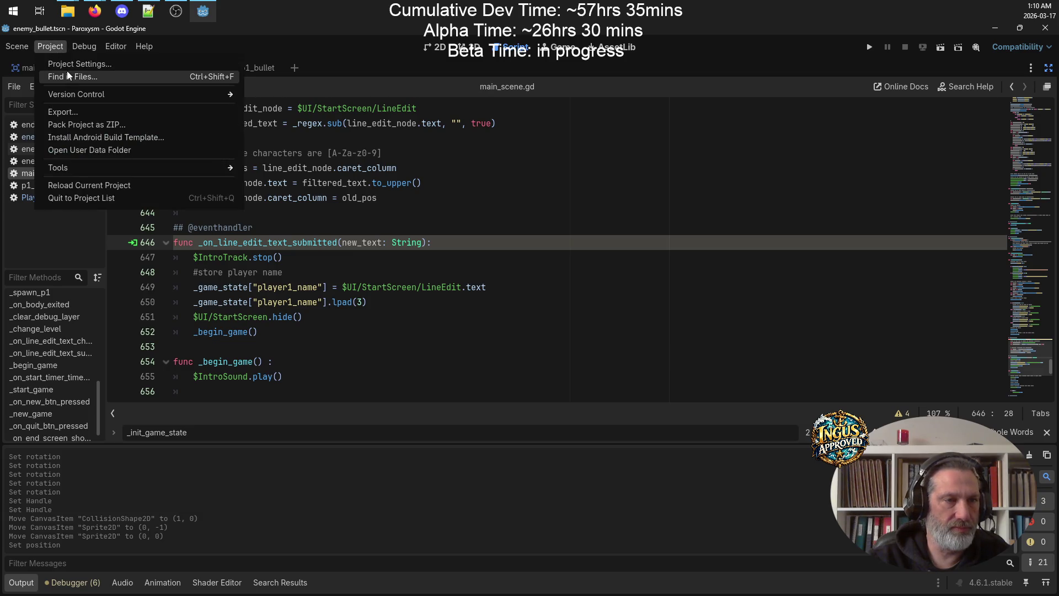
click(69, 64)
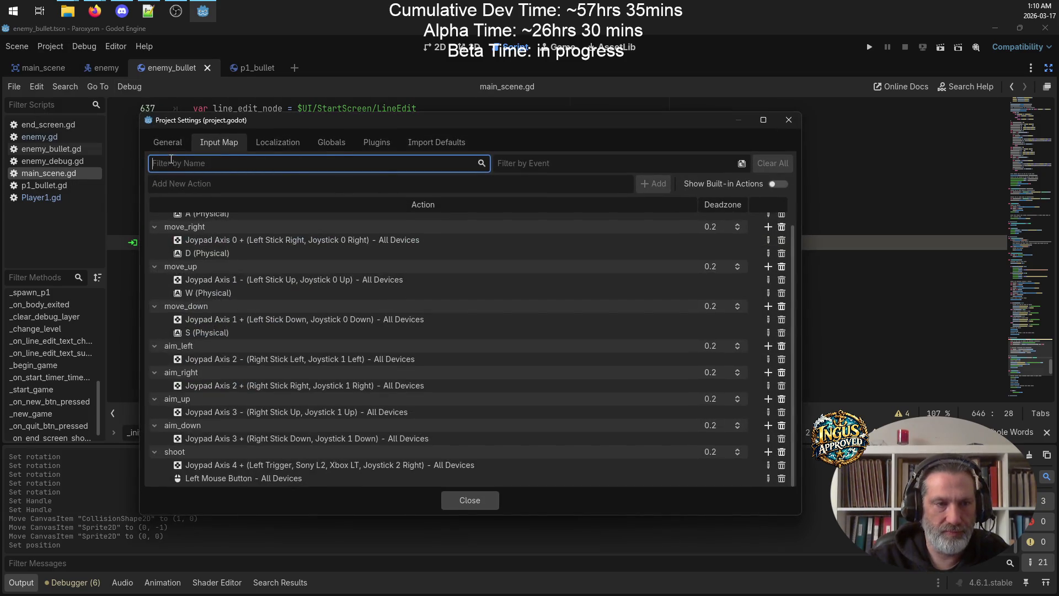
click(167, 142)
click(570, 325)
key(BackSpace)
text(4)
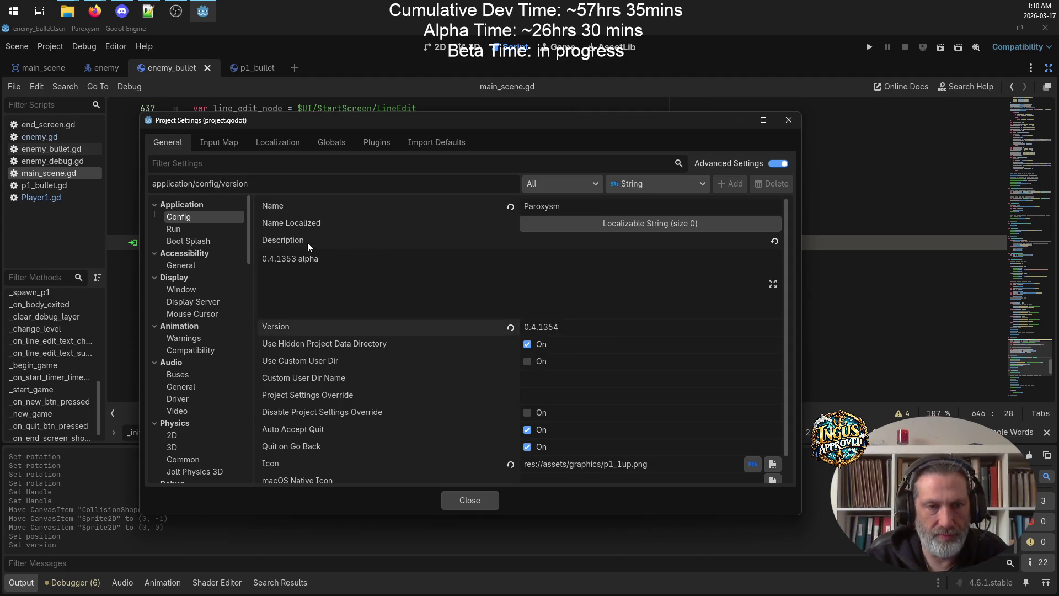
click(297, 259)
key(BackSpace)
text(4)
click(470, 500)
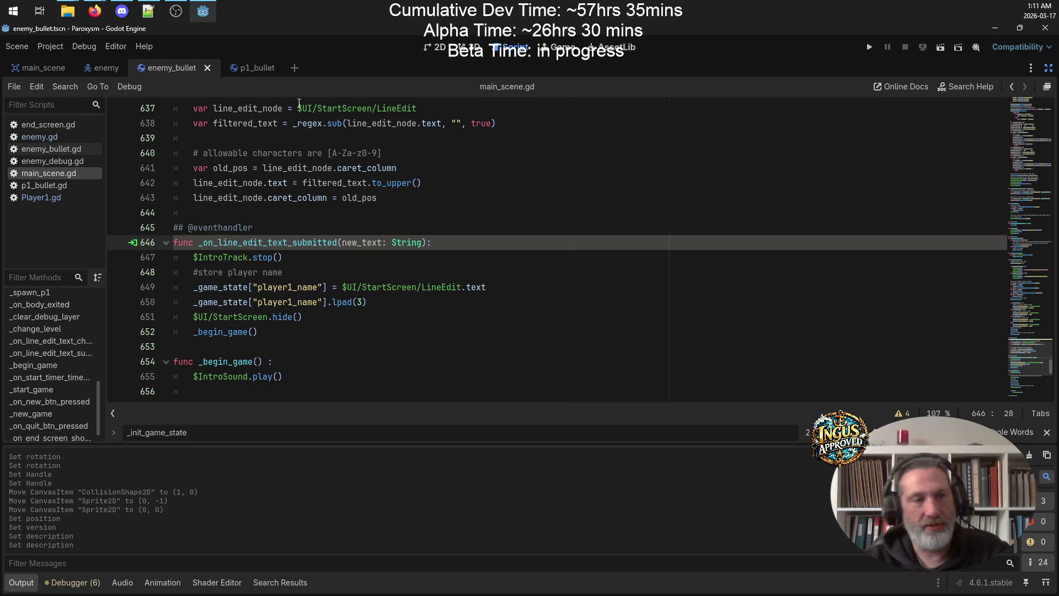
click(105, 68)
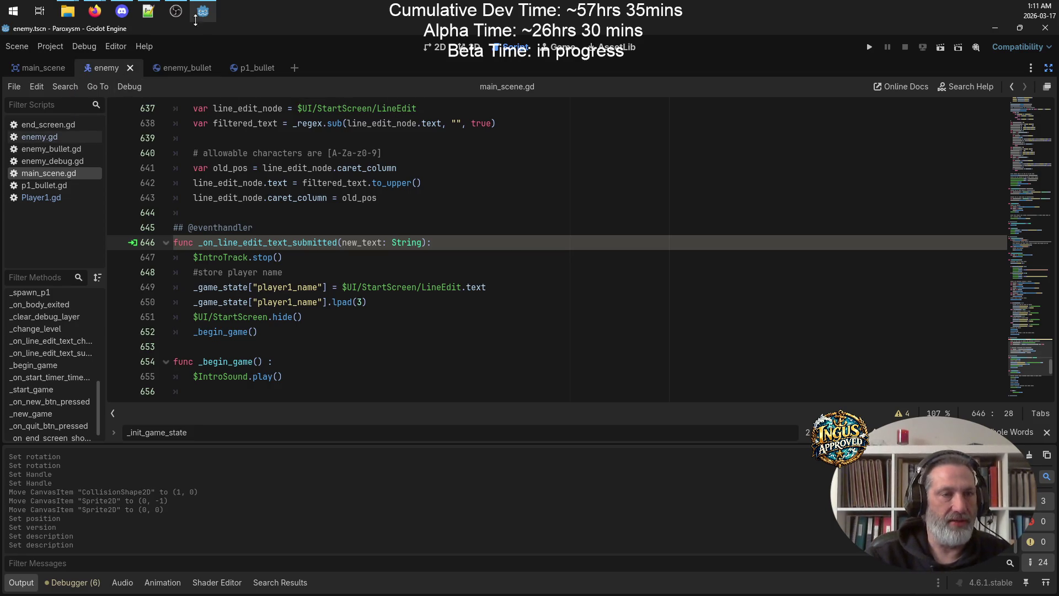
Open enemy.gd and select the whole _can_see_player function on lines 216–227
click(44, 137)
scroll(400, 251, down, 3)
scroll(396, 254, down, 15)
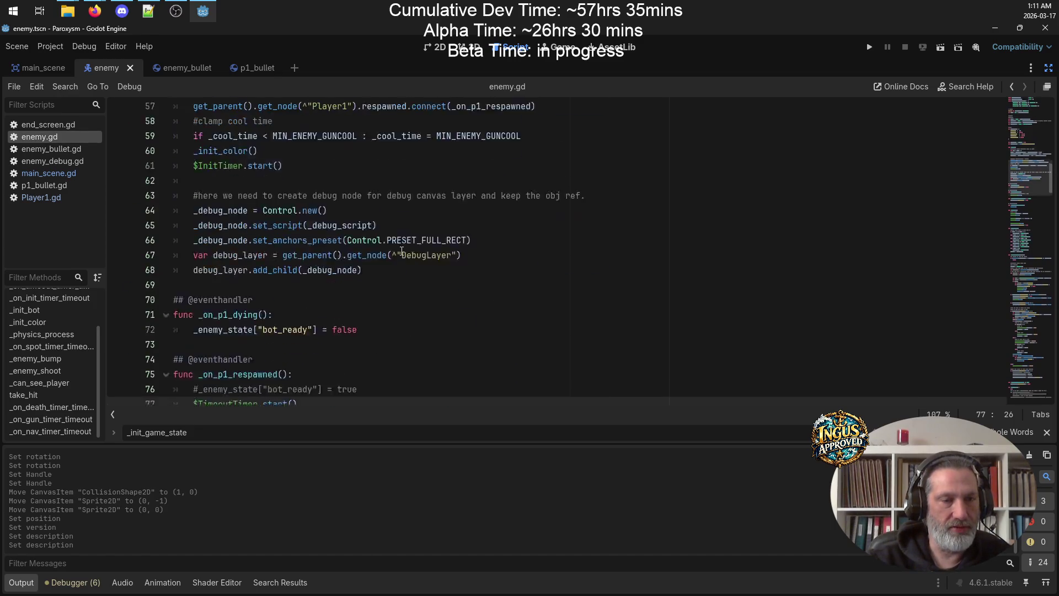
scroll(393, 257, down, 20)
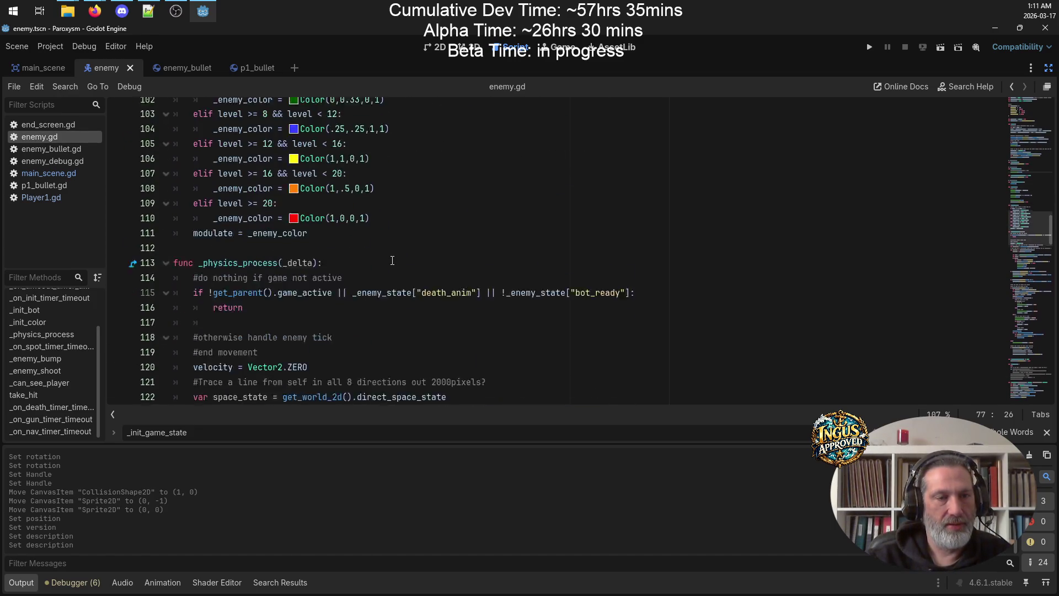
scroll(399, 279, down, 9)
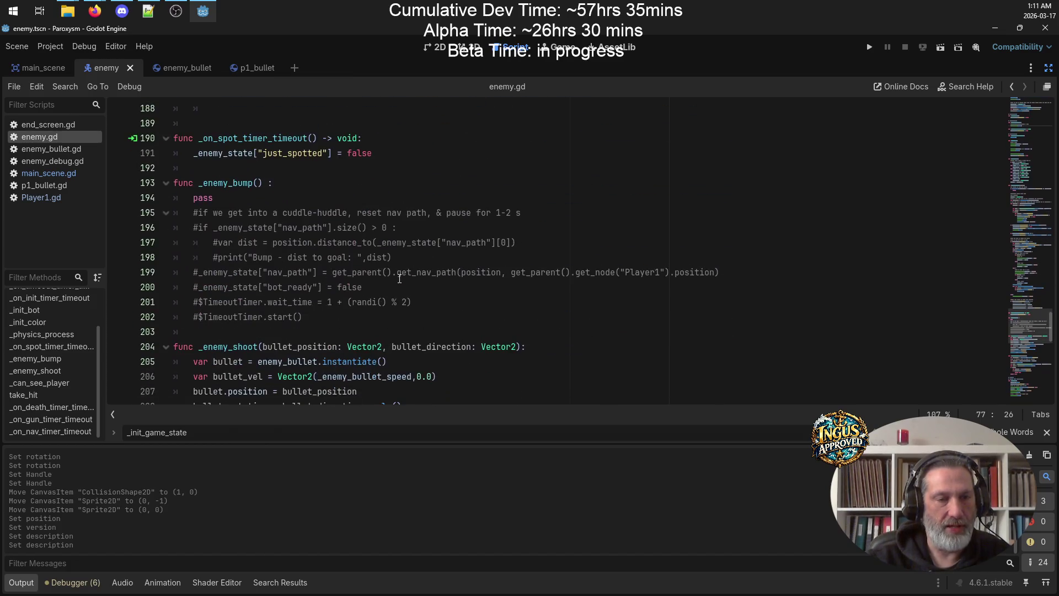
scroll(400, 279, down, 8)
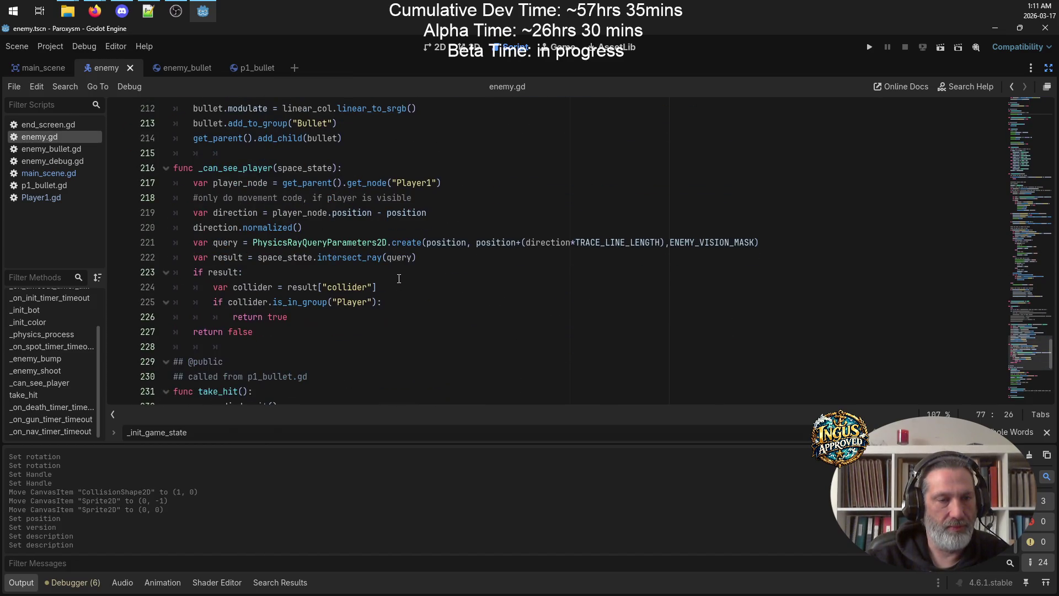
scroll(397, 277, down, 9)
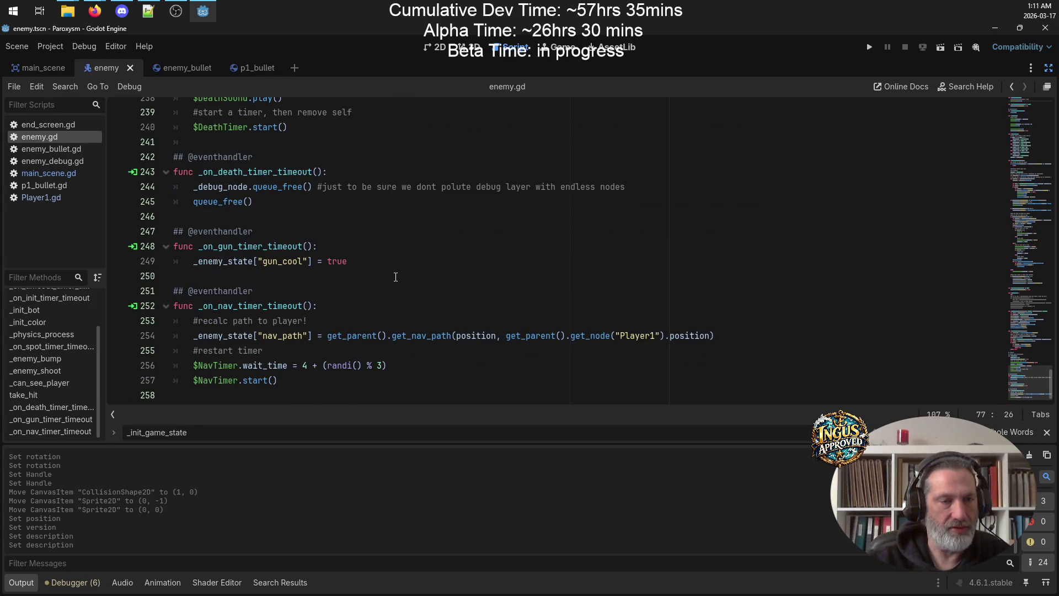
scroll(354, 382, up, 6)
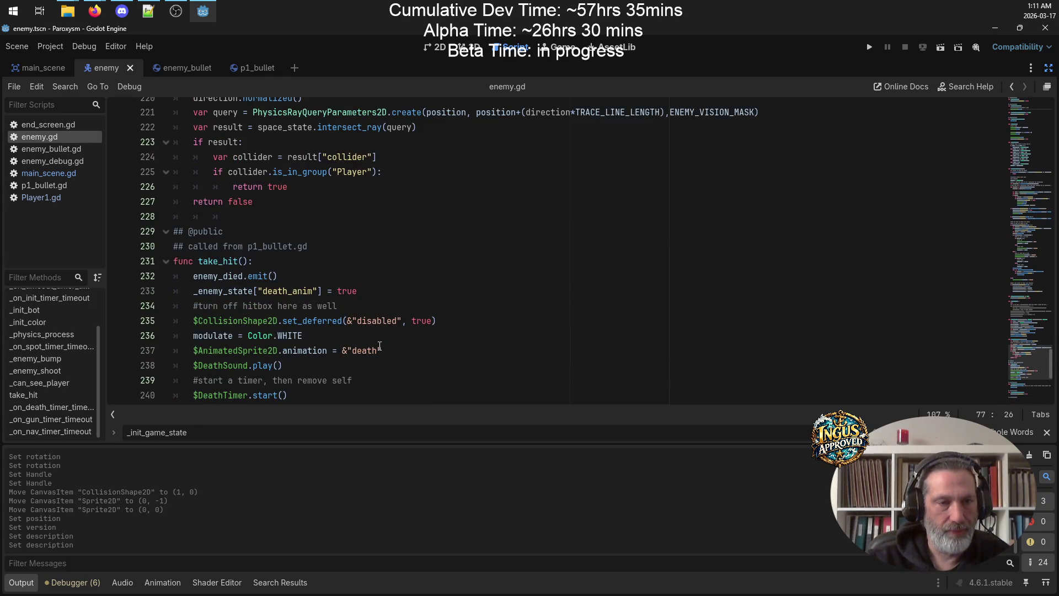
scroll(380, 346, up, 5)
scroll(382, 339, up, 8)
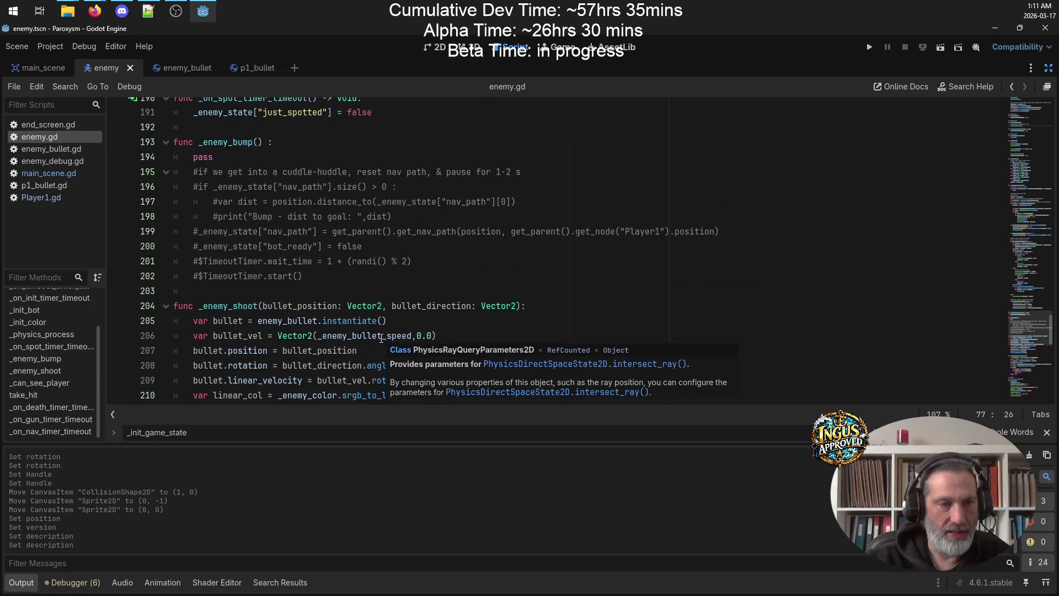
scroll(381, 334, down, 6)
scroll(382, 335, down, 6)
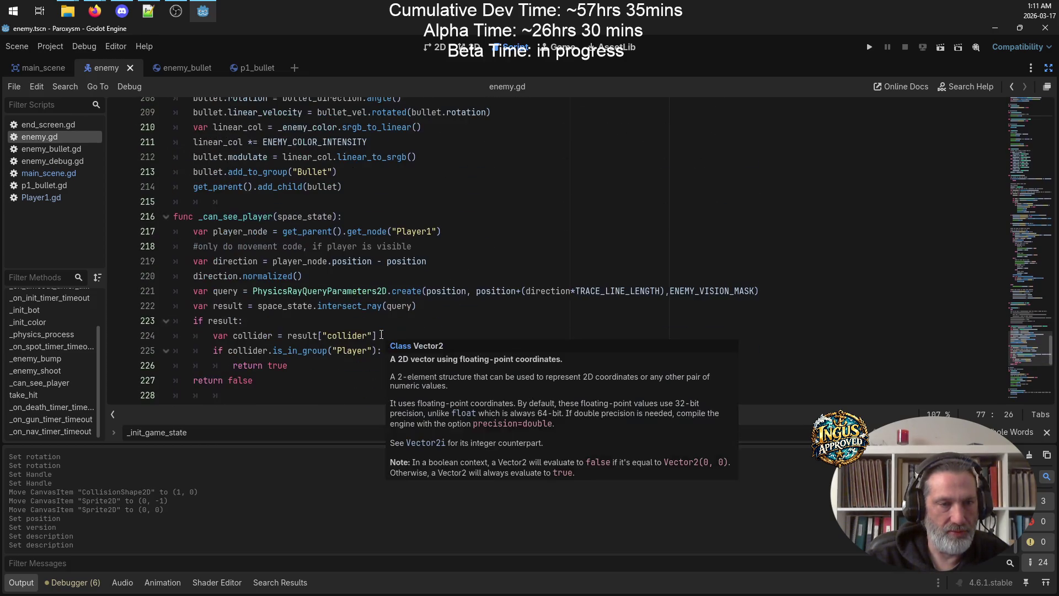
scroll(255, 250, up, 1)
mouse_move(254, 291)
mouse_down()
mouse_move(232, 291)
mouse_move(183, 144)
mouse_move(160, 126)
mouse_up()
key(ctrl+c)
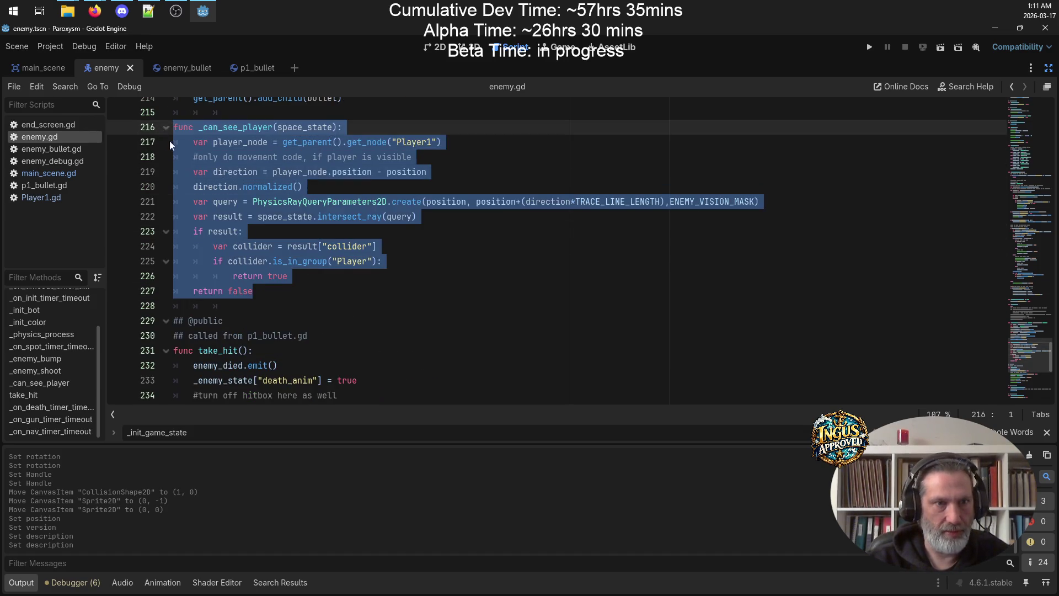
Delete _can_see_player from its old spot and clear the leftover blank lines
key(Delete)
click(249, 144)
key(Up)
key(Up)
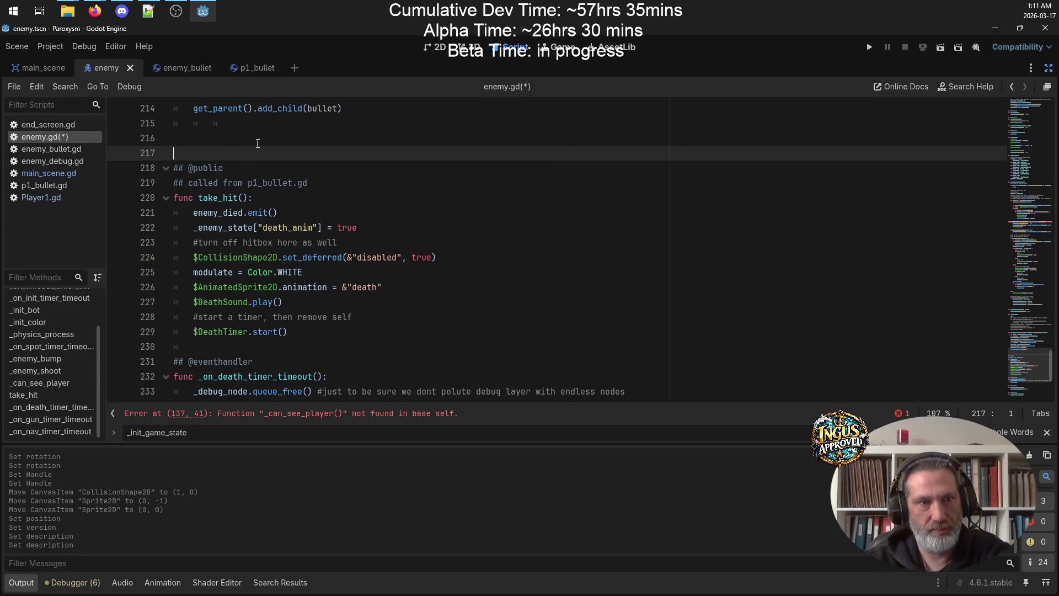
scroll(338, 223, up, 10)
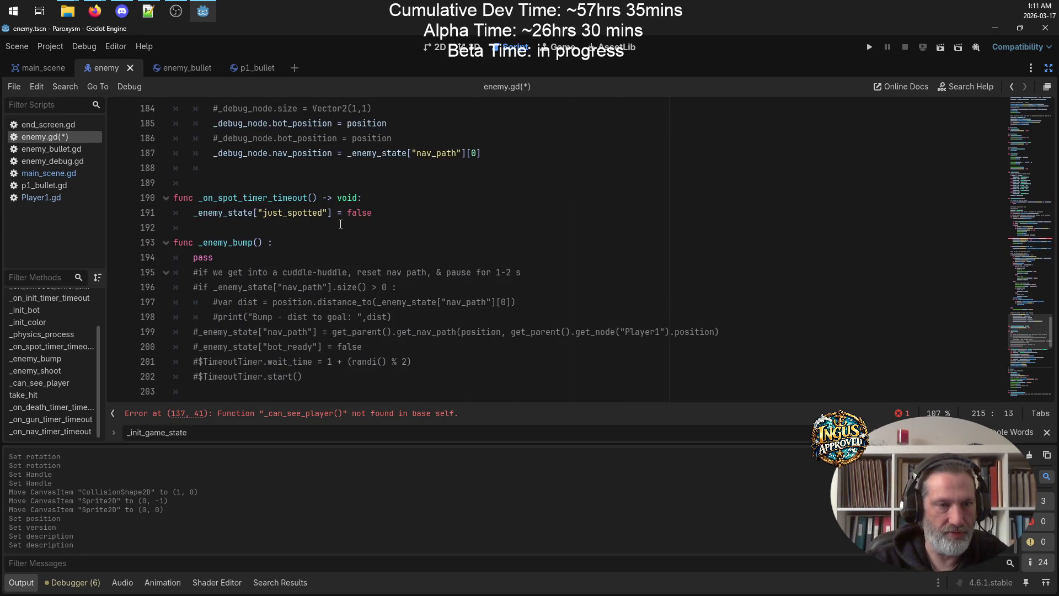
scroll(341, 224, up, 20)
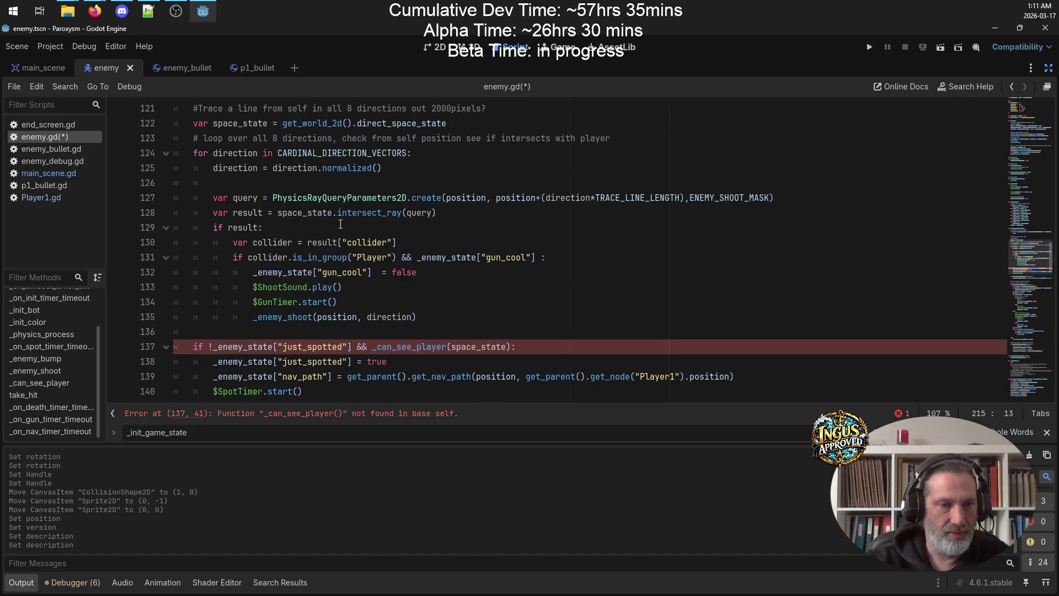
scroll(341, 224, up, 6)
scroll(341, 224, down, 20)
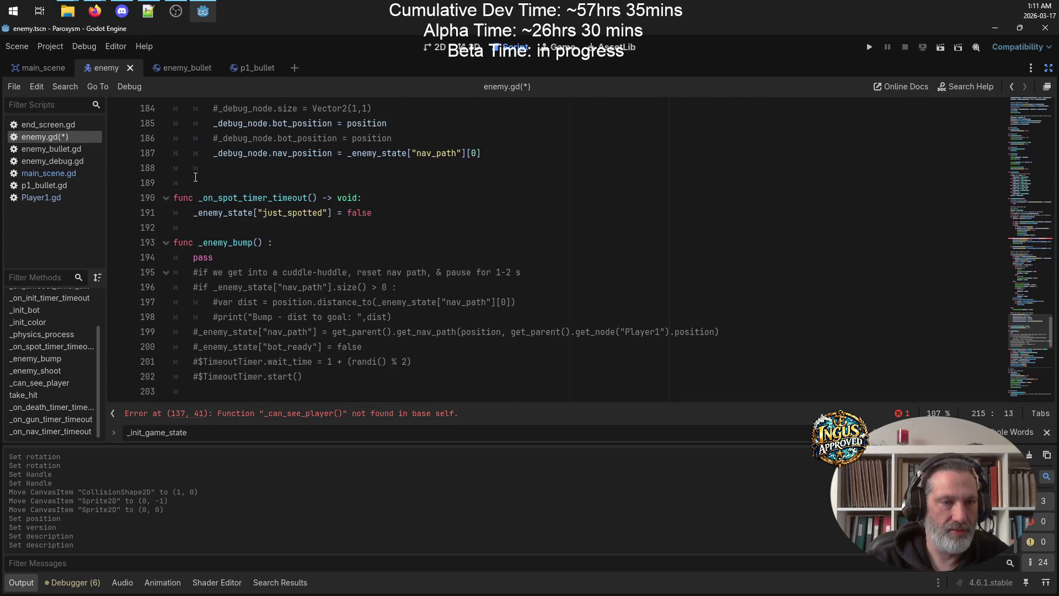
scroll(236, 171, down, 4)
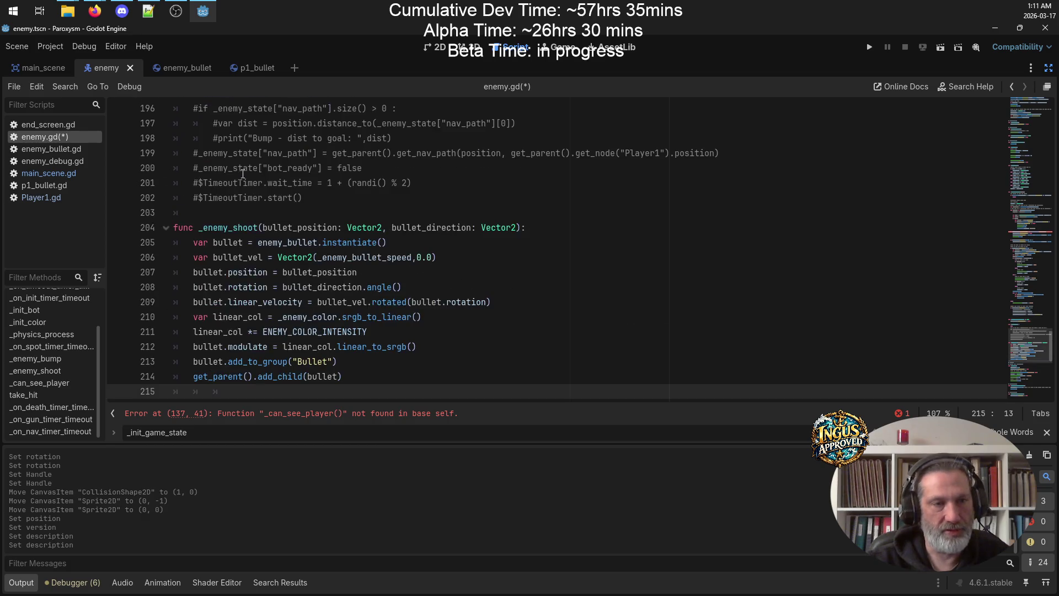
Paste _can_see_player back above _enemy_shoot, with a blank line after it, and save
click(180, 212)
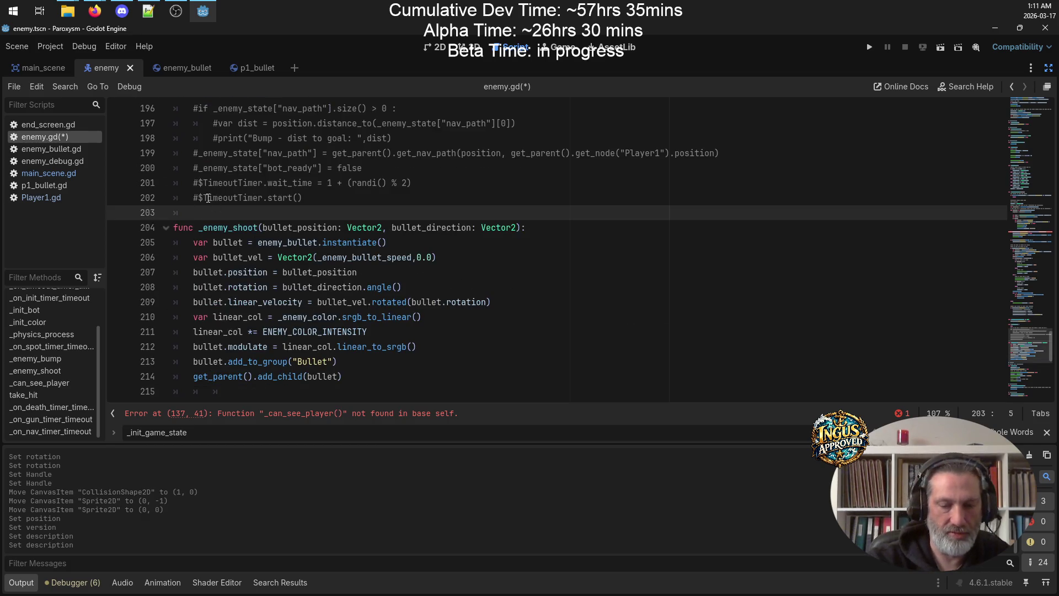
key(Return)
key(Return)
key(ctrl+v)
key(ctrl+s)
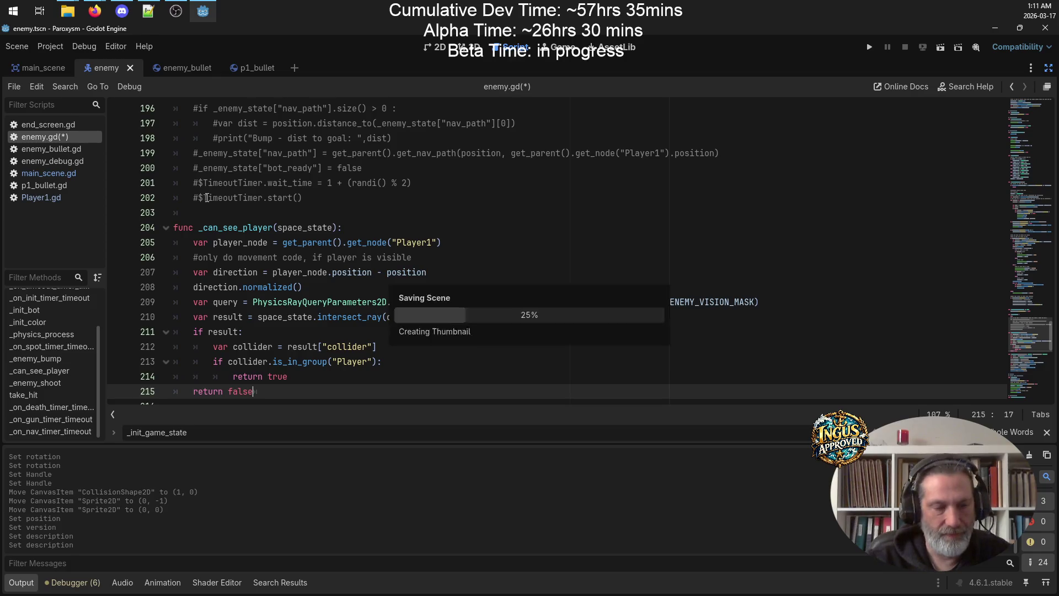
scroll(312, 212, up, 4)
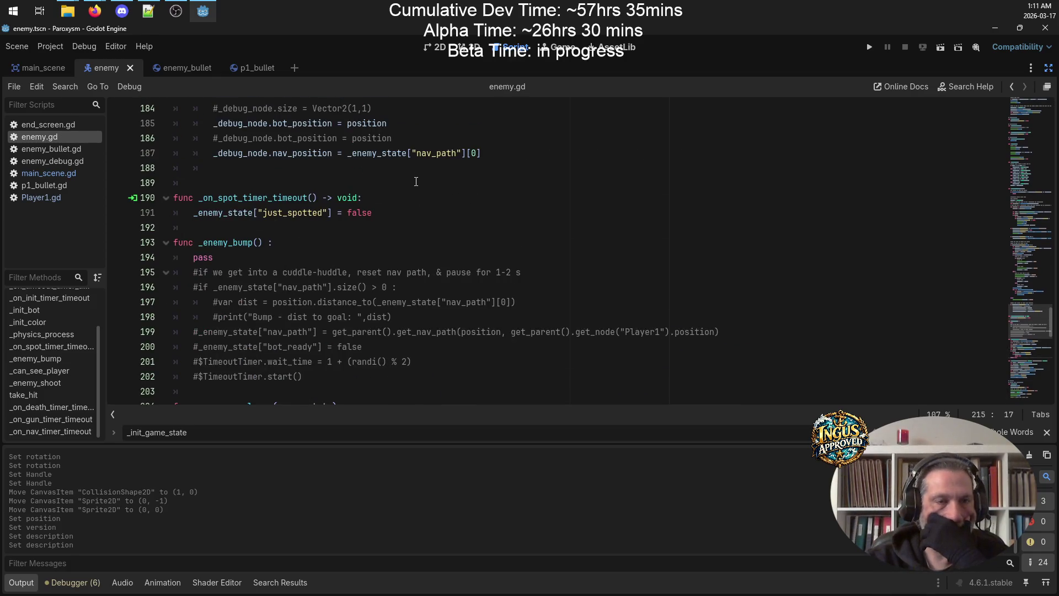
scroll(416, 181, down, 3)
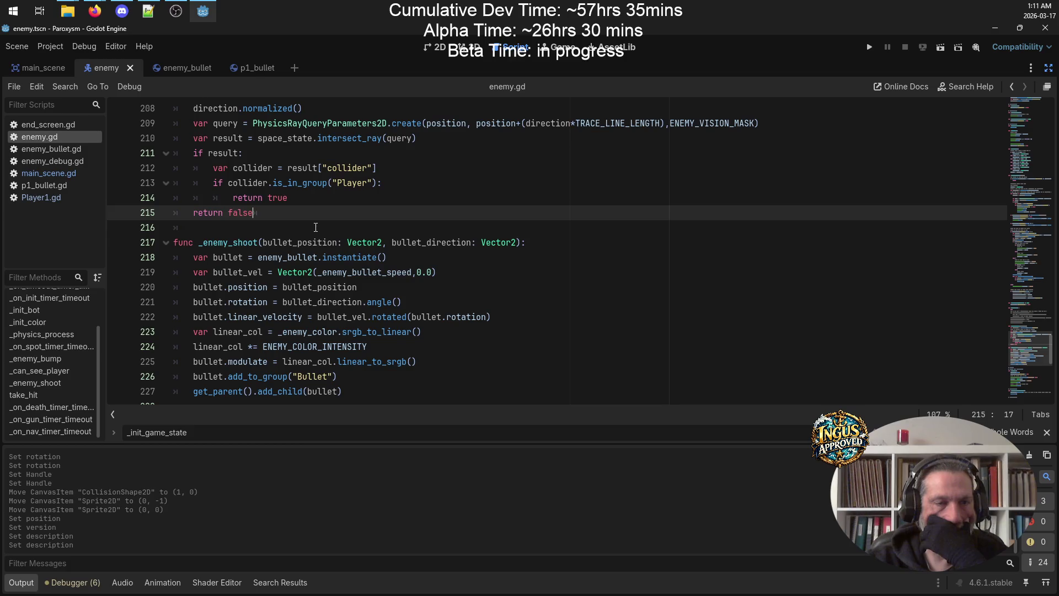
key(Return)
scroll(361, 209, up, 6)
scroll(361, 209, up, 6)
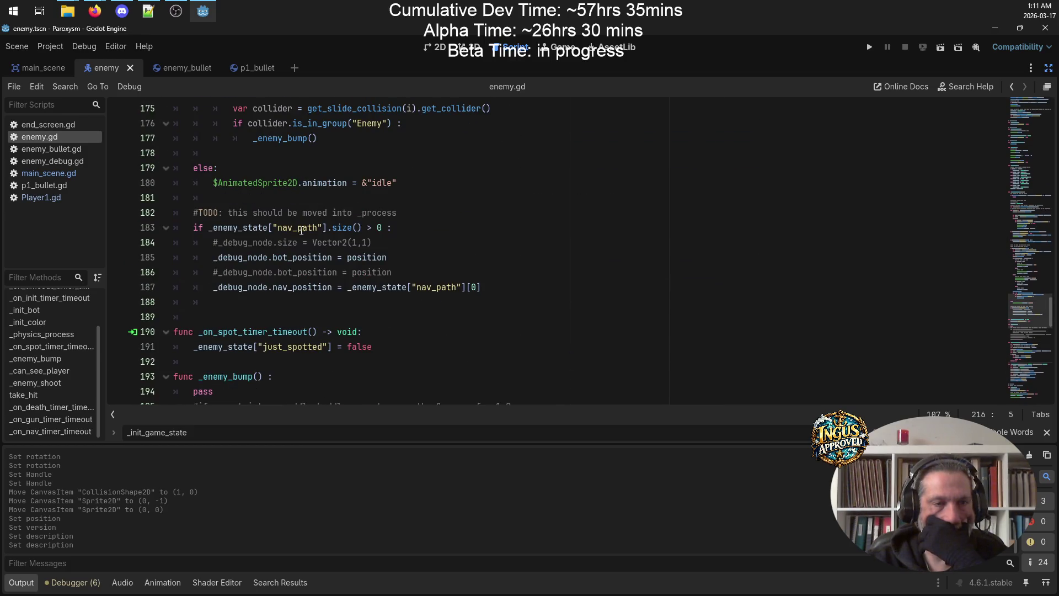
Add a 'func _update_nav_path():' stub with a pass body below the debug-node block and save
click(201, 314)
key(Return)
key(Up)
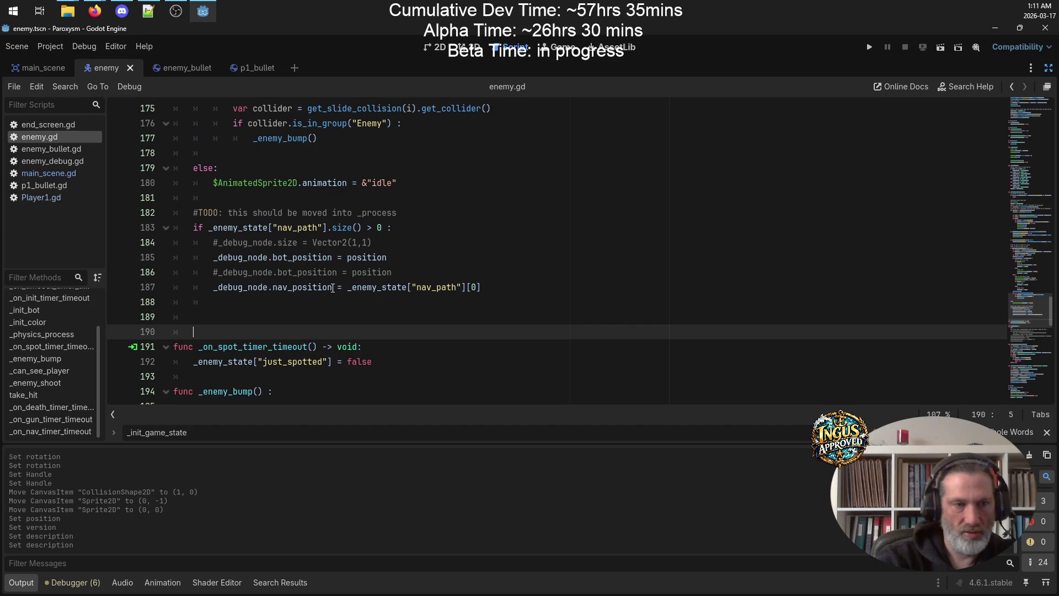
text(func)
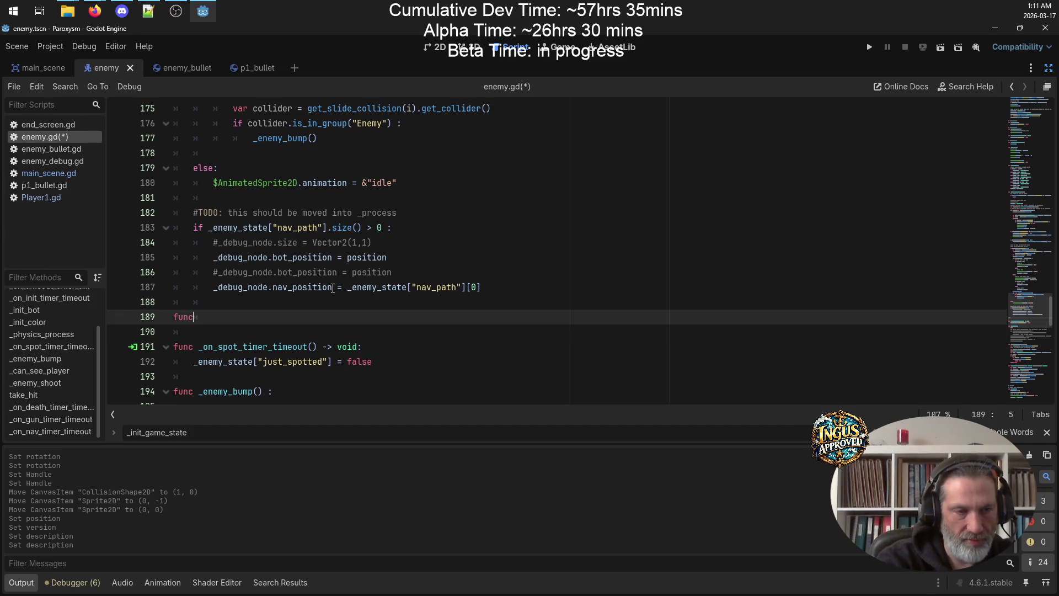
text( _update)
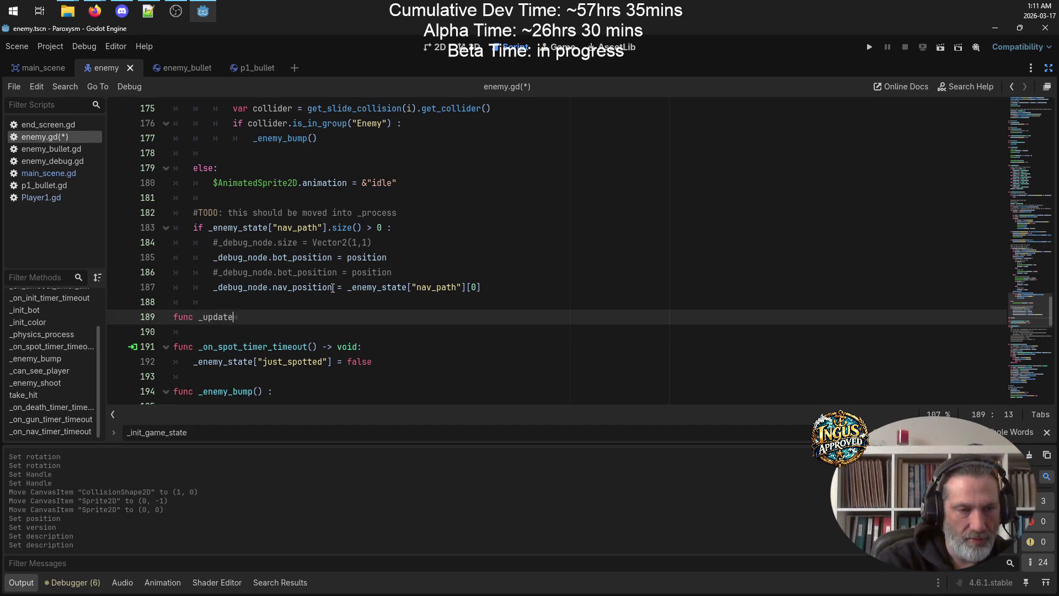
text(_nav_)
key(BackSpace)
key(BackSpace)
text(c)
key(BackSpace)
text(v_path())
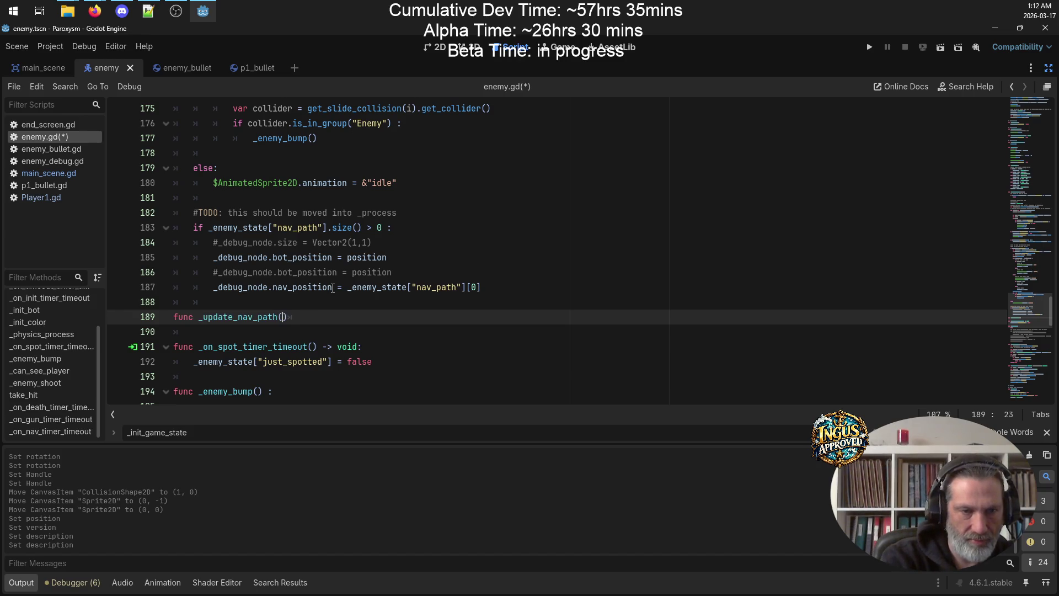
text(:)
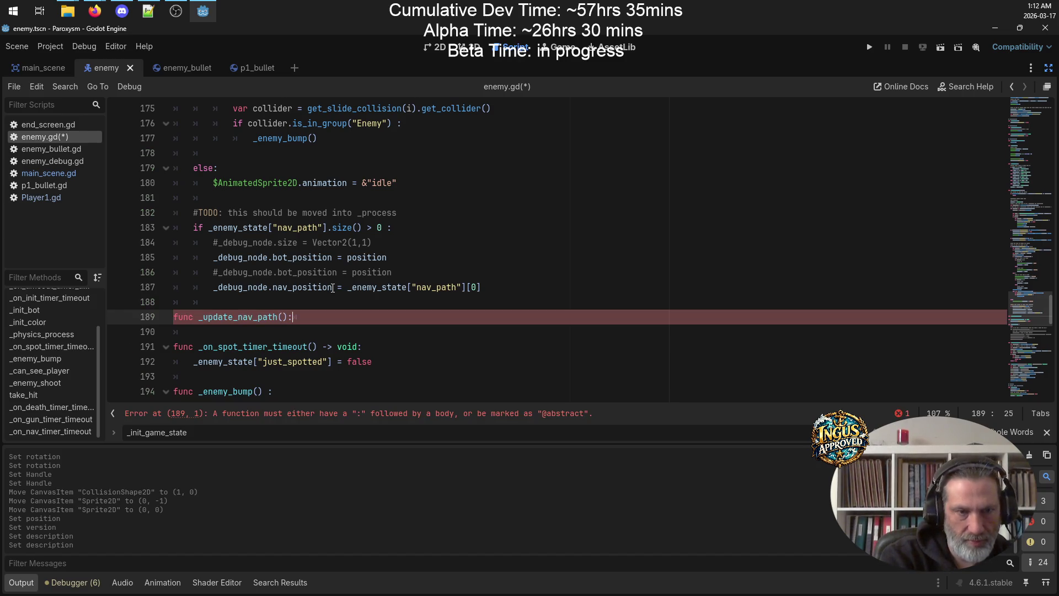
key(Return)
text(pass)
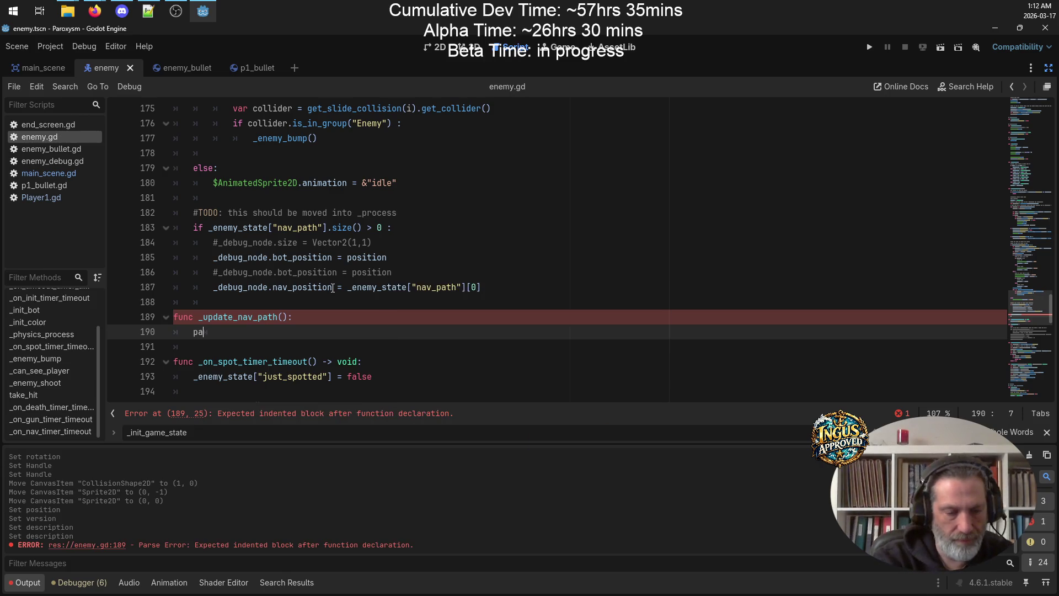
key(ctrl+s)
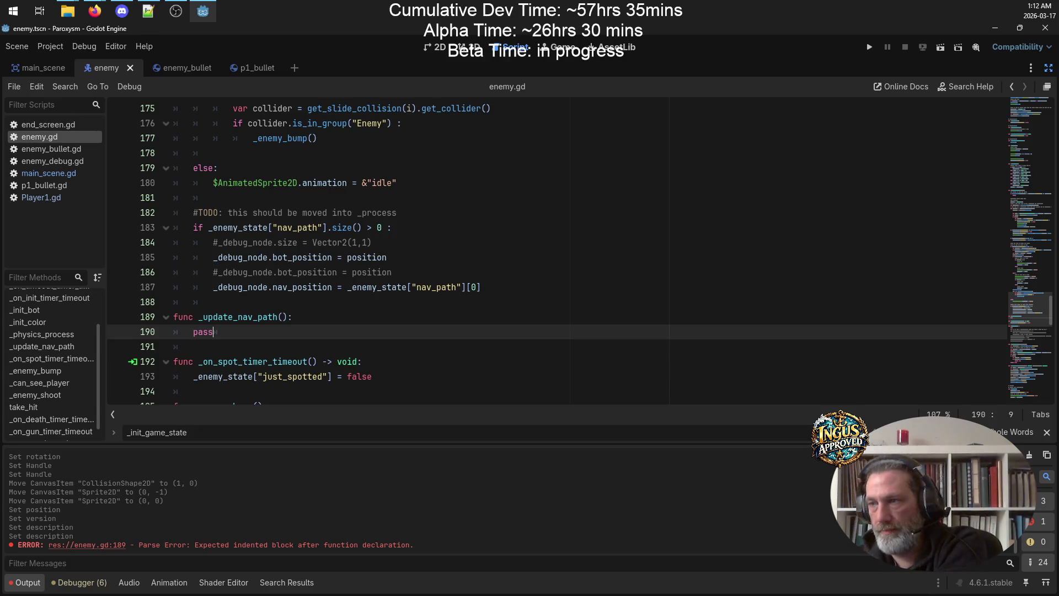
key(alt+Tab)
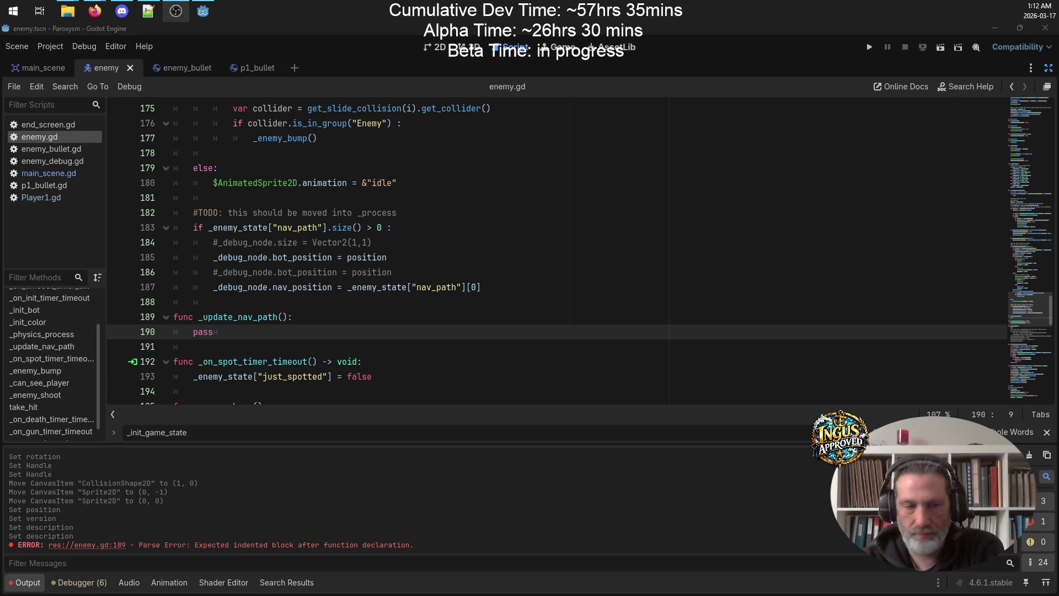
Put the player nav-path recalculation statement into _update_nav_path in place of pass, and save
scroll(438, 252, up, 3)
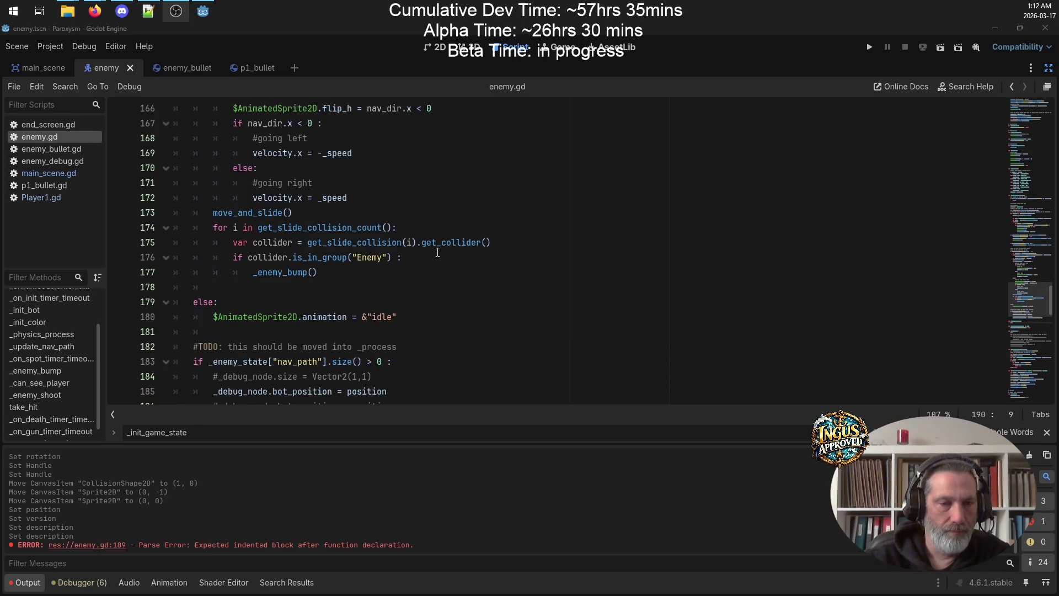
scroll(438, 252, down, 2)
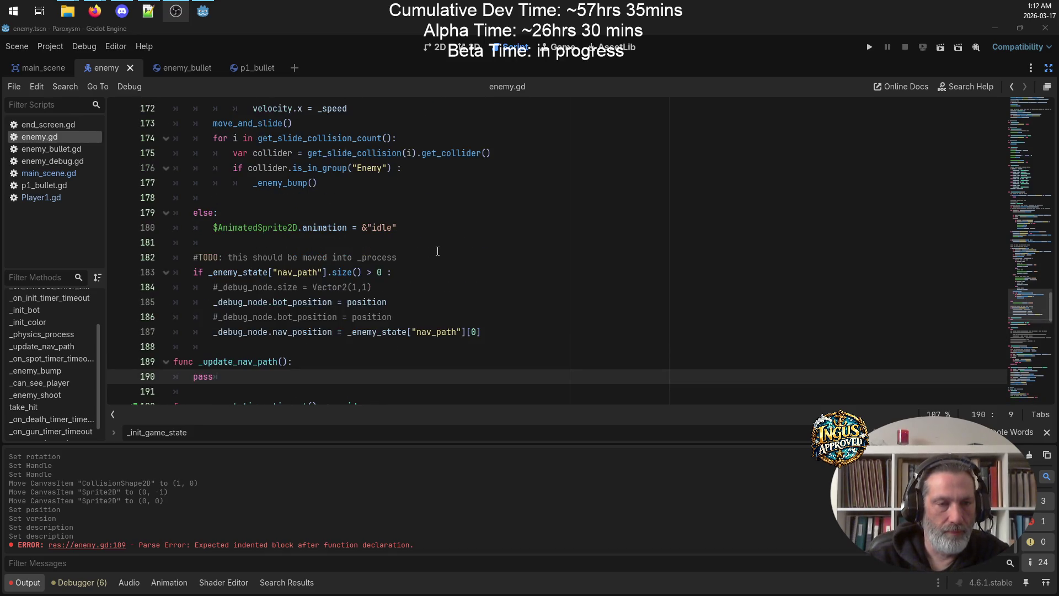
scroll(436, 249, up, 3)
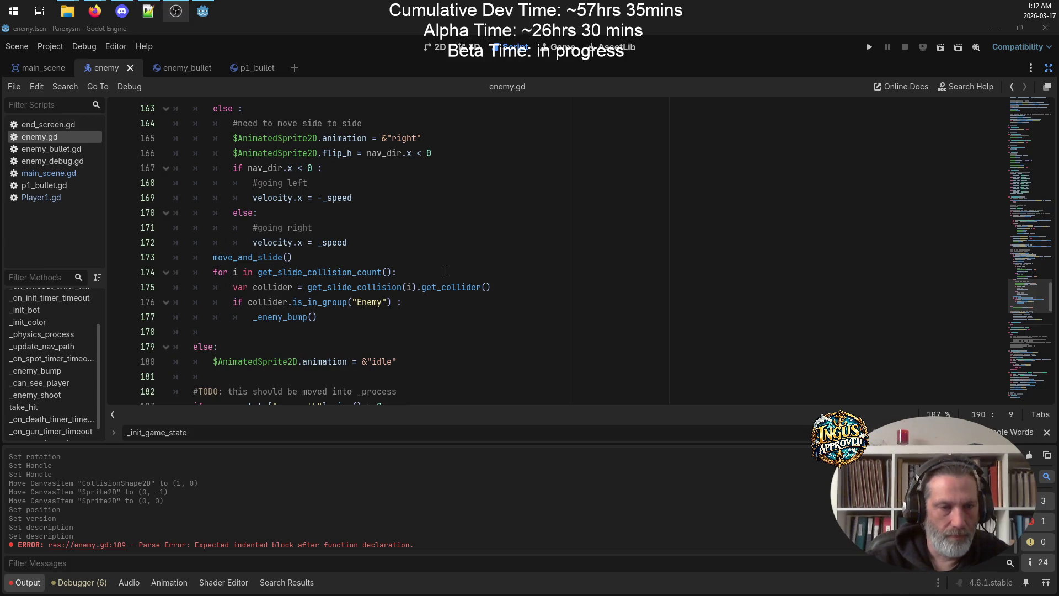
mouse_move(308, 317)
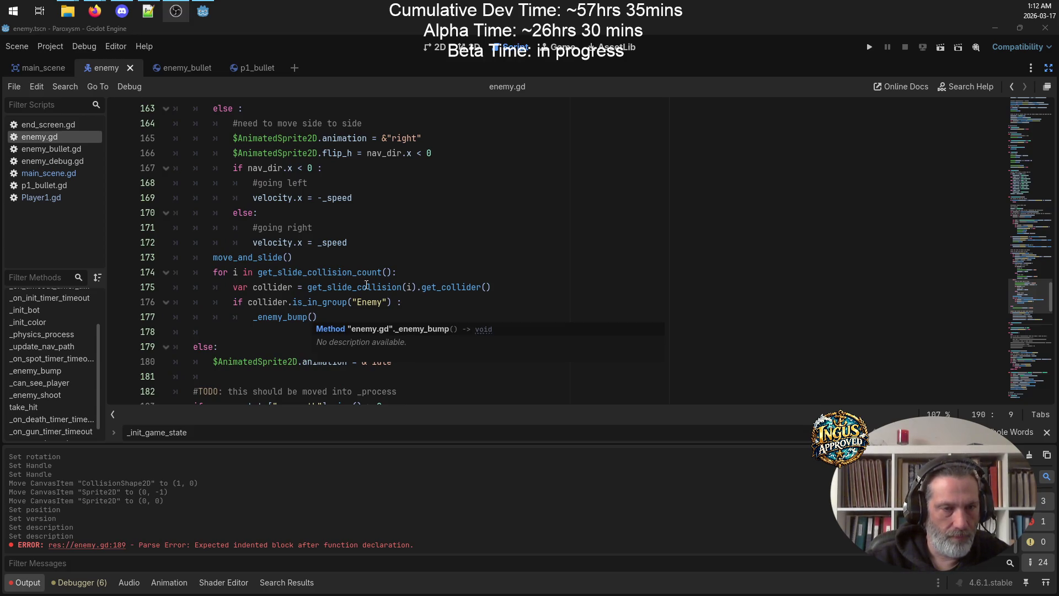
scroll(366, 285, up, 7)
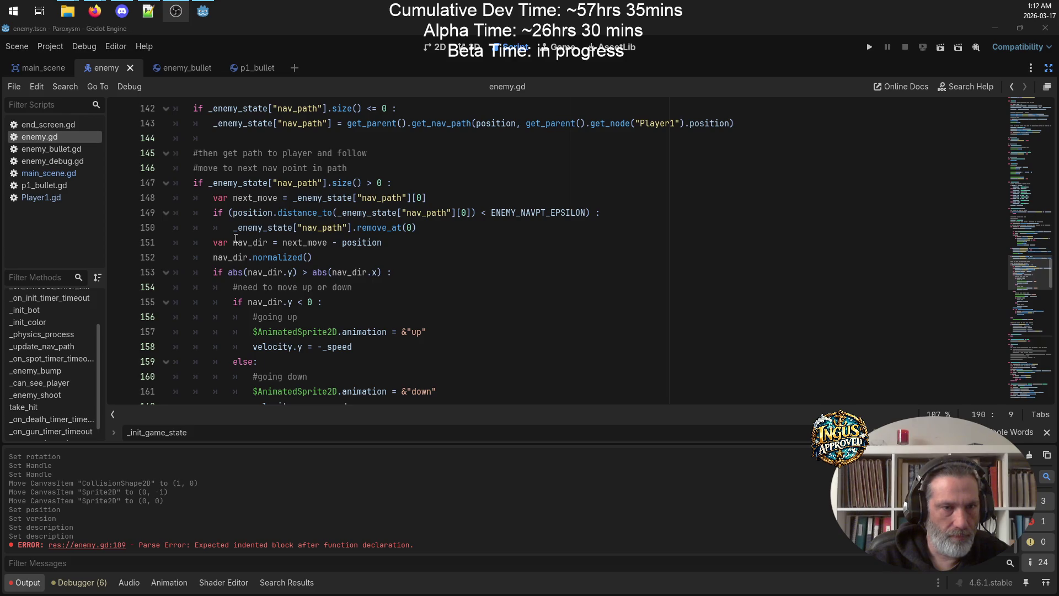
click(432, 228)
click(322, 213)
scroll(432, 228, up, 3)
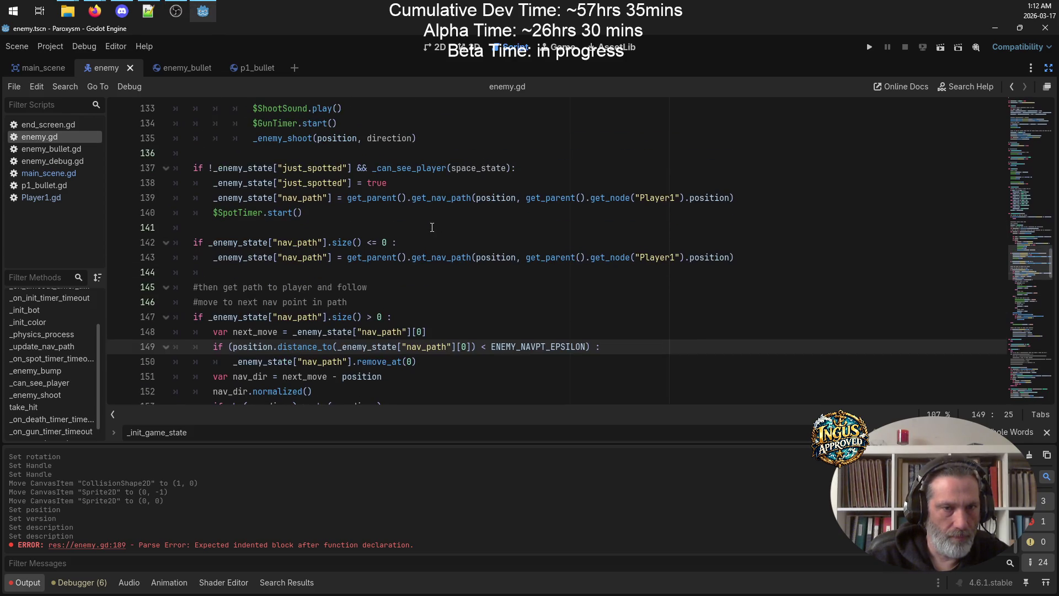
click(219, 258)
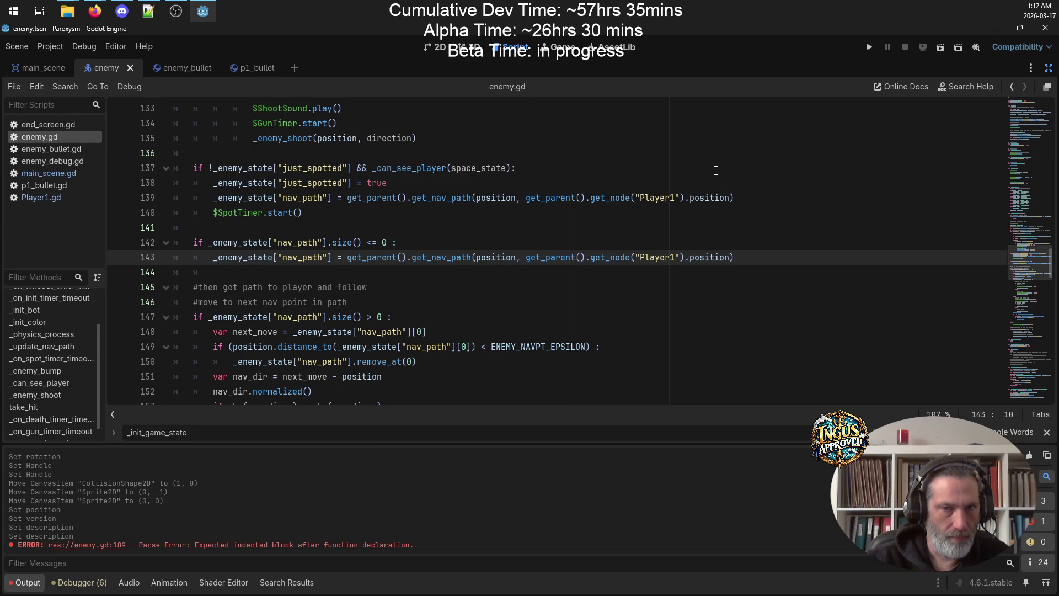
click(752, 192)
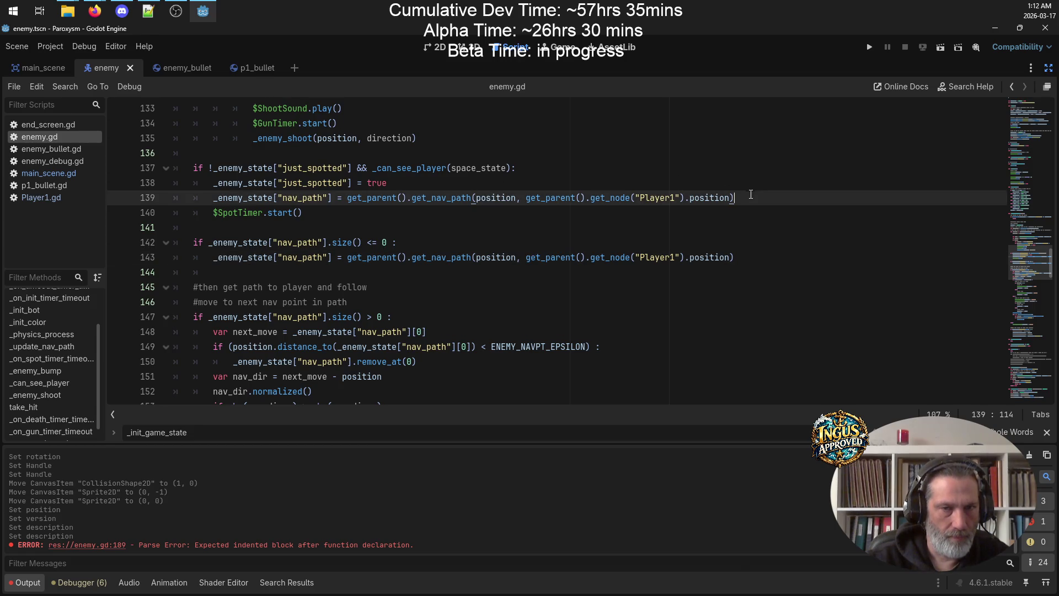
drag(733, 197, 212, 199)
key(ctrl+c)
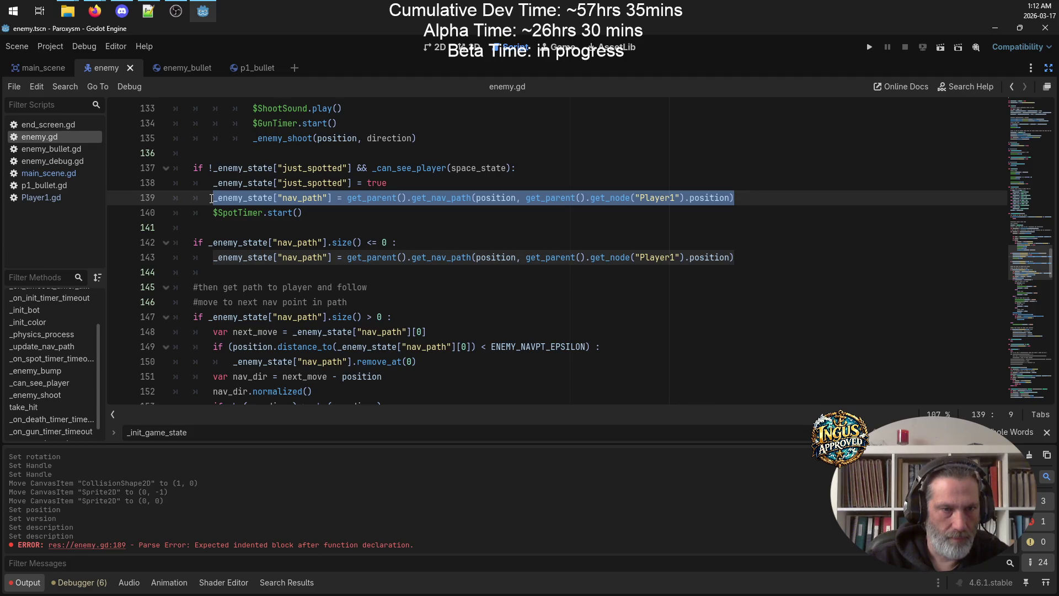
scroll(508, 232, down, 15)
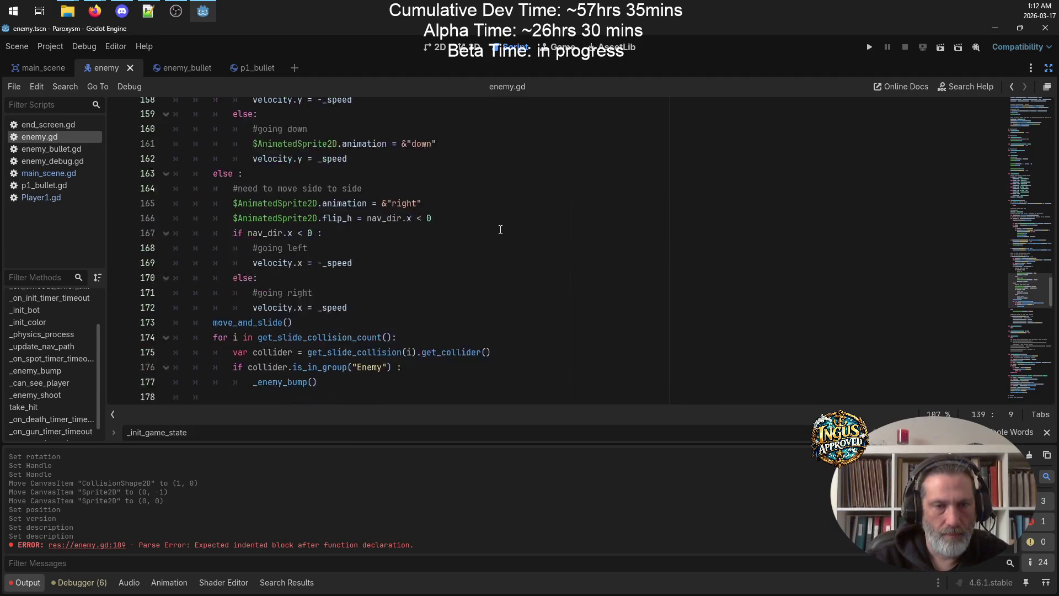
drag(233, 197, 192, 198)
key(ctrl+v)
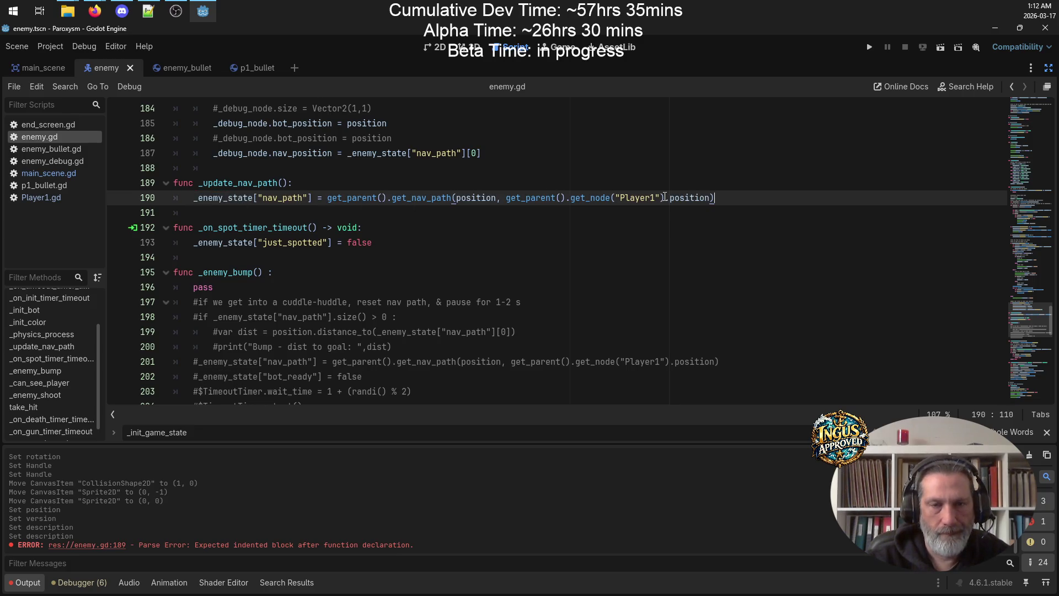
click(617, 197)
text(^)
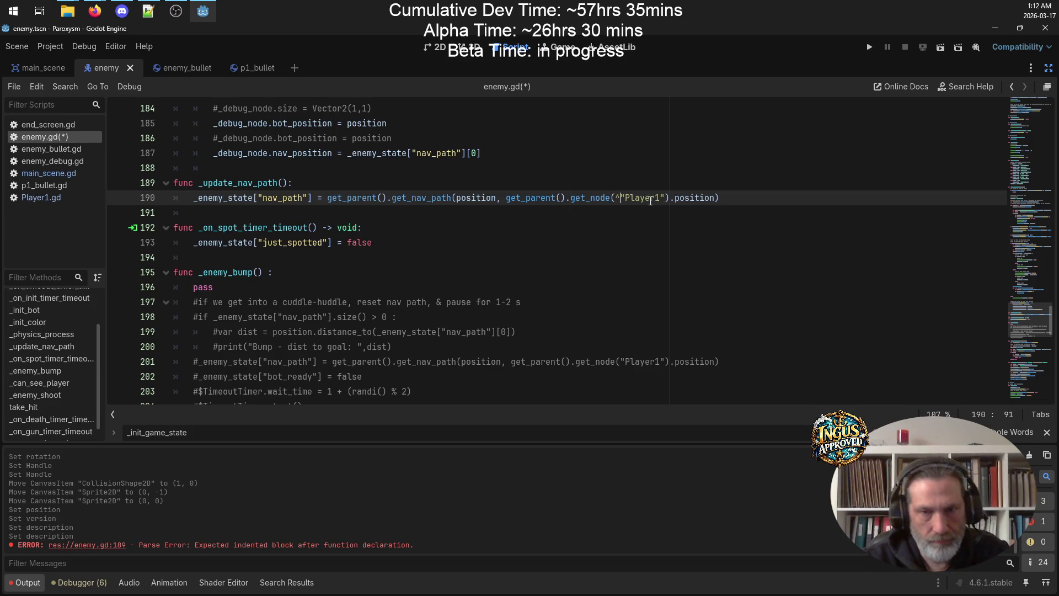
key(ctrl+s)
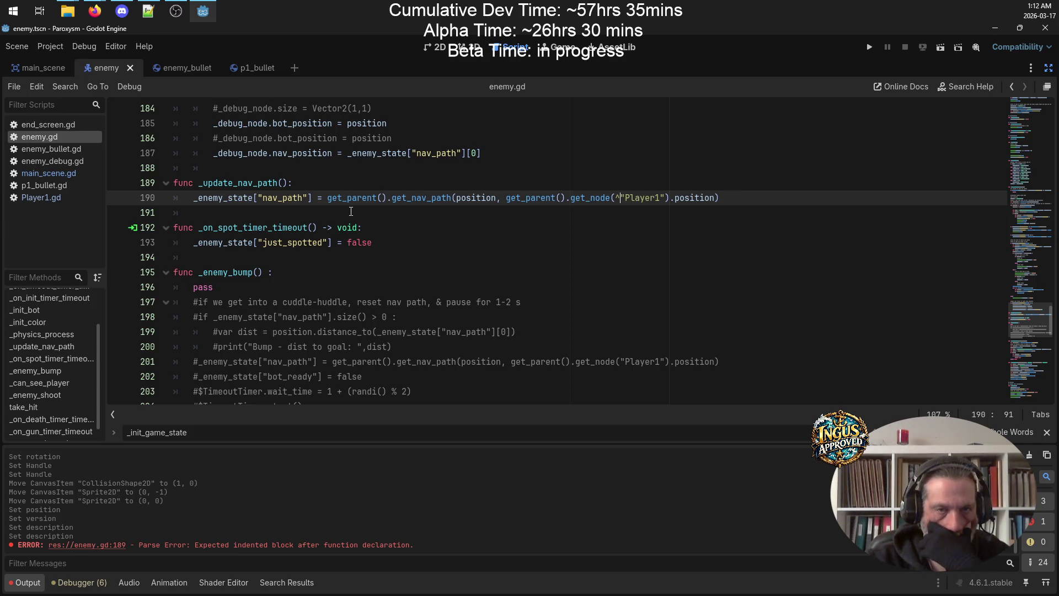
Replace the path recalculations on lines 143 and 139 with _update_nav_path() calls
click(473, 199)
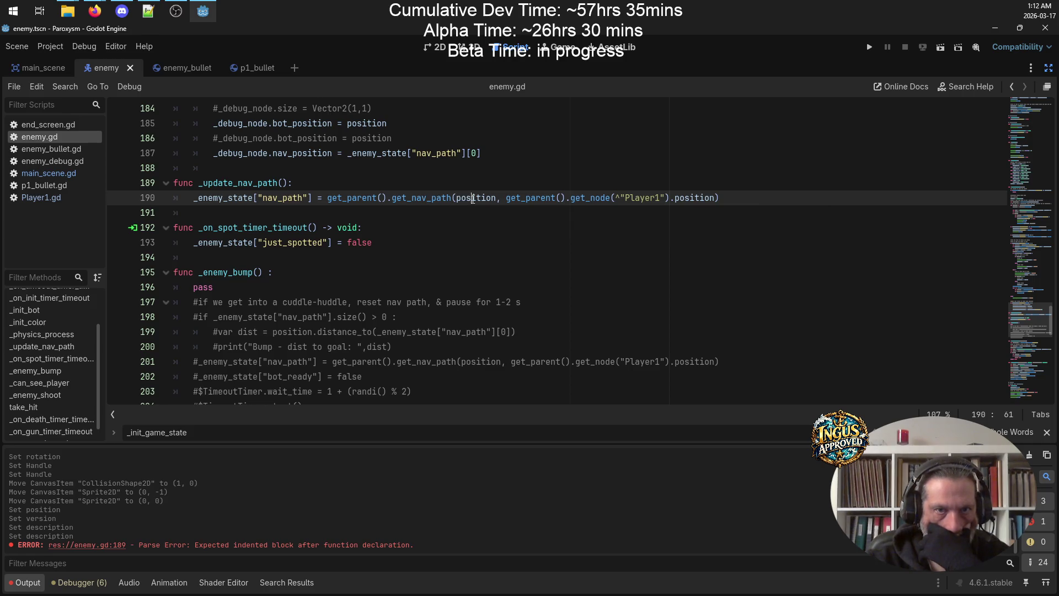
scroll(552, 293, up, 10)
scroll(397, 302, down, 7)
scroll(397, 302, down, 3)
drag(288, 227, 198, 227)
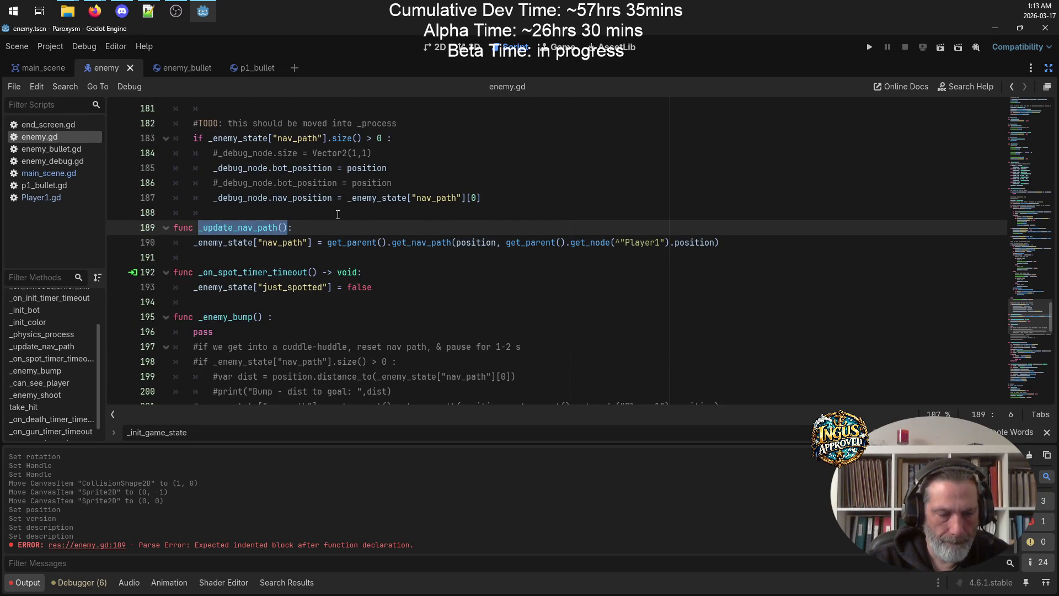
scroll(435, 240, up, 15)
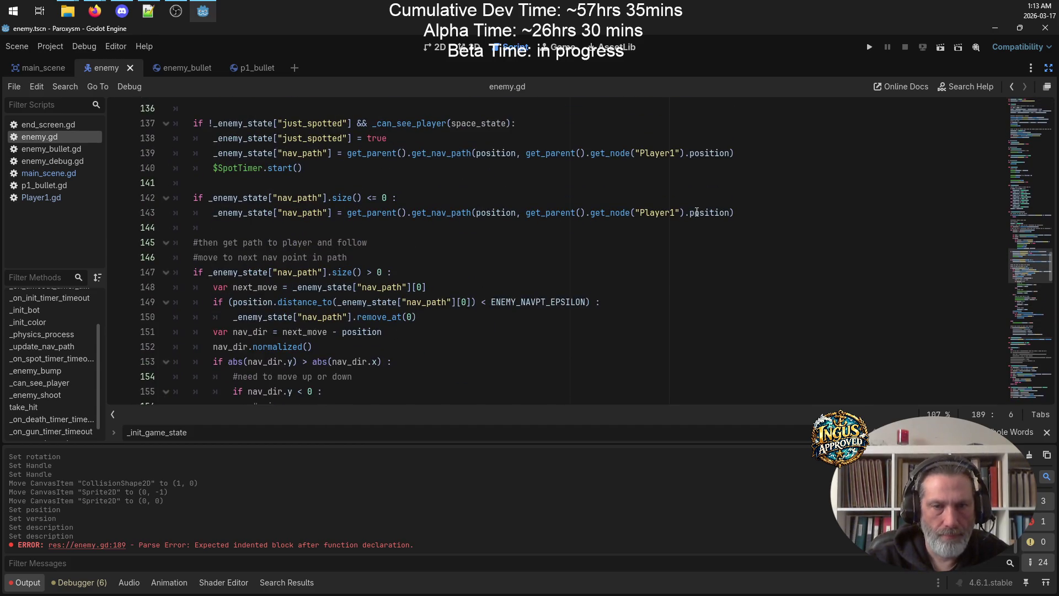
drag(763, 213, 210, 208)
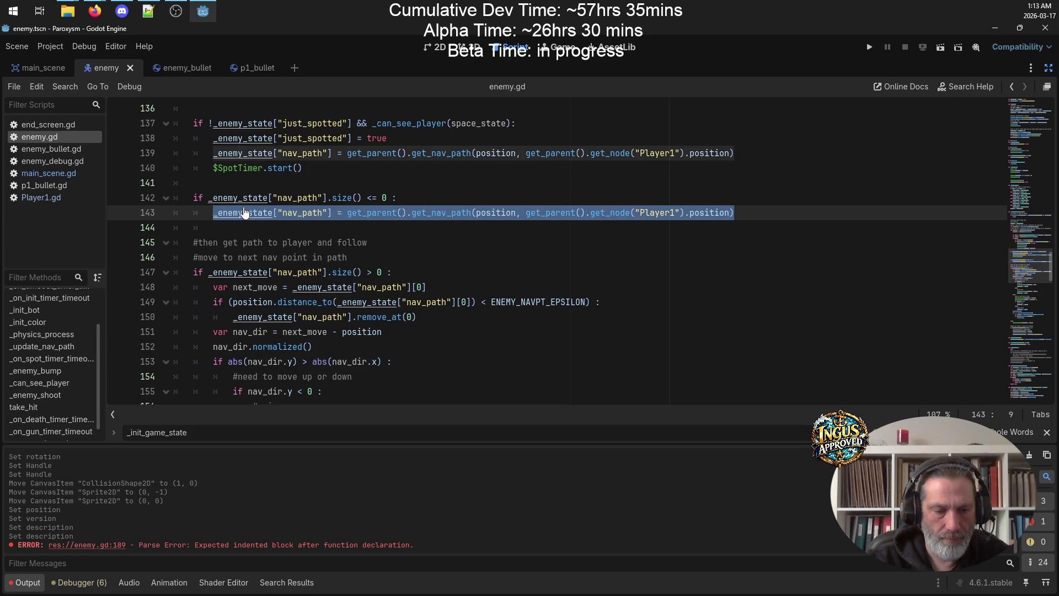
text(_update_nav_path())
scroll(481, 270, up, 4)
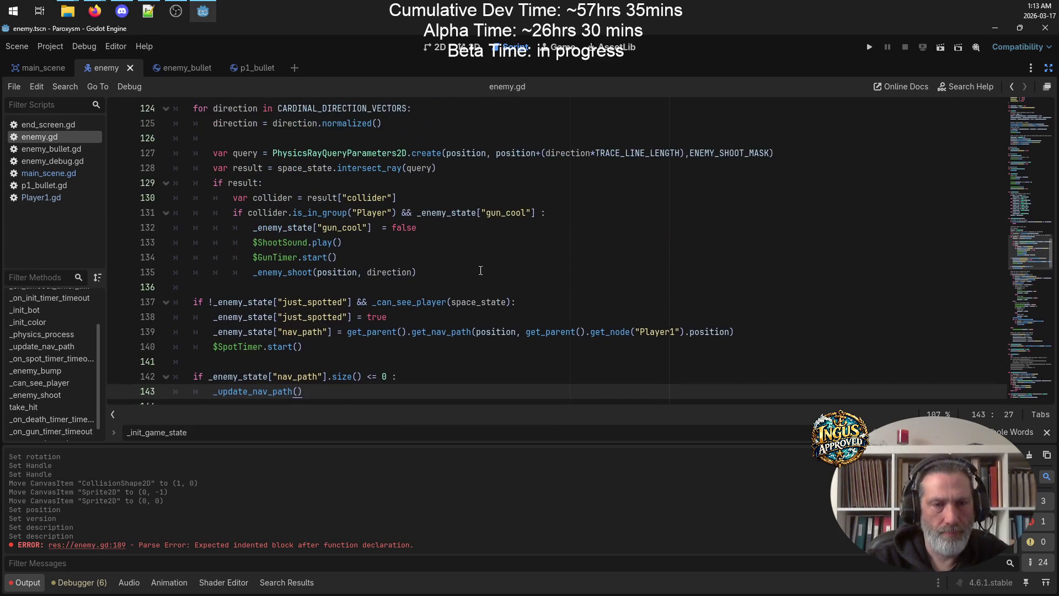
mouse_move(735, 333)
mouse_down()
mouse_move(287, 318)
mouse_move(211, 326)
mouse_up()
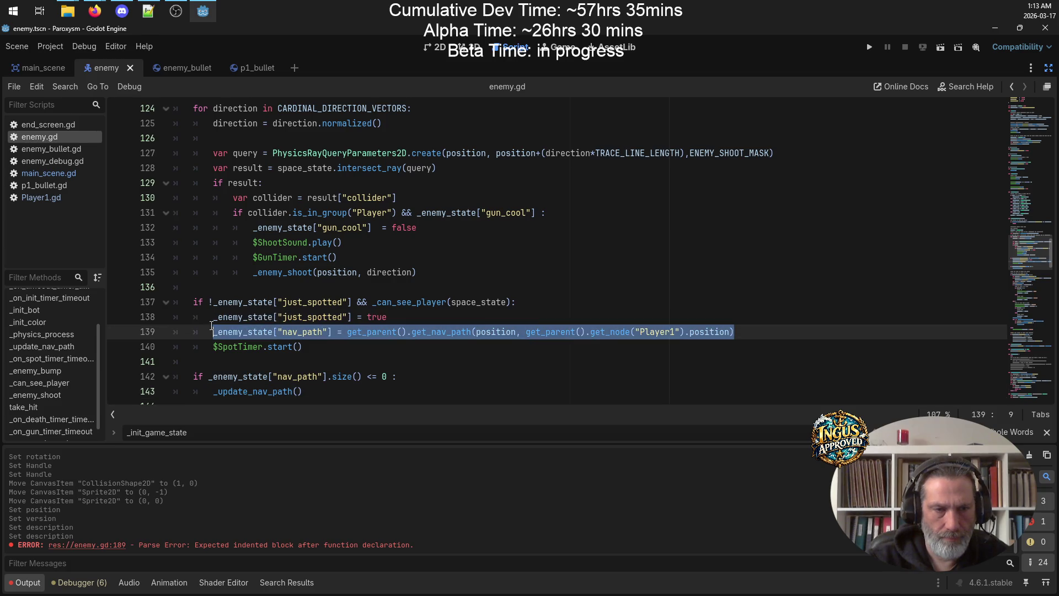
text(_update_nav_path())
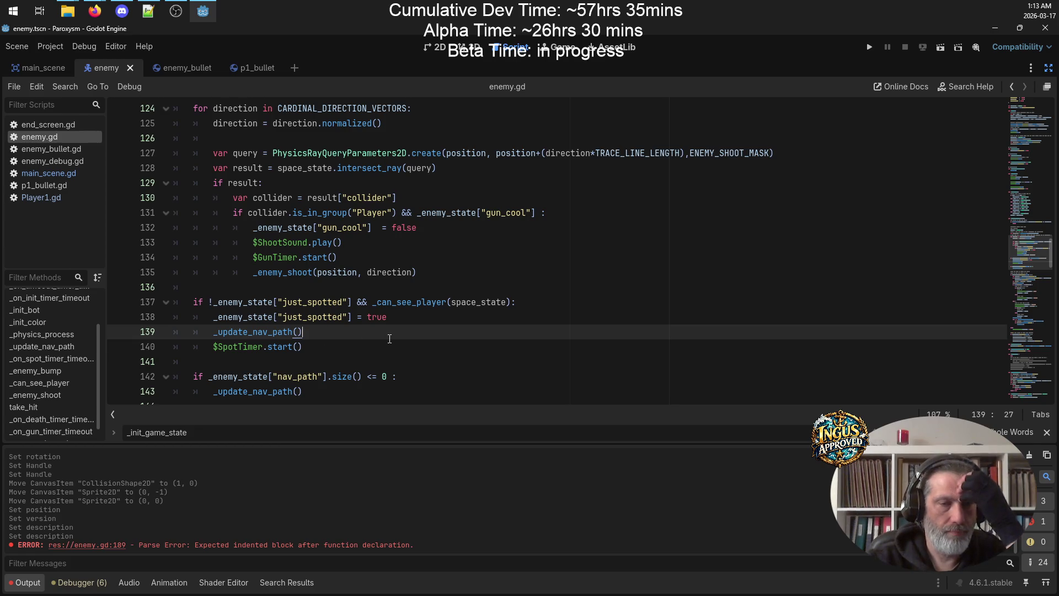
Select the _enemy_state["nav_path"] expression on line 190 to search all scripts for it
scroll(391, 339, down, 12)
scroll(392, 298, down, 5)
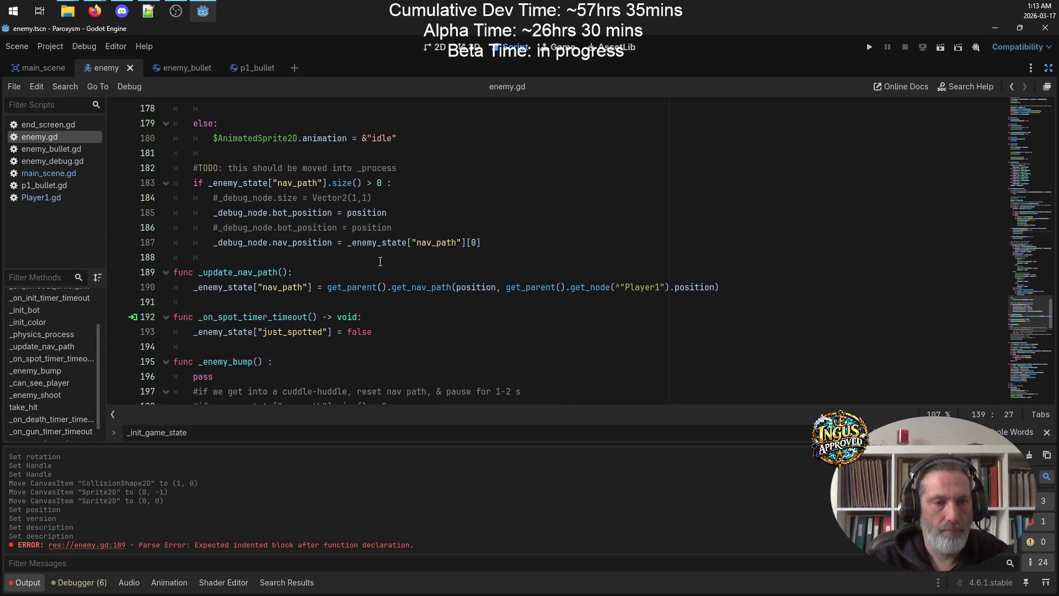
drag(310, 290, 193, 288)
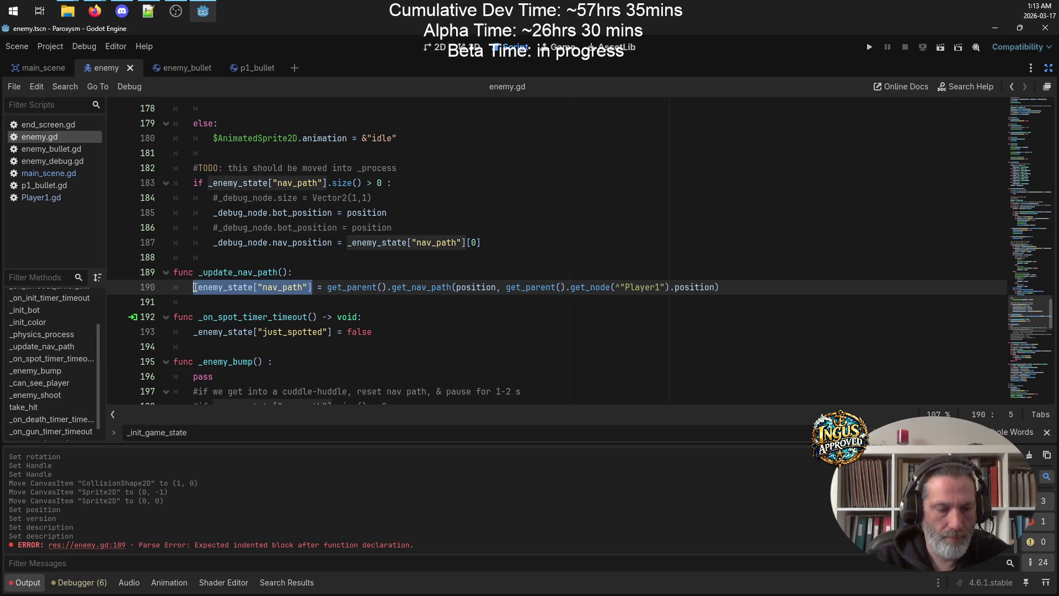
key(ctrl+shift+f)
Search for _enemy_state["nav_path"], go to line 256 and cut the _on_nav_timer_timeout handler
click(549, 349)
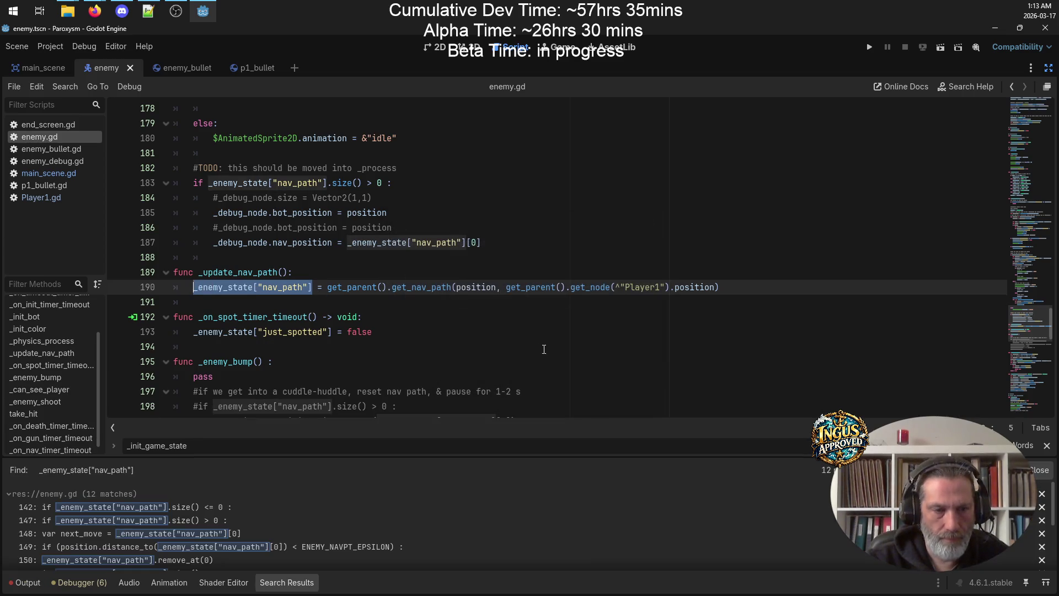
scroll(247, 485, down, 4)
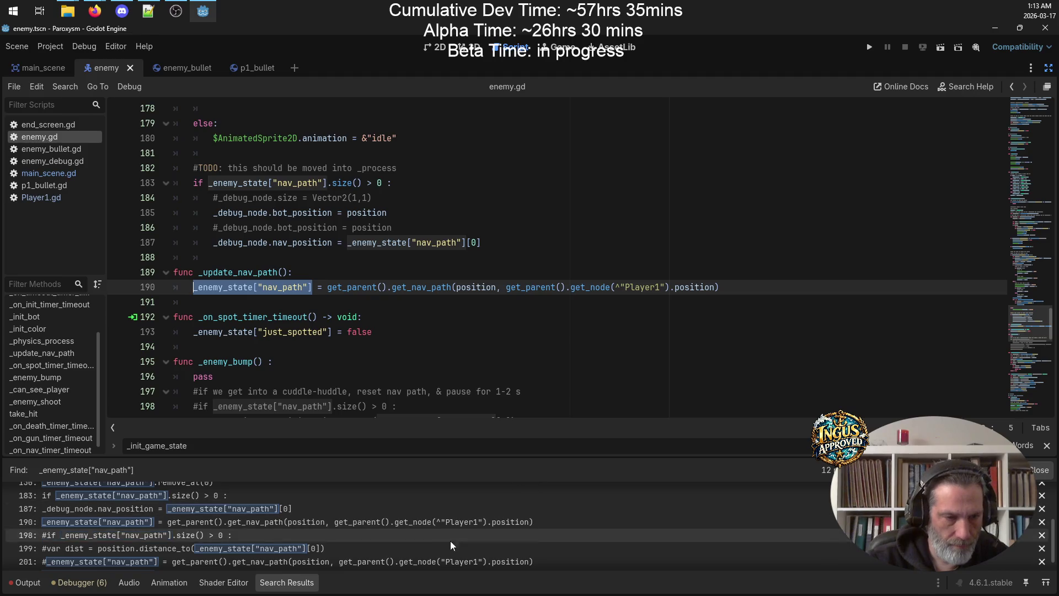
click(389, 563)
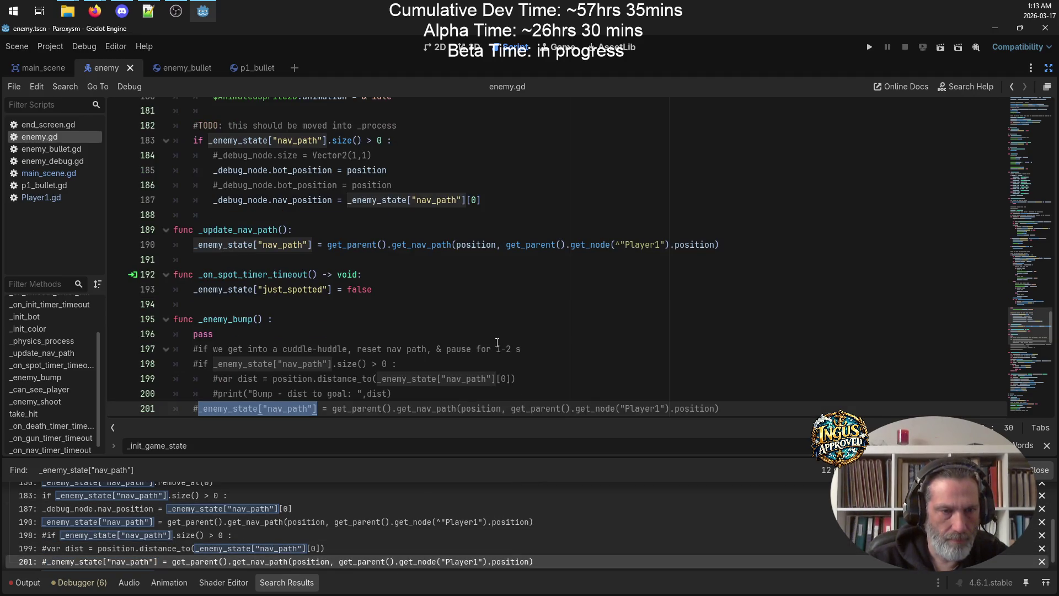
scroll(497, 343, down, 3)
scroll(395, 504, down, 1)
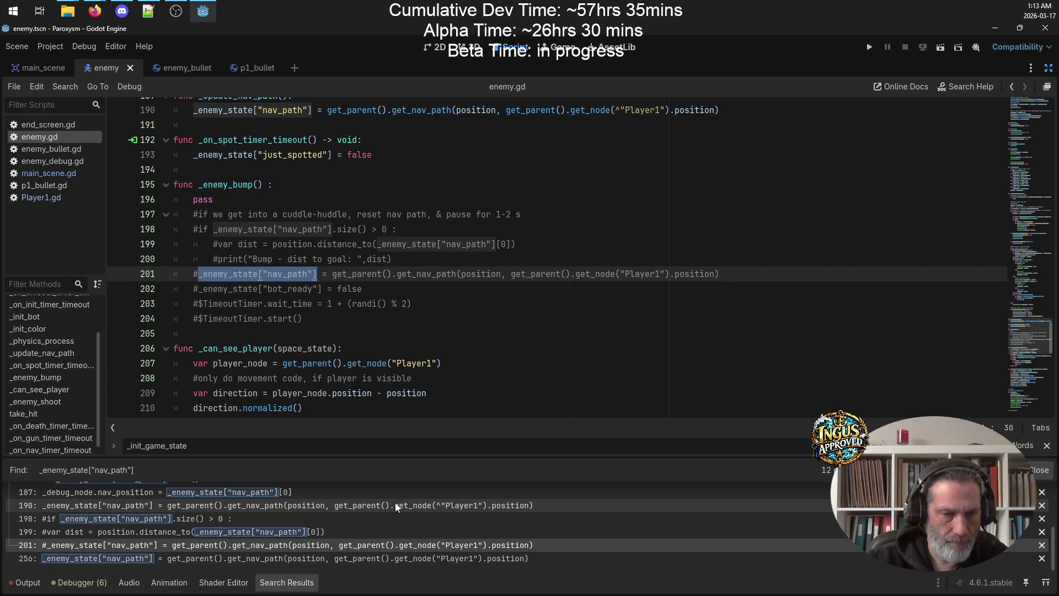
click(286, 559)
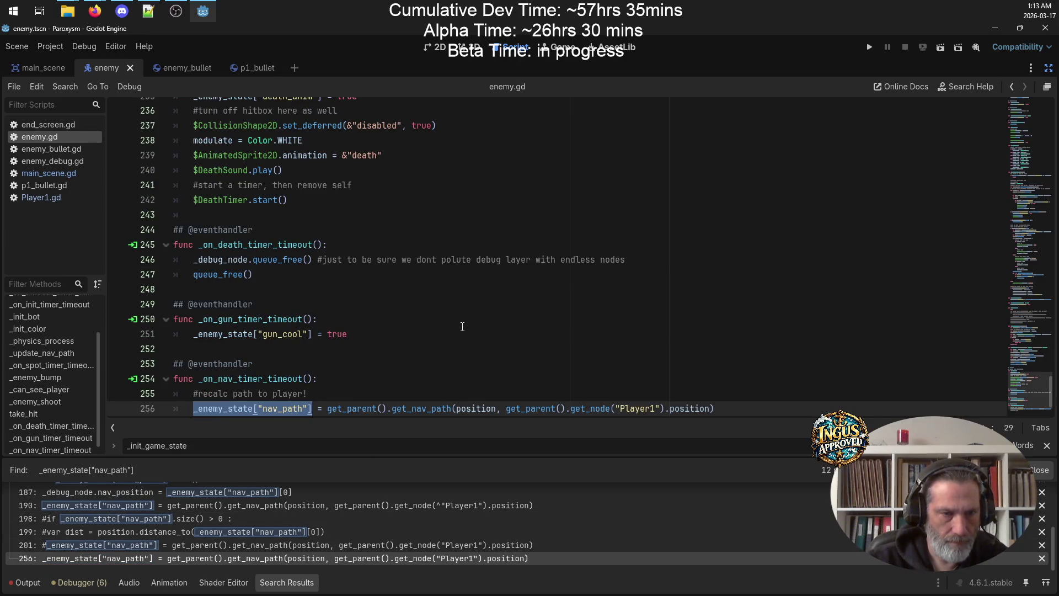
scroll(462, 326, down, 1)
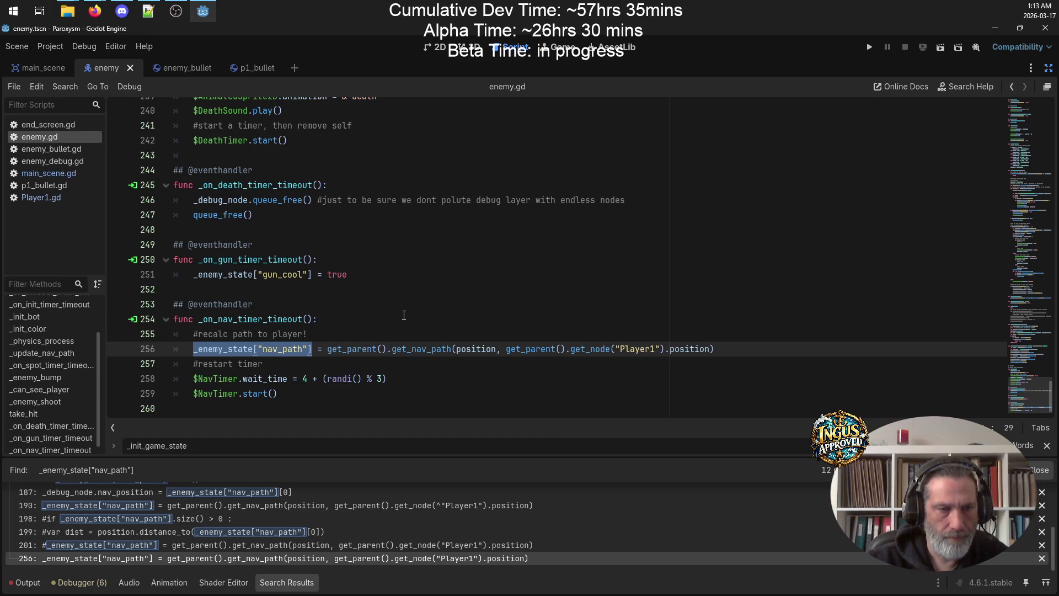
scroll(402, 313, up, 5)
scroll(401, 312, down, 5)
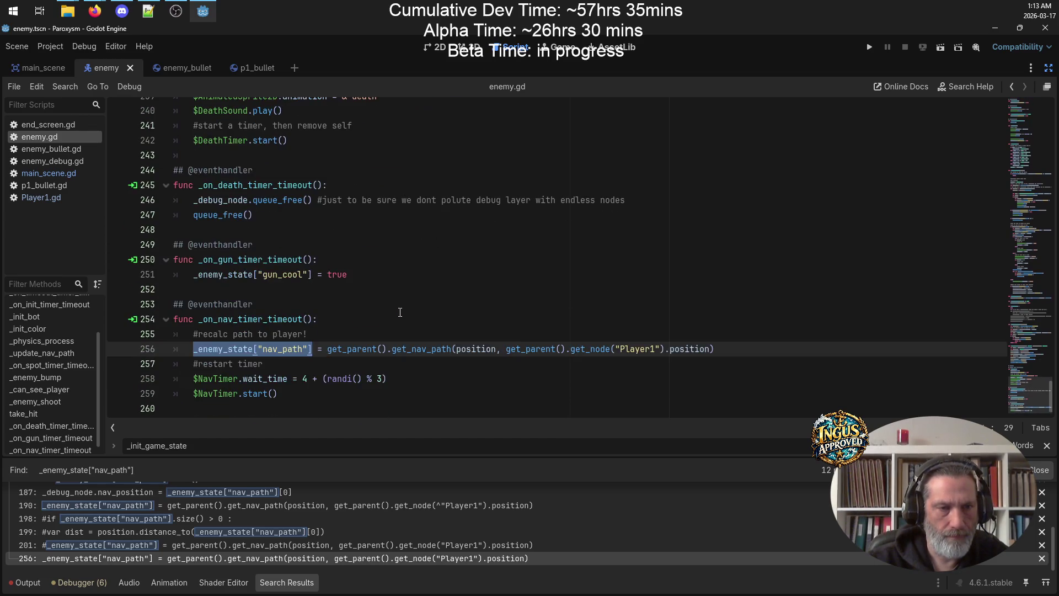
drag(279, 393, 142, 301)
key(BackSpace)
key(BackSpace)
key(BackSpace)
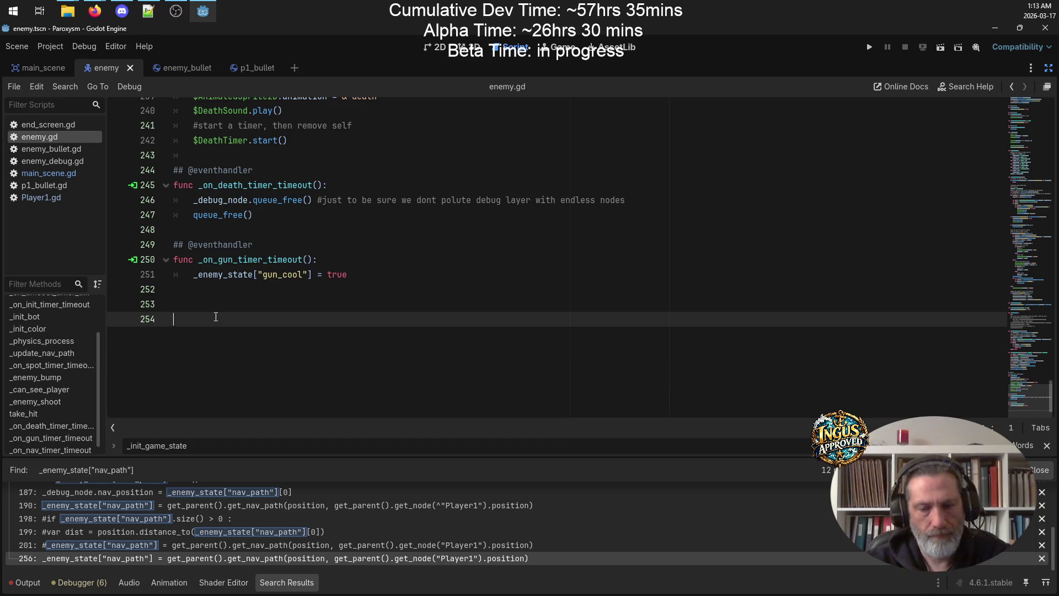
Paste the nav-timer handler above _update_nav_path, make it call _update_nav_path(), and save
scroll(292, 288, up, 15)
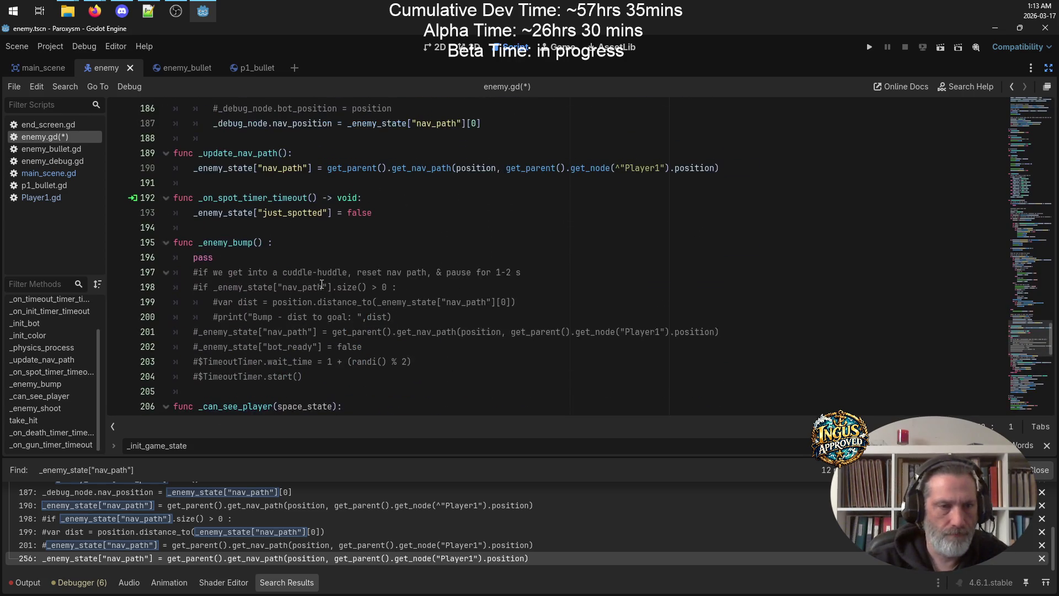
scroll(223, 196, up, 2)
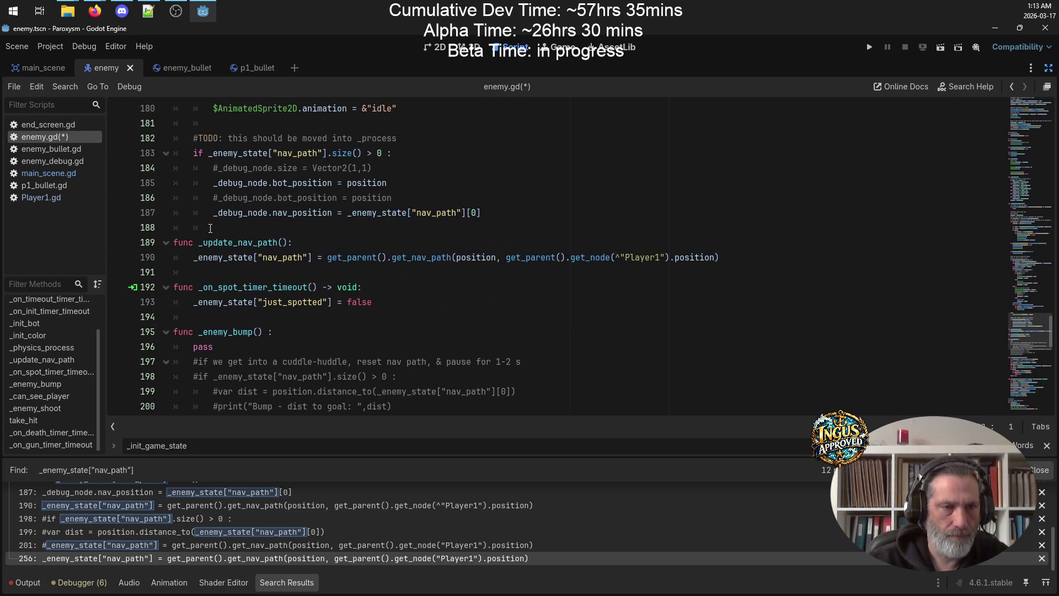
click(208, 227)
key(Return)
key(Return)
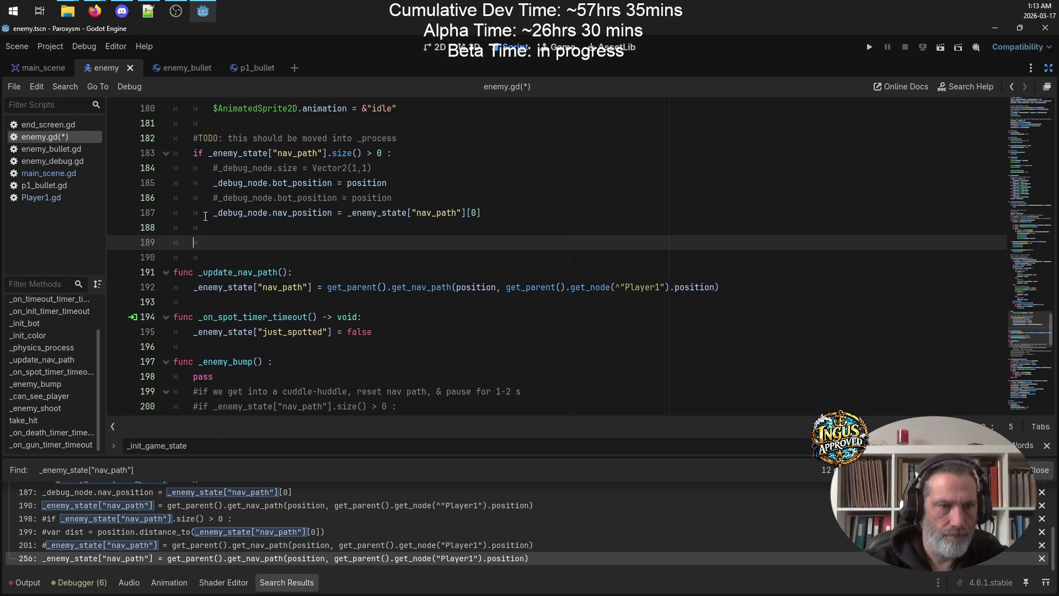
text(## @eventhandler func _on_nav_timer_timeout(): 	#recalc path to player! 	_enemy_state["nav_path"] = get_parent().get_nav_path(position, get_parent().get_node("Player1").position) 	#restart timer 	$NavTimer.wait_time = 4 + (randi() % 3) 	$NavTimer.start())
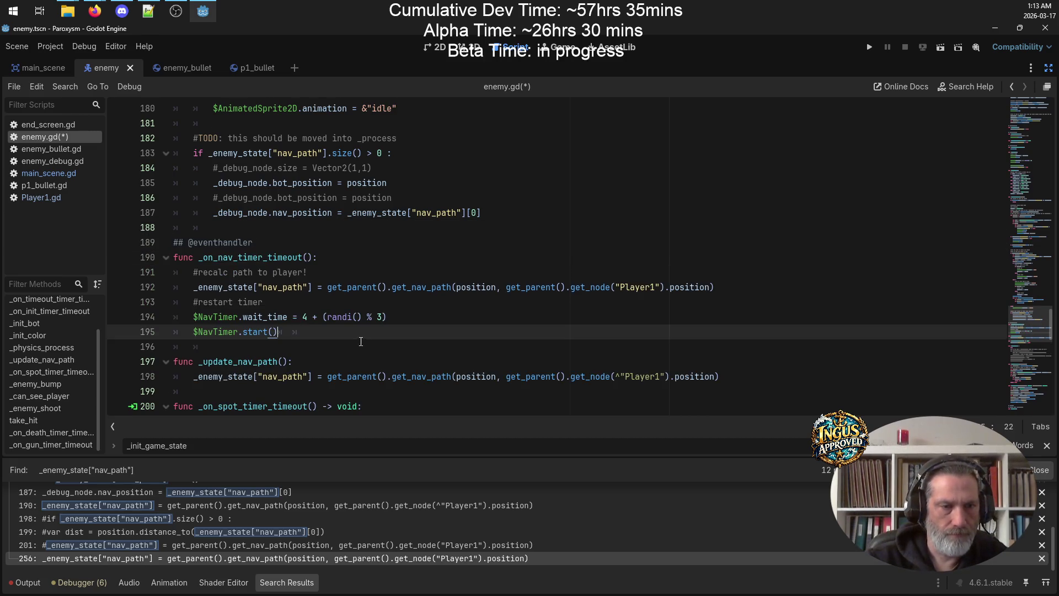
drag(287, 361, 198, 362)
key(ctrl+c)
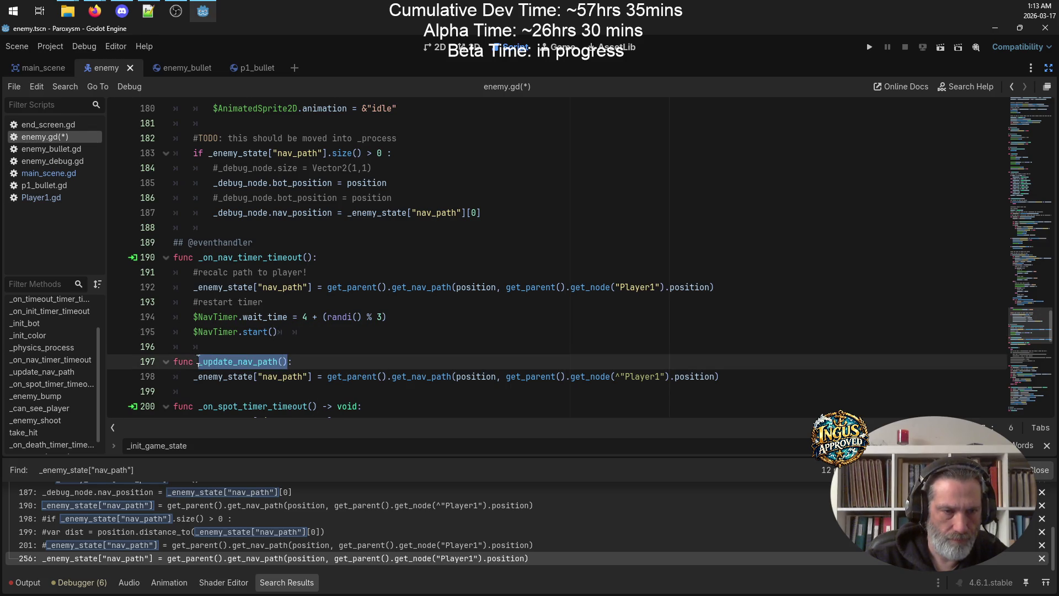
mouse_move(717, 287)
mouse_down()
mouse_move(172, 287)
mouse_move(188, 288)
mouse_up()
key(ctrl+v)
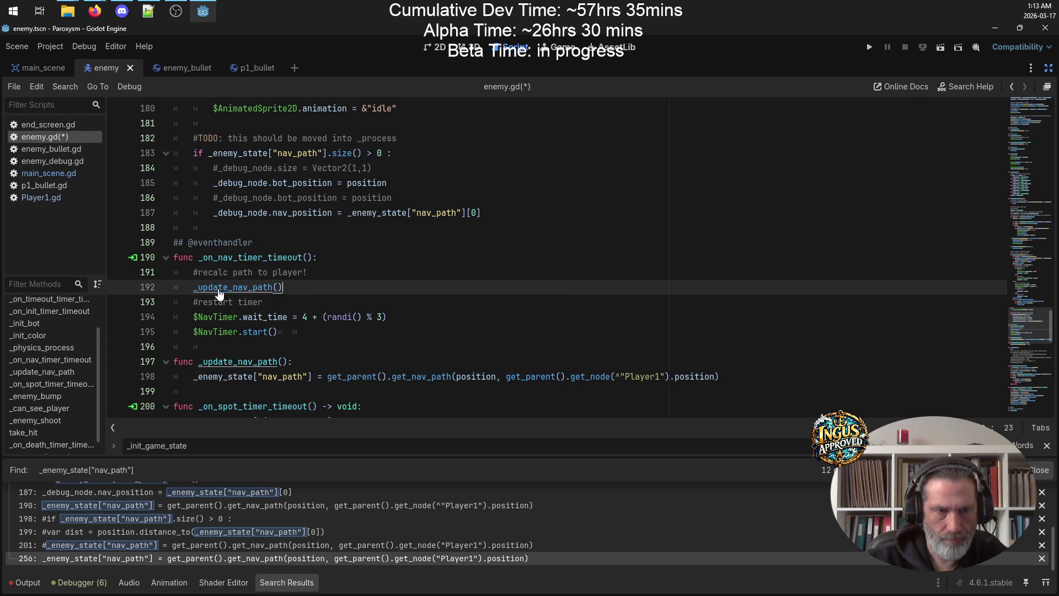
key(ctrl+s)
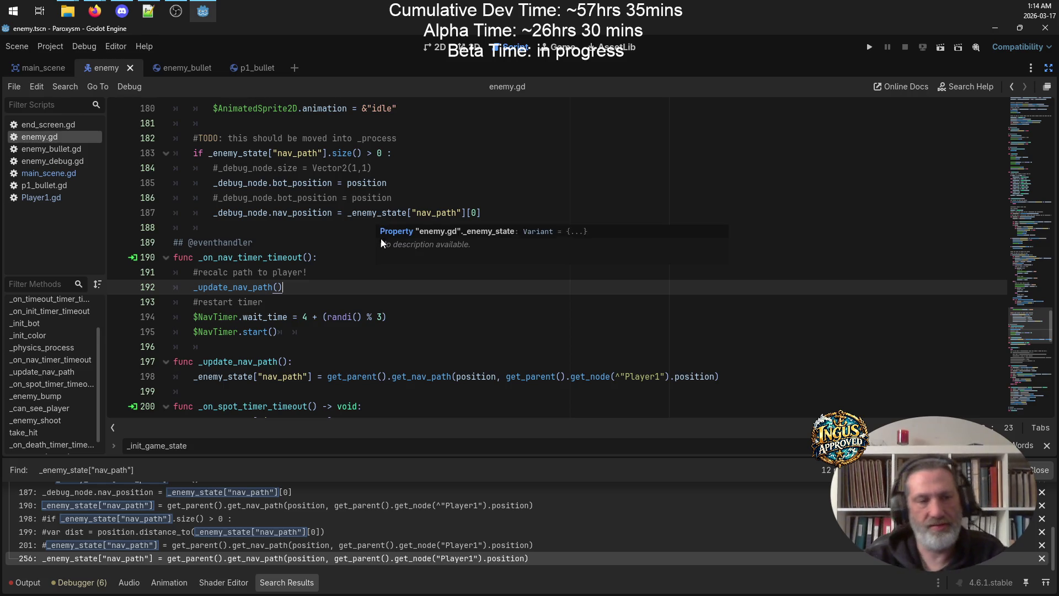
Add an empty line at the start of _update_nav_path and select 'position' on line 199
click(310, 381)
click(331, 362)
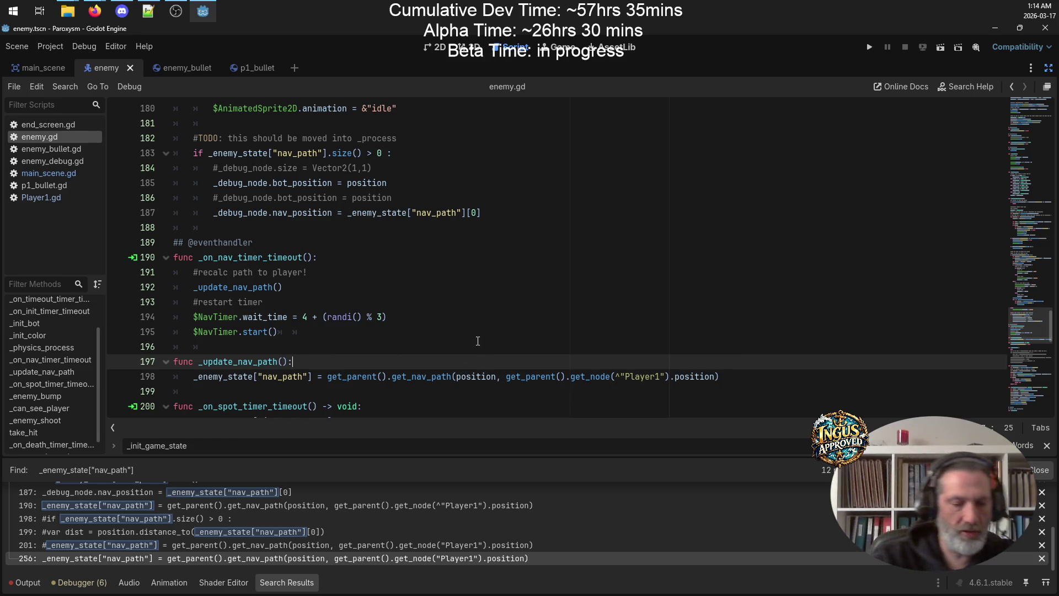
key(Return)
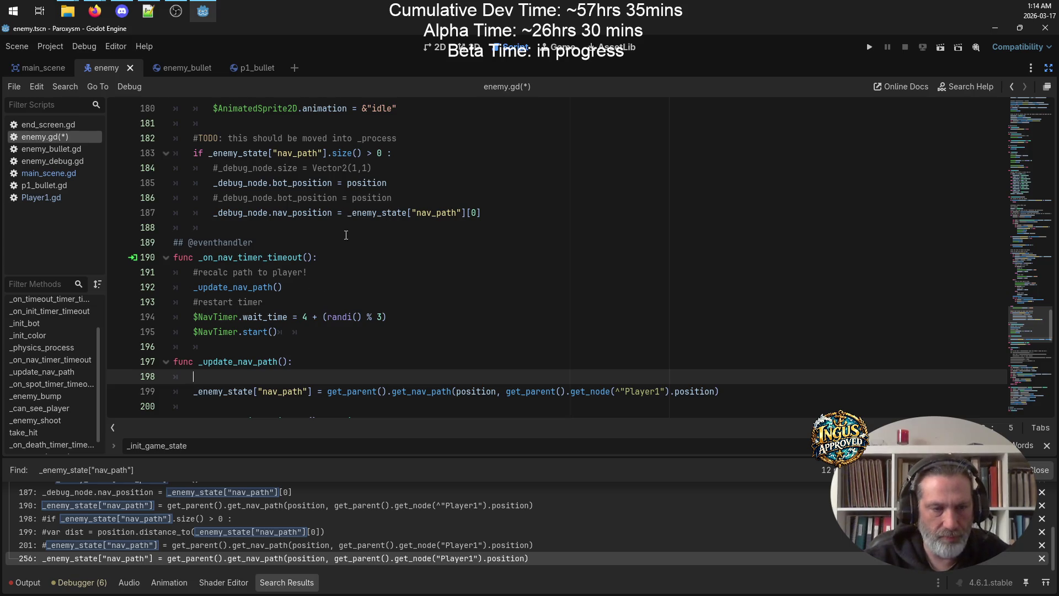
double_click(469, 392)
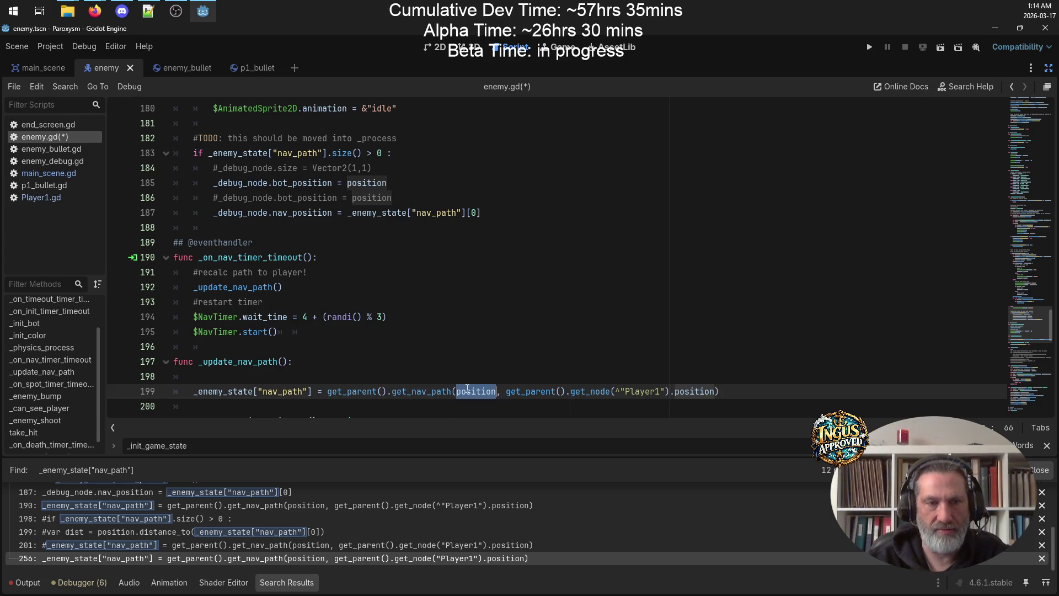
mouse_move(467, 389)
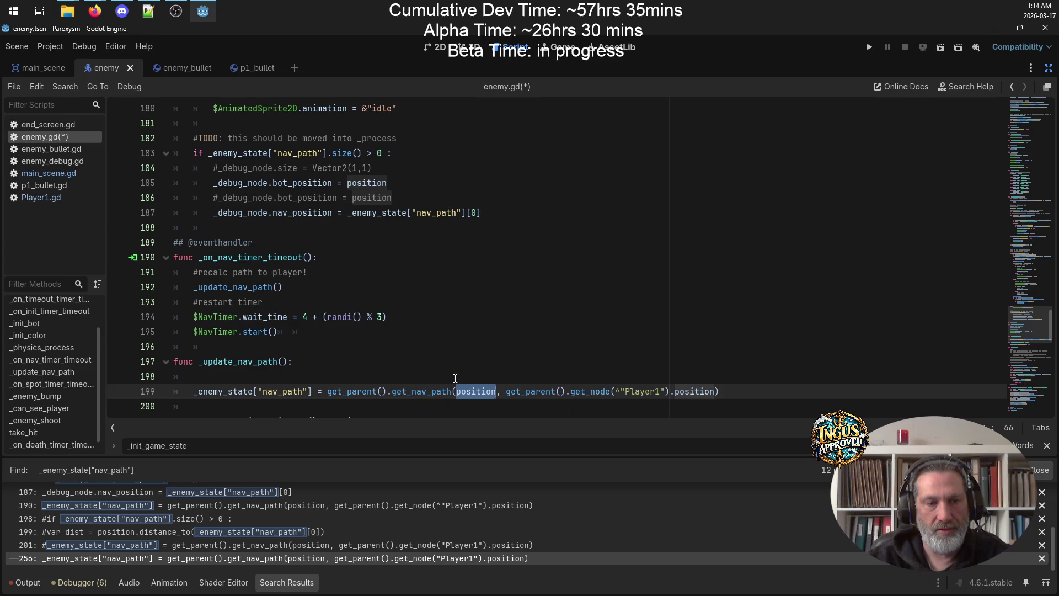
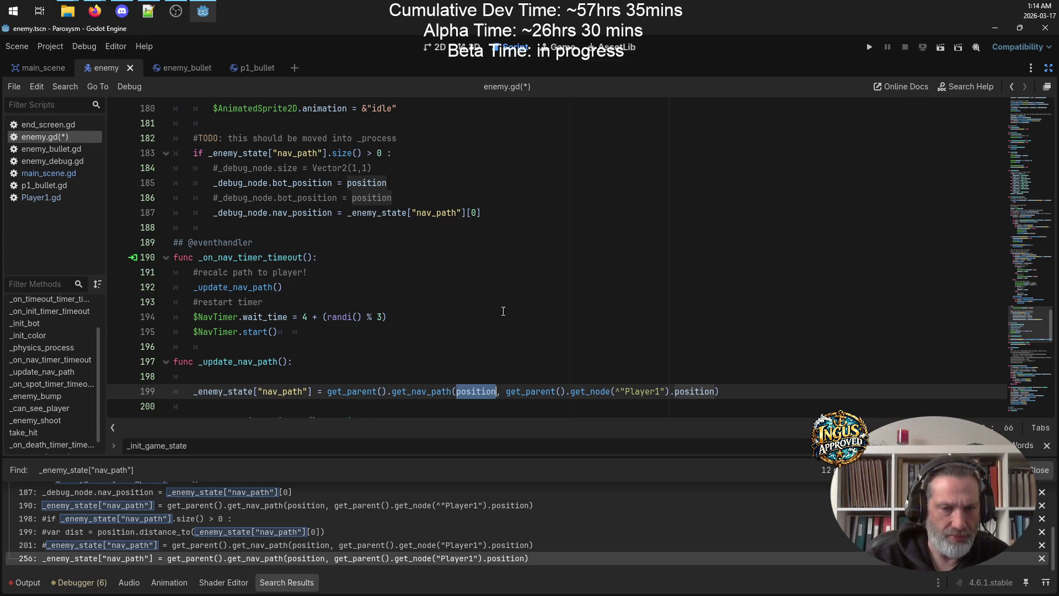
On line 198, add an 'if _enemy_state["nav_path"].size() > 0:' check with an else branch
click(358, 375)
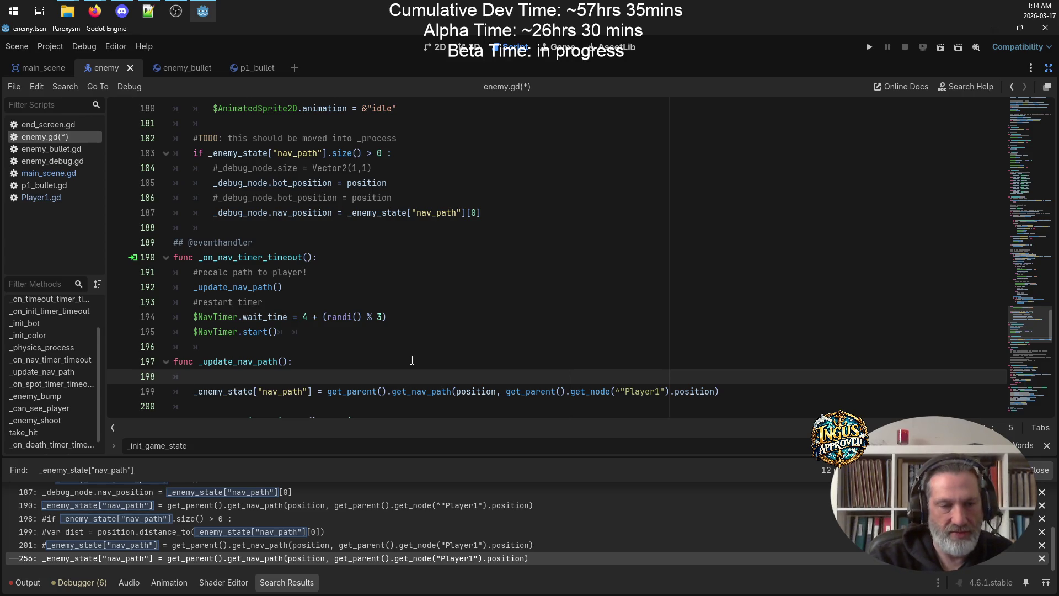
text(if )
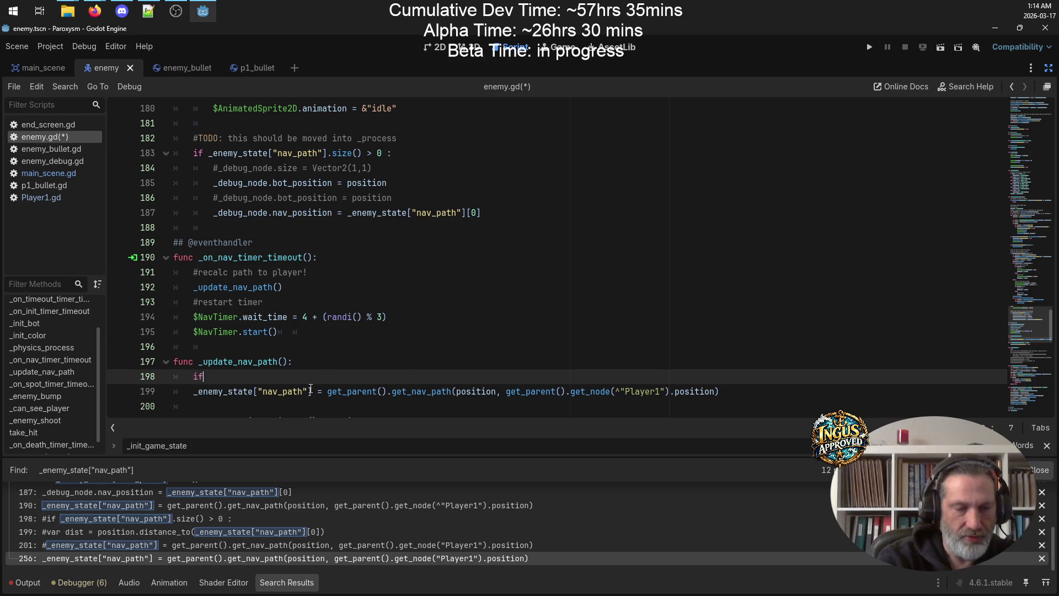
text(_en)
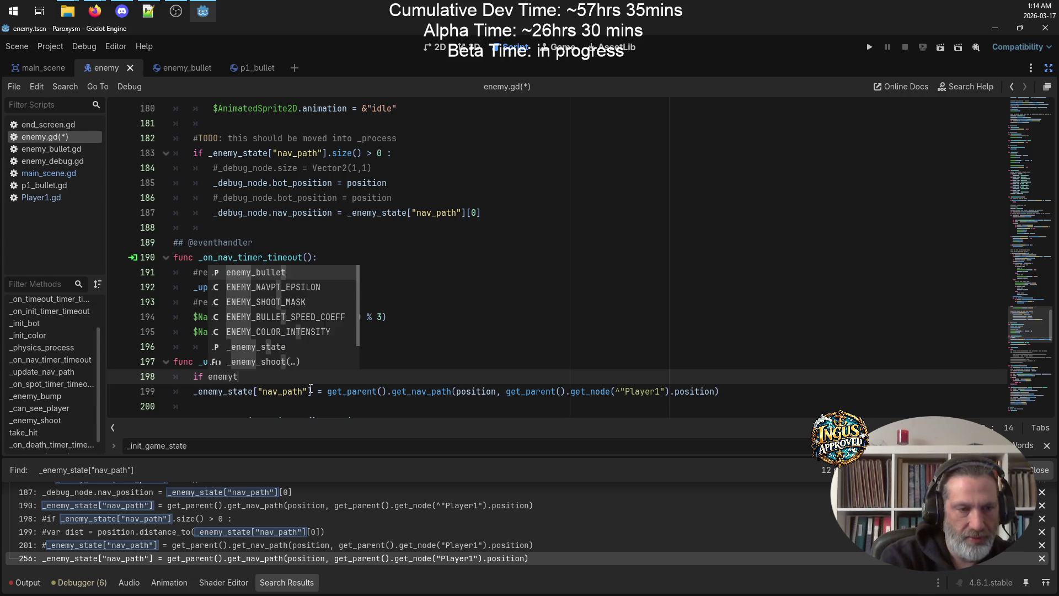
key(BackSpace)
key(BackSpace)
key(BackSpace)
text(_ene)
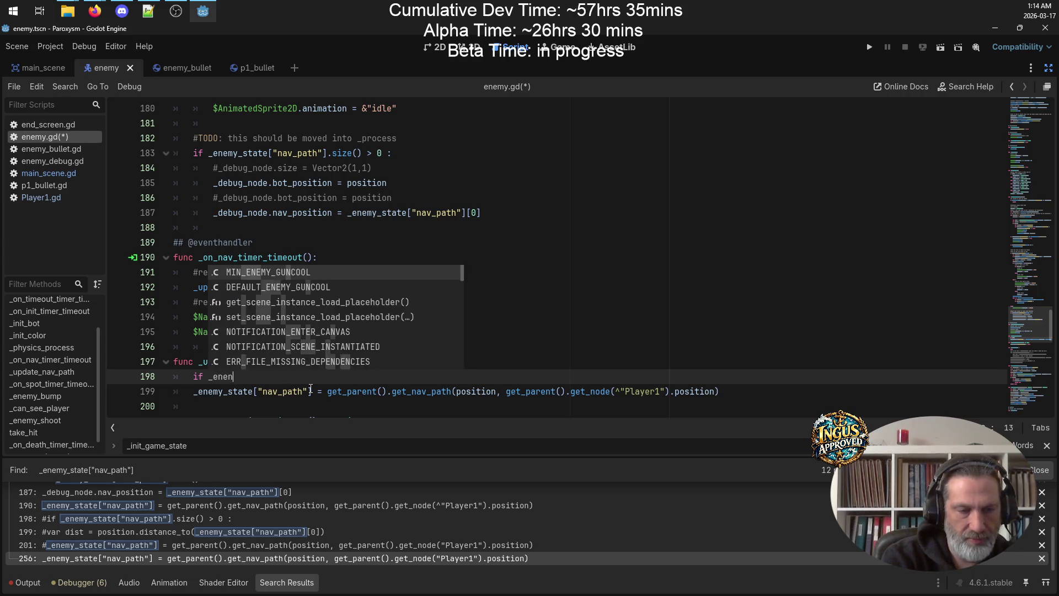
text(my_st)
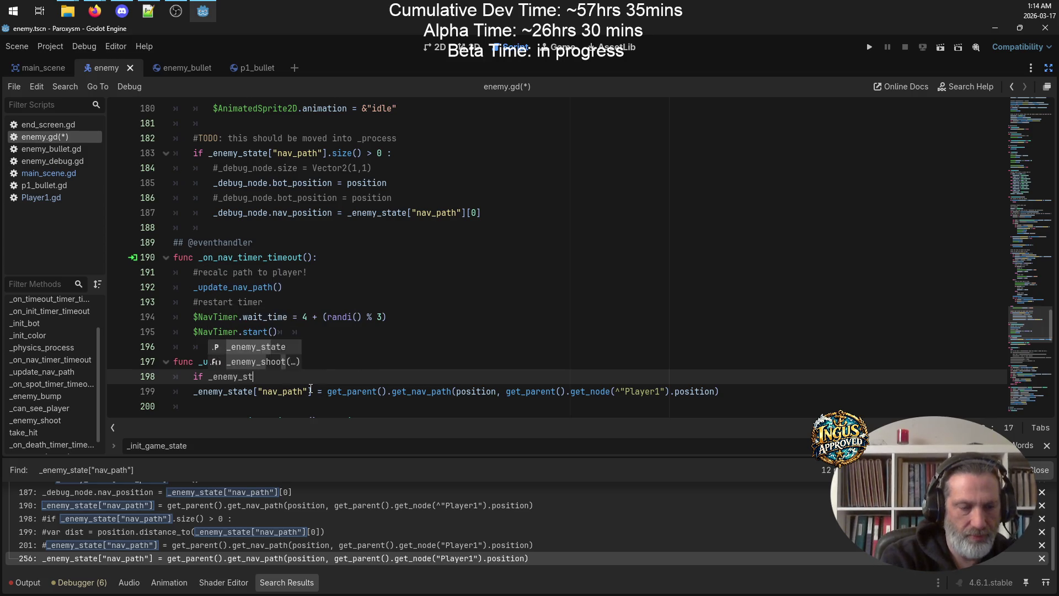
text(ate[")
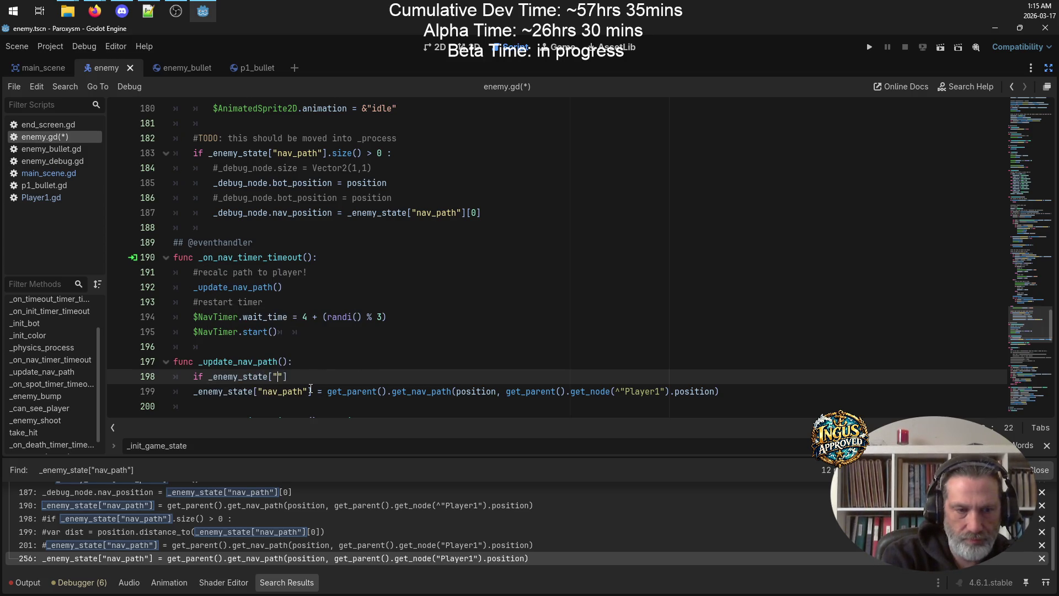
text(nav_path)
key(ctrl+v)
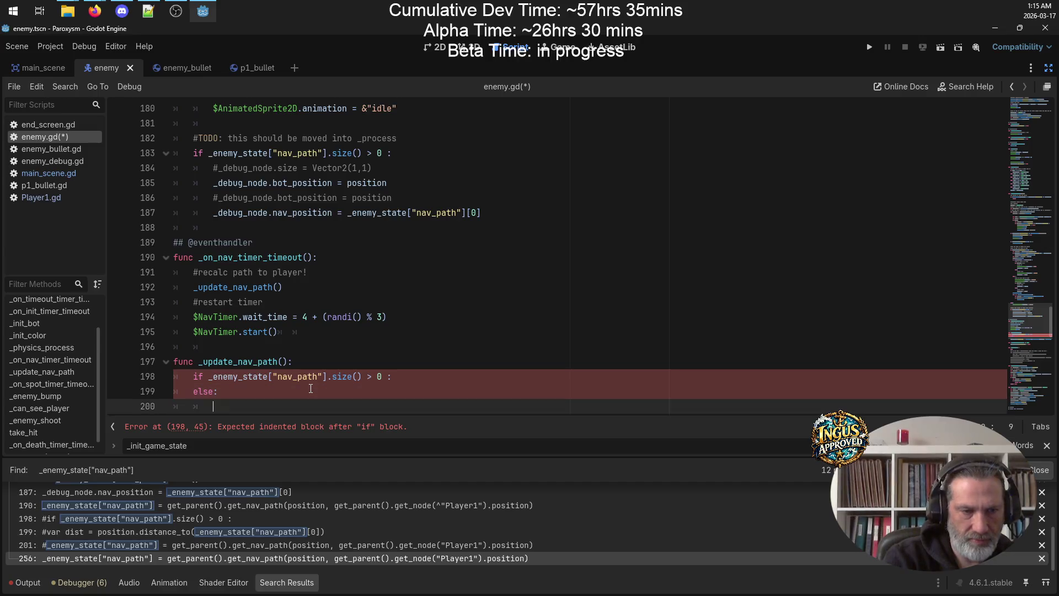
key(Up)
key(End)
key(Return)
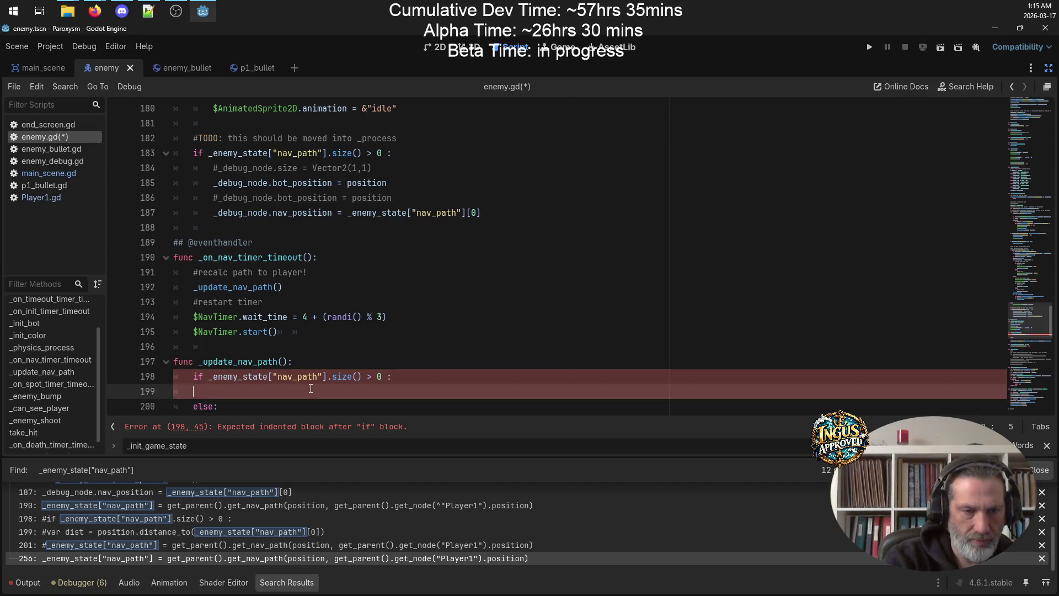
Comment the if branch: use beginning of old/current path and start for new nav path
text(#use beginning of )
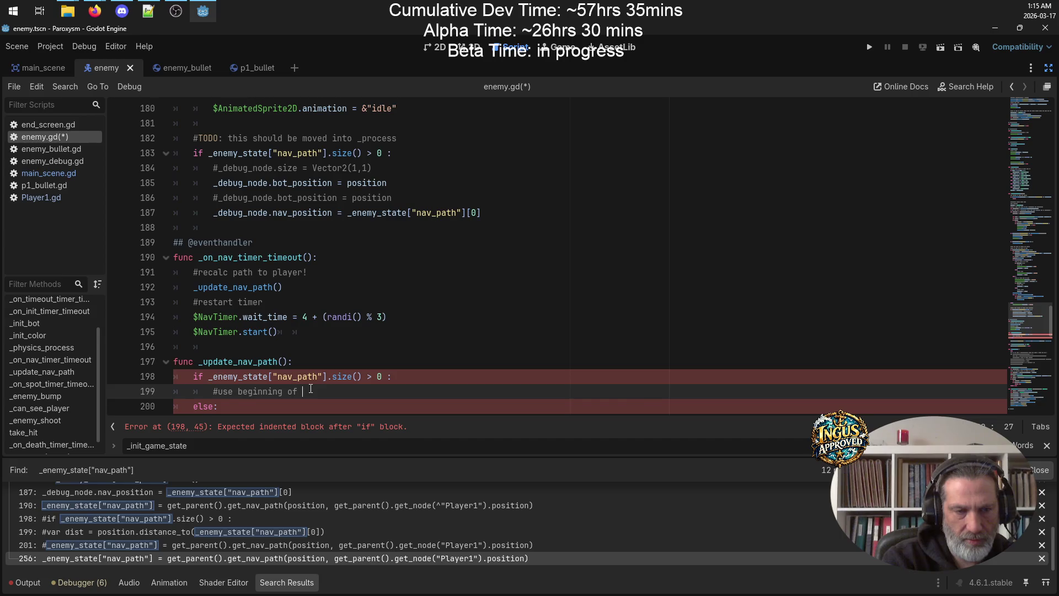
text(old/current path and start )
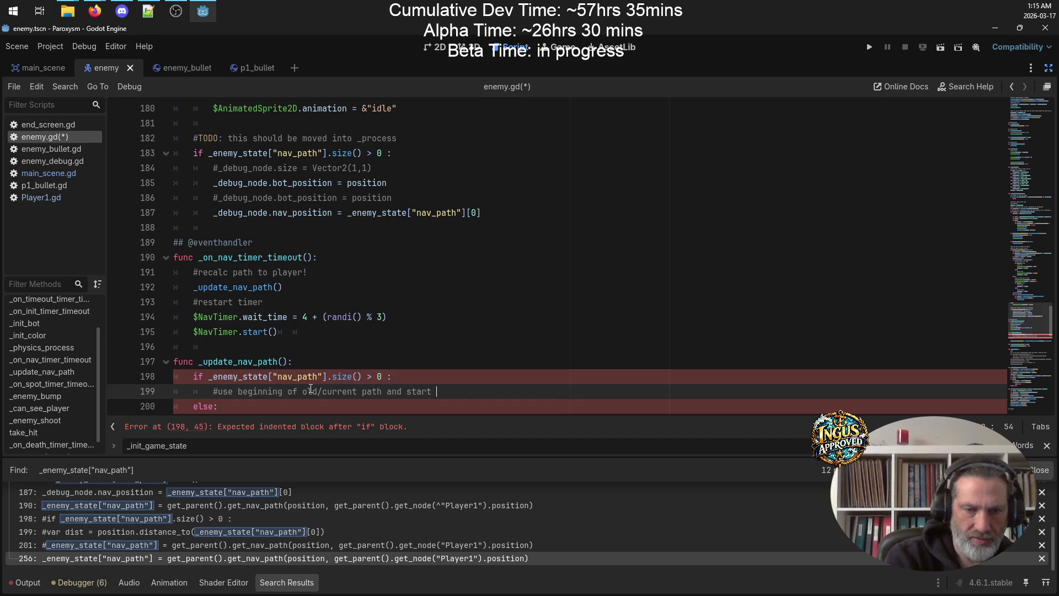
text(for new pa)
key(BackSpace)
key(BackSpace)
text(nav path)
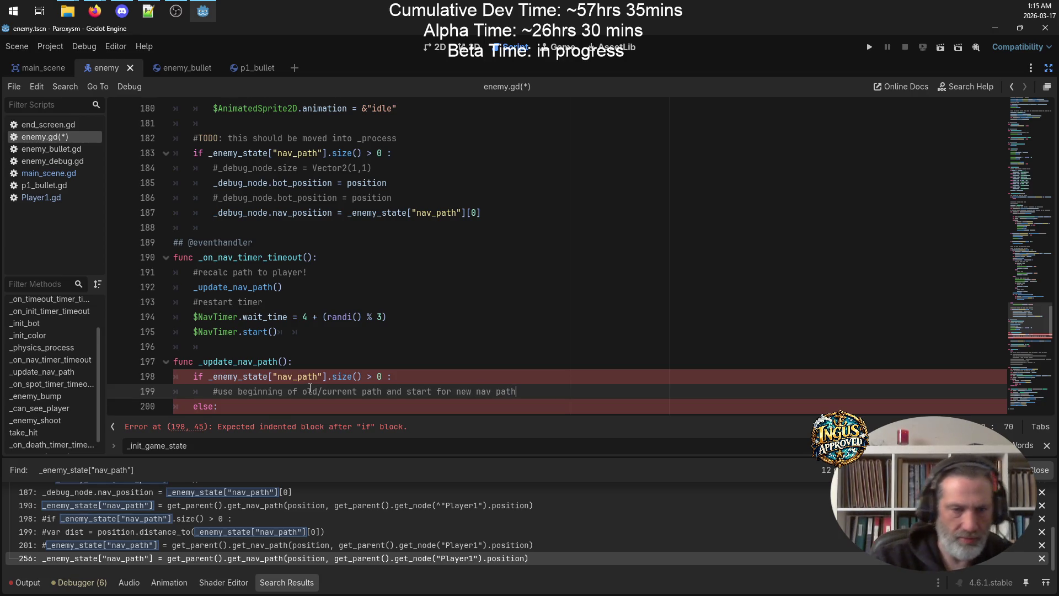
scroll(310, 389, down, 1)
key(Down)
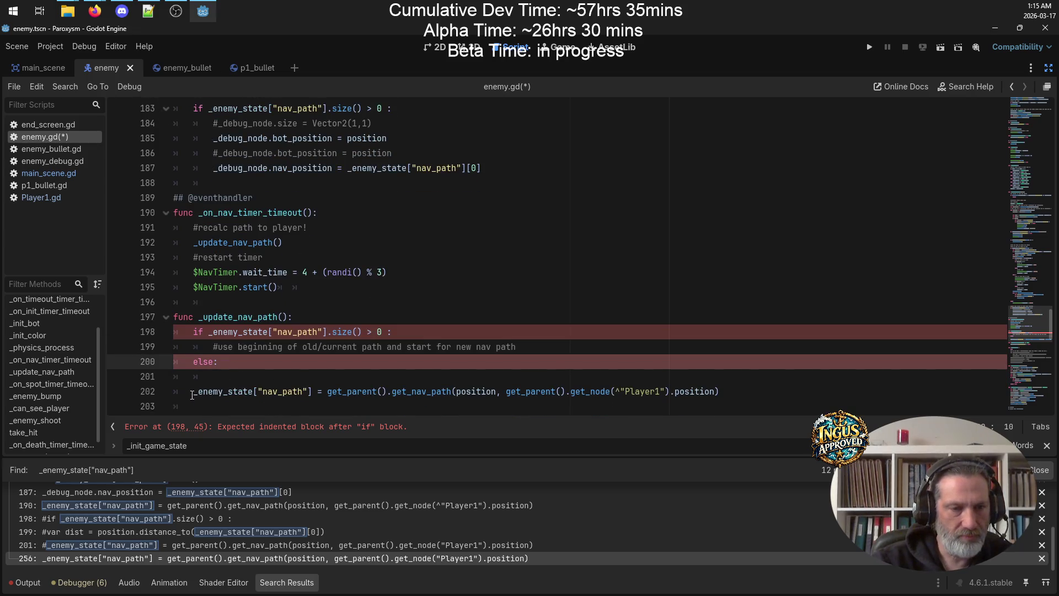
Comment the else branch: use our position as start
click(193, 392)
click(245, 373)
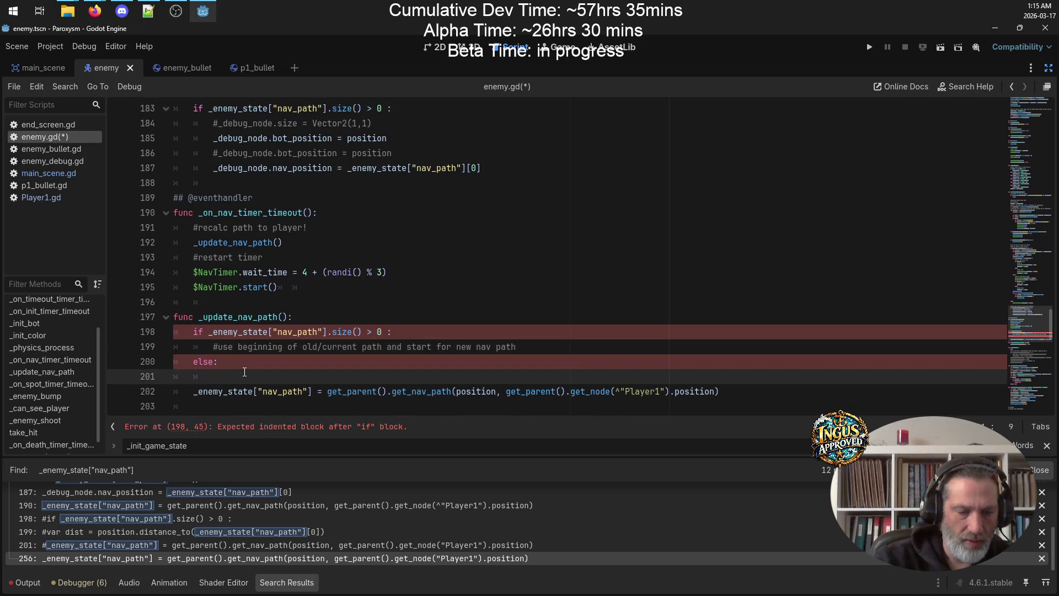
text(#use our pos)
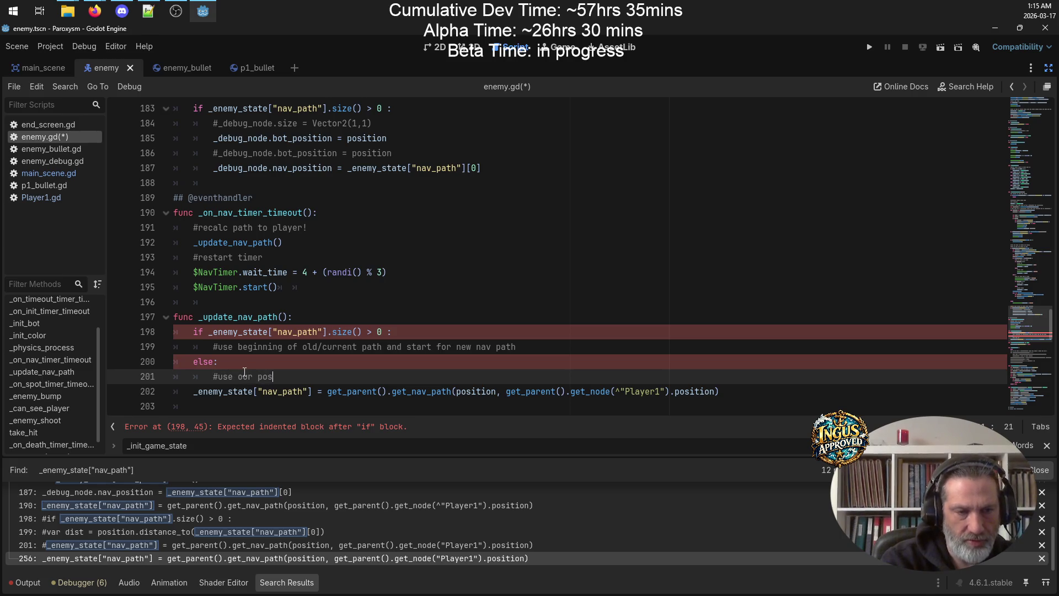
text(ition as as)
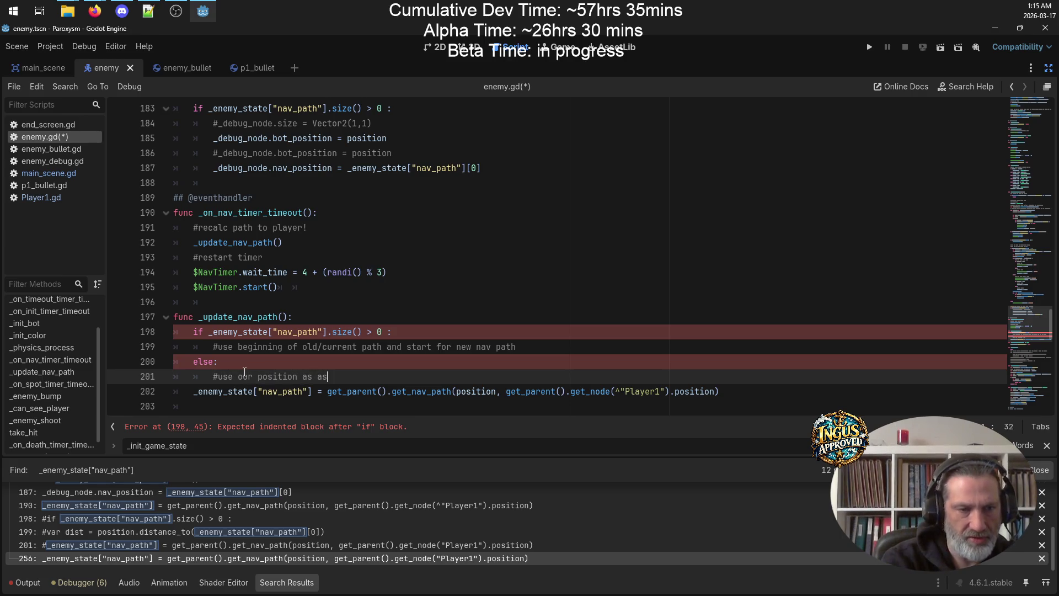
key(BackSpace)
key(BackSpace)
text(start)
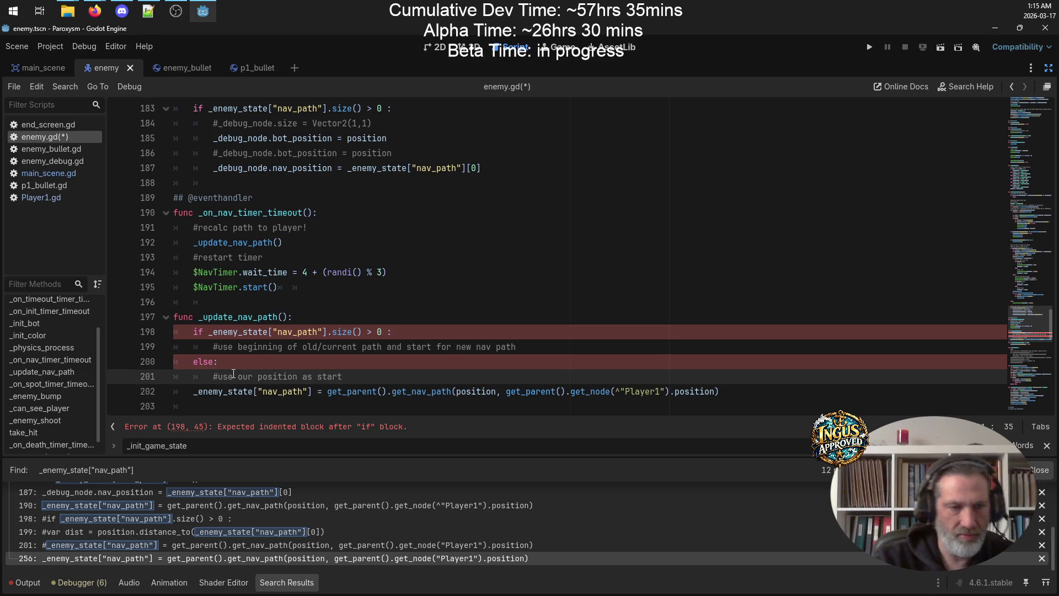
Copy the get_nav_path line into the if branch and save enemy.gd
click(360, 365)
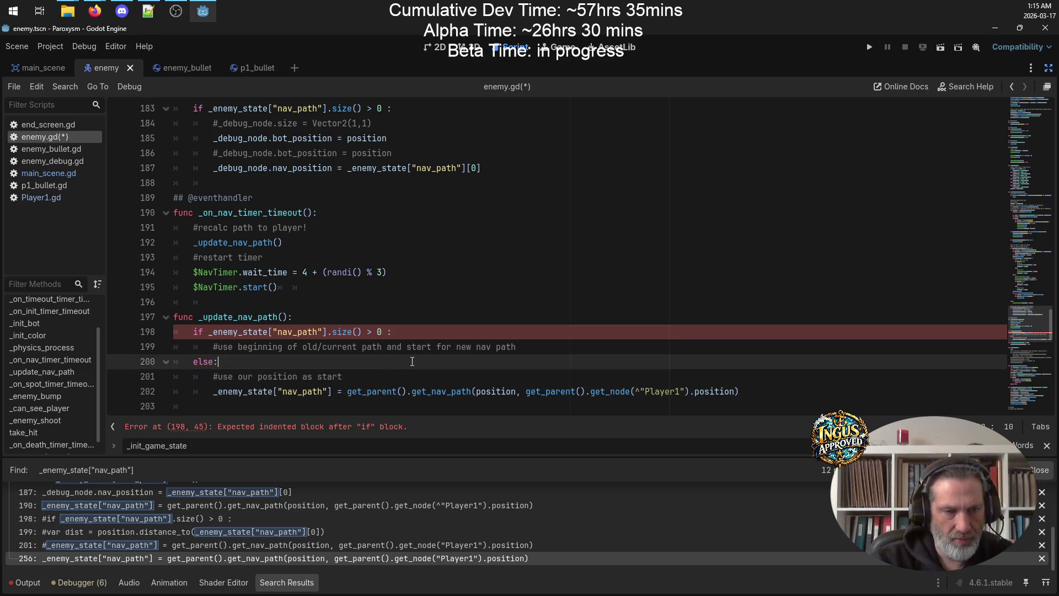
drag(759, 385, 191, 396)
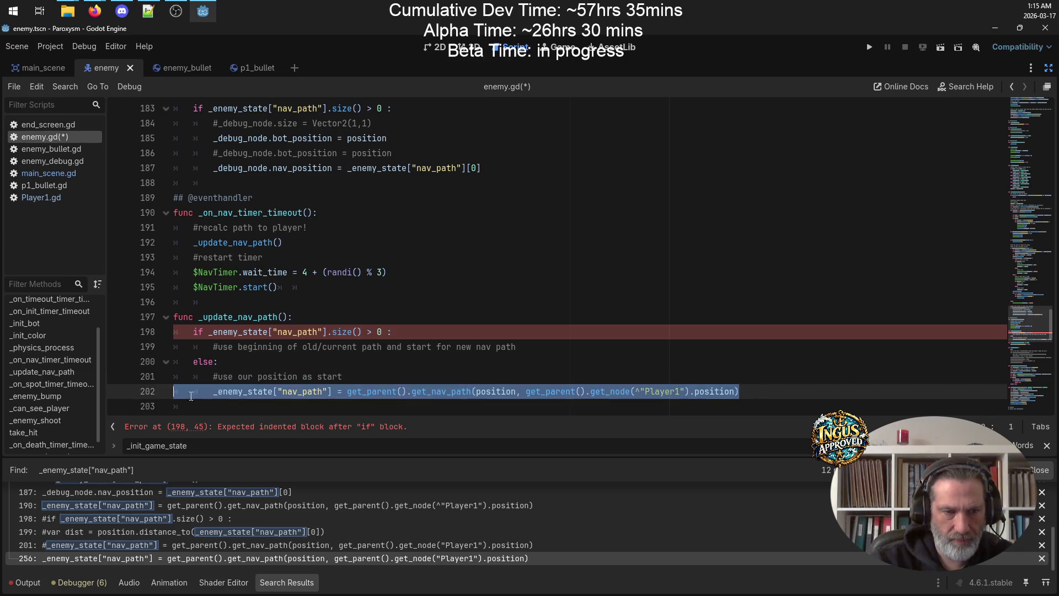
key(ctrl+c)
click(537, 348)
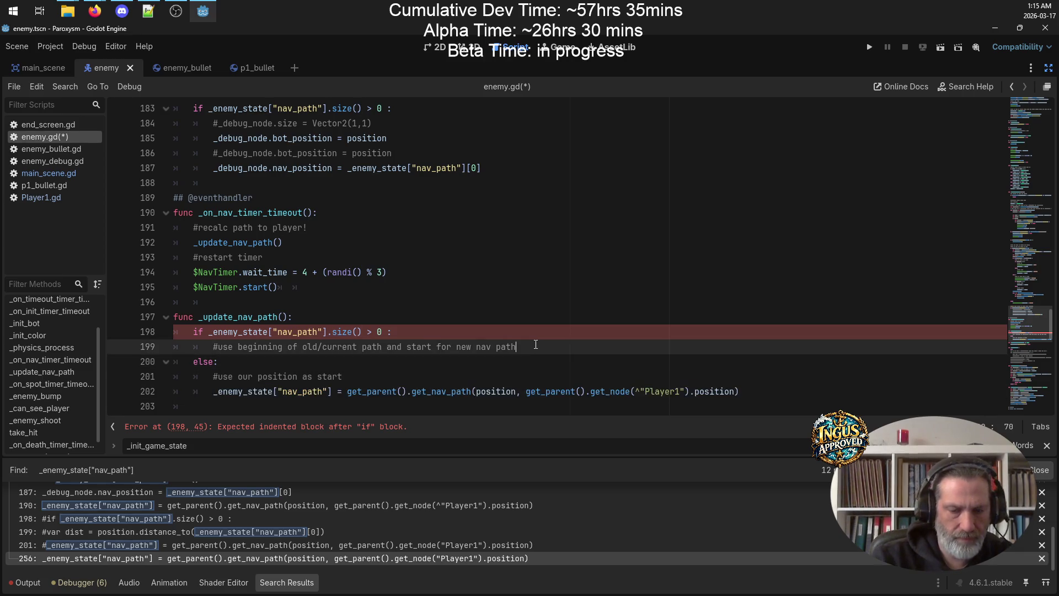
key(Return)
key(ctrl+v)
key(ctrl+s)
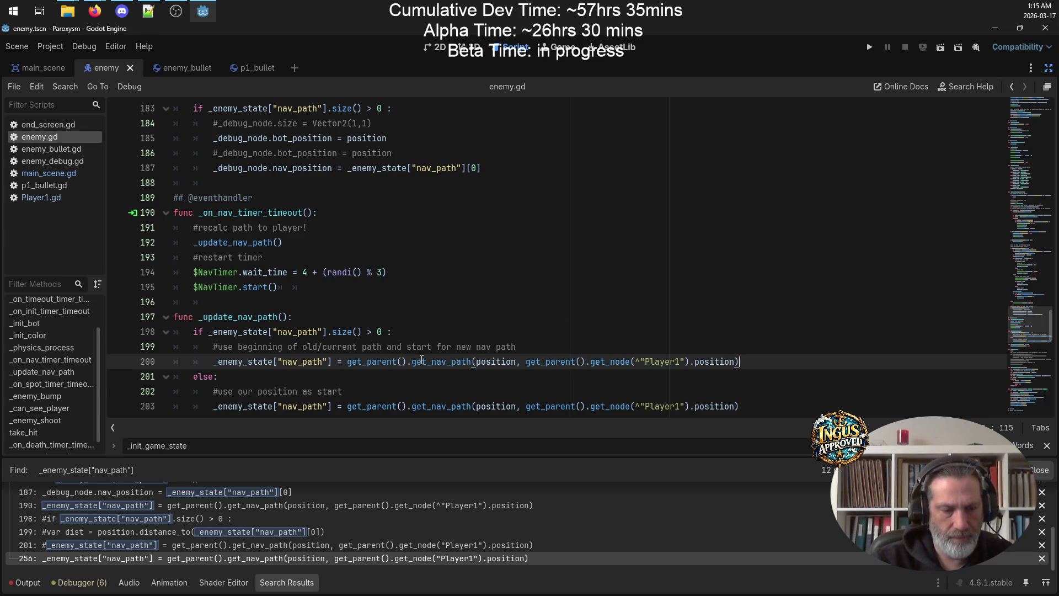
Replace the position start argument on line 200 with _enemy_state["nav_path"]
scroll(458, 336, down, 3)
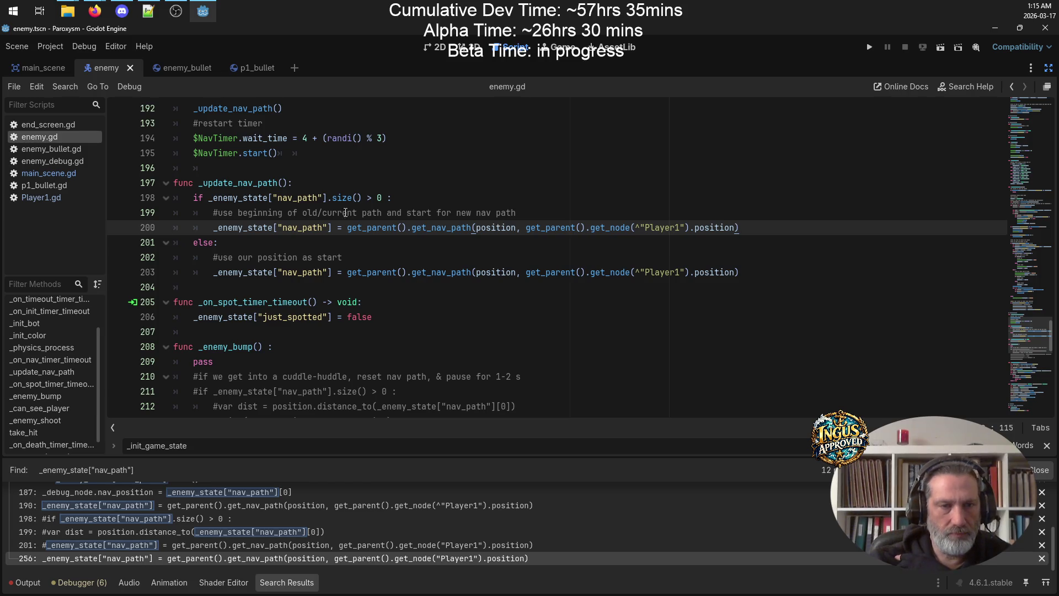
drag(328, 198, 209, 200)
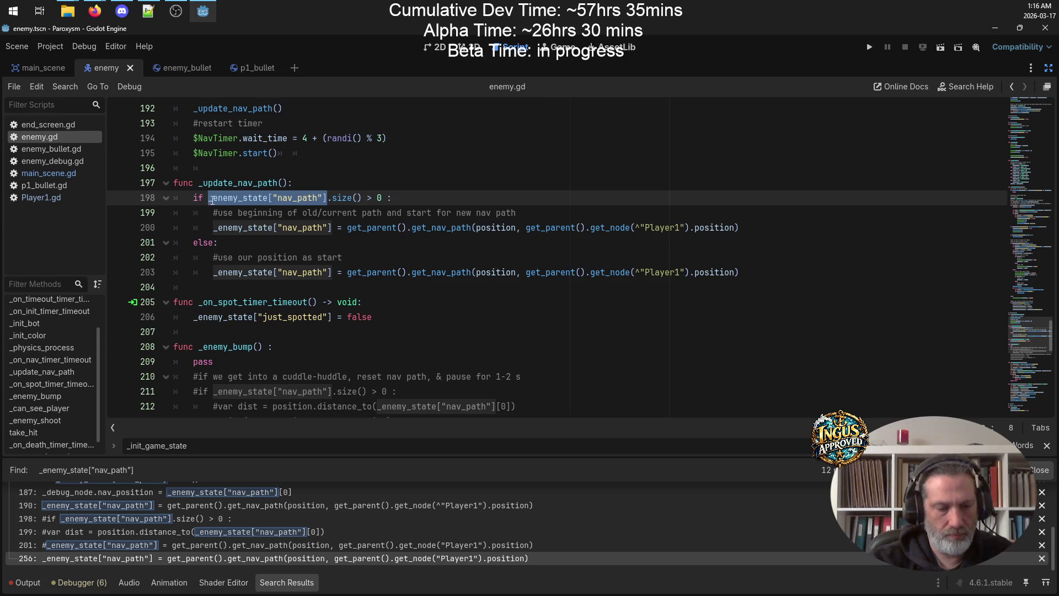
double_click(489, 230)
key(ctrl+v)
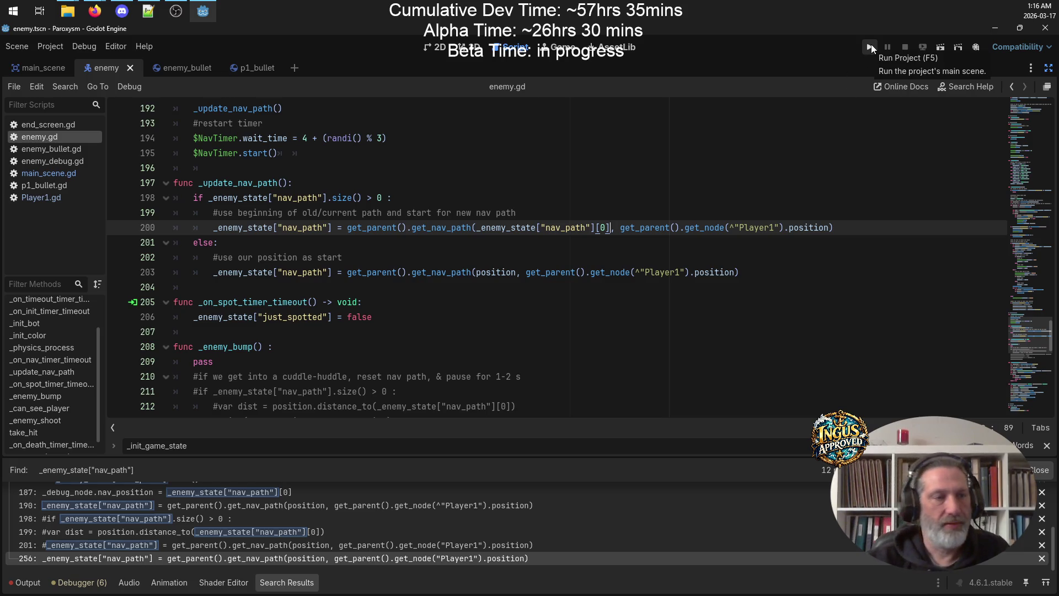
Test-launch the game, close it, and restore the editor docks
click(871, 47)
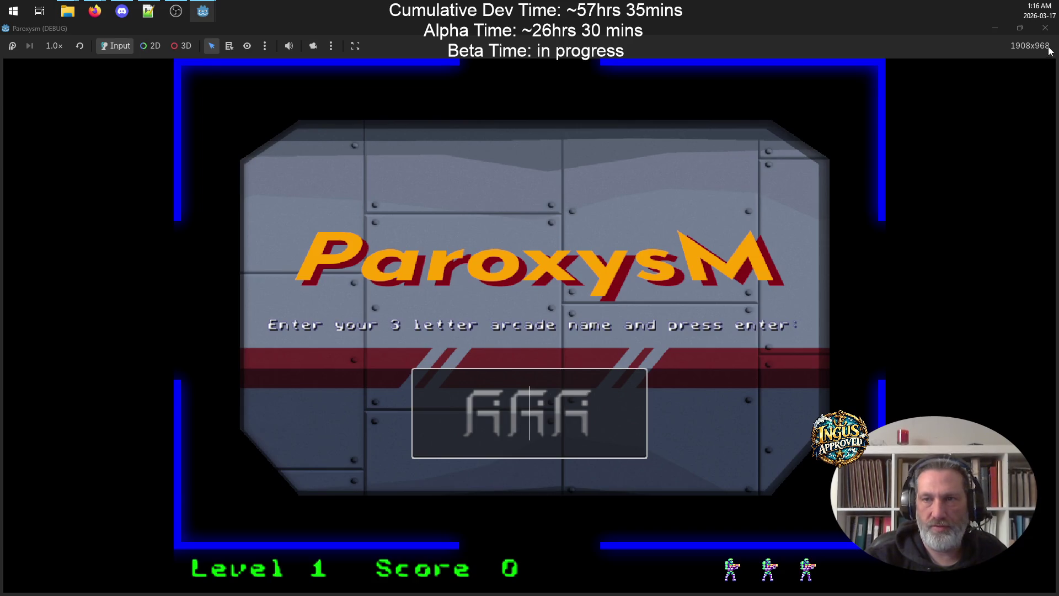
click(1046, 28)
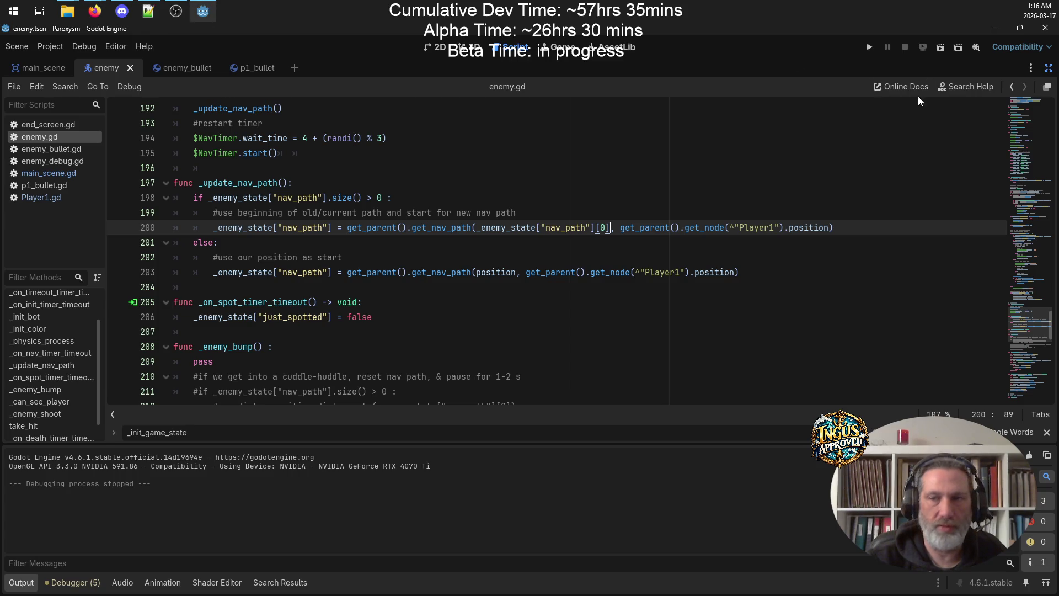
click(1049, 68)
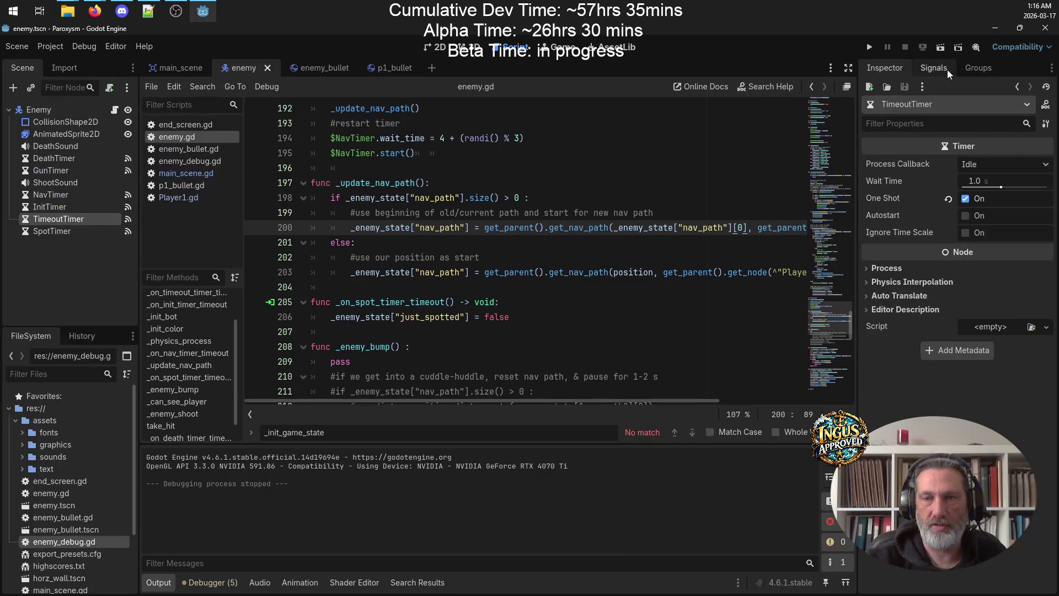
Turn on Debug for the MainScene root node in main_scene and run the project
click(156, 66)
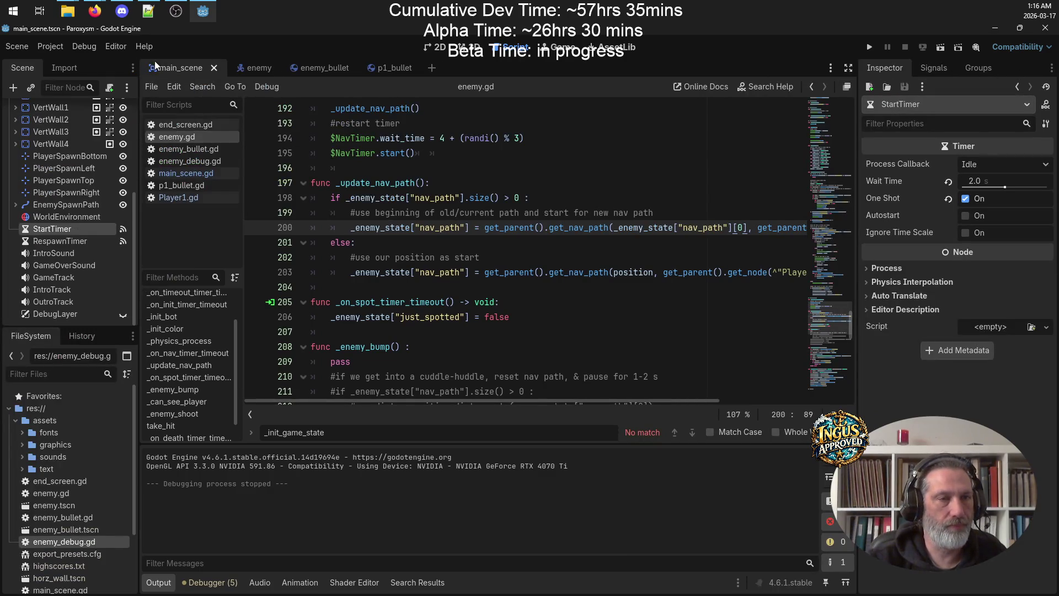
scroll(33, 110, up, 5)
click(53, 112)
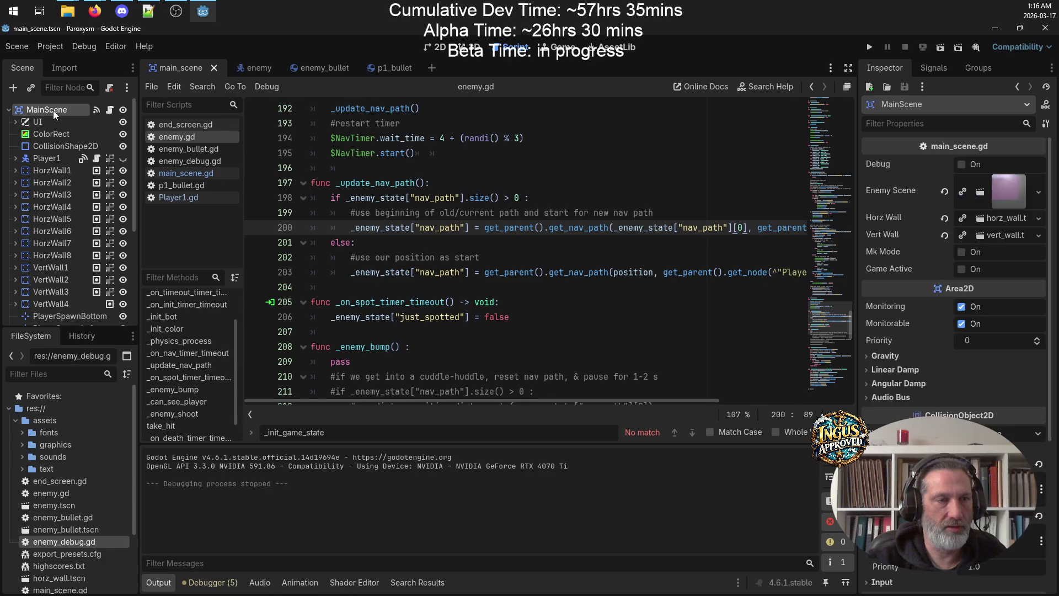
click(964, 165)
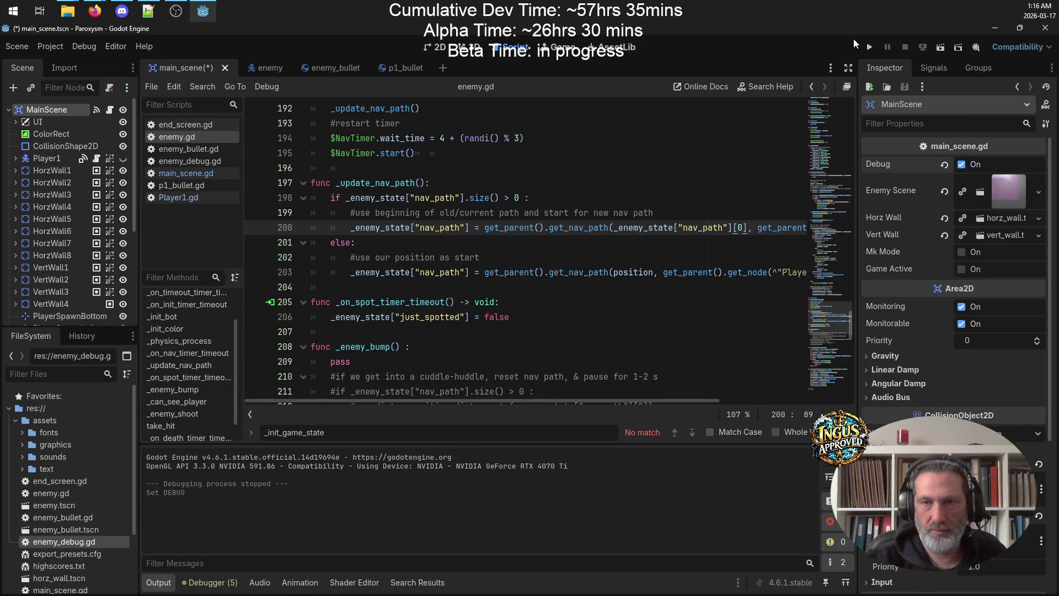
click(869, 48)
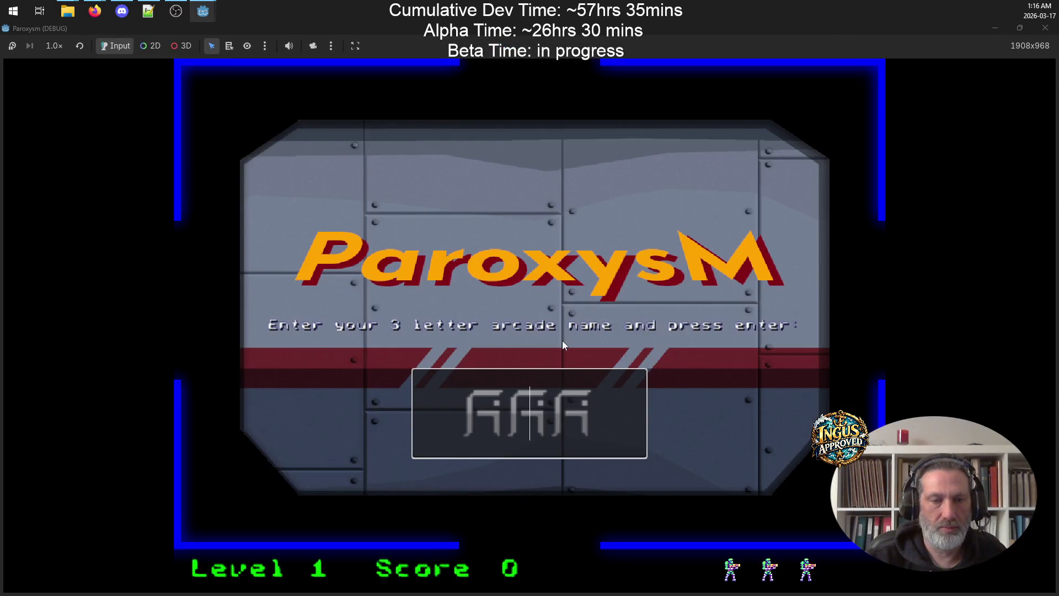
Enter the arcade name GRV and start Level 1, moving across the maze
text(GRV)
key(Return)
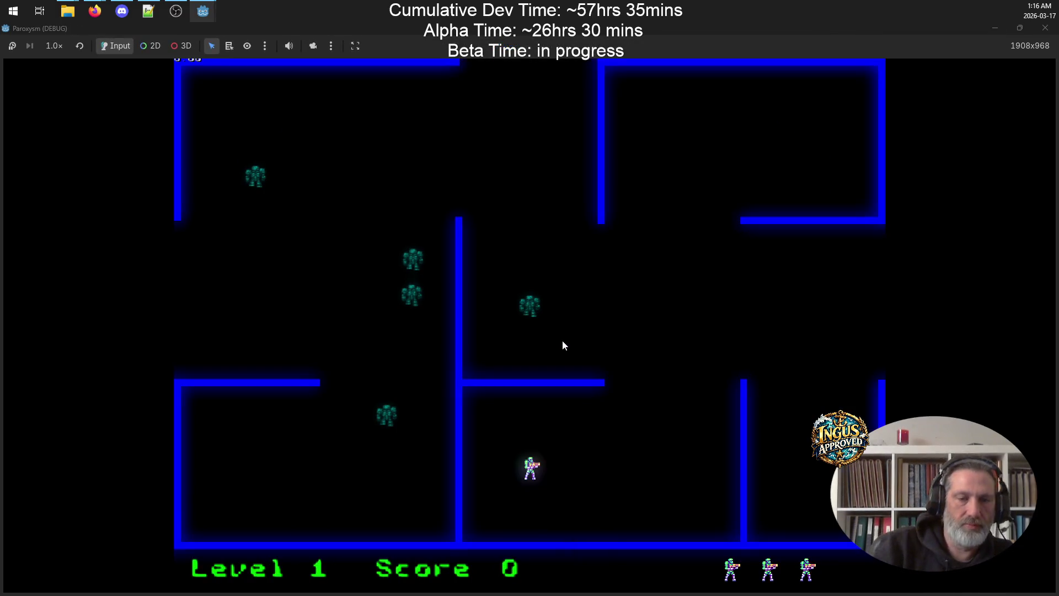
key(Right)
key(Up)
key(Down)
key(Left)
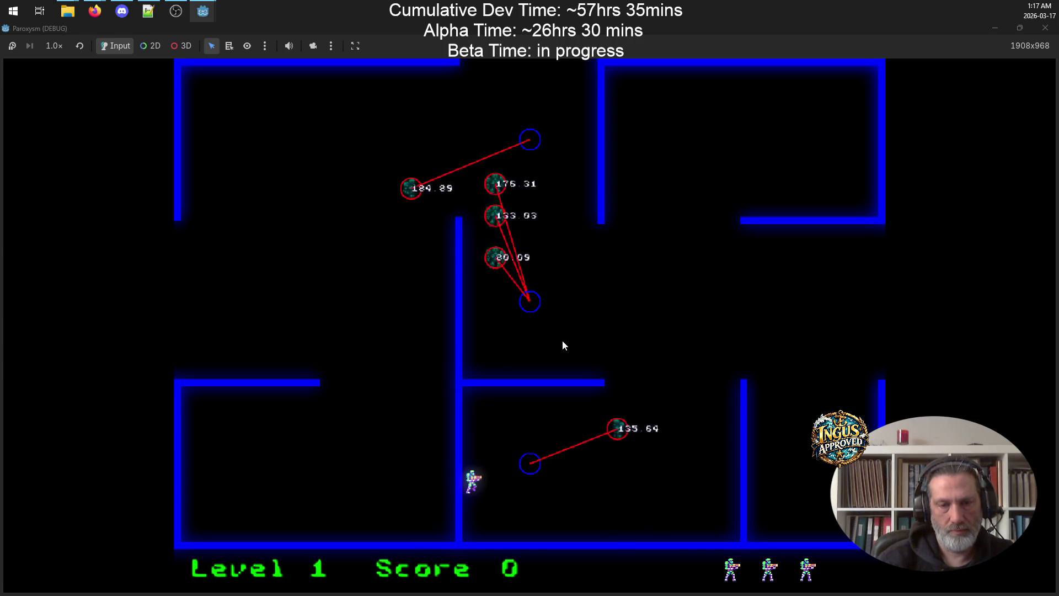
Advance and fire at the robots, dodging beside the central wall, destroying one
key(Right)
key(space)
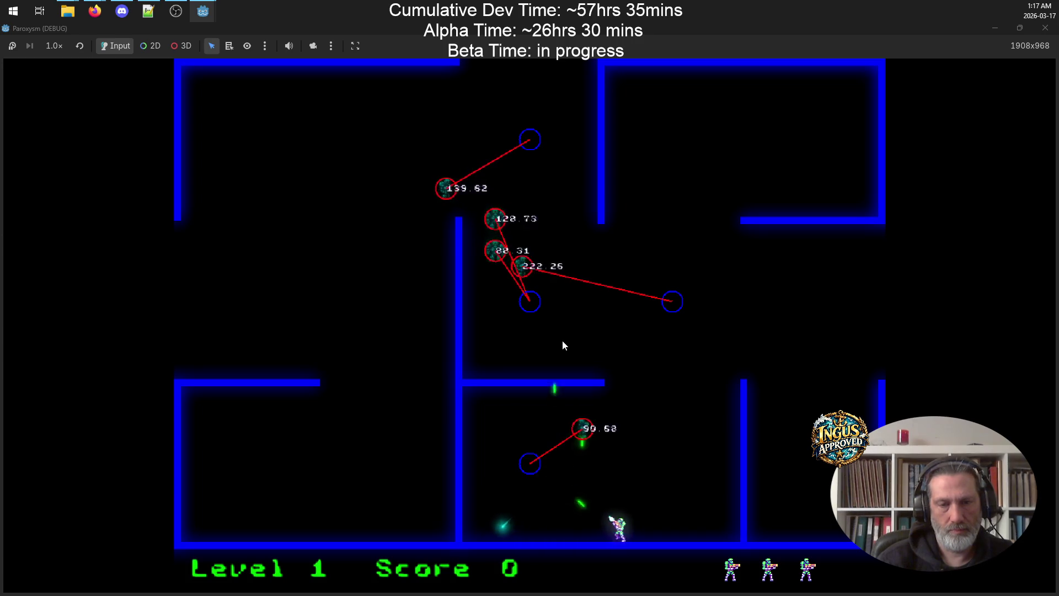
key(Left)
key(Up)
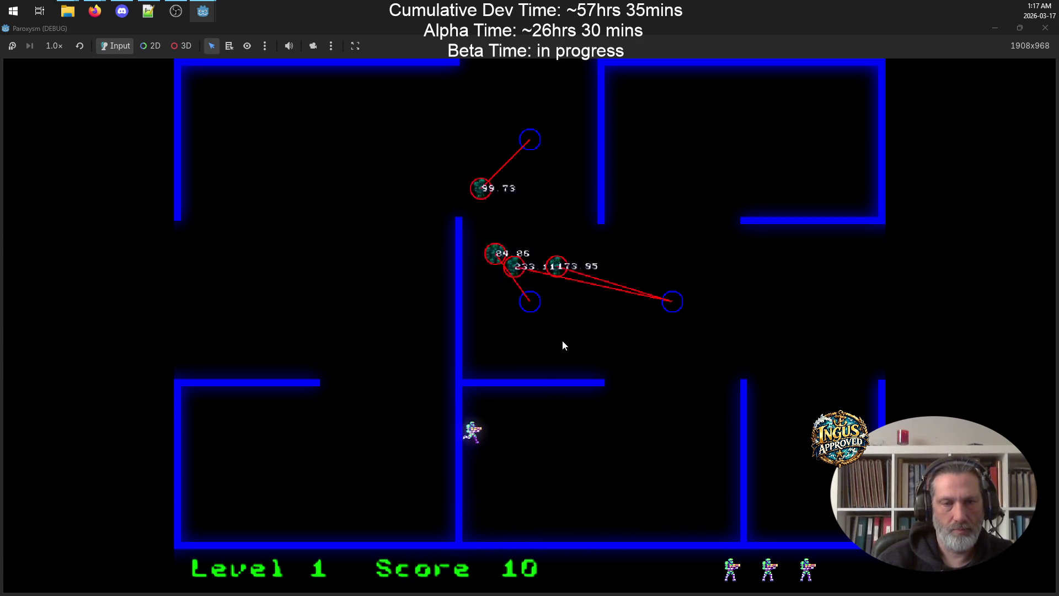
key(Down)
key(Right)
key(Left)
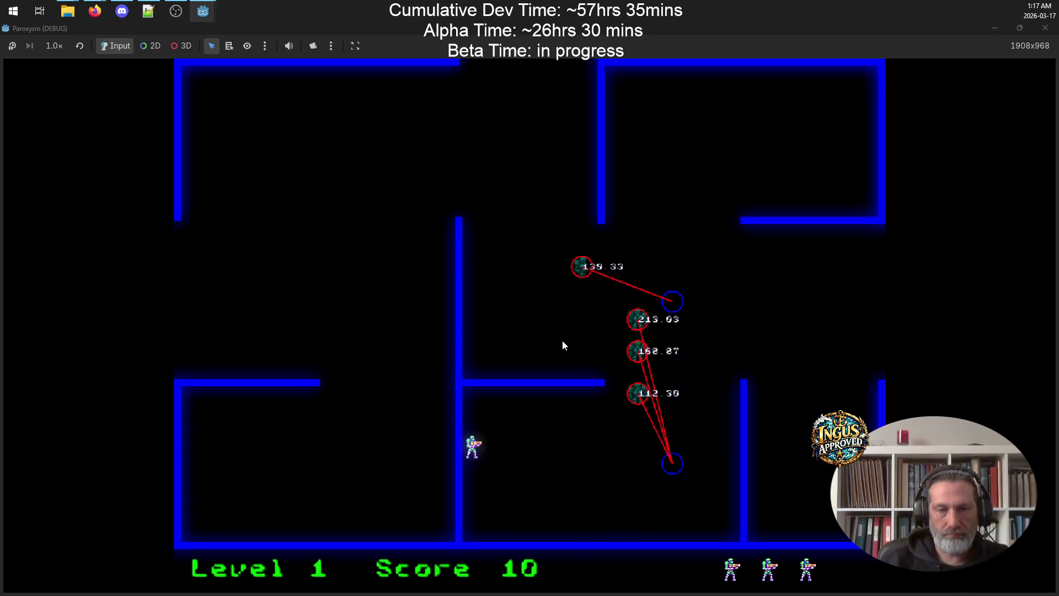
key(Up)
key(space)
key(Down)
key(Right)
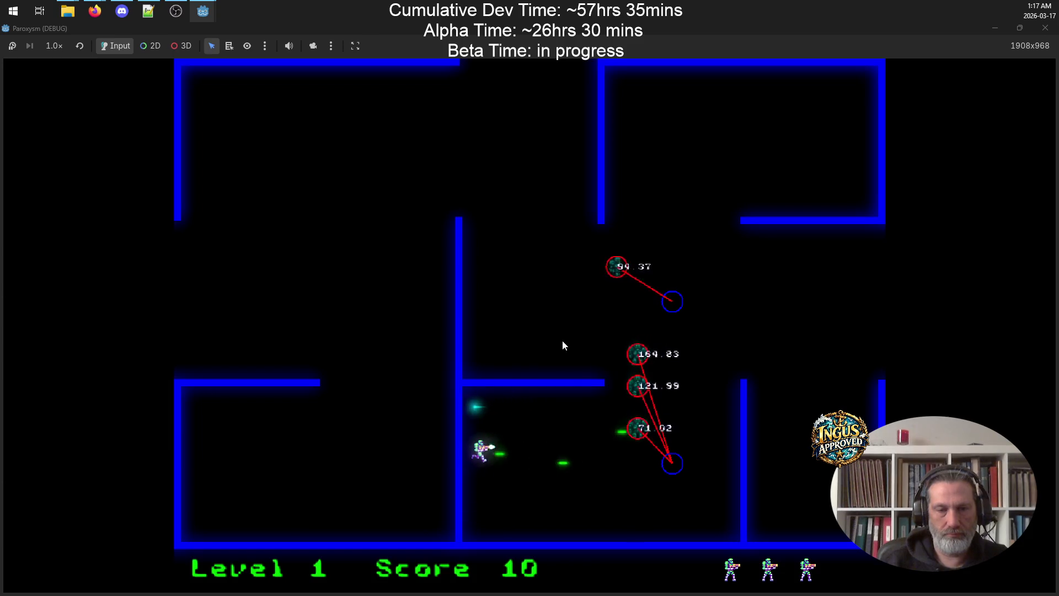
Reposition near the bottom wall and shoot the nearby robots to the right
key(Left)
key(Up)
key(Right)
key(Down)
key(Right)
key(Left)
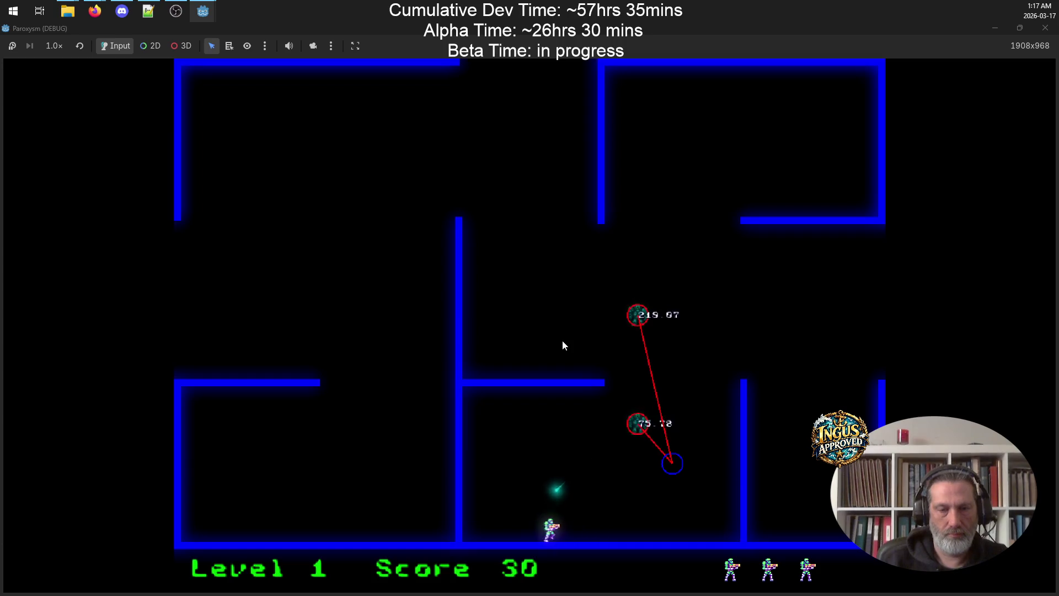
key(Up)
key(space)
key(Down)
key(Right)
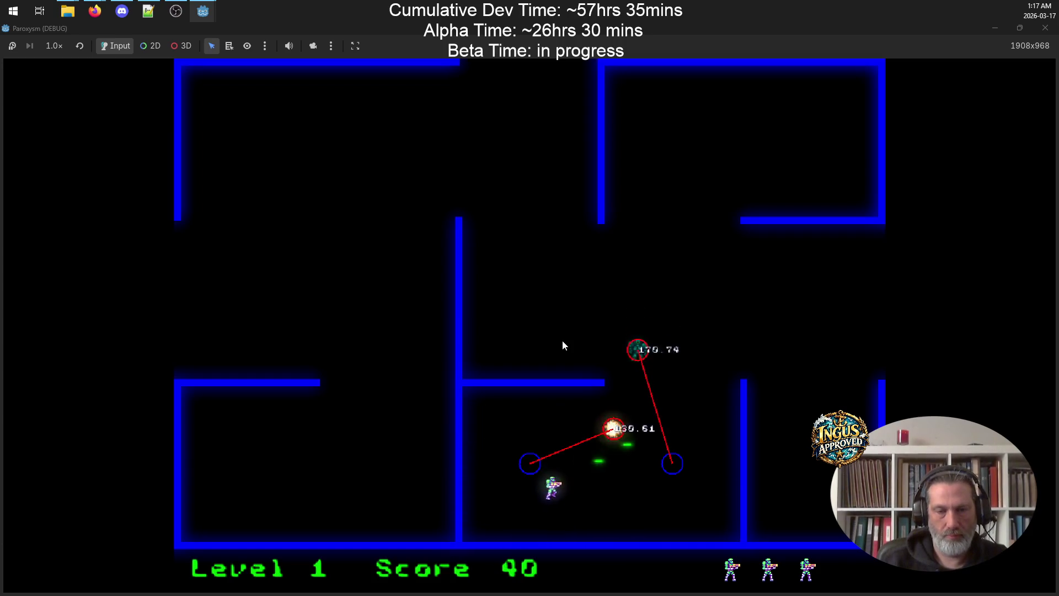
Destroy the remaining robots up-right for a score of 50, then exit right to Level 2
key(Up)
key(Left)
key(space)
key(Down)
key(Right)
key(Left)
key(Right)
key(space)
key(Up)
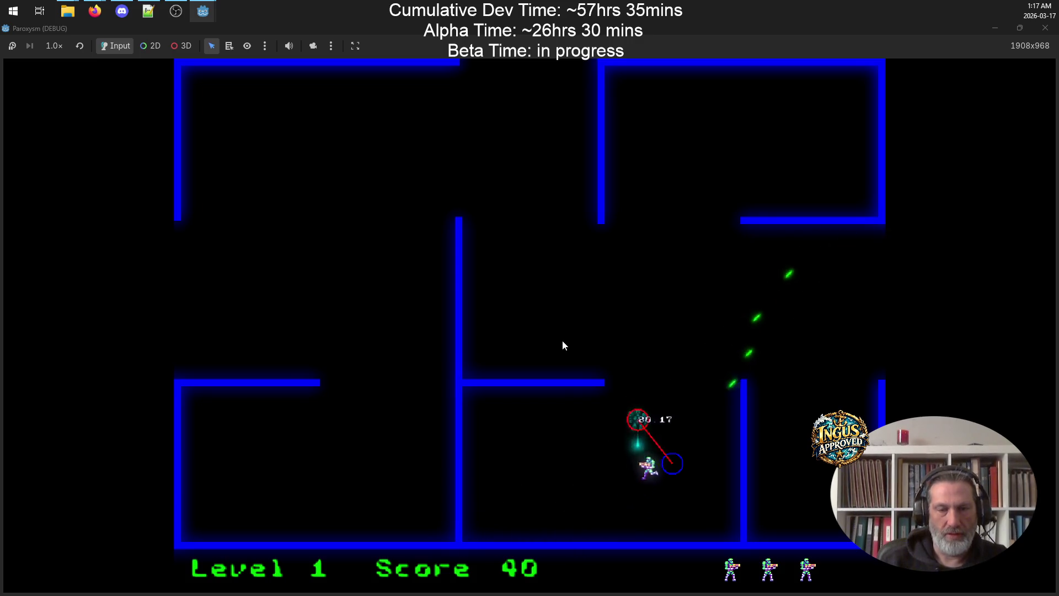
key(Left)
key(Right)
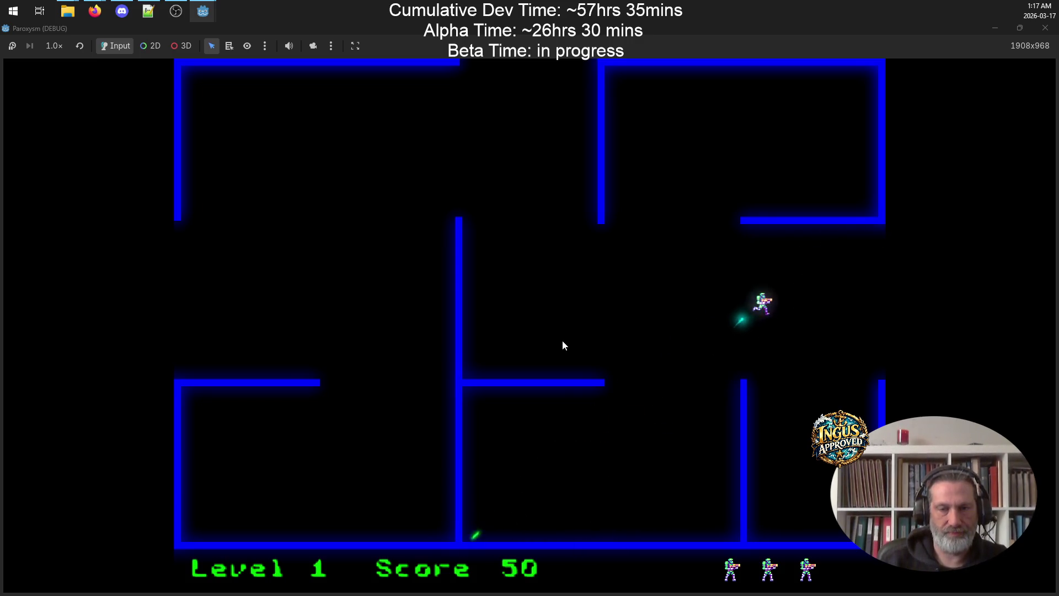
key(Right)
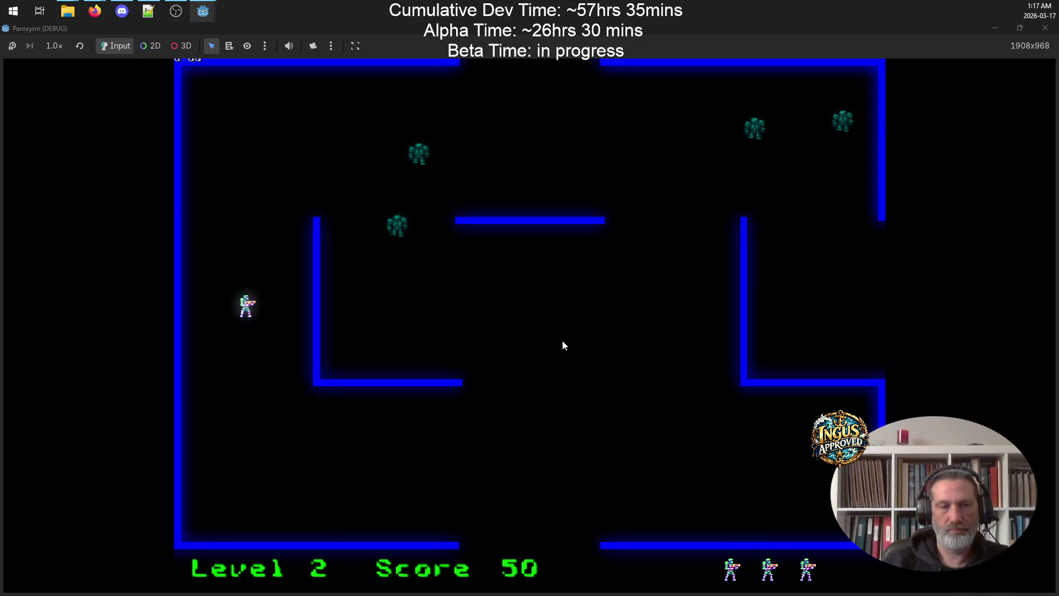
Move the player up the left side, then across Level 2's lower area, avoiding robots
key(Up)
key(Down)
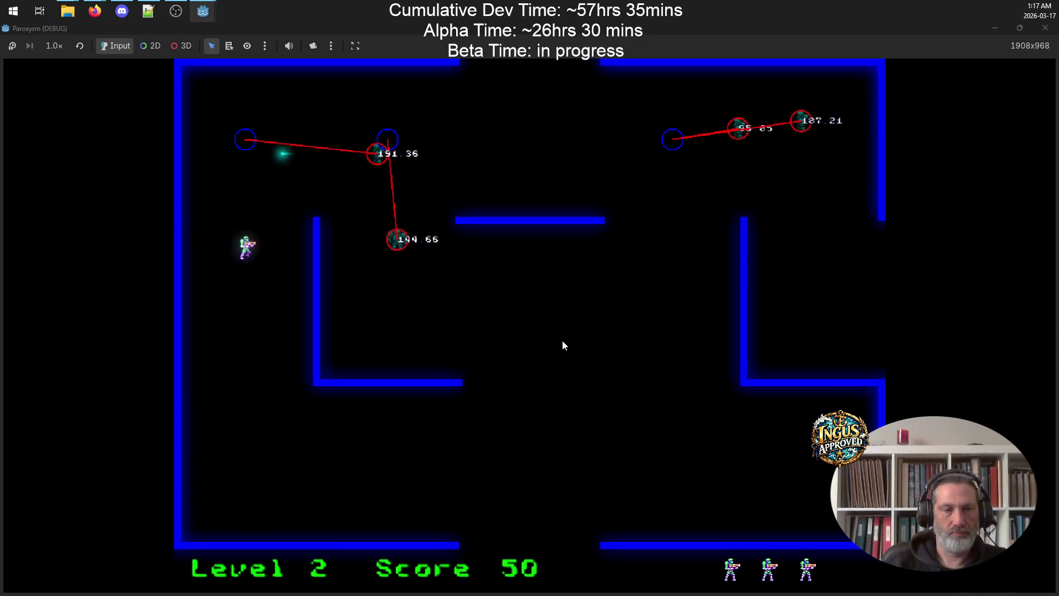
key(Right)
key(Right)
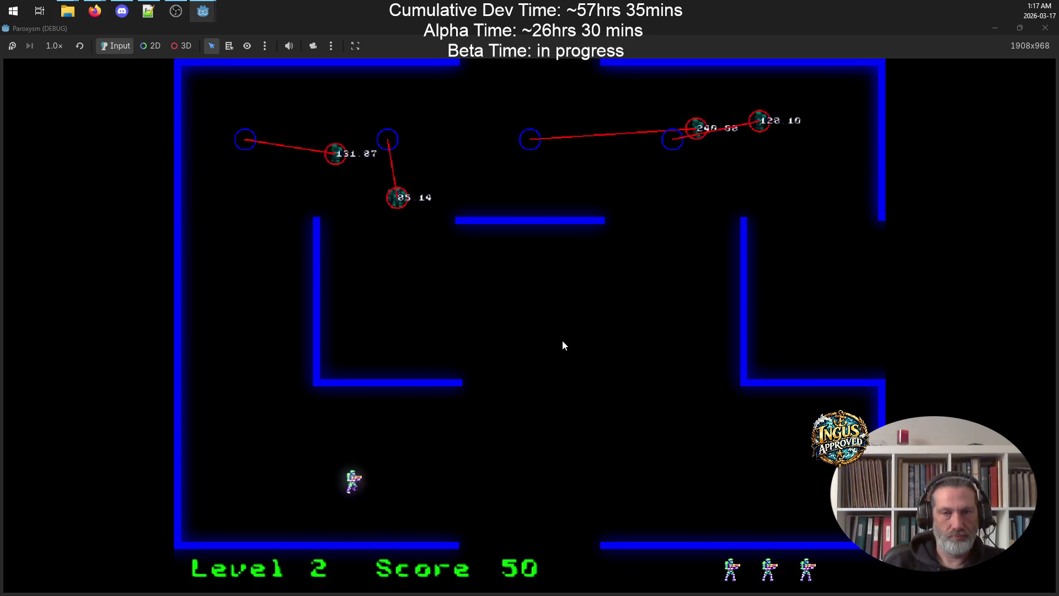
key(Up)
key(Down)
key(Right)
key(Down)
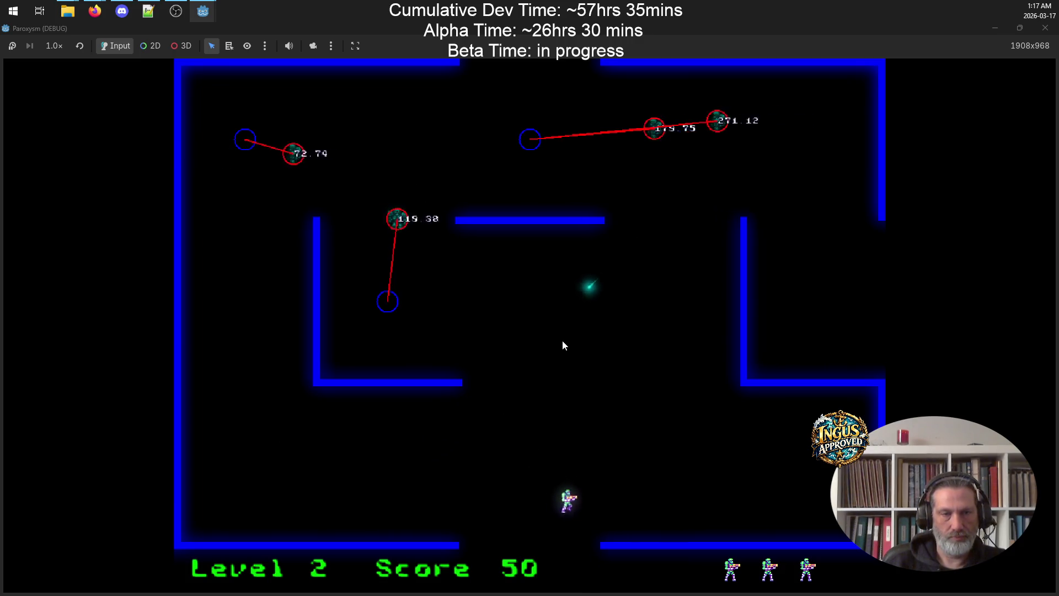
key(Up)
key(Right)
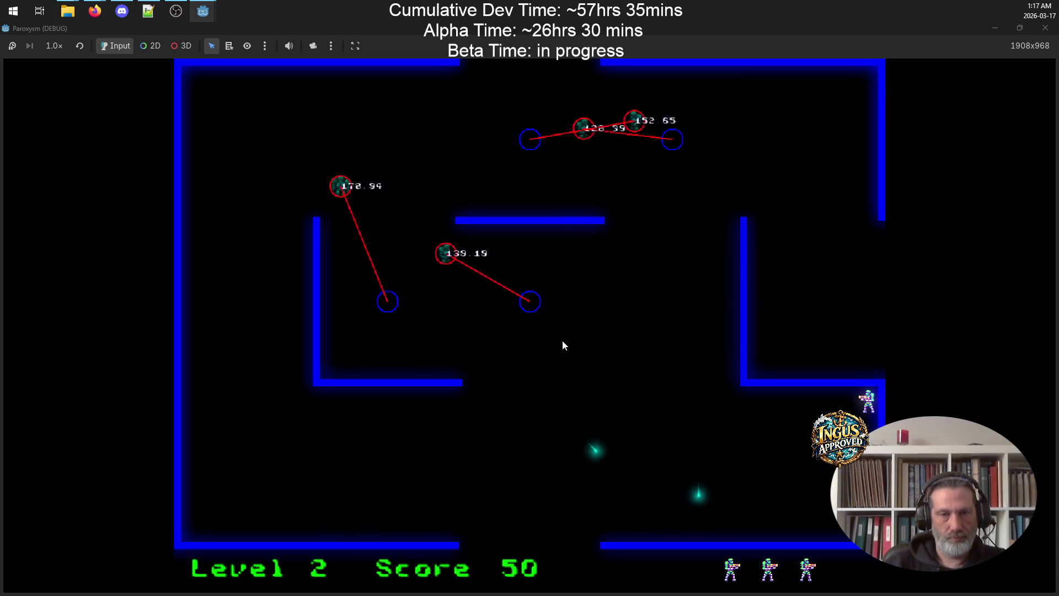
key(Left)
key(Down)
key(Left)
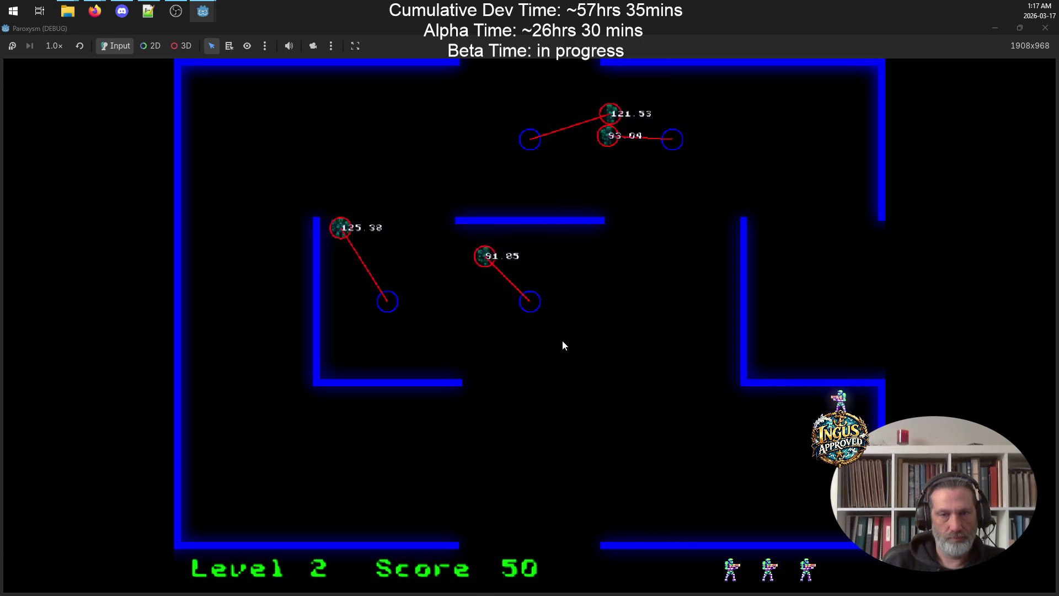
Weave left and right near the wall, then run left along the bottom and up the left side
key(Left)
key(Right)
key(Left)
key(Right)
key(Left)
key(Right)
key(Left)
key(Down)
key(Left)
key(Up)
key(Left)
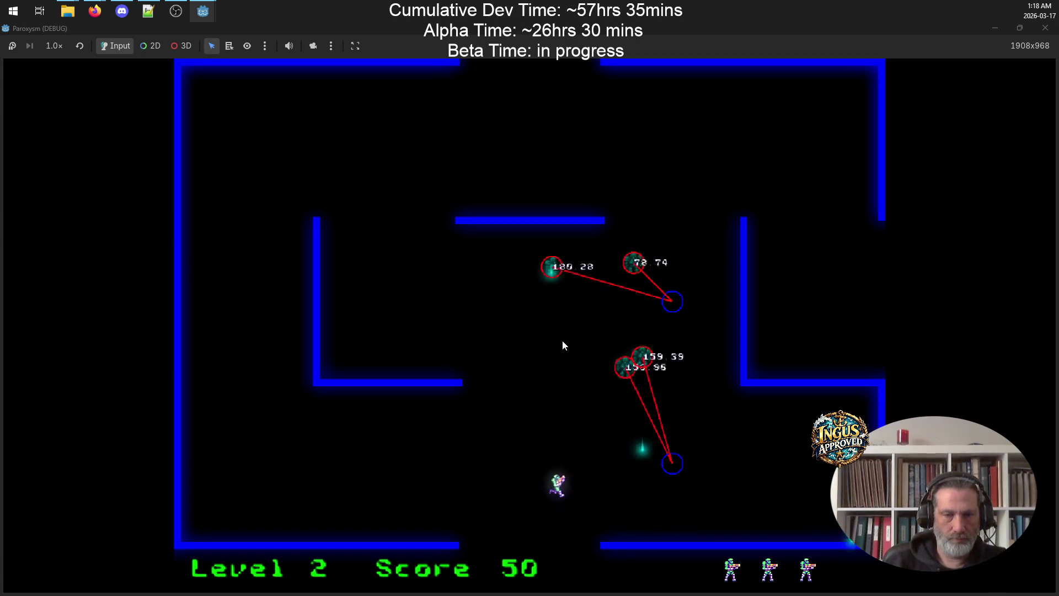
key(Up)
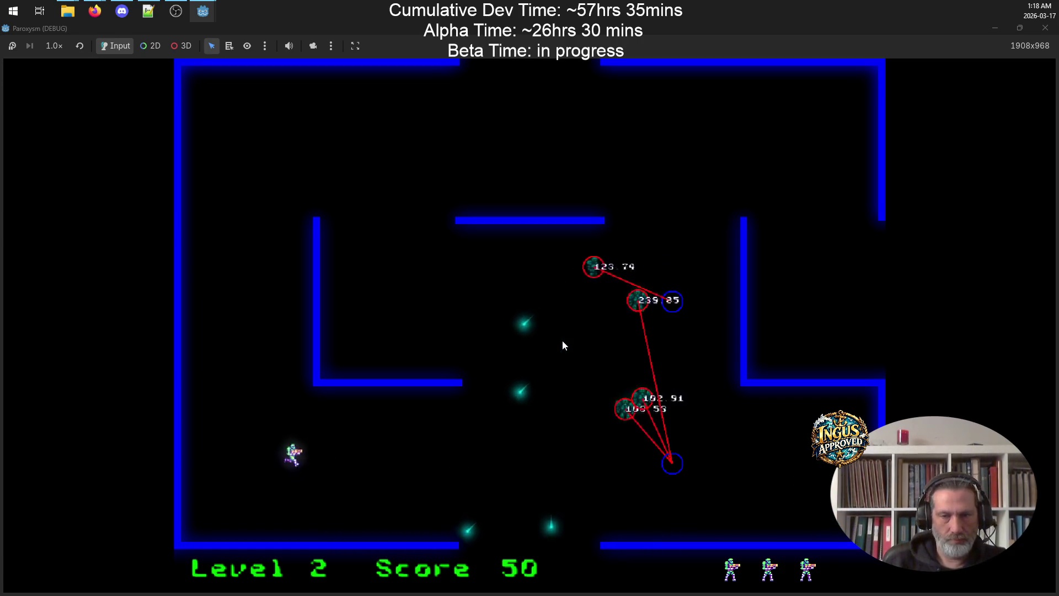
Run along the top wall into the right-hand area, dodging robots to line up a shot
key(Right)
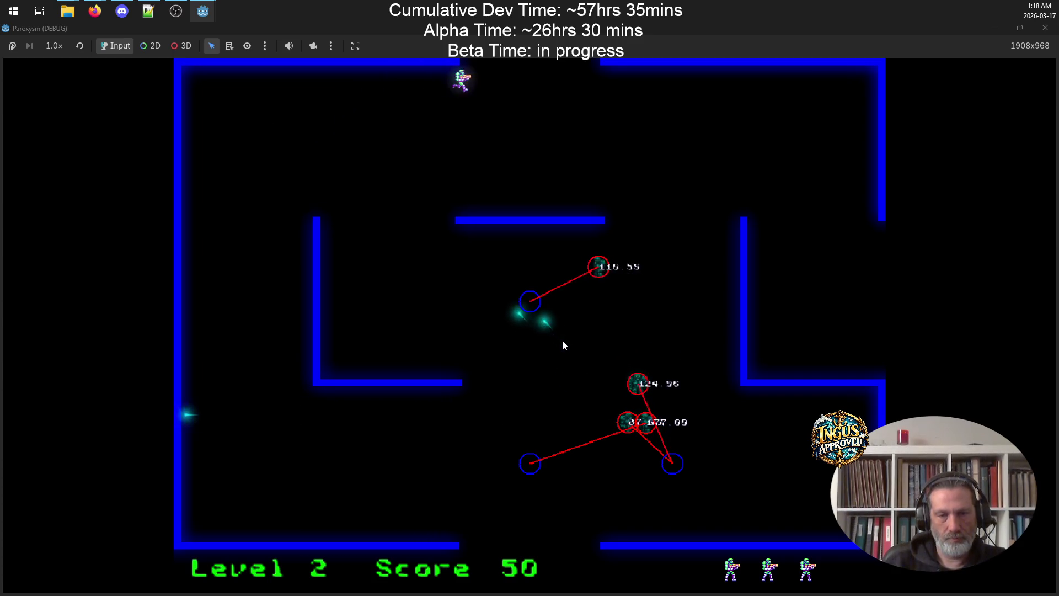
key(Down)
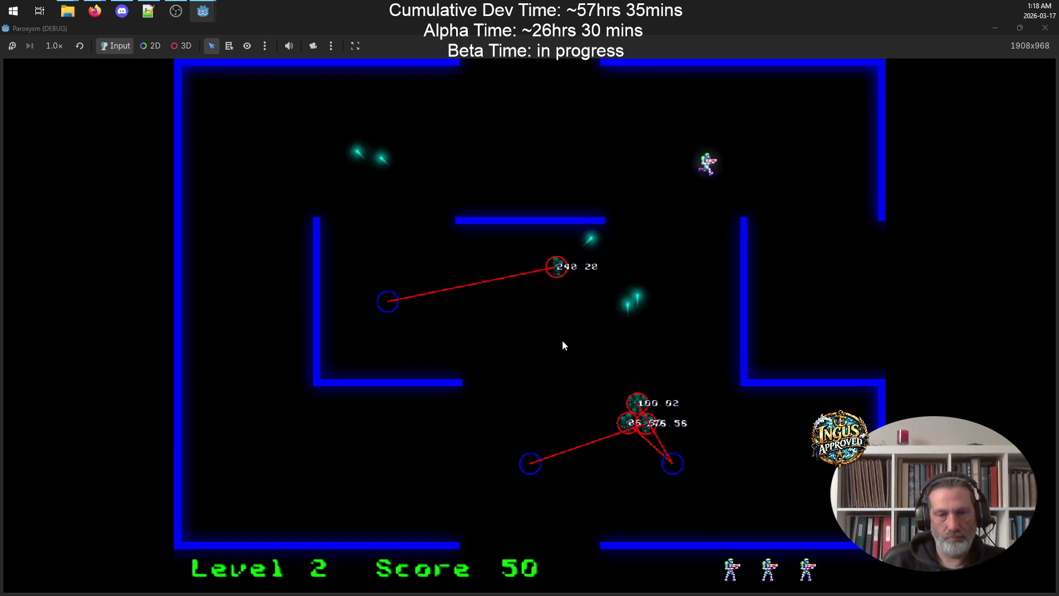
key(Down)
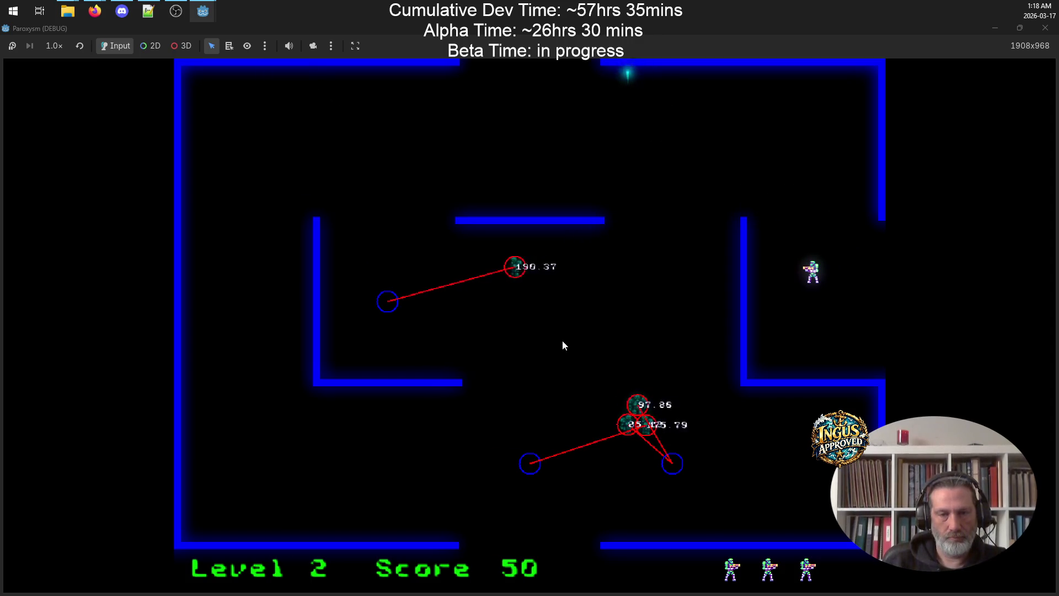
key(Up)
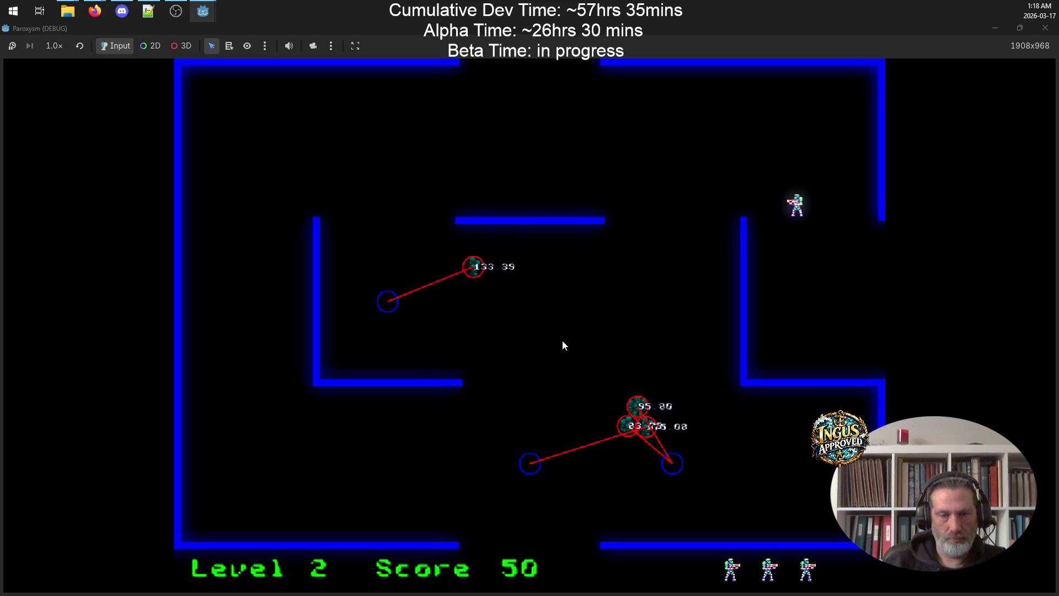
key(Up)
key(Down)
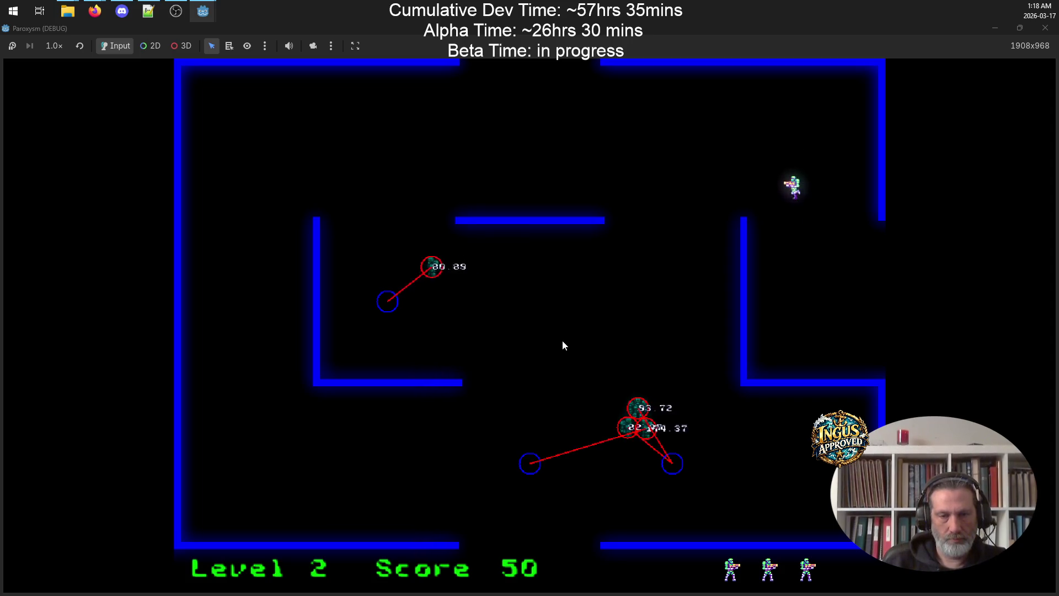
key(Up)
key(Up)
key(Left)
key(Down)
key(Right)
Fire repeated down-left shots from the top wall, destroying a robot below
key(Up)
click(562, 346)
key(Right)
click(562, 345)
key(Down)
key(Up)
key(Left)
click(562, 345)
key(Right)
key(Right)
key(Left)
key(Right)
click(563, 346)
key(Left)
key(Right)
Run down the right wall firing and destroy the top robot, raising the score from 65 to 80
key(Right)
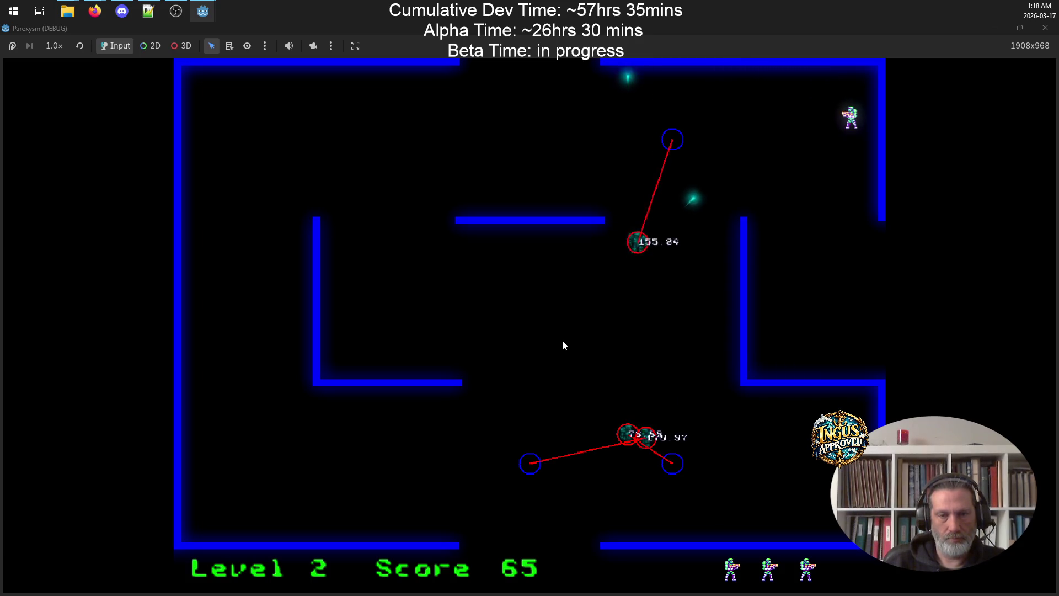
key(Down)
click(562, 340)
key(Up)
key(Down)
key(Left)
key(Up)
key(Down)
key(Right)
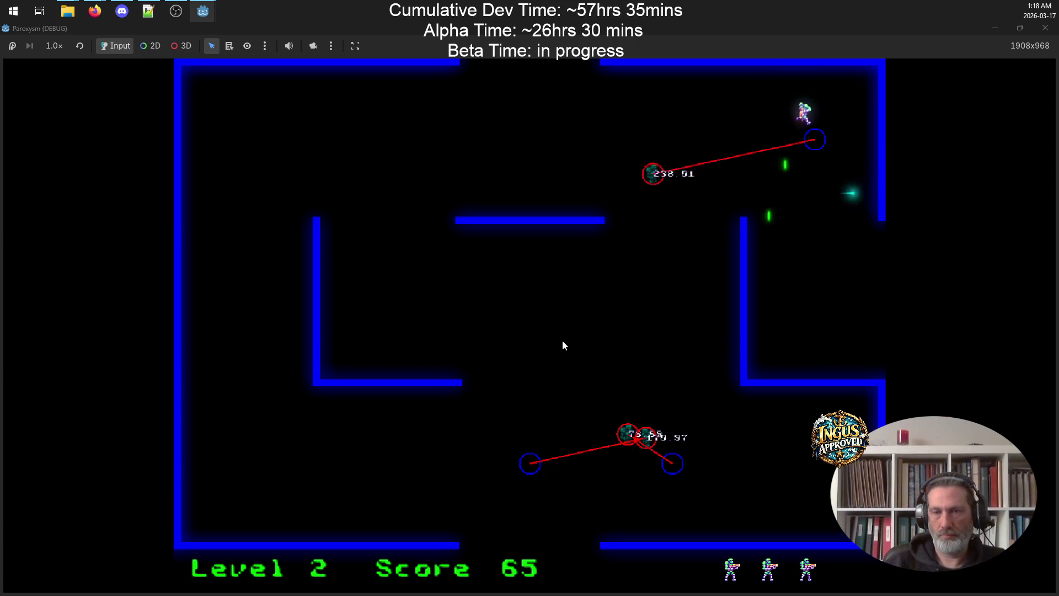
key(Left)
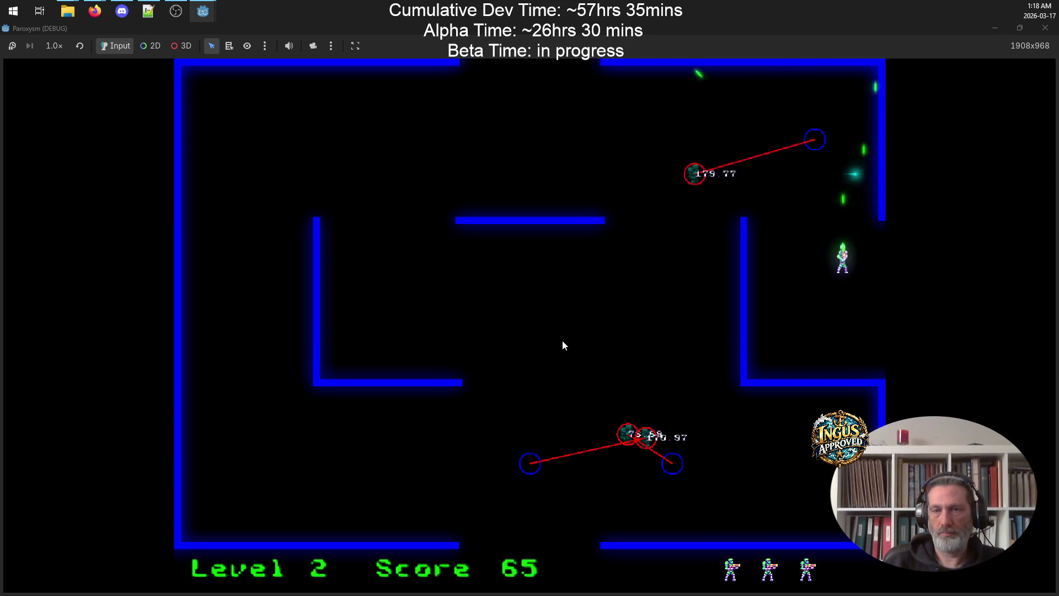
key(Down)
key(Right)
key(Down)
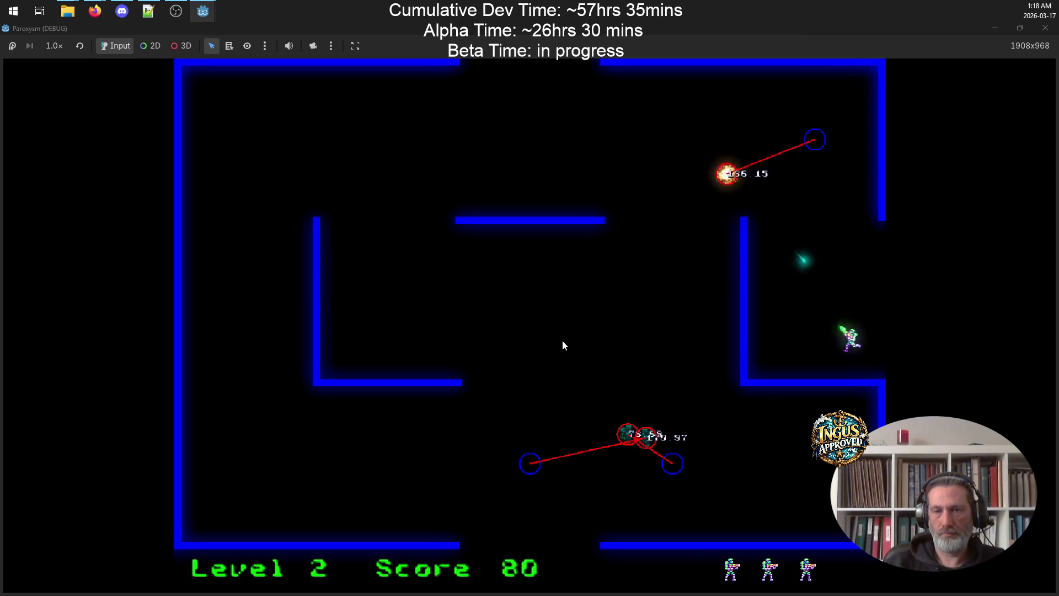
key(Left)
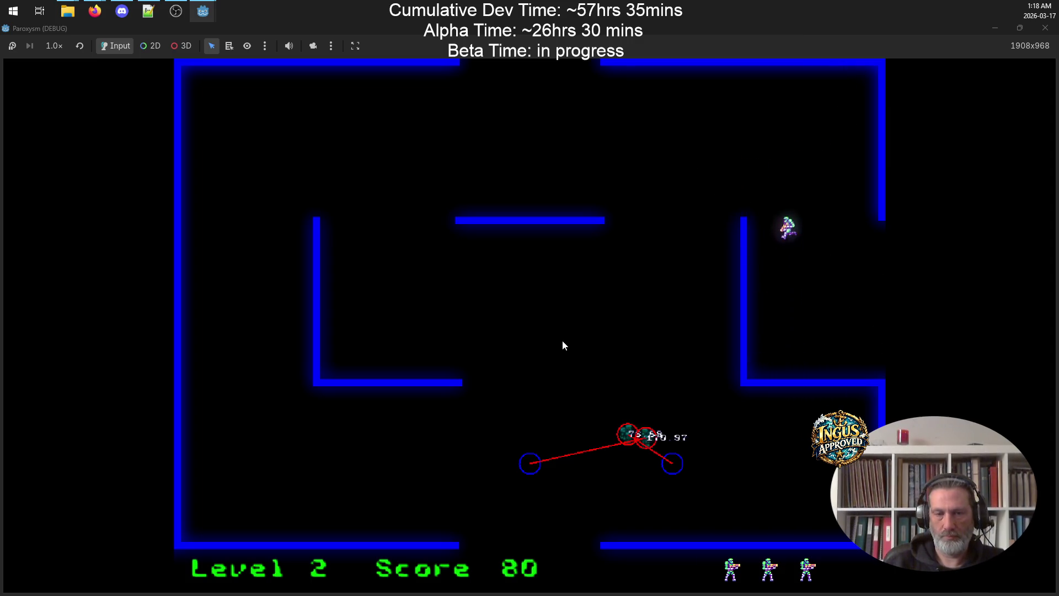
Shoot the remaining robots for a score of 110 and exit east into Level 3
key(Left)
key(Right)
key(Right)
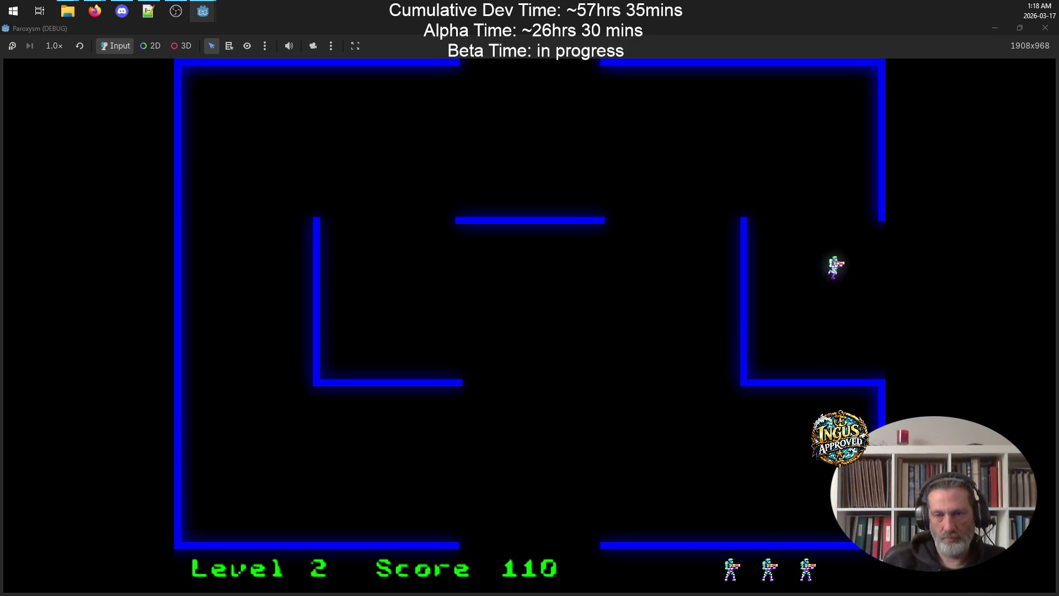
key(Right)
key(Up)
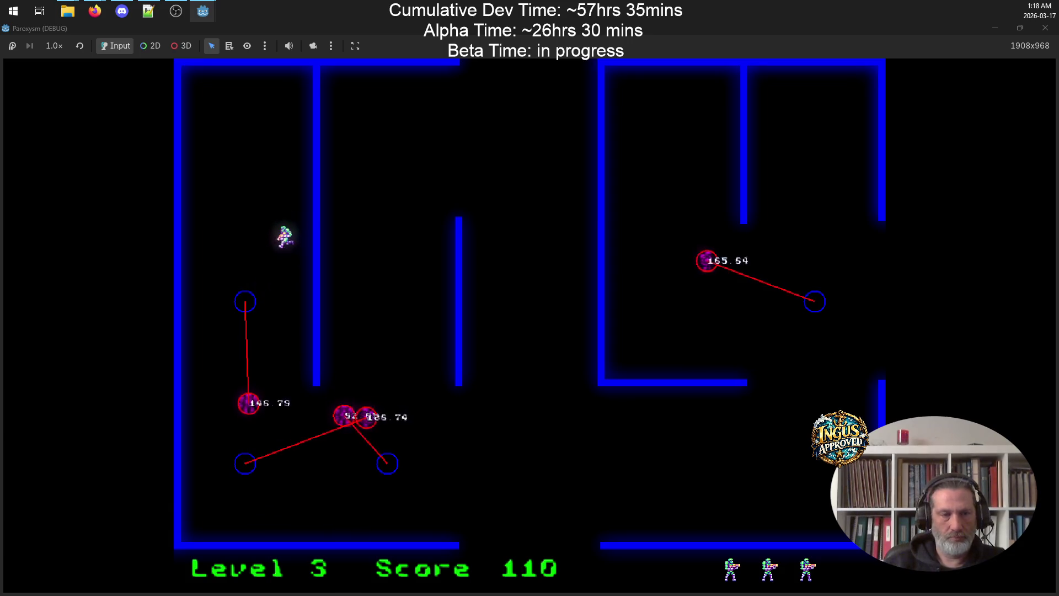
Fire down at a robot, then run along the floor and up-right destroying more robots
key(Down)
key(Down)
key(Left)
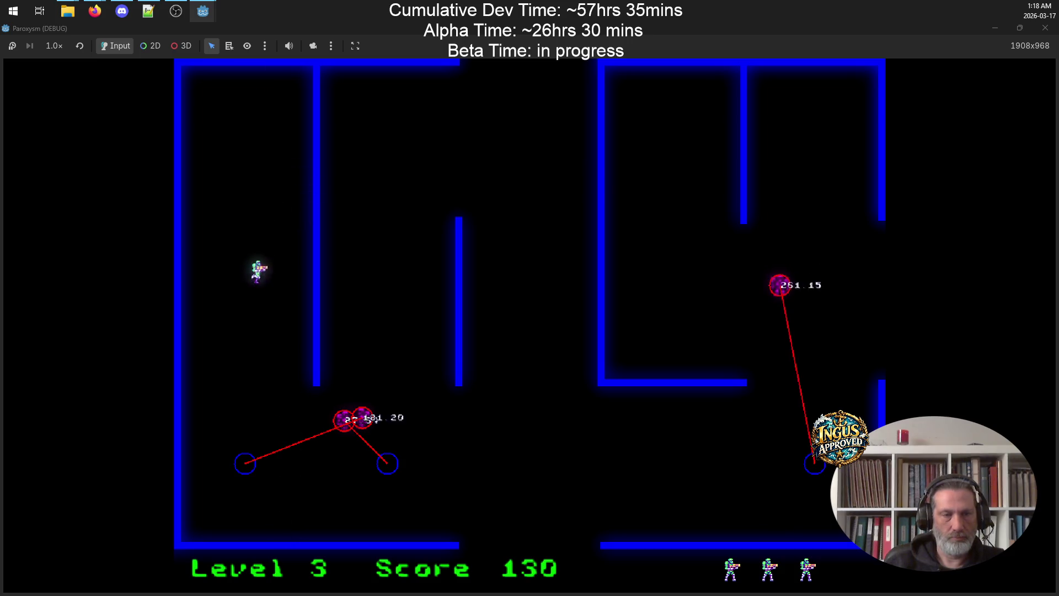
key(Down)
key(Right)
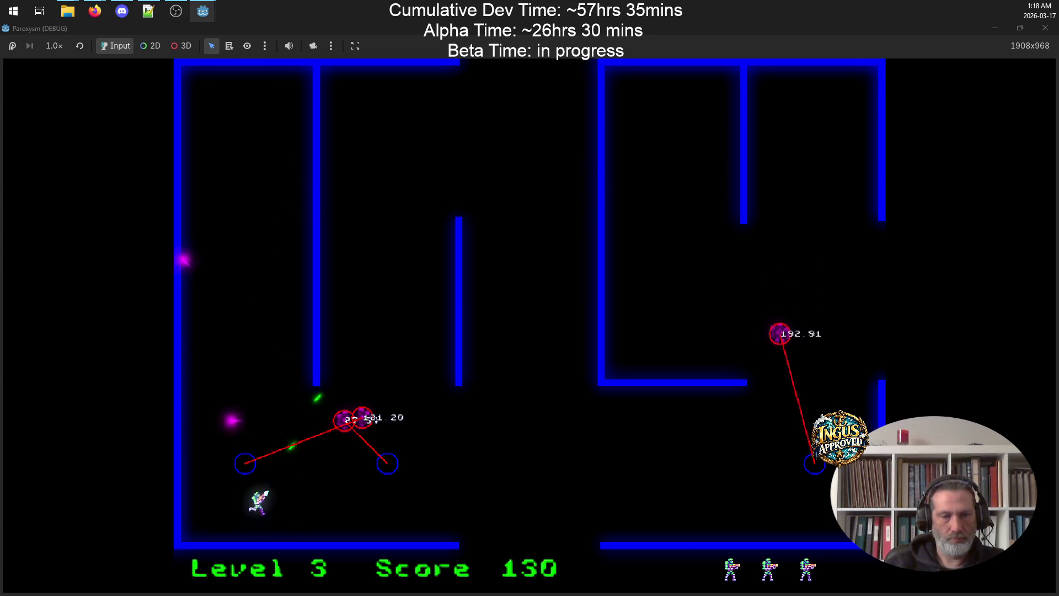
key(Up)
key(Right)
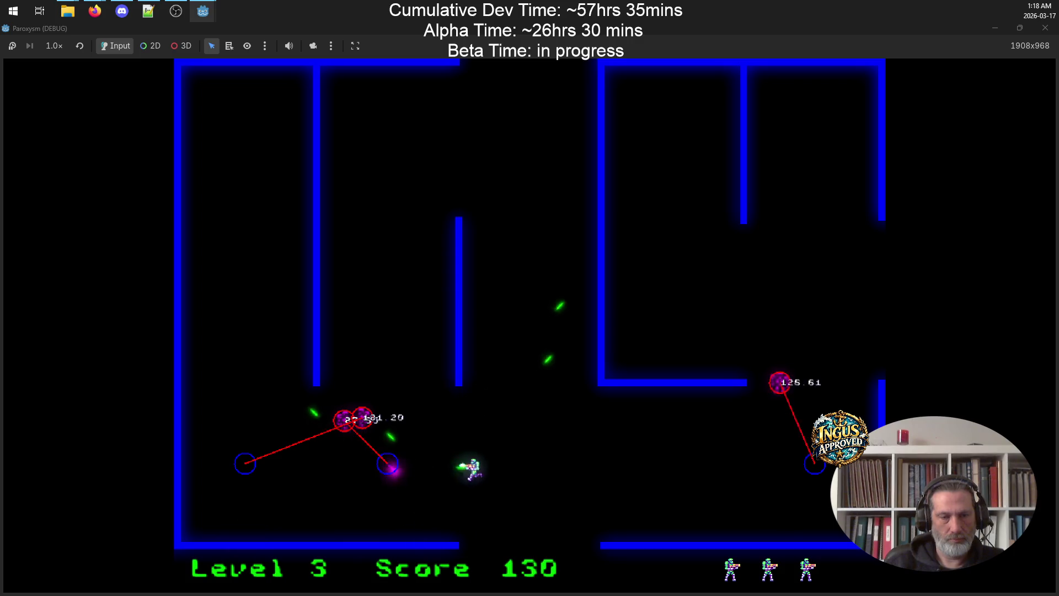
key(Down)
key(Left)
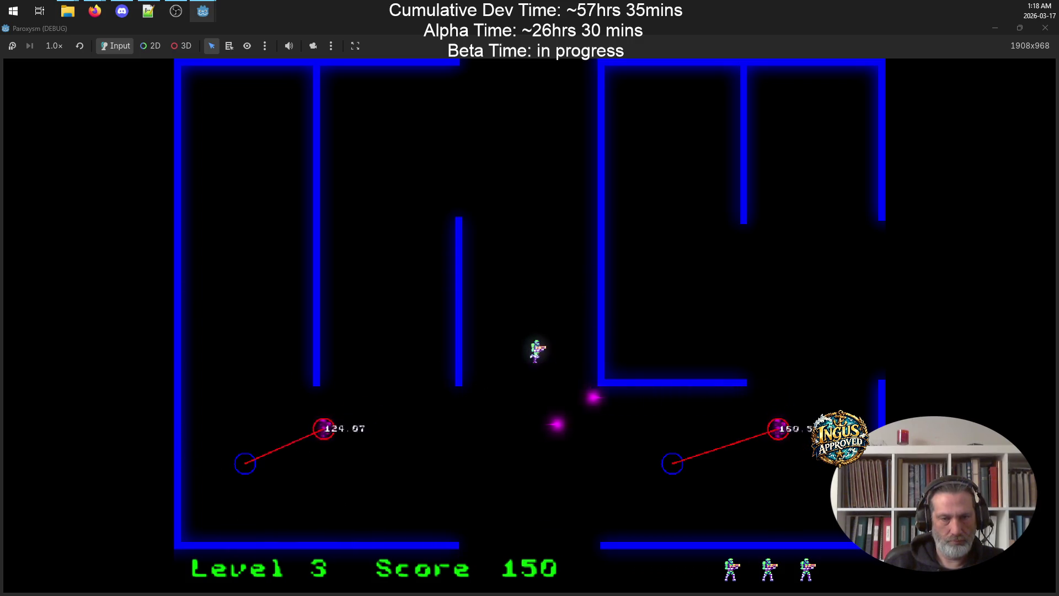
key(Right)
key(Down)
Dodge upward firing left, then run down-right and back left at the remaining robot
key(Up)
key(Left)
key(Down)
key(Right)
key(Up)
key(Right)
key(Left)
key(Down)
key(Right)
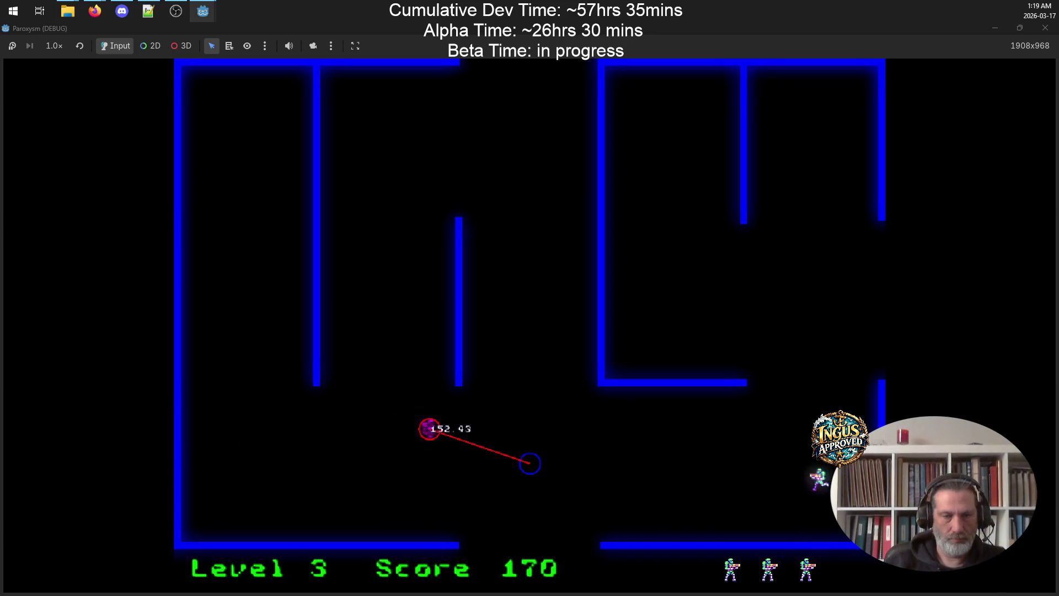
key(Up)
key(Left)
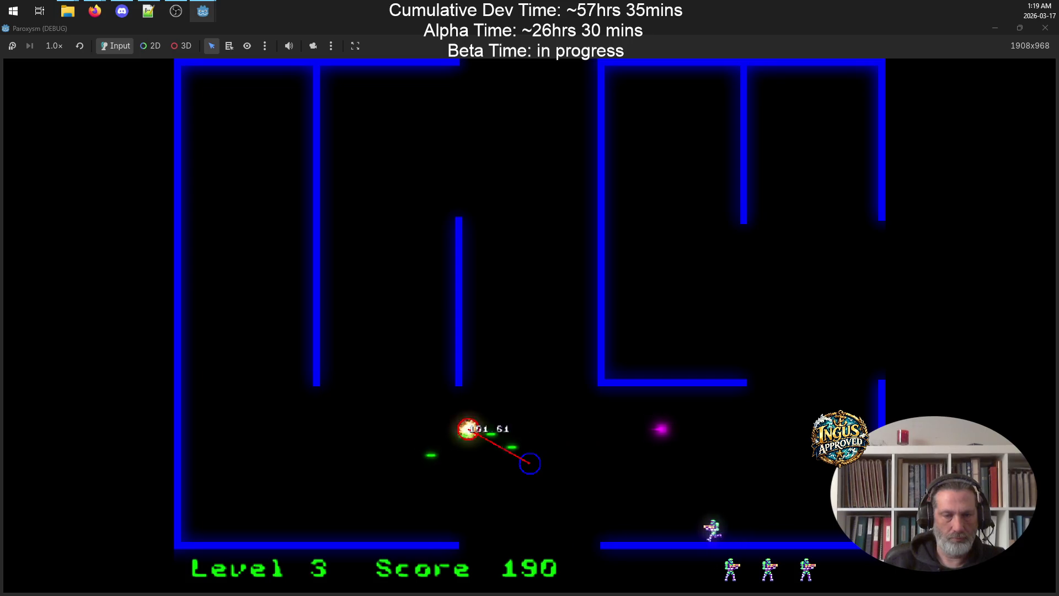
Move up-right and fire down-left to destroy a robot, then shoot from the upper-right room
key(Up)
key(Right)
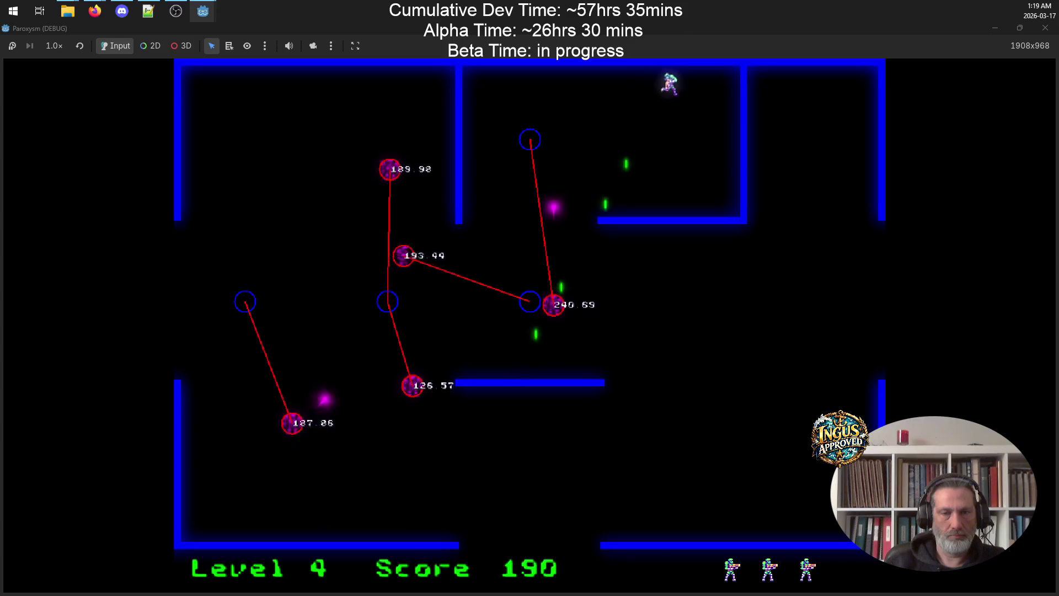
key(Down)
key(Left)
key(space)
key(Right)
key(Up)
key(Down)
key(Right)
key(Down)
Fire down-left to destroy another robot and reposition in the upper room
key(Up)
key(Left)
key(space)
key(Down)
key(Right)
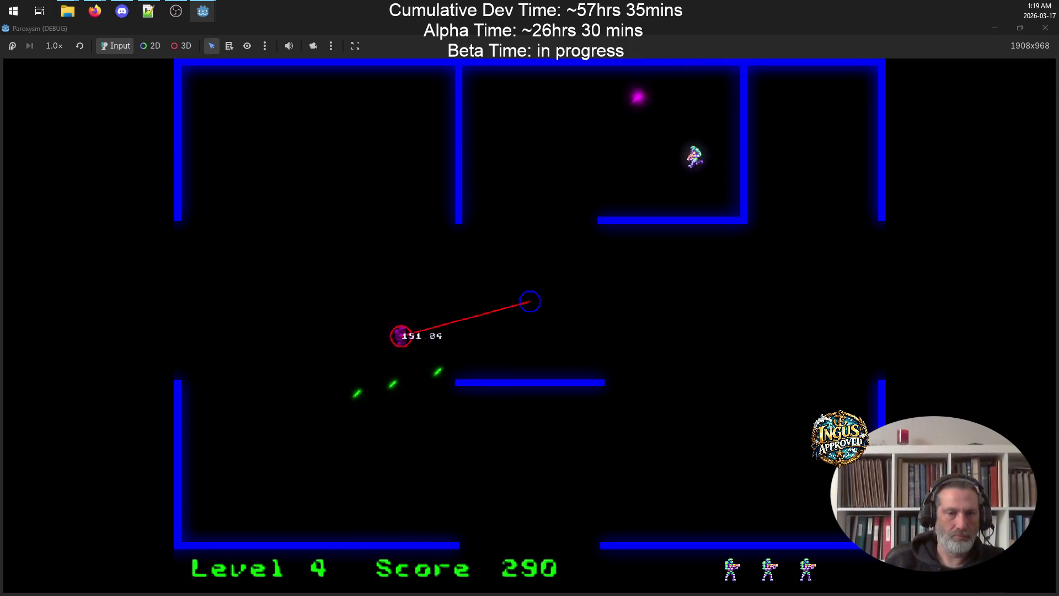
key(Right)
key(Down)
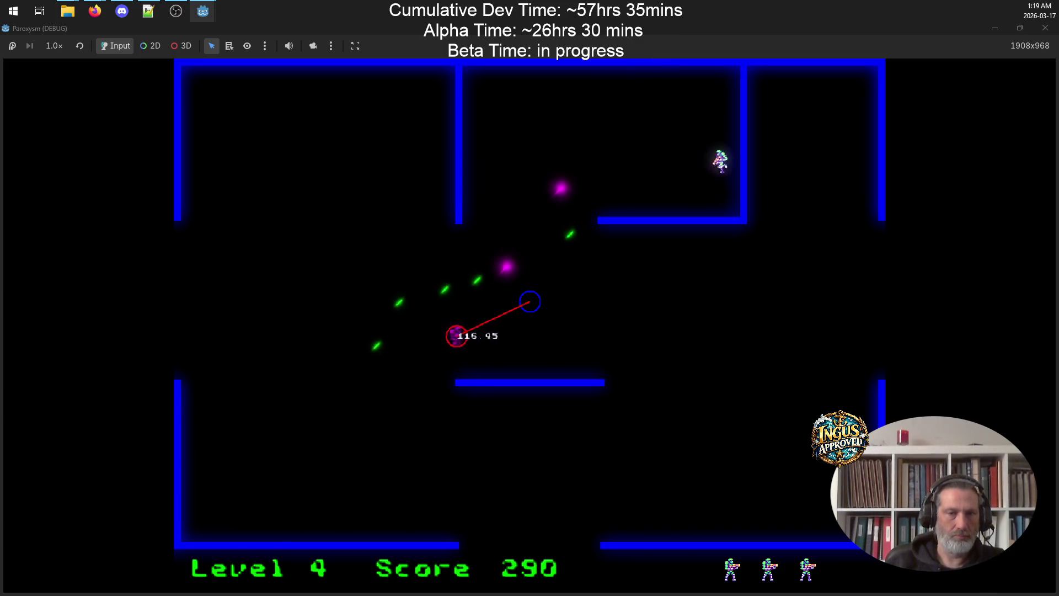
key(Up)
key(Left)
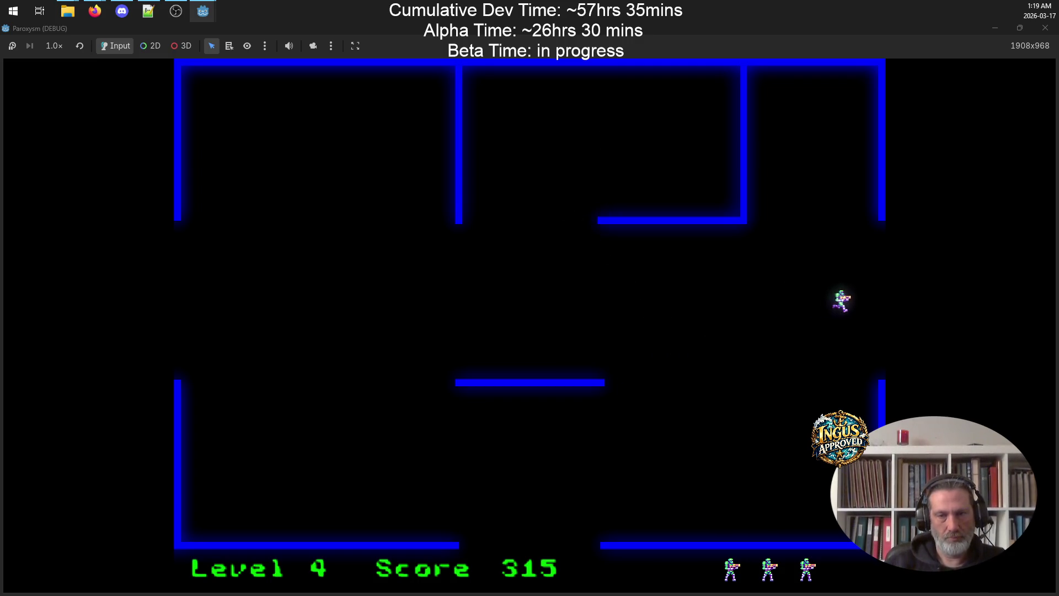
Exit right into level 5 with the score at 375 and run up the left corridor firing
key(Right)
key(Down)
key(Right)
key(Left)
key(Up)
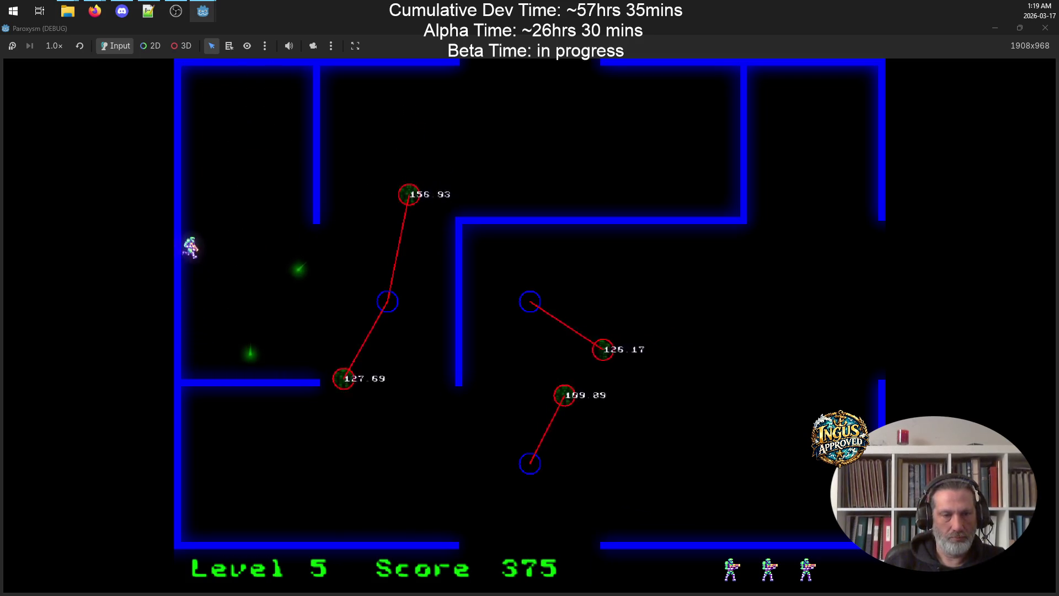
Run up the left corridor into the upper-left room, firing down at robots
key(Right)
key(Left)
key(Right)
key(Left)
key(Right)
key(Left)
key(Left)
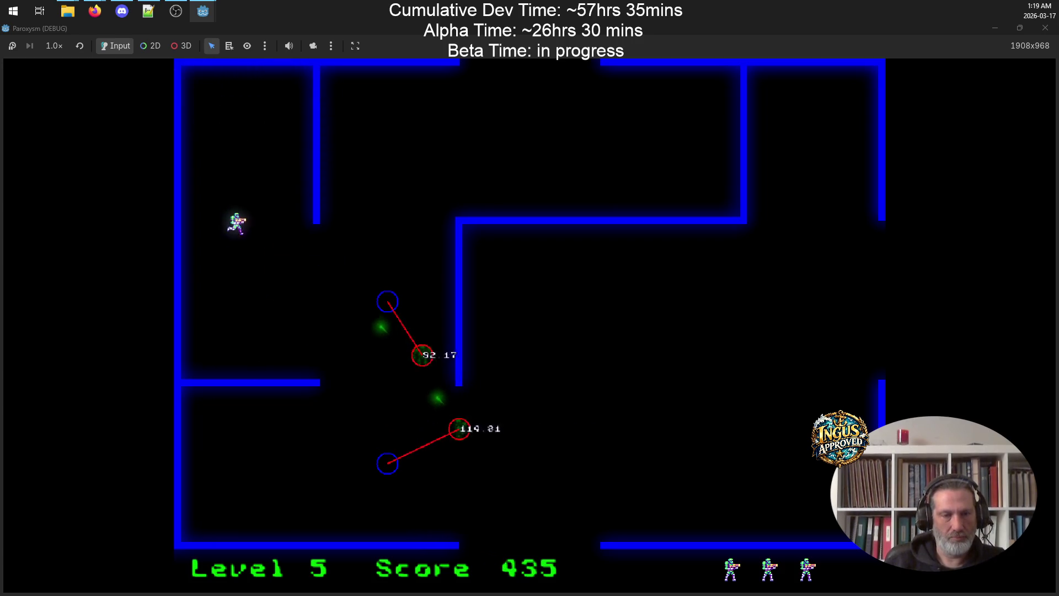
key(Up)
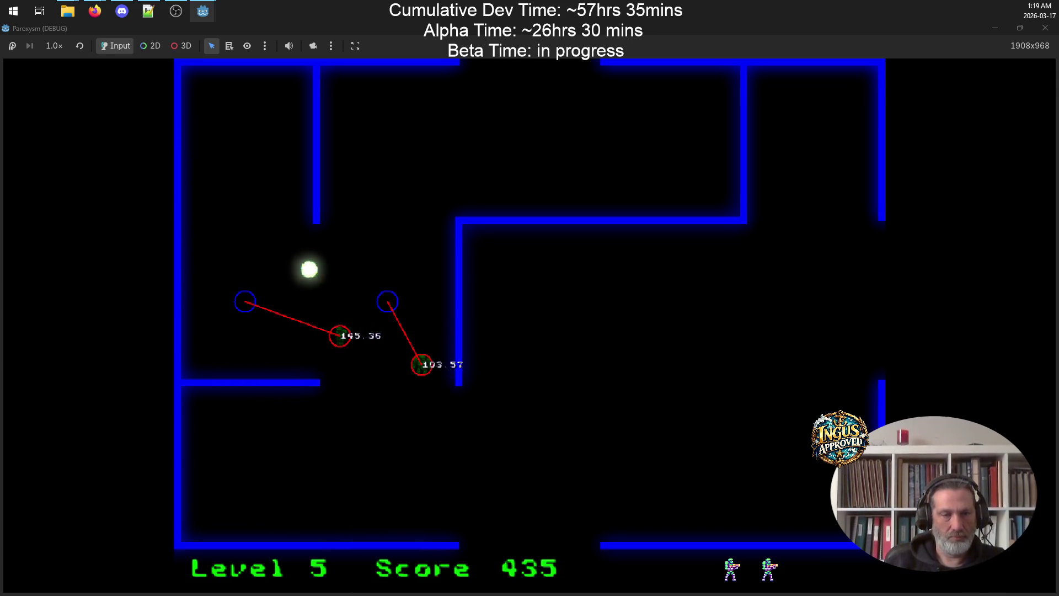
key(Up)
key(Right)
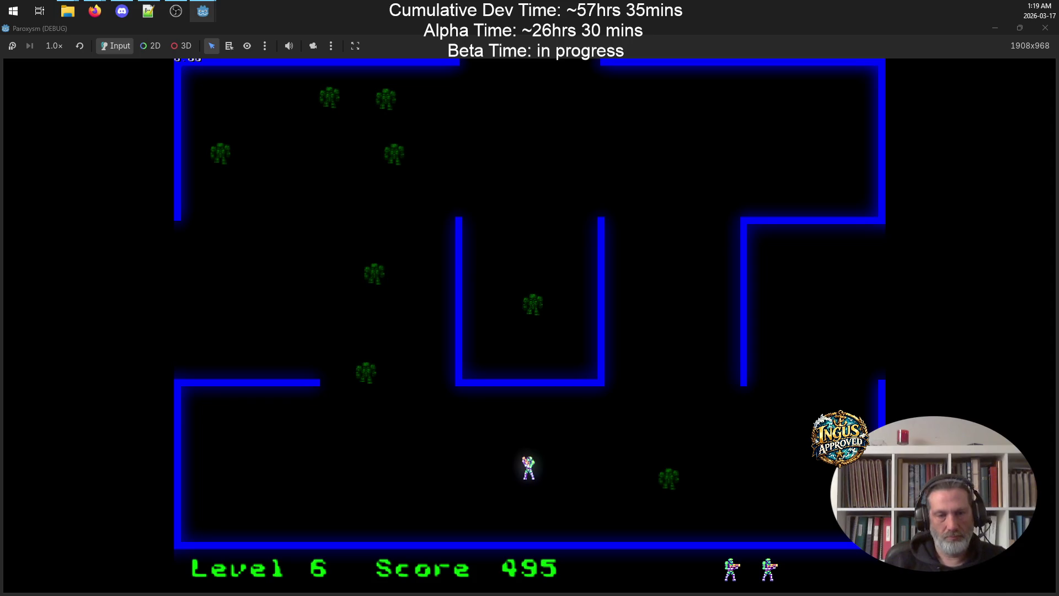
Shoot the nearby robots, then break away and run up toward the top-right
key(Left)
key(space)
key(Left)
key(space)
key(Up)
key(Right)
key(Down)
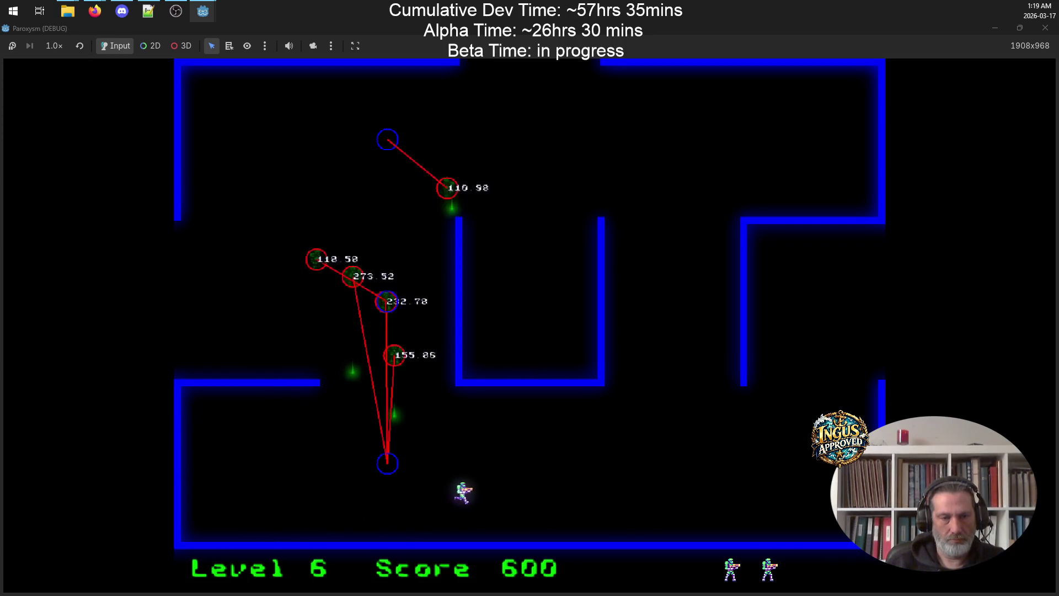
key(Up)
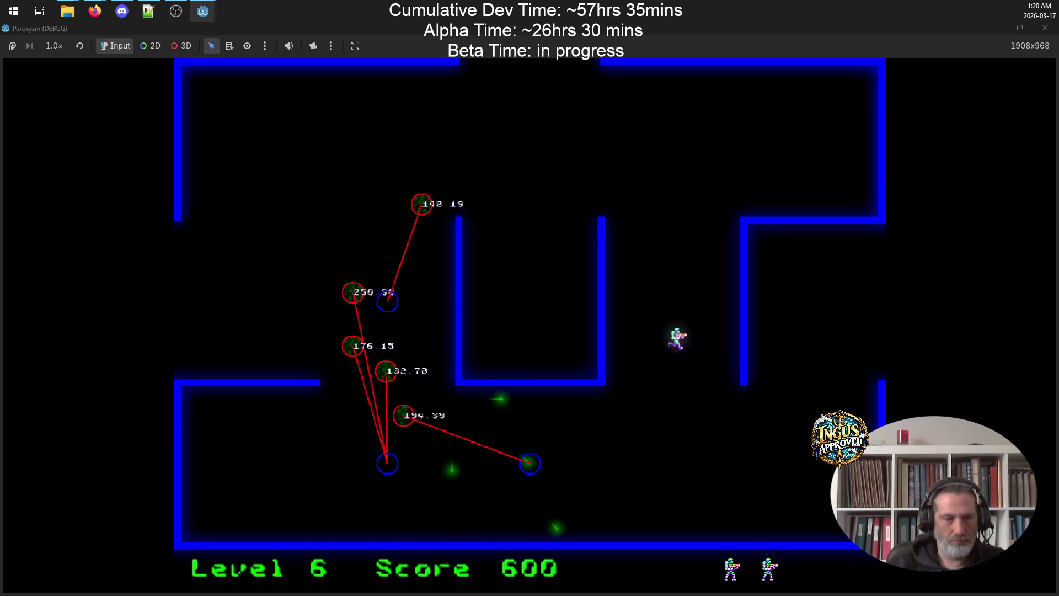
key(Left)
key(Right)
key(Right)
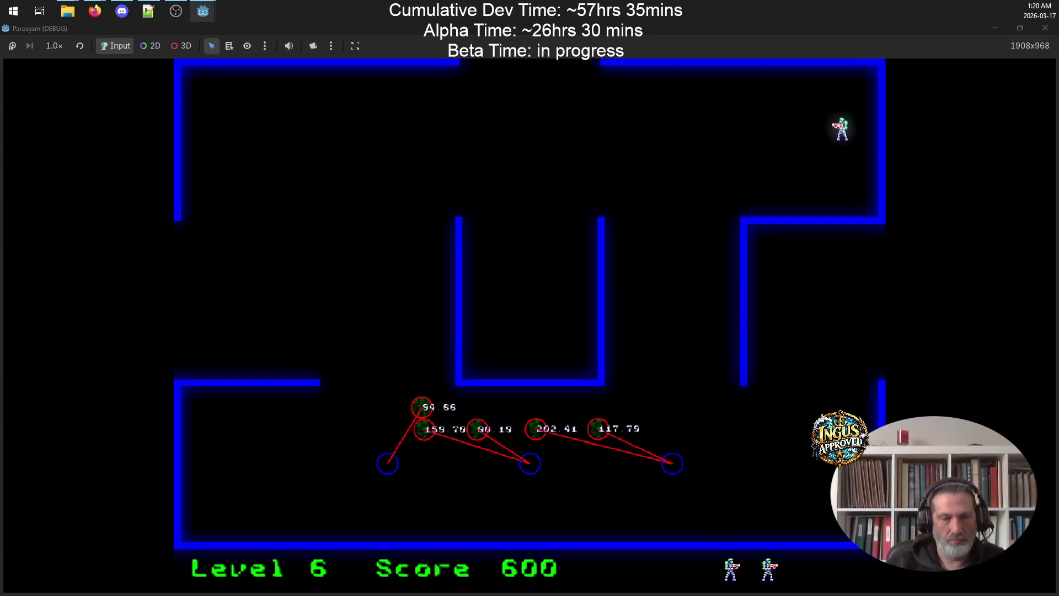
key(Left)
key(Up)
key(Left)
Run along the top wall and through the maze, weaving to dodge robots
key(Left)
key(Down)
key(Down)
key(Left)
key(Right)
key(Right)
key(Down)
key(Left)
key(Up)
key(Down)
key(Down)
key(Up)
key(Right)
key(Left)
key(Left)
key(Up)
key(Down)
key(Right)
key(Down)
key(Right)
key(Down)
key(Down)
key(Right)
key(Left)
key(Left)
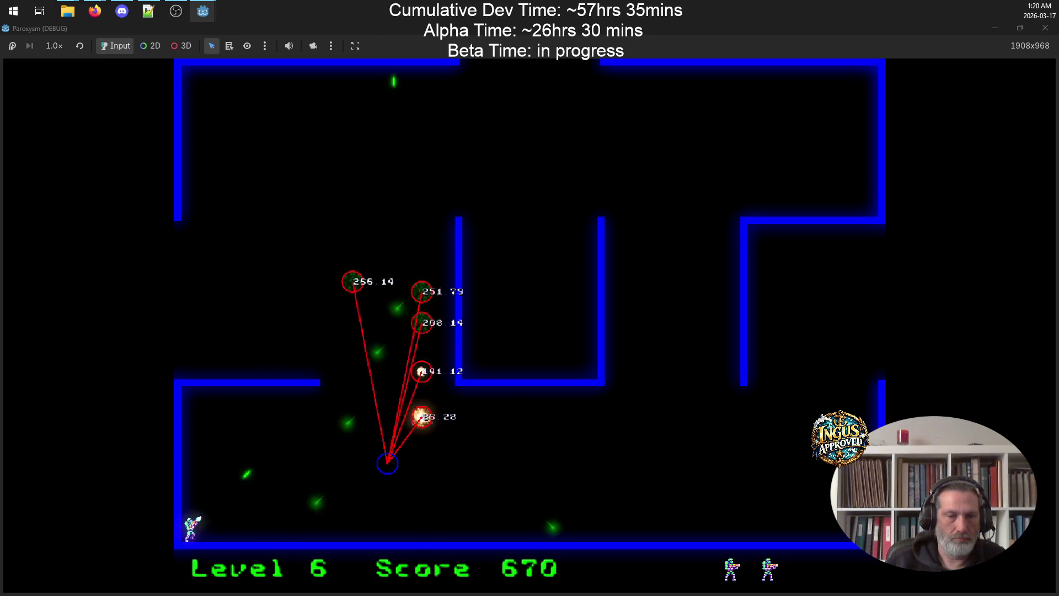
Destroy the last robots on the right side, then exit through the top to level 7
key(Up)
key(Down)
key(Right)
key(Up)
key(Right)
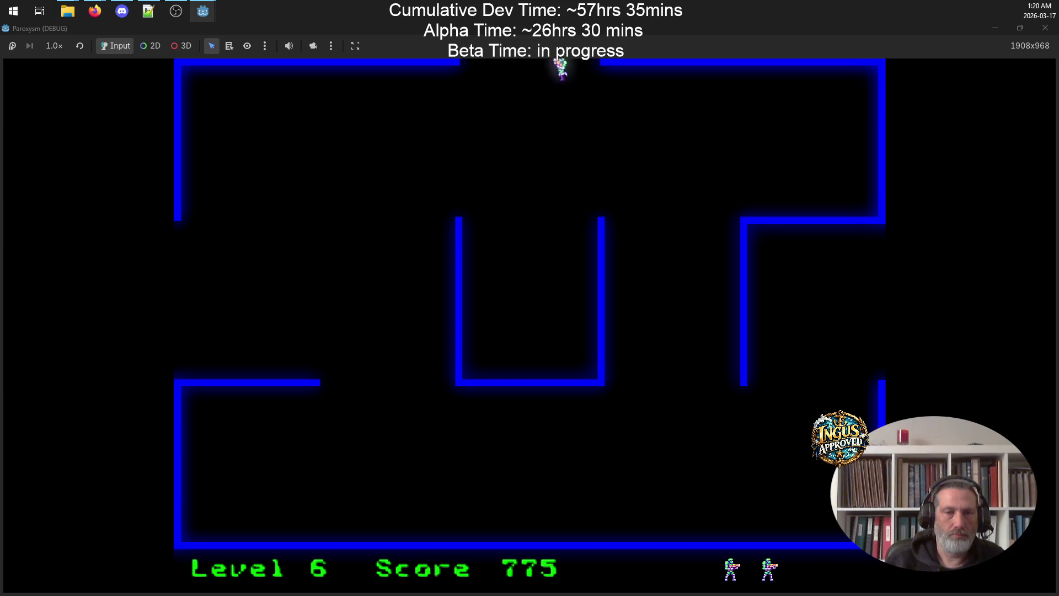
key(Up)
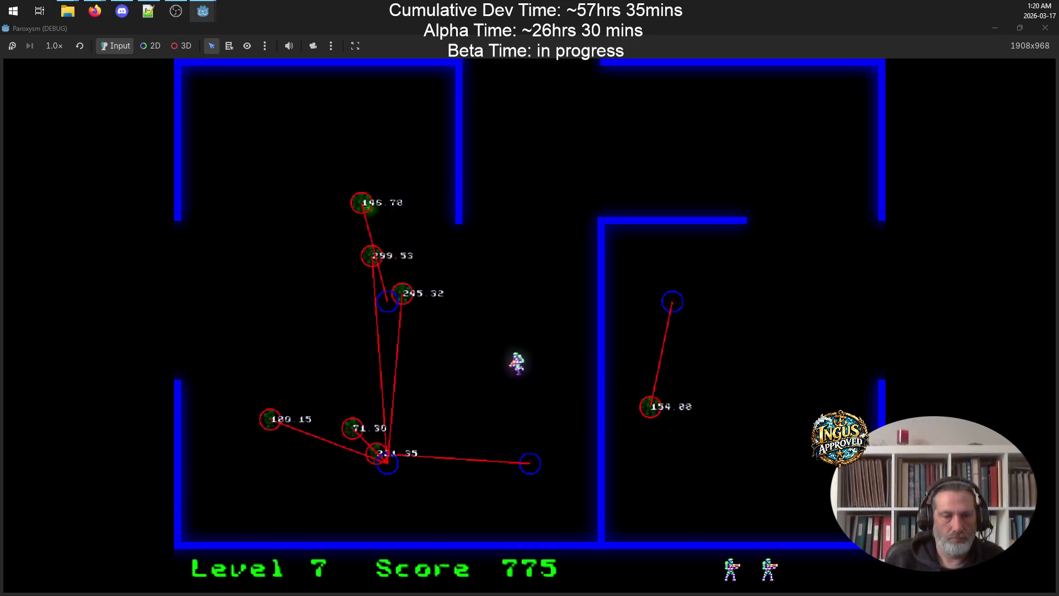
Run across level 7 and down, destroying the right-hand robot
key(Right)
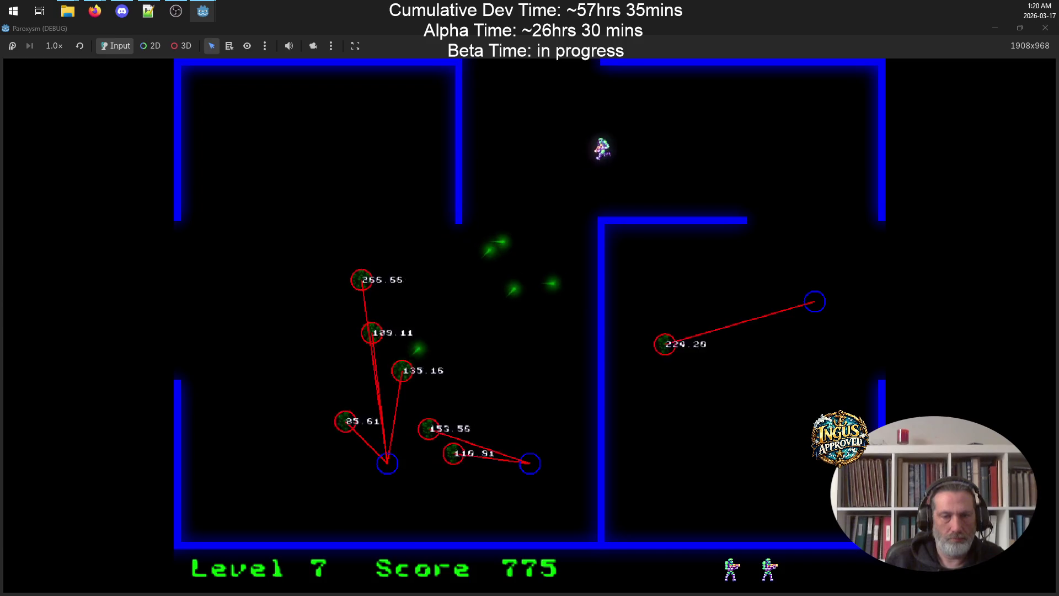
key(Right)
key(Down)
key(Left)
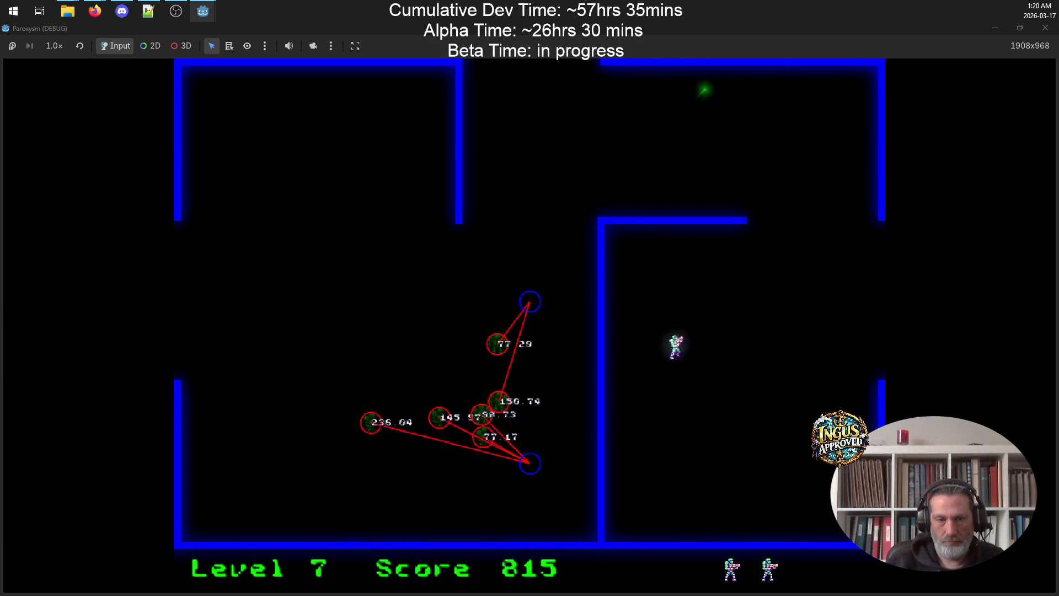
key(Down)
key(Right)
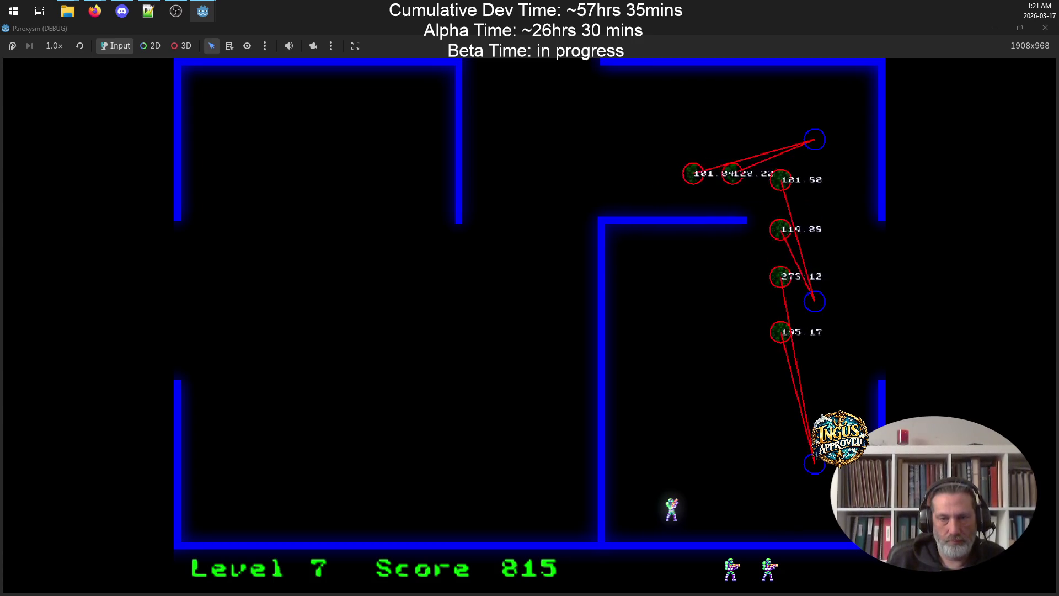
Push up-left and right against the remaining robots, ending at score 895 with a life lost
key(Left)
key(Up)
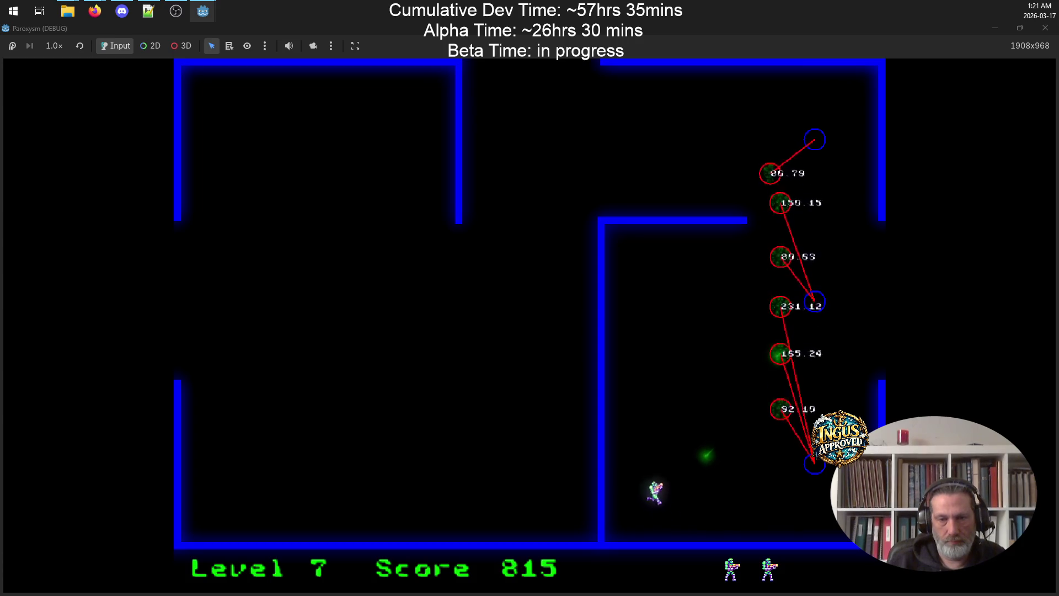
key(Up)
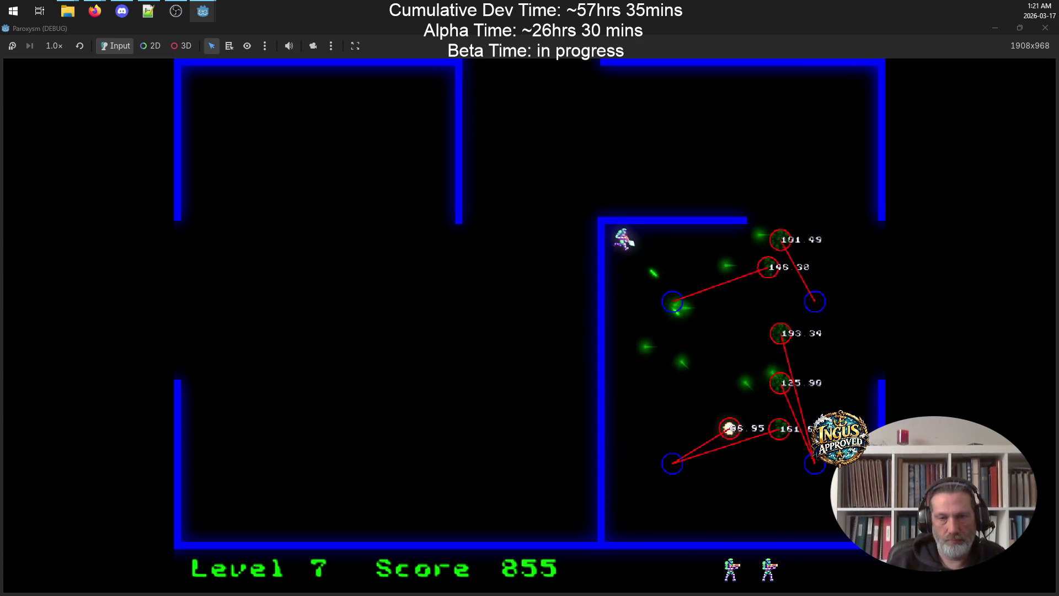
key(Right)
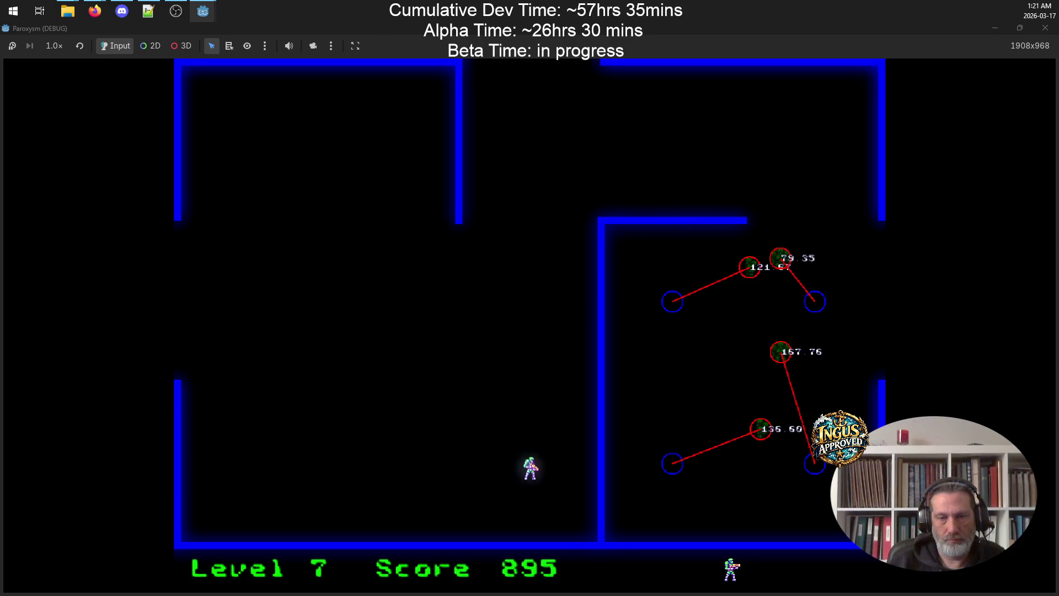
key(Left)
key(Up)
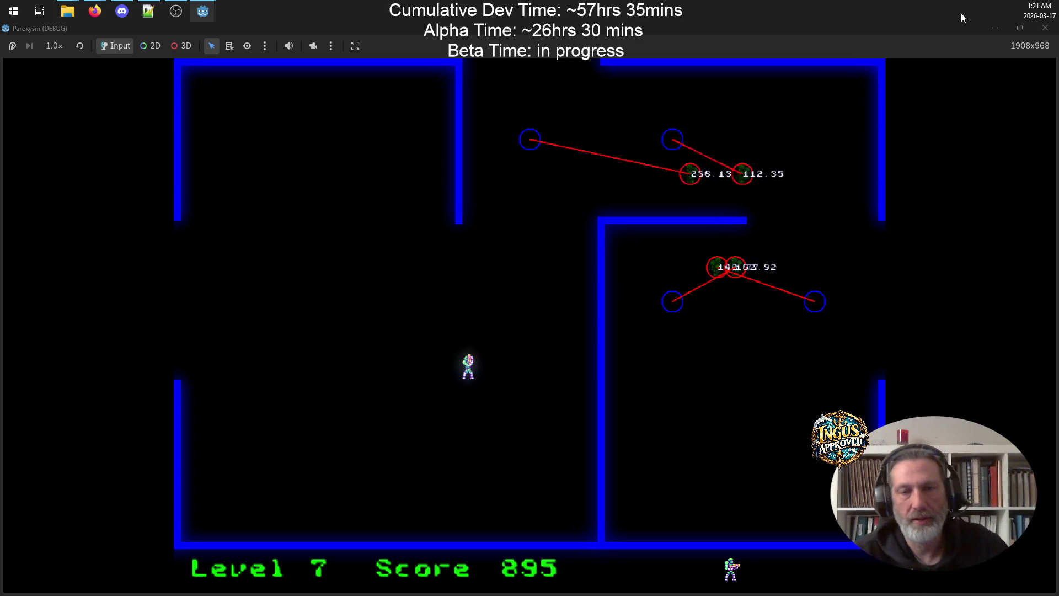
Stop the game and go to the pass line in enemy.gd's _enemy_bump
click(1045, 33)
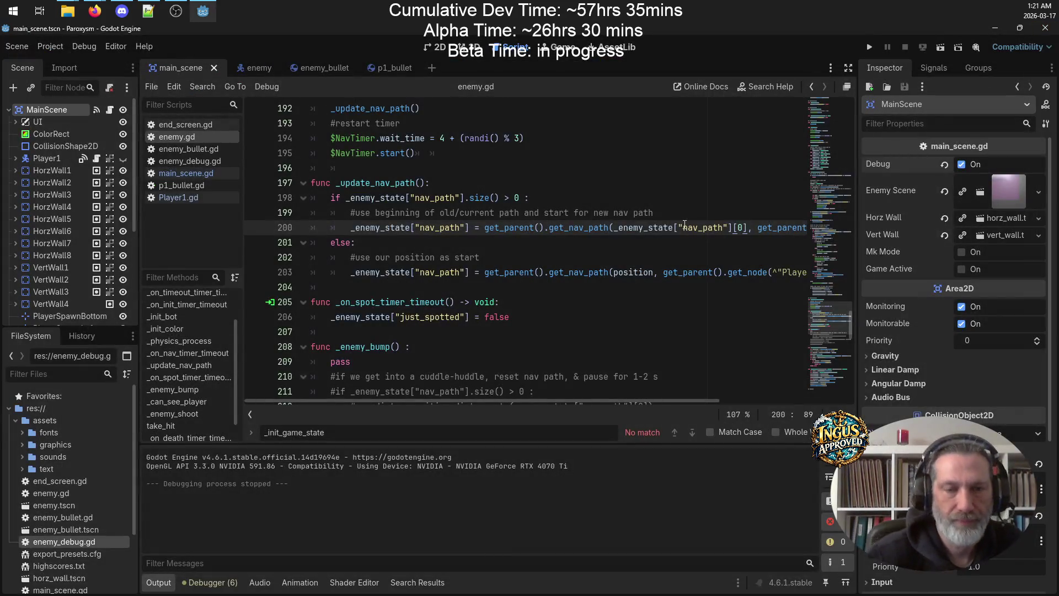
scroll(513, 318, down, 3)
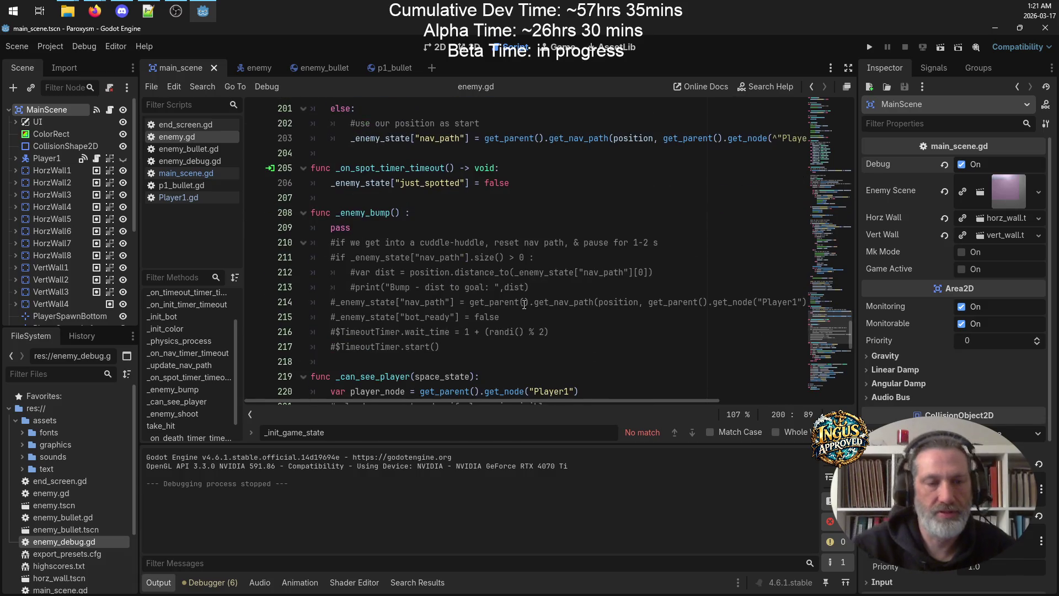
click(384, 228)
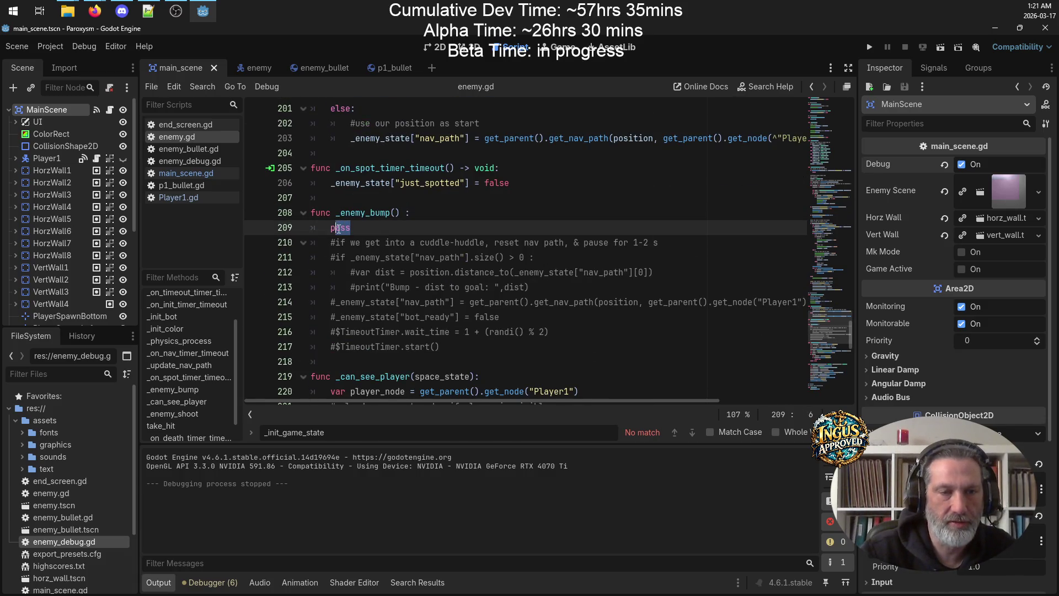
scroll(432, 207, up, 15)
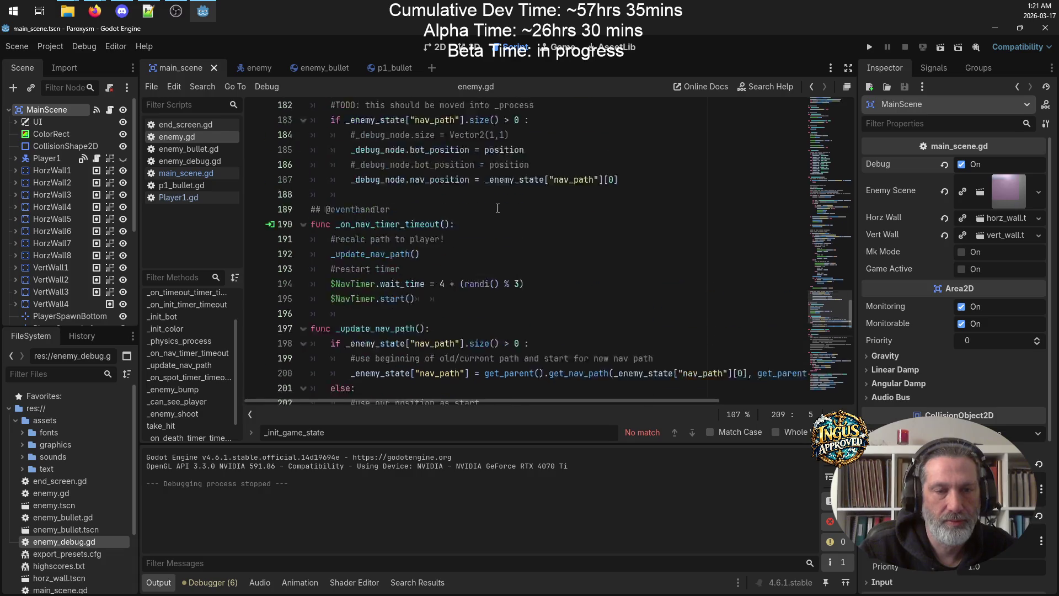
scroll(499, 220, down, 4)
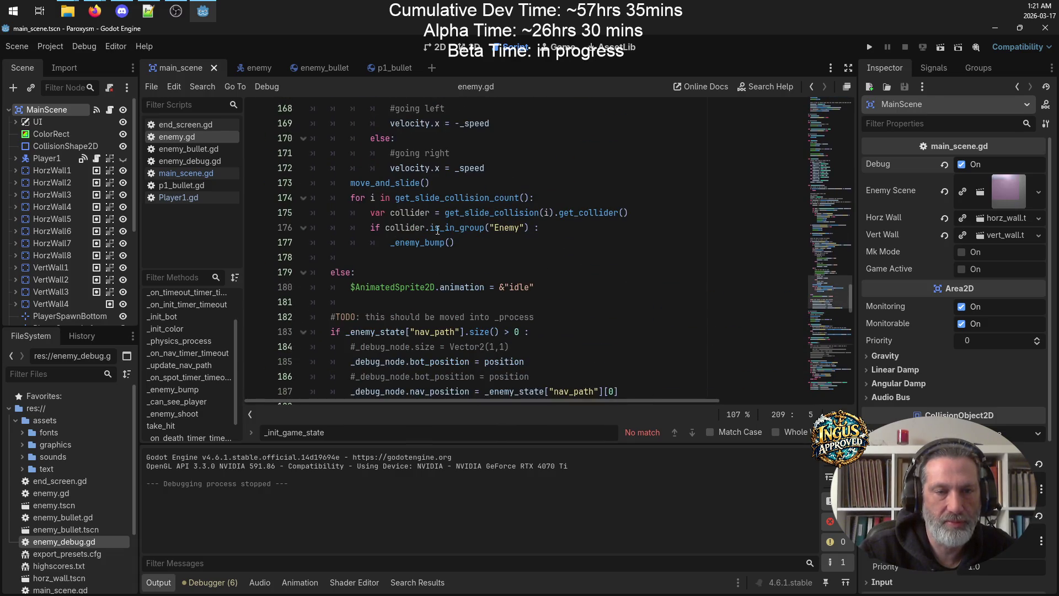
Check the _enemy_bump call on line 176 and the nav_path check on line 211, then relaunch in debug mode
click(406, 231)
scroll(437, 224, down, 12)
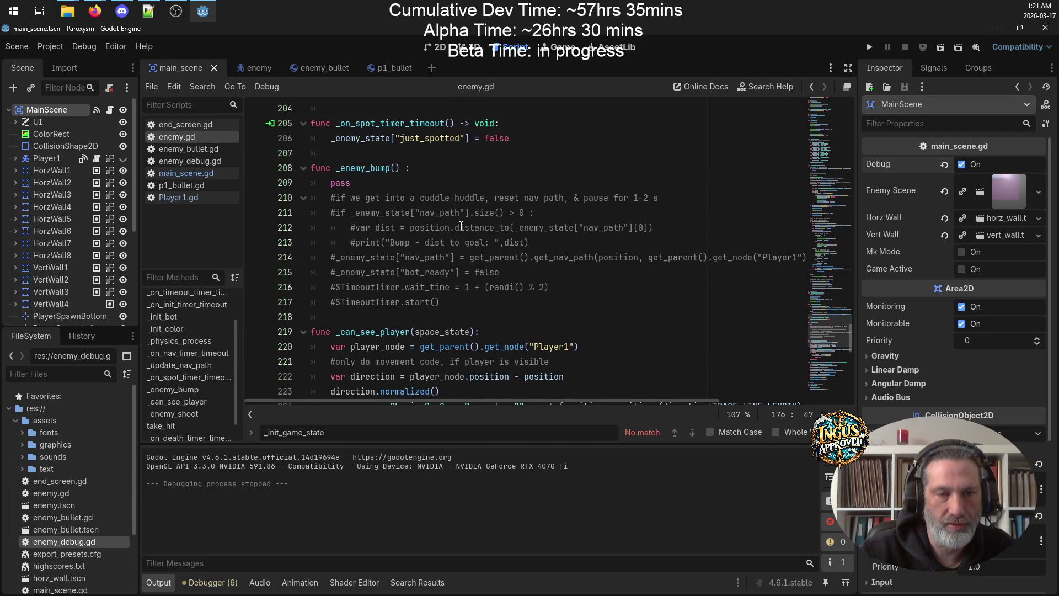
click(470, 212)
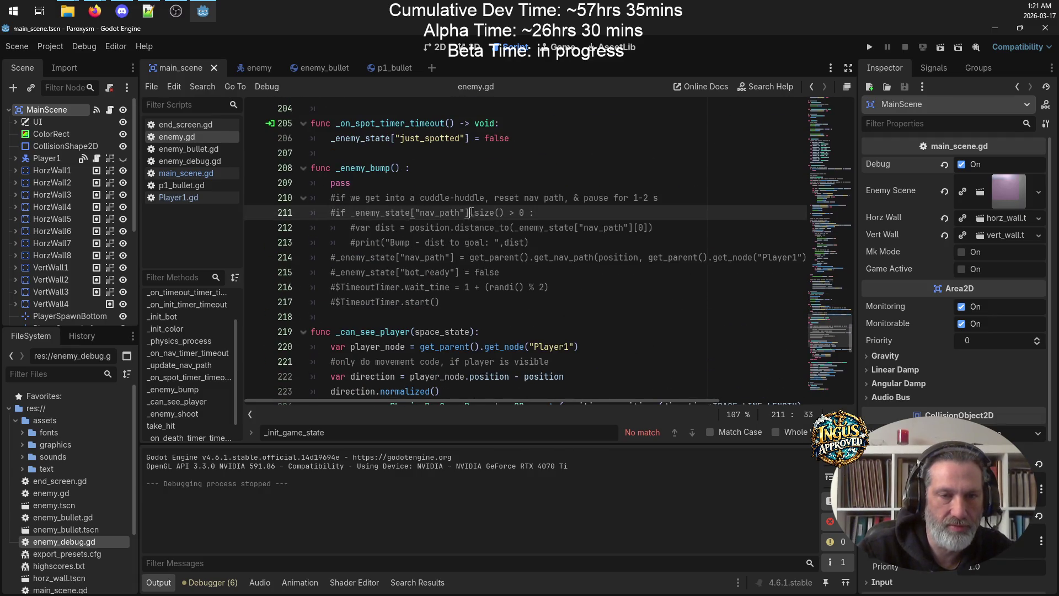
drag(359, 206, 351, 206)
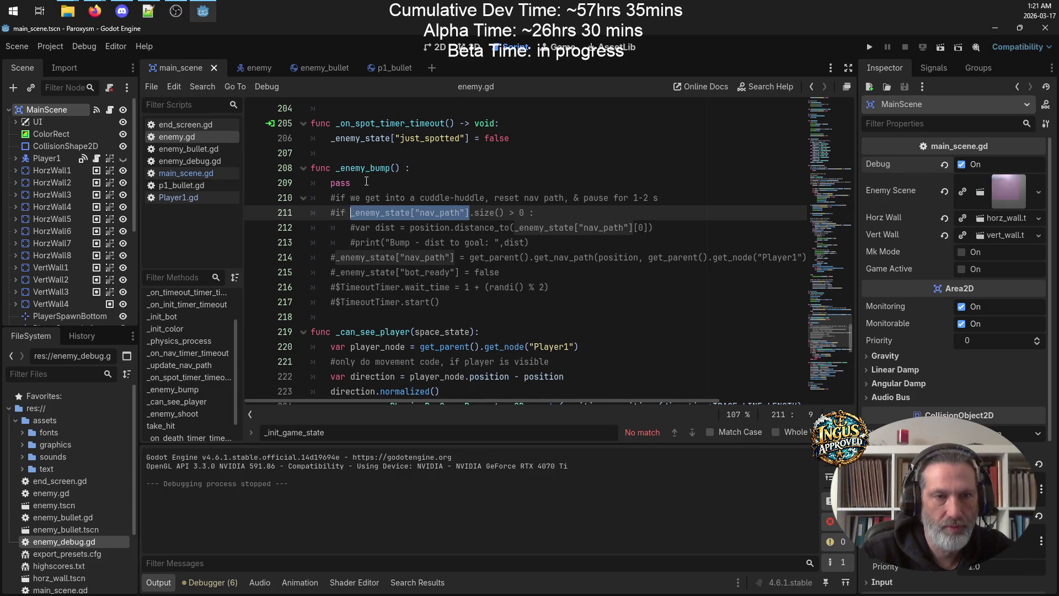
click(350, 183)
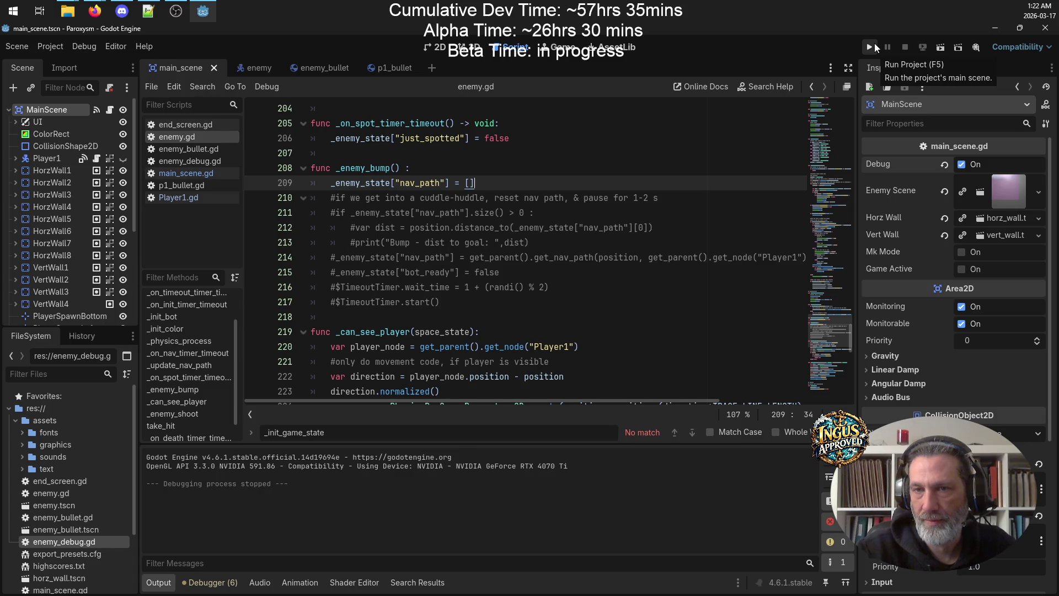
text(_enemy_state["nav_path"] = [])
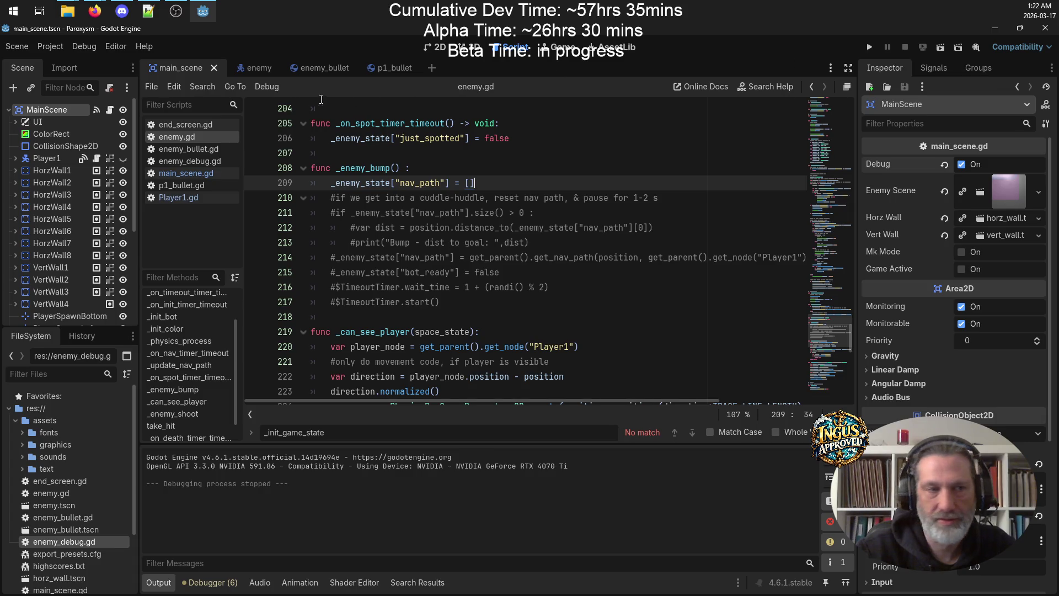
click(866, 48)
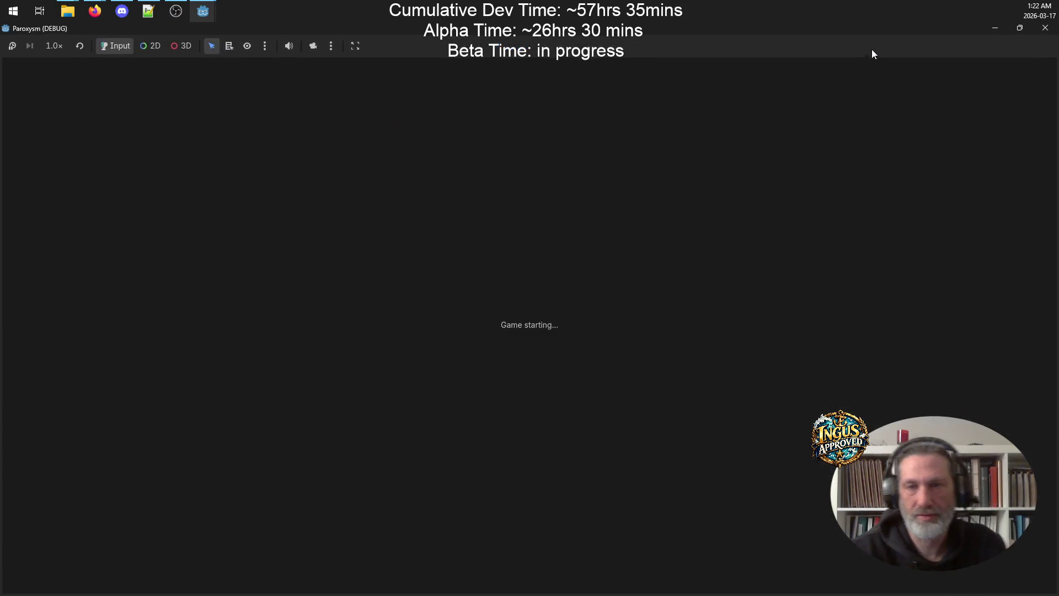
Enter a player name to start level 1 and begin shooting at the robots
text(GRV)
key(Return)
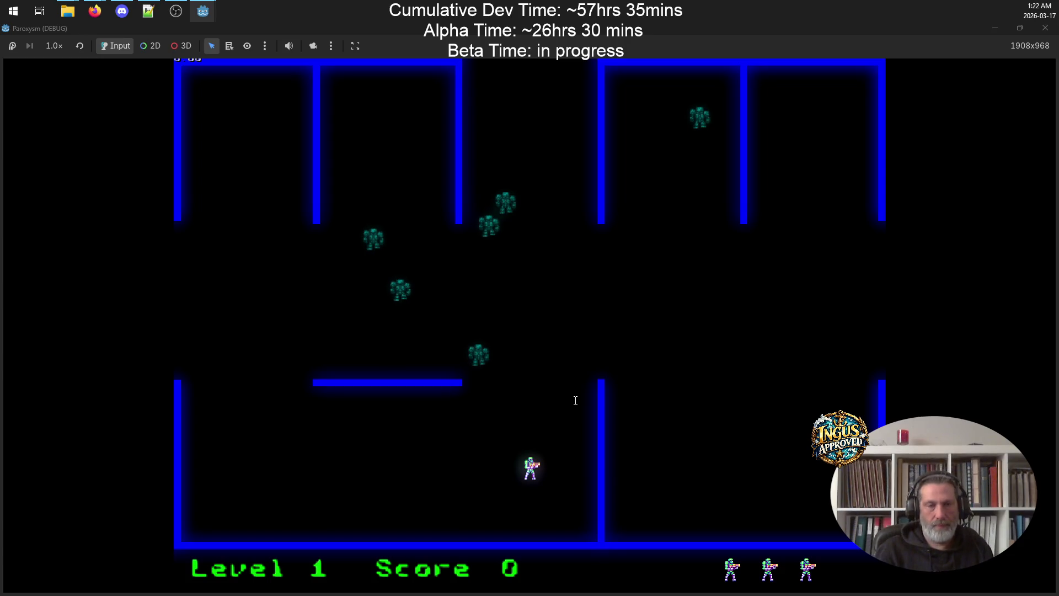
key(Down)
key(space)
key(Right)
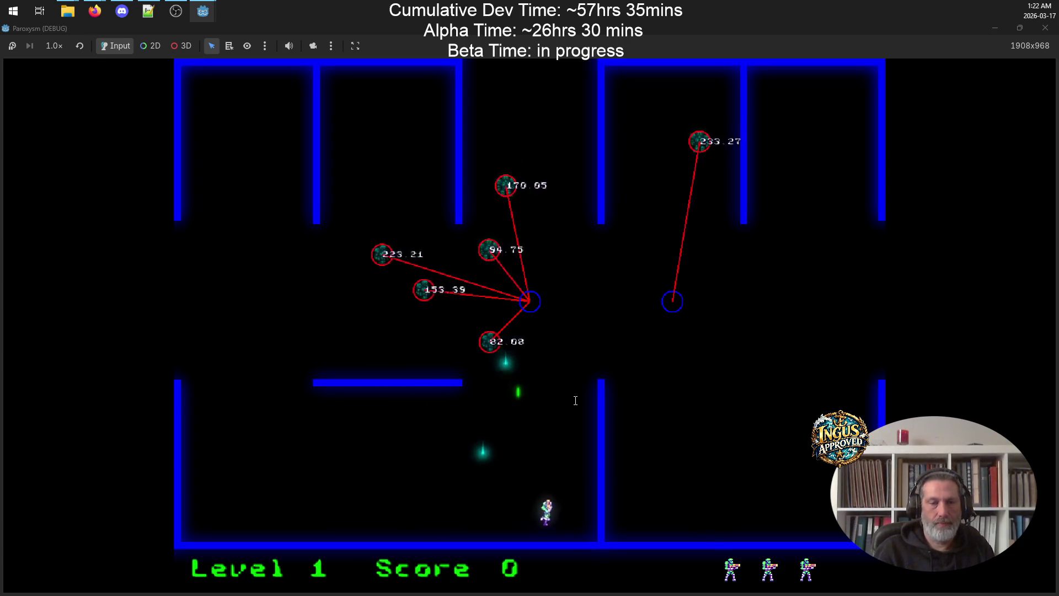
key(Up)
key(Left)
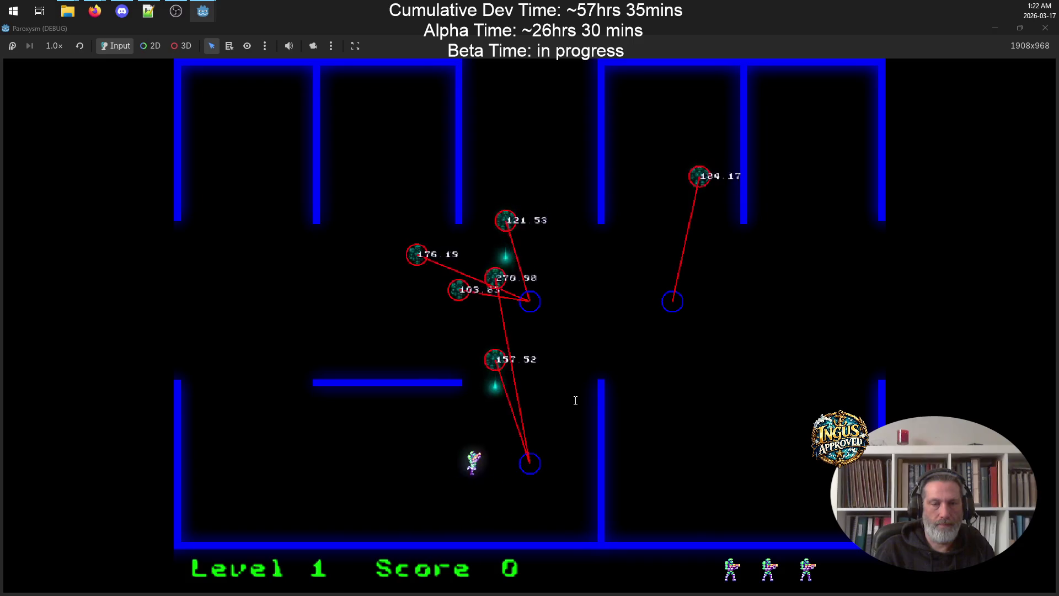
key(Up)
key(space)
Destroy the remaining level 1 robots and exit through the top to level 2
key(Up)
key(space)
key(Down)
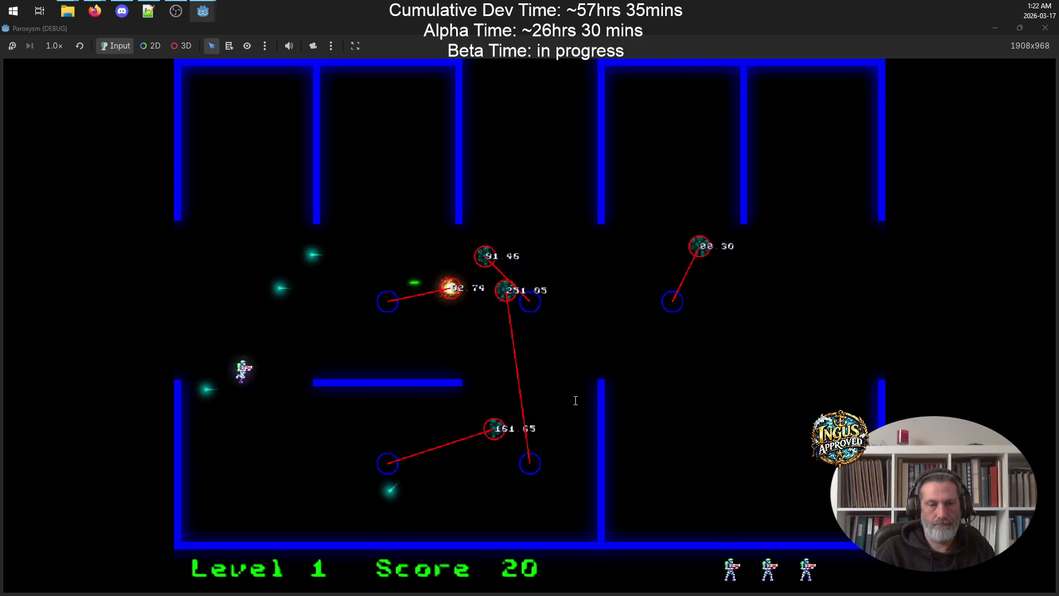
key(Up)
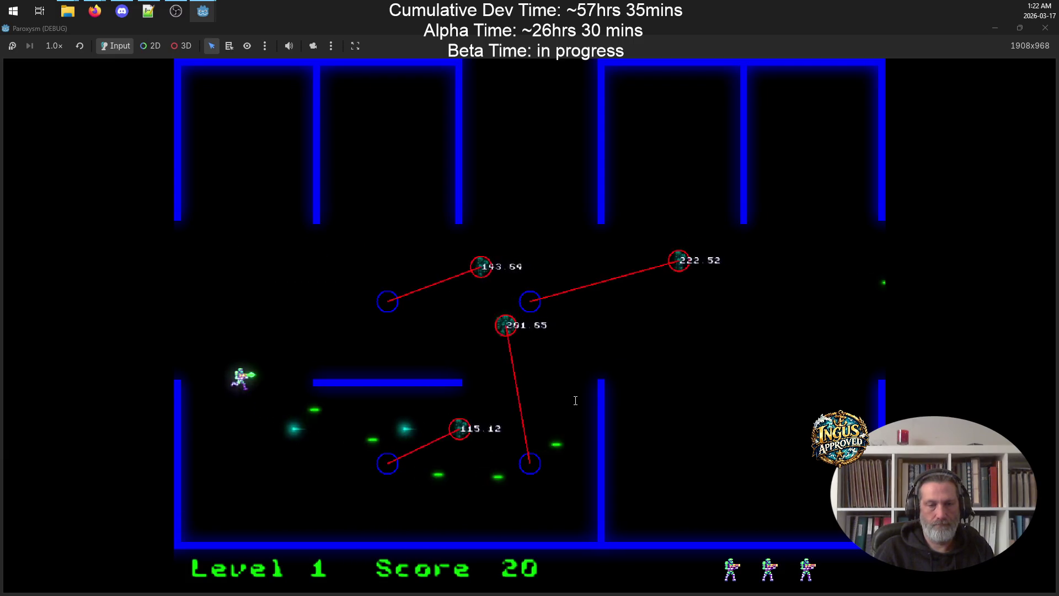
key(Down)
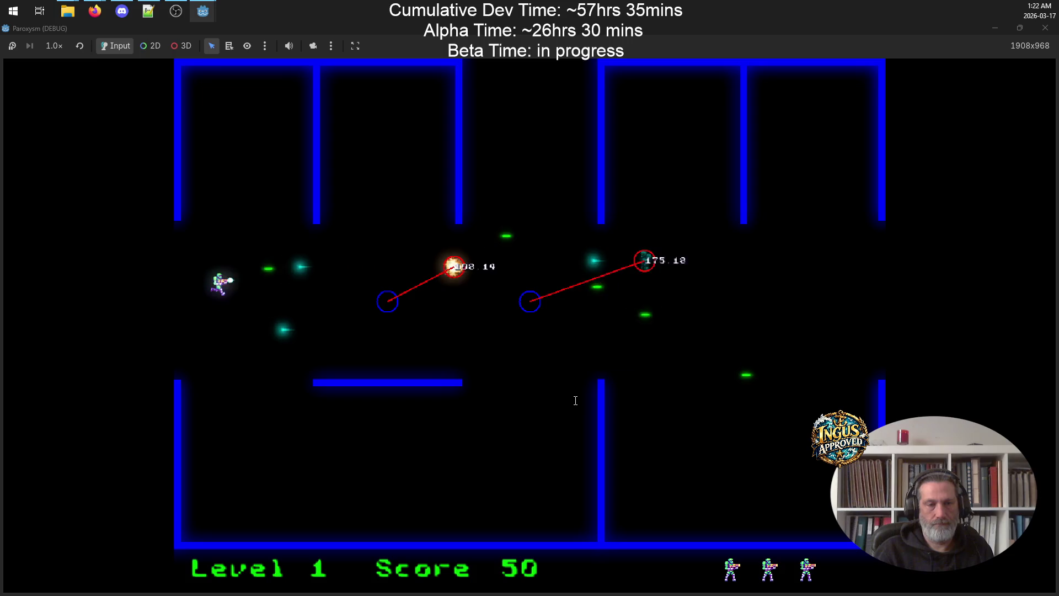
key(Right)
key(Up)
key(Down)
key(Right)
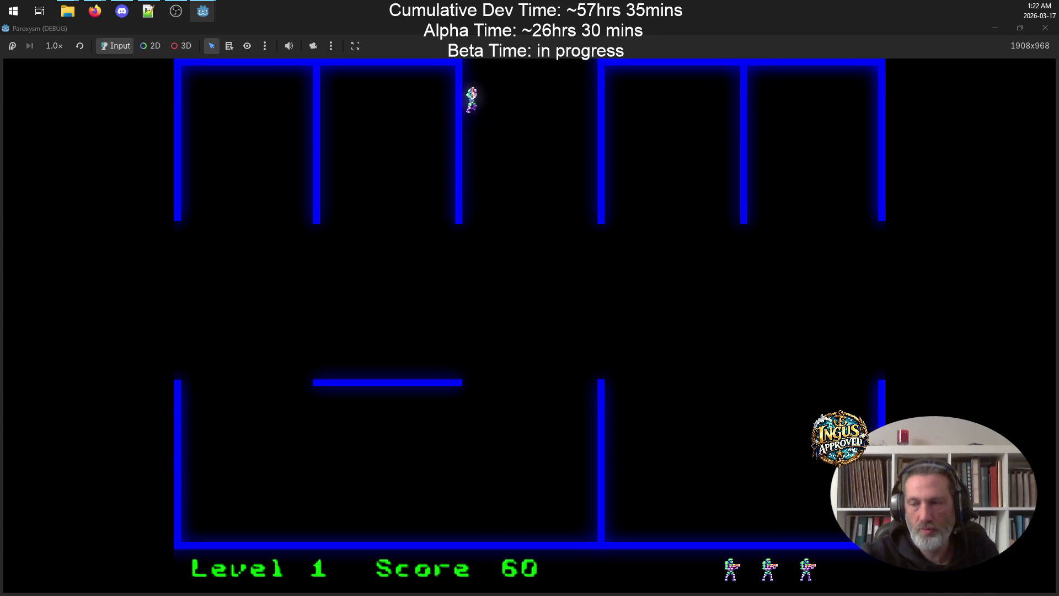
key(Up)
Clear all of level 2's robots, moving around the room while firing
key(Up)
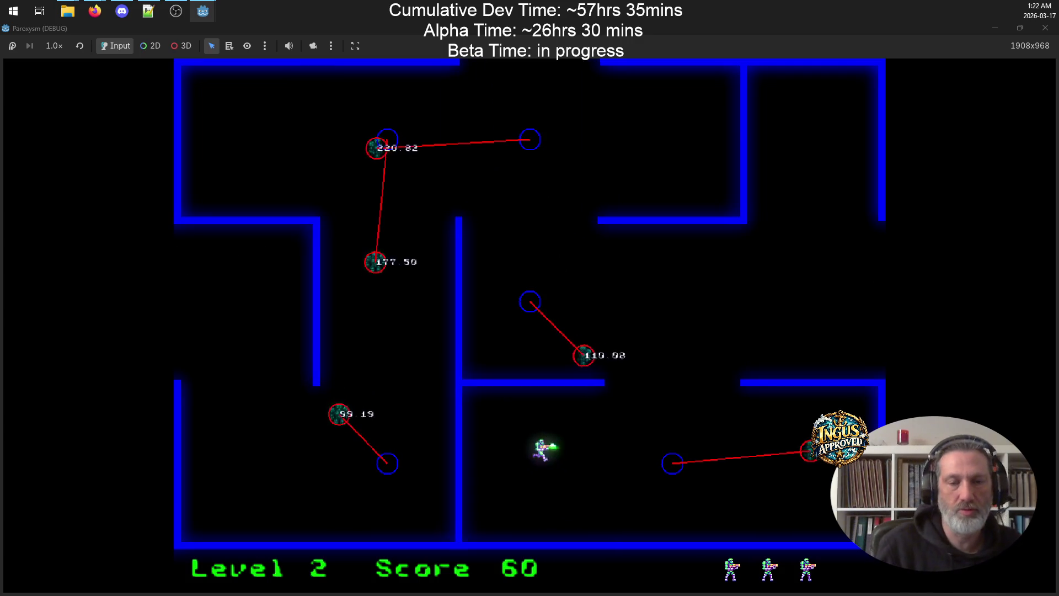
key(Left)
key(Right)
key(Right)
key(Up)
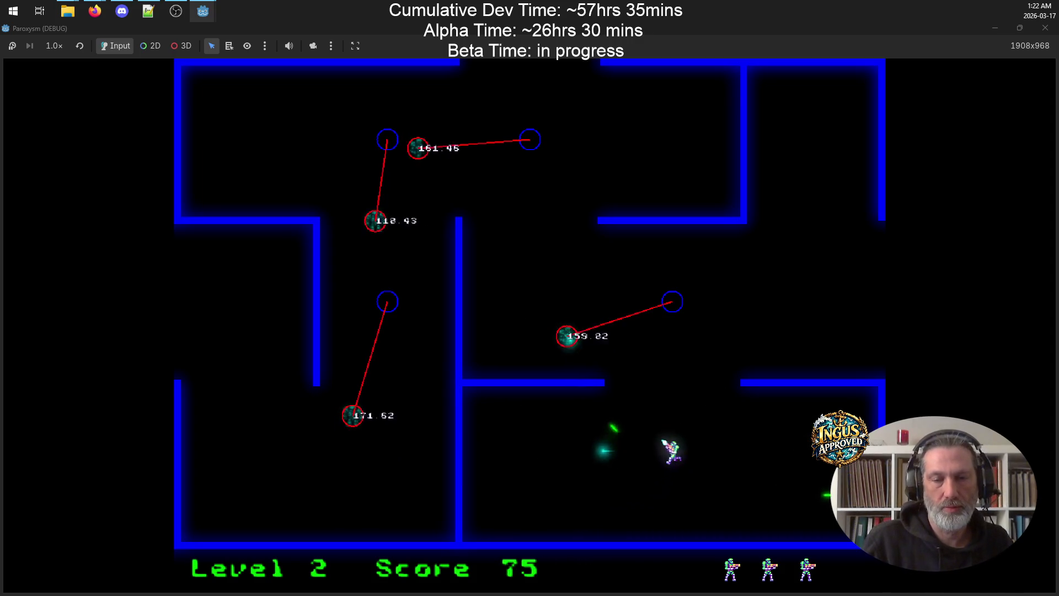
key(Down)
key(Up)
key(Right)
key(Left)
key(Down)
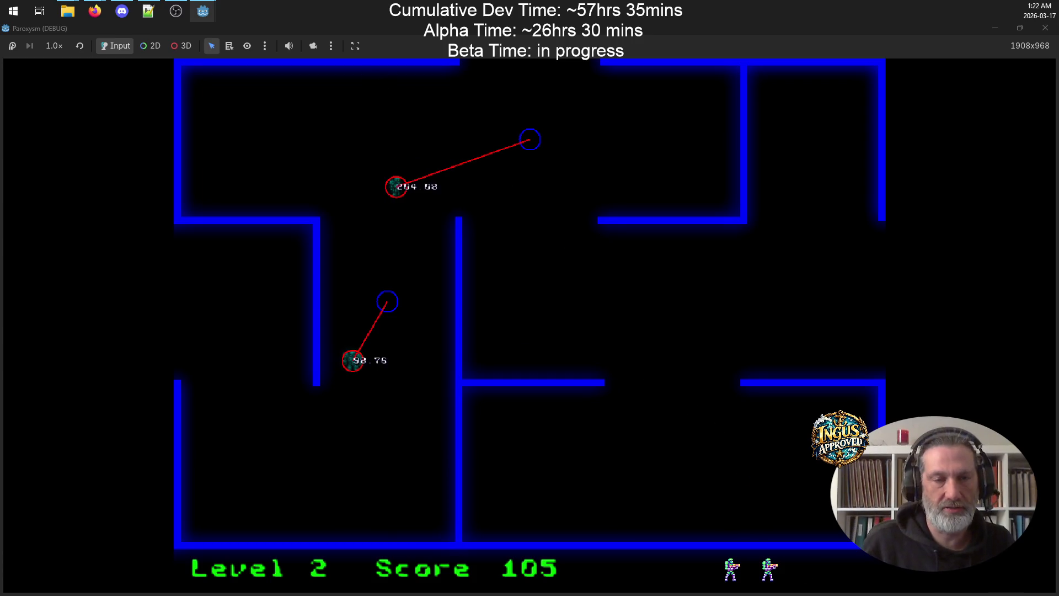
key(Up)
key(Left)
key(Right)
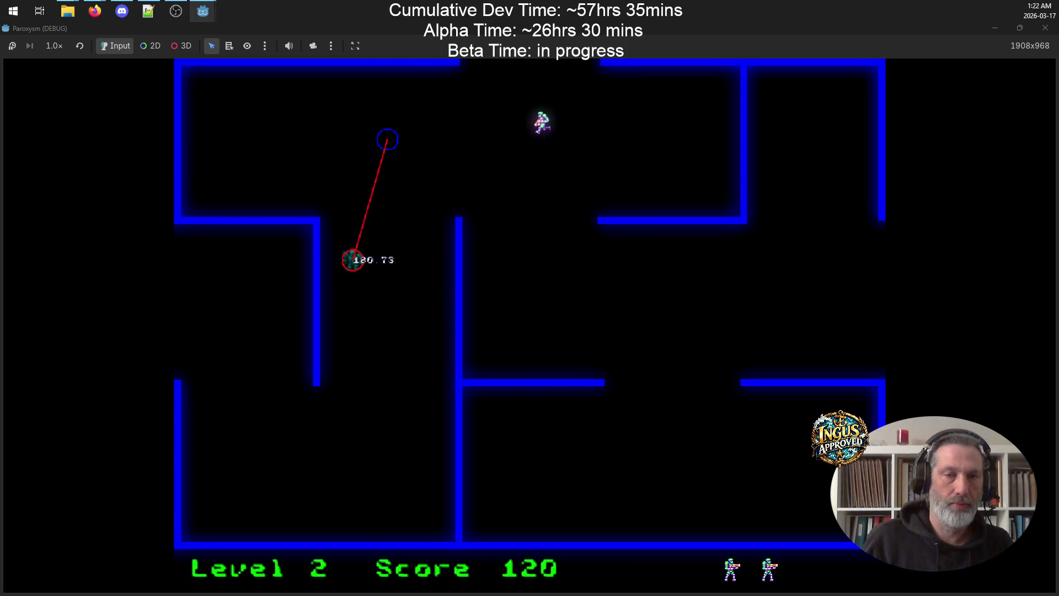
key(Left)
key(Down)
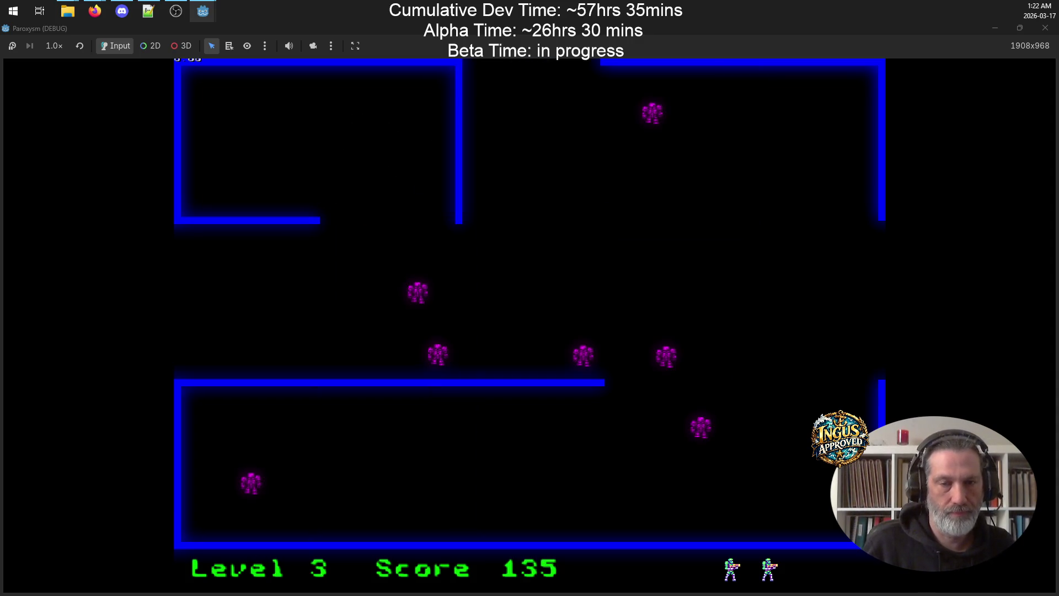
Shoot down level 3's robots and head for the top exit, reaching score 275
key(Left)
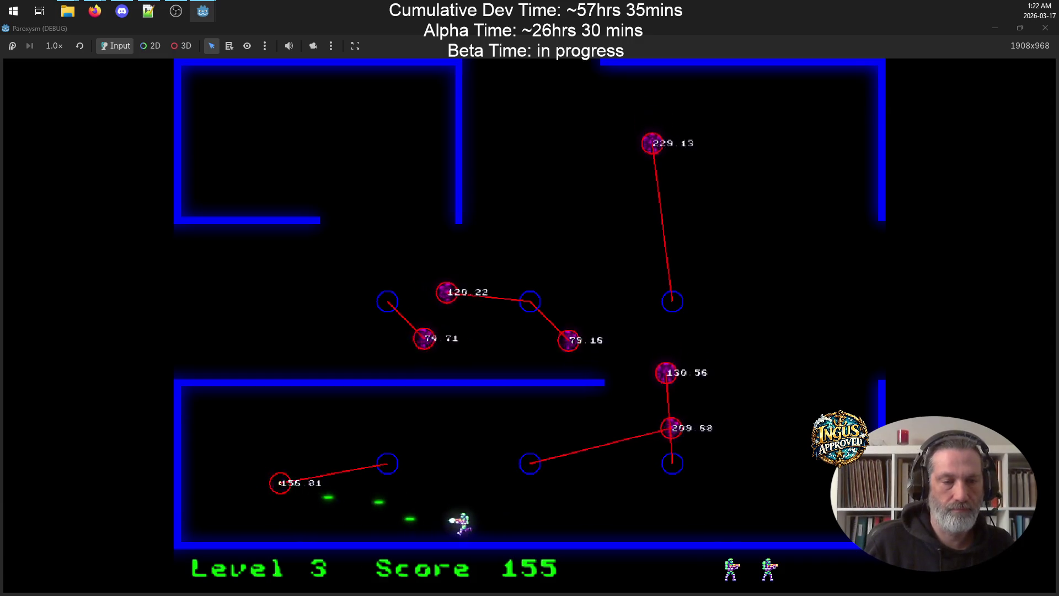
key(Left)
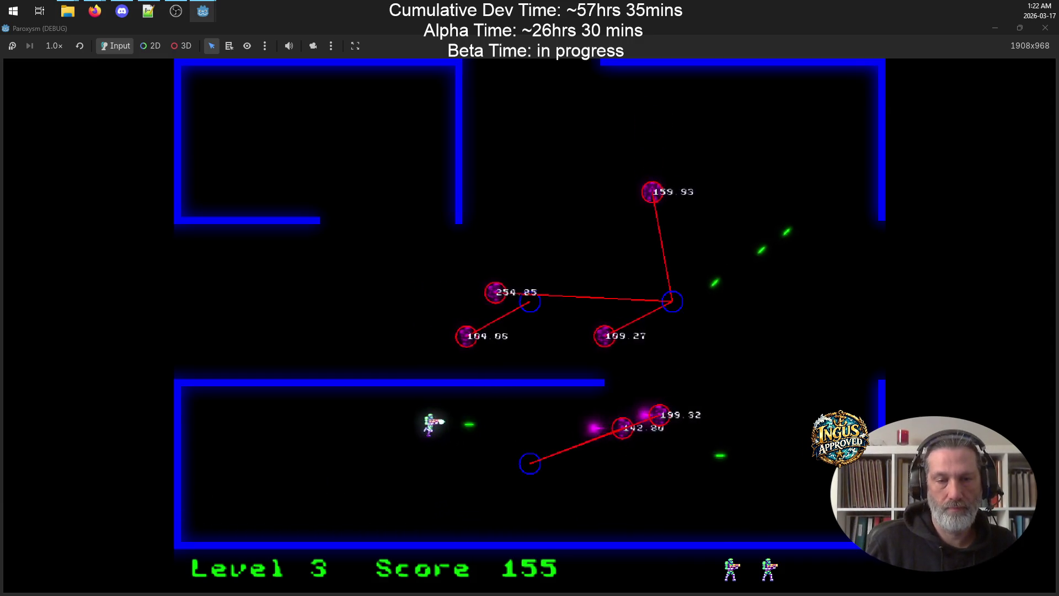
key(Right)
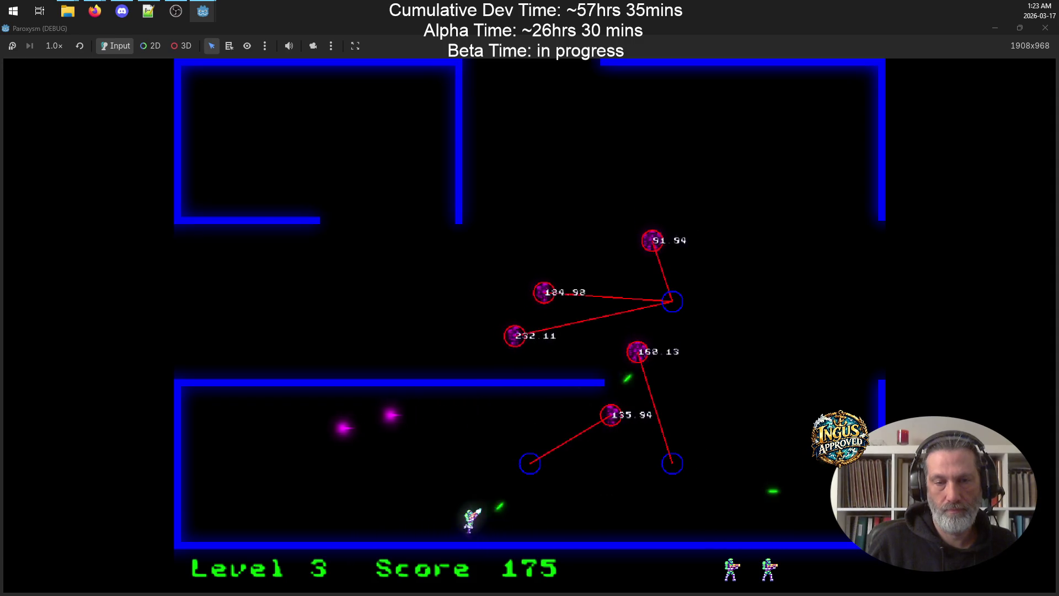
key(Left)
key(Right)
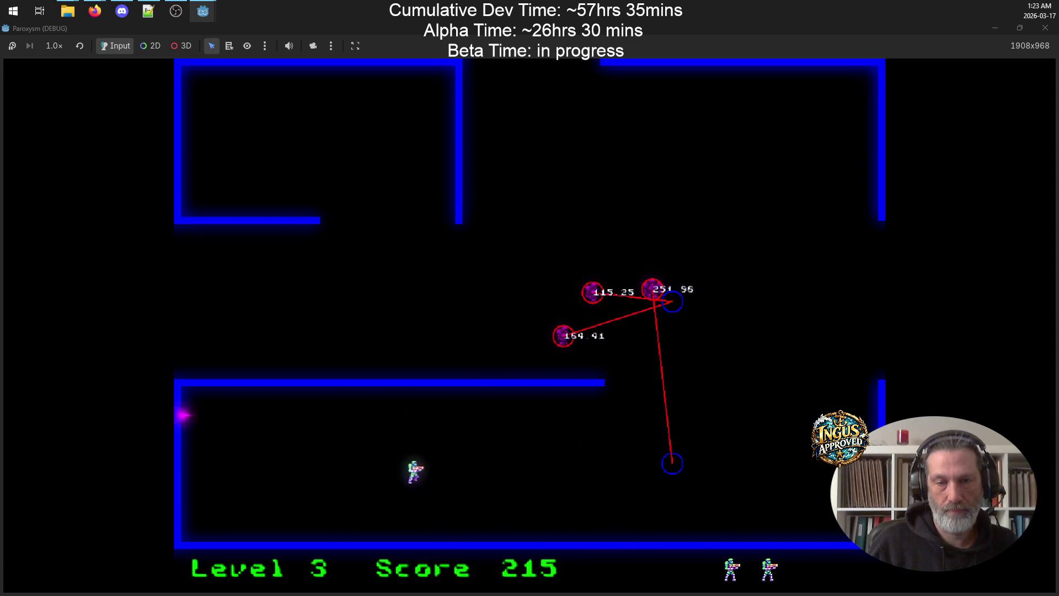
key(Right)
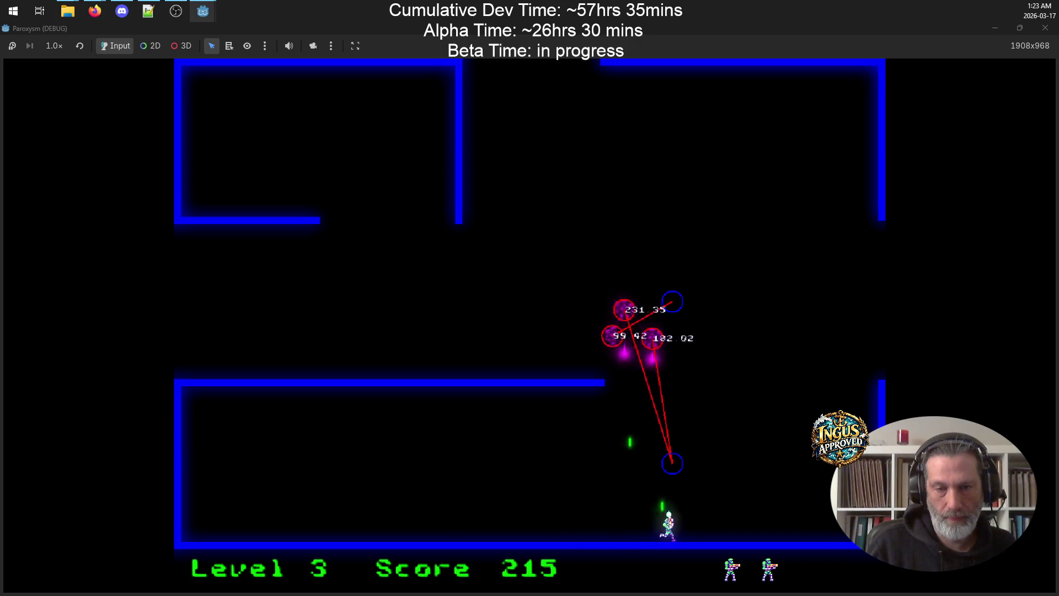
key(Up)
key(Left)
key(Up)
key(Left)
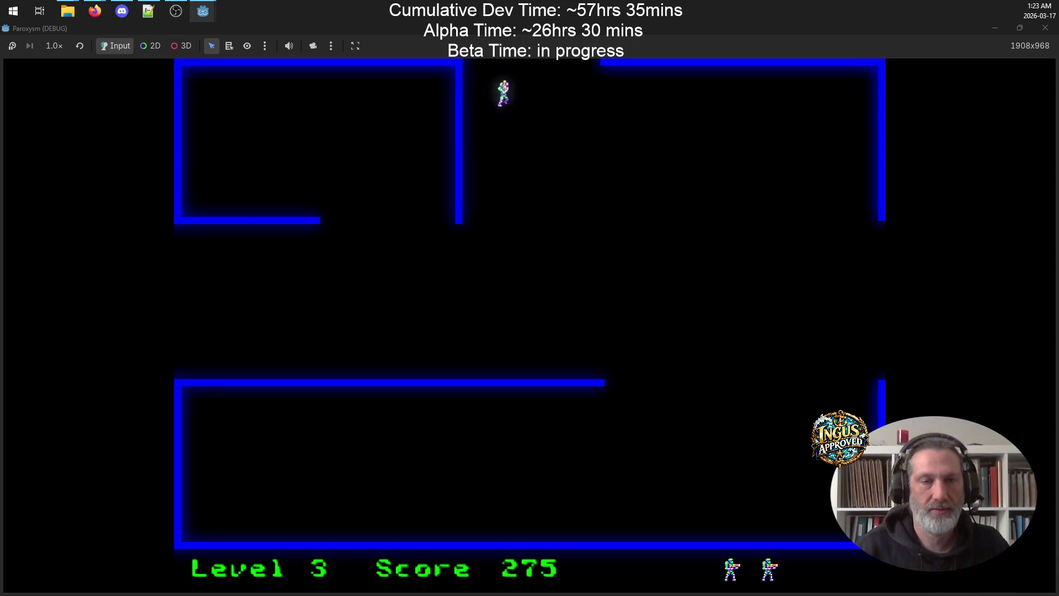
Move around level 4 shooting robots, then leave through the top exit
key(Up)
key(Right)
key(Up)
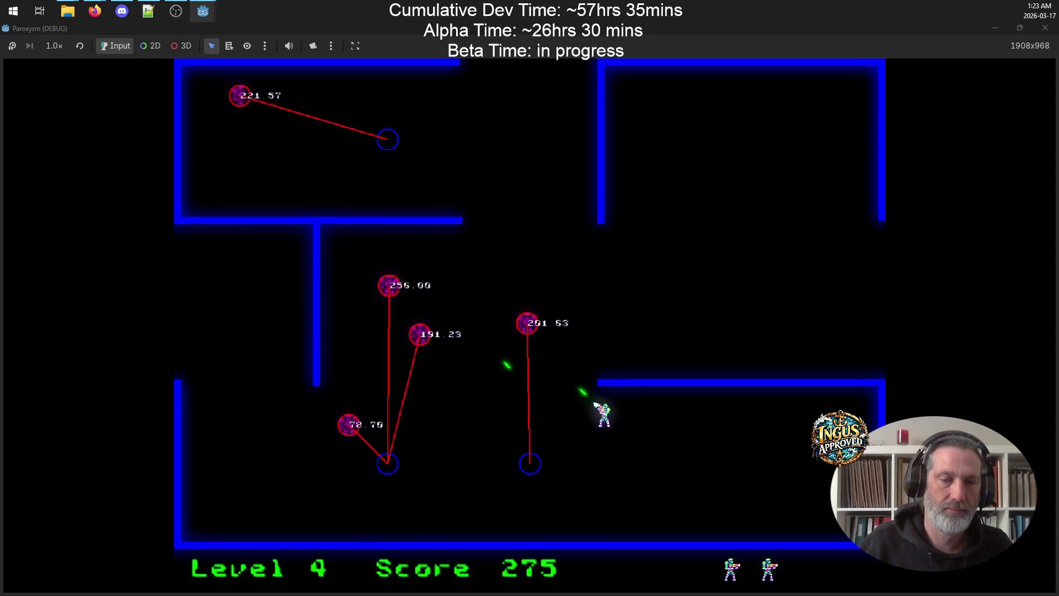
key(Down)
key(Left)
key(Left)
key(Up)
key(Up)
key(Left)
key(Down)
key(Right)
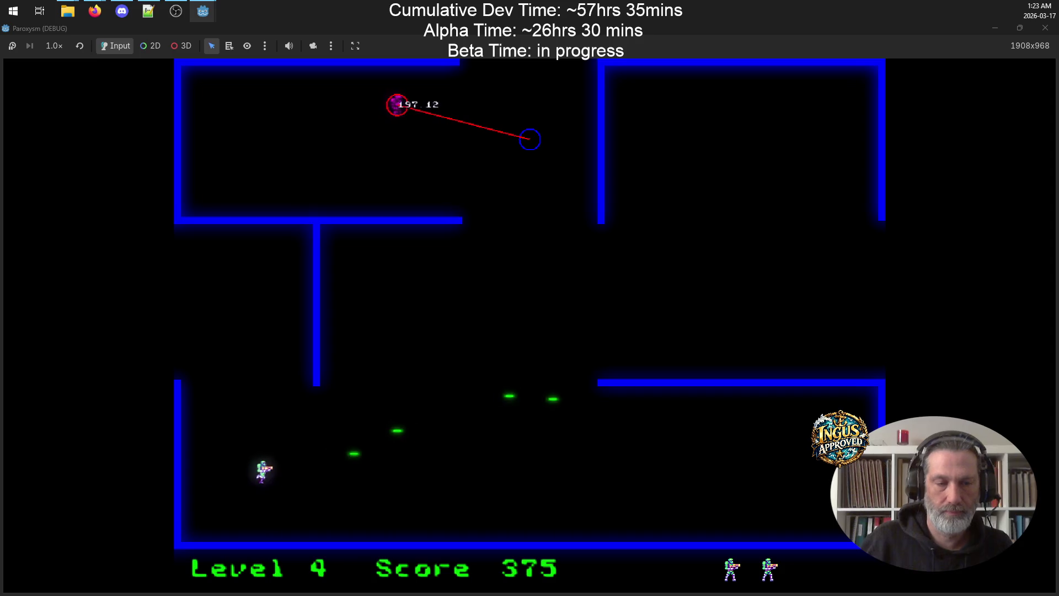
key(Left)
key(Right)
key(Up)
key(Up)
key(Left)
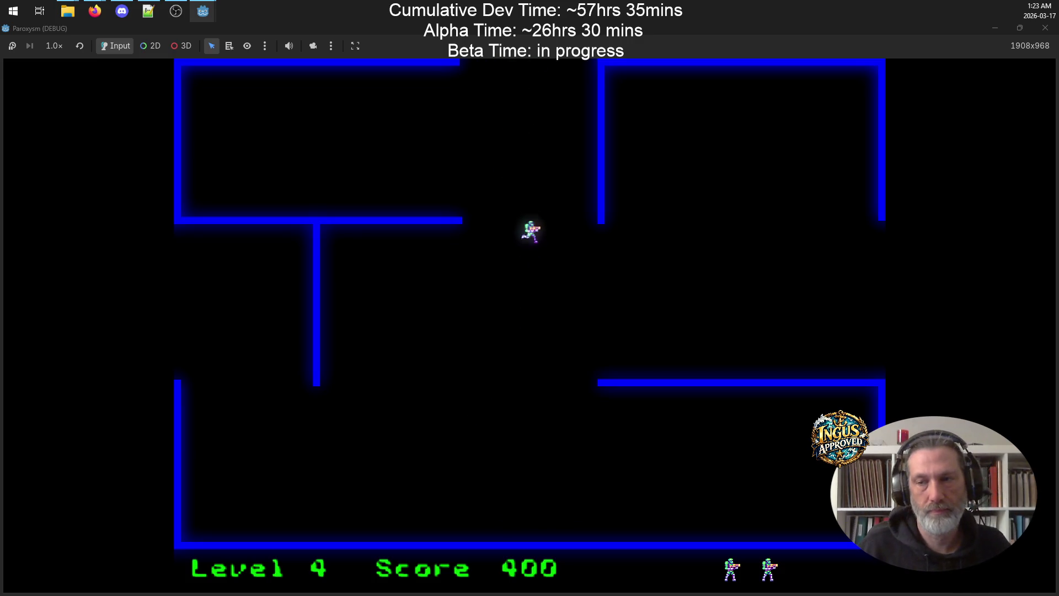
key(Up)
Weave across level 5 away from robots and exit through the left wall gap
key(Right)
key(Up)
key(Down)
key(Right)
key(Up)
key(Left)
key(Up)
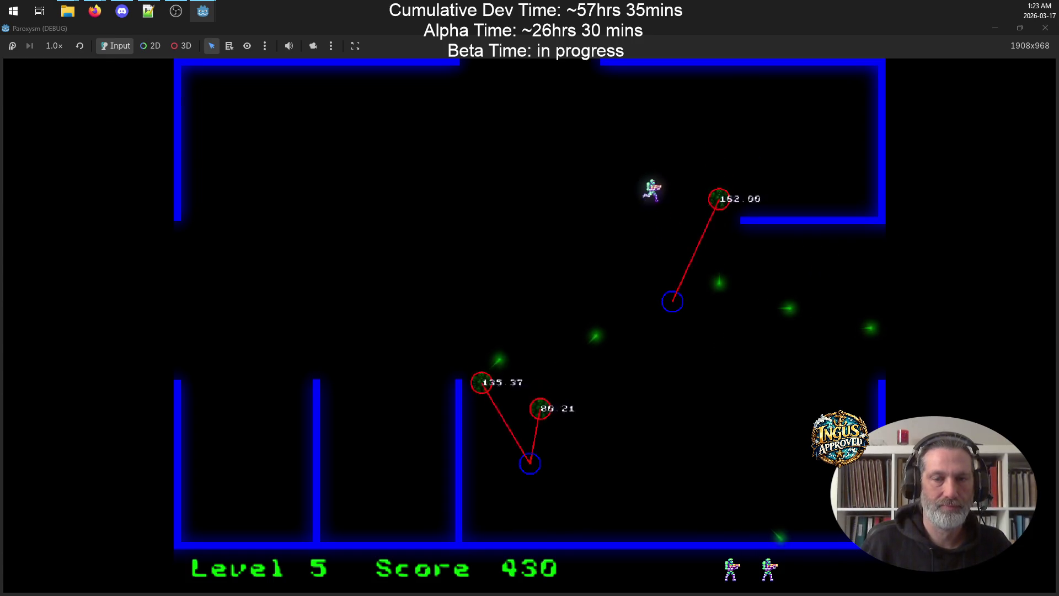
key(Down)
key(Up)
key(Down)
key(Down)
key(Right)
key(Left)
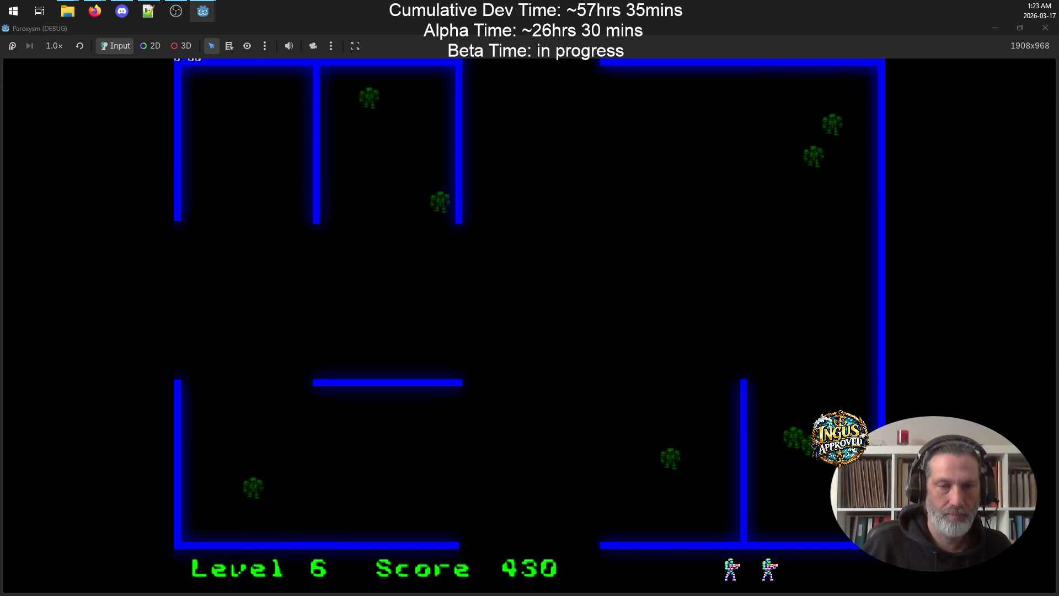
Run down level 6 and up the right wall, firing to destroy robots
key(Left)
key(Down)
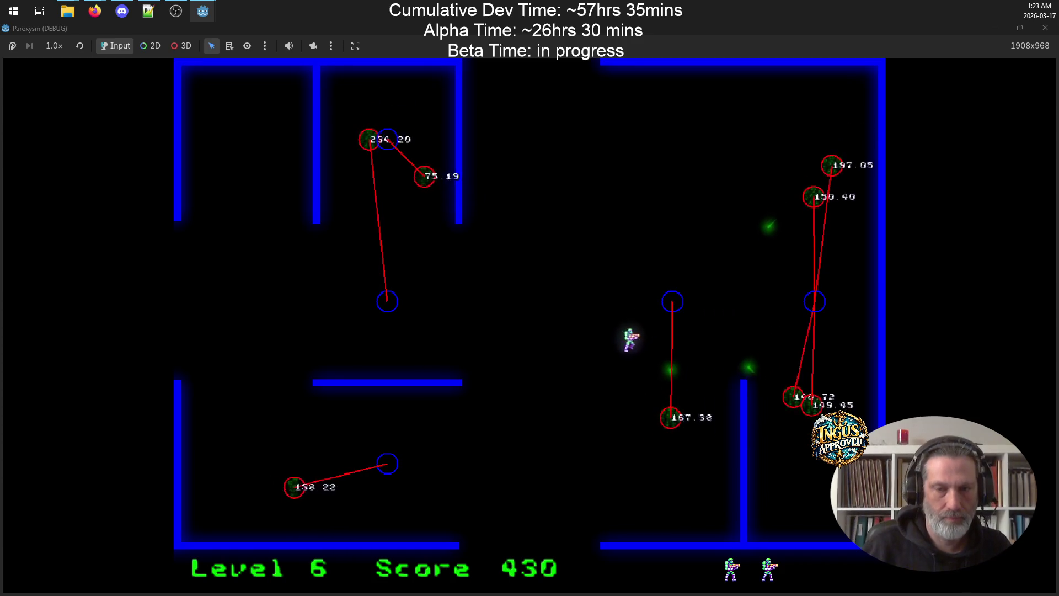
key(Down)
key(Left)
key(Up)
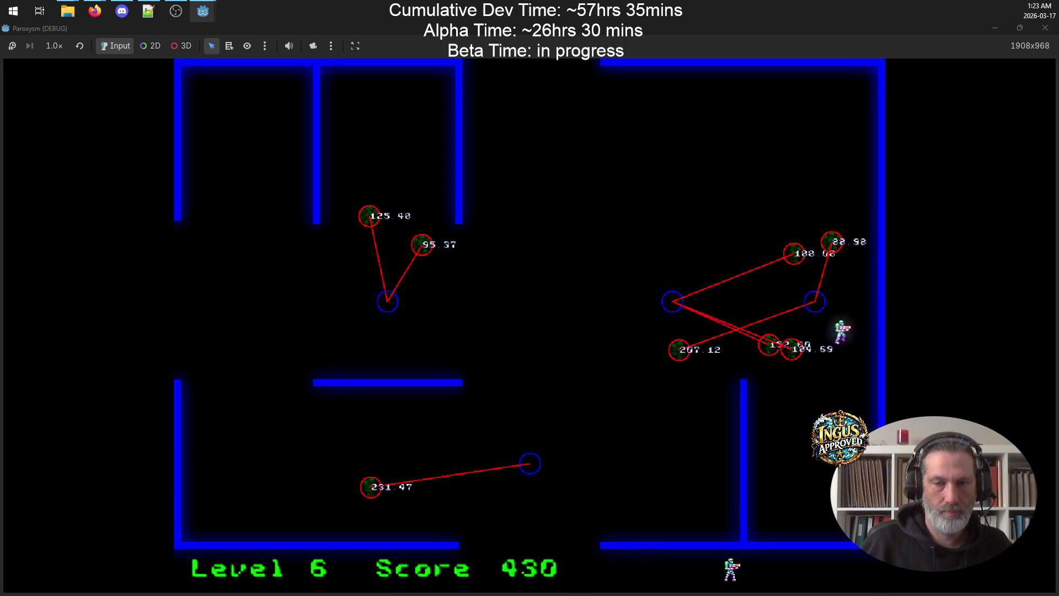
key(Down)
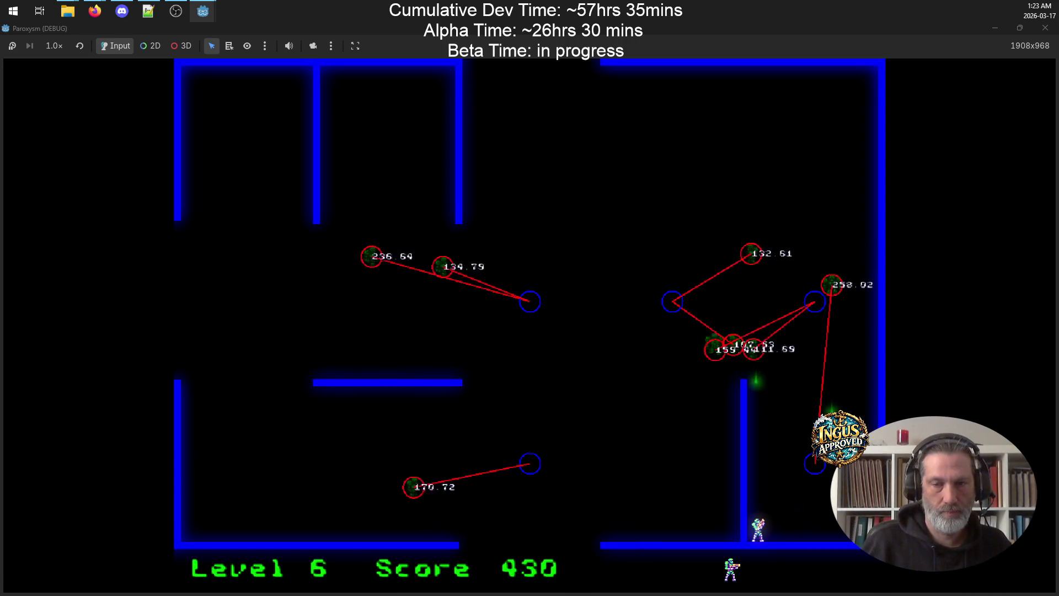
key(space)
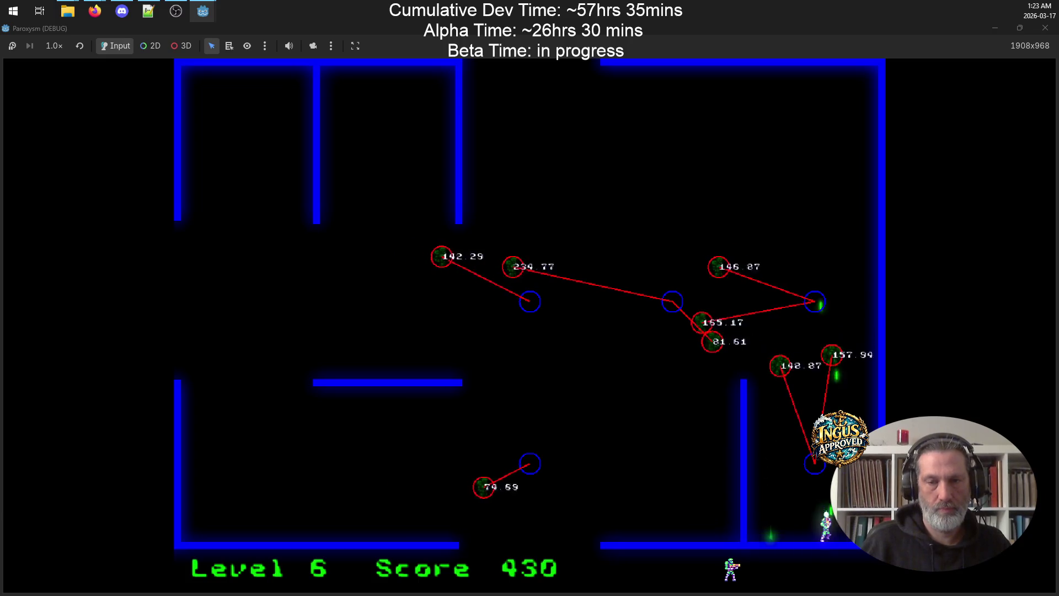
key(Up)
key(space)
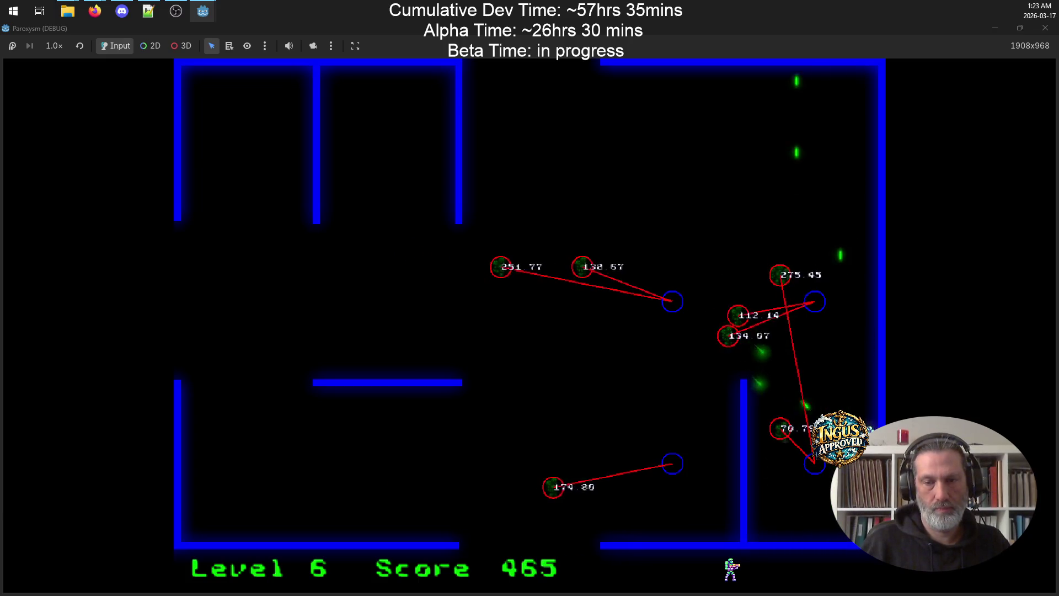
key(Down)
key(space)
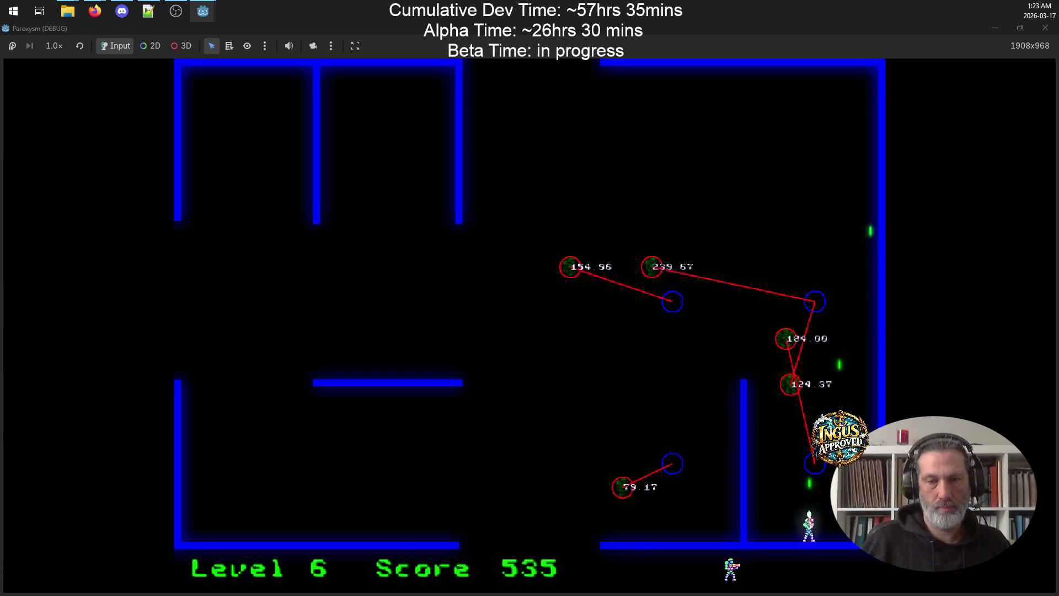
key(Up)
key(space)
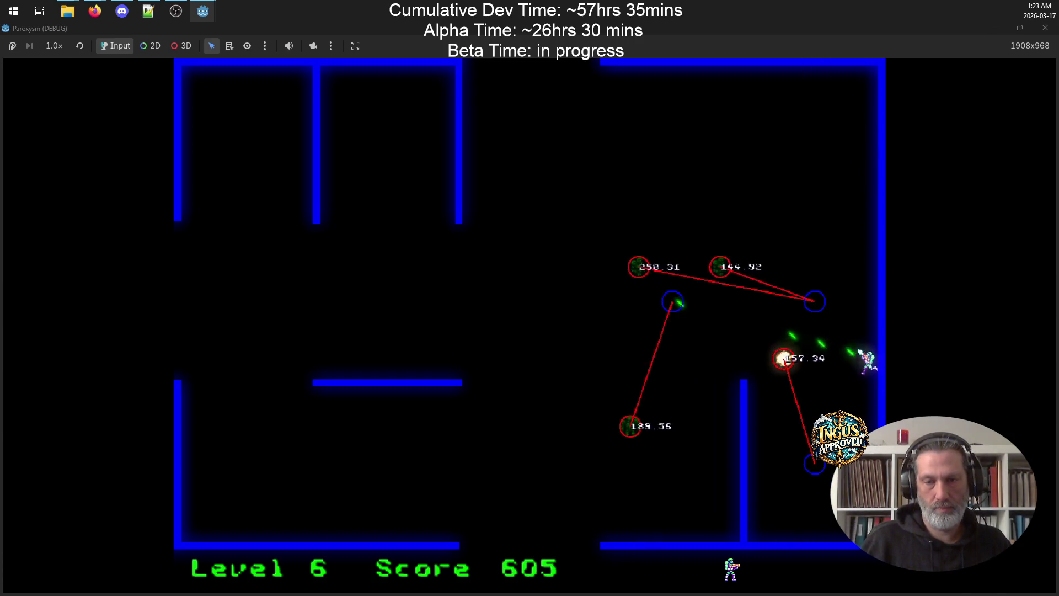
key(Up)
key(Left)
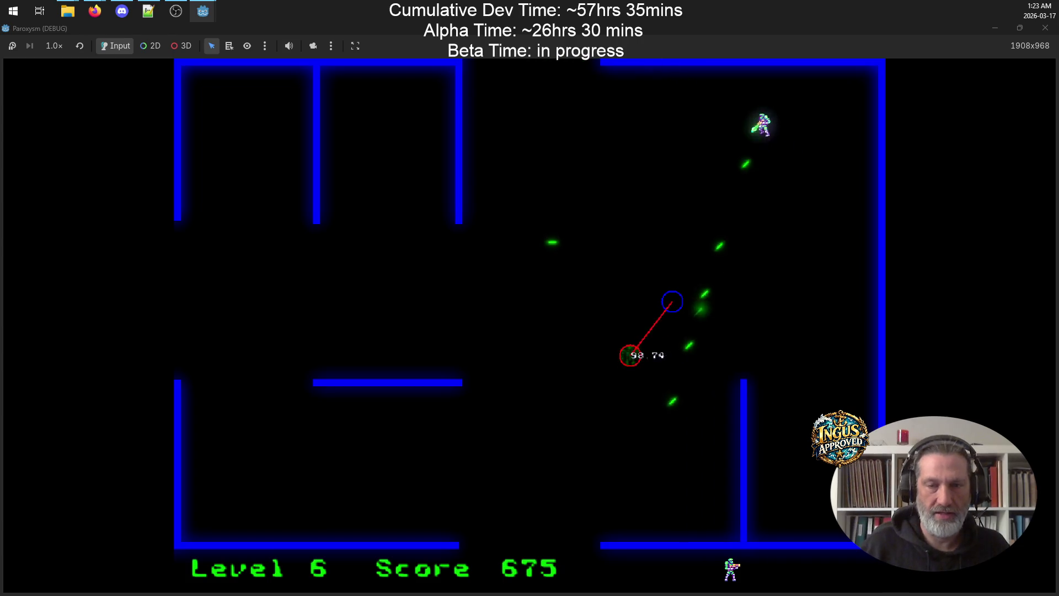
Run out the exit to level 7 at score 710, then close the game window
key(Left)
key(Up)
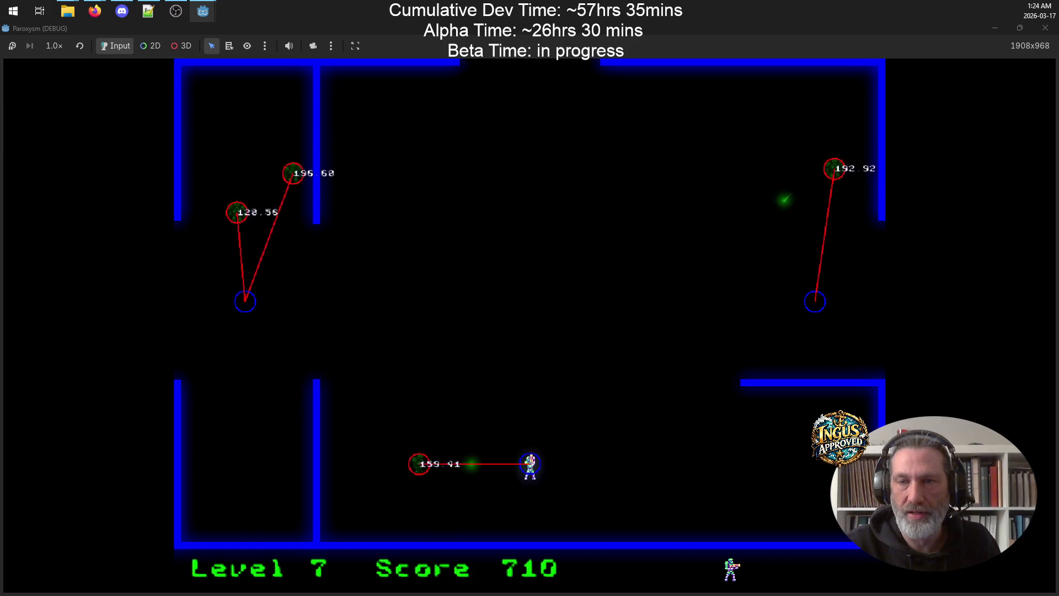
click(1046, 28)
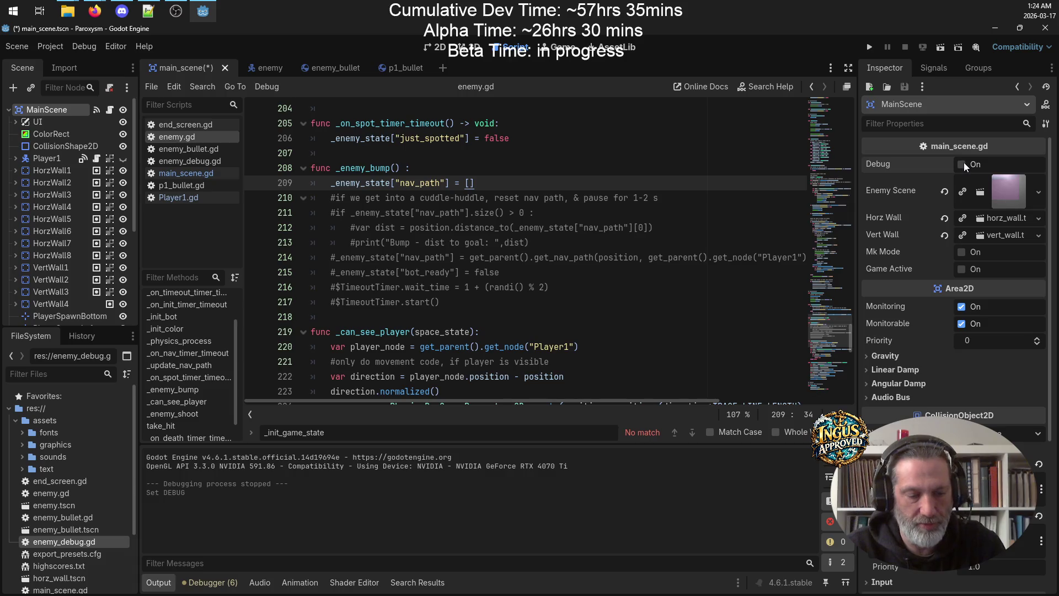
Save main_scene.tscn, put the caret at the end of enemy.gd line 217, and relaunch the game
key(ctrl+s)
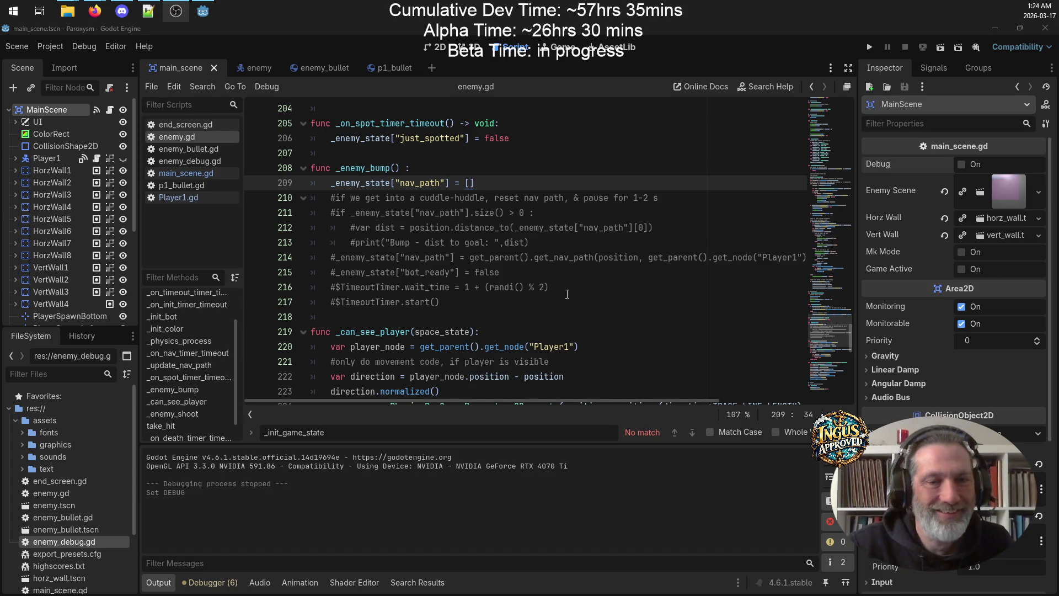
click(562, 303)
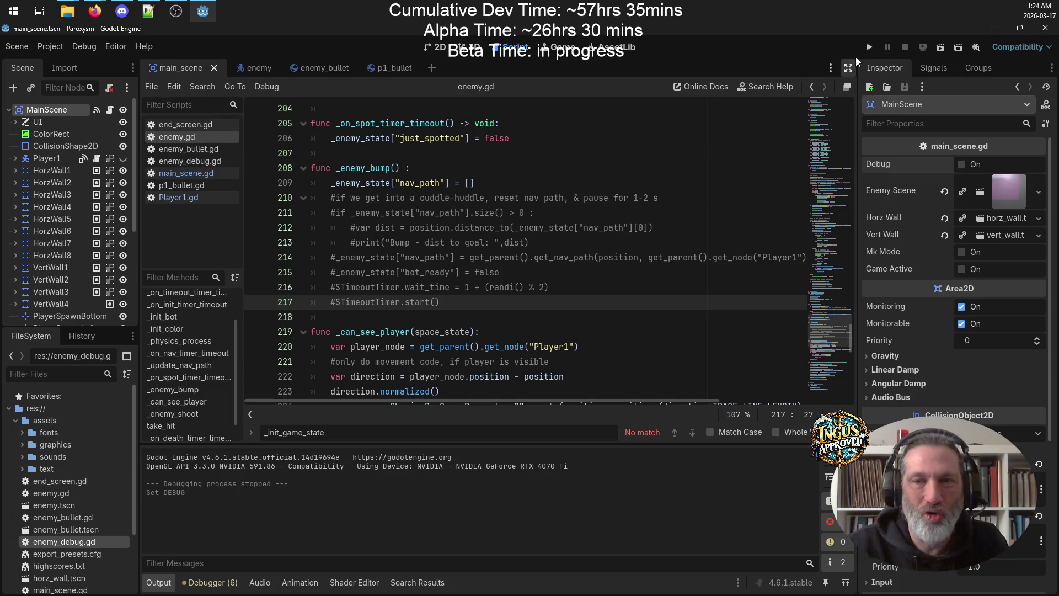
click(867, 47)
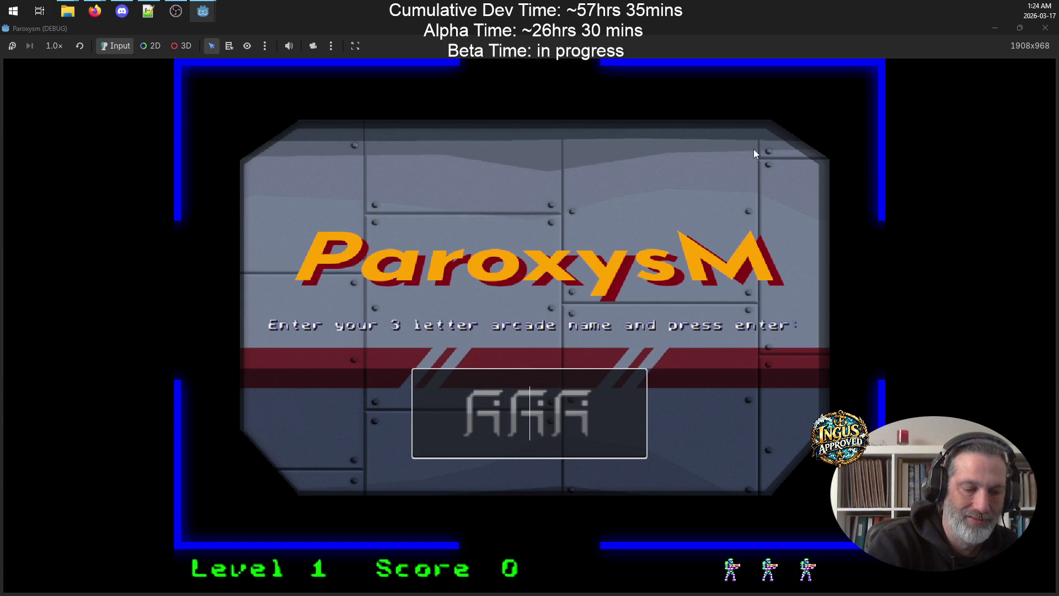
Enter a 3-letter arcade name, fixing a mistyped letter, and start playing
text(GRF)
key(BackSpace)
key(BackSpace)
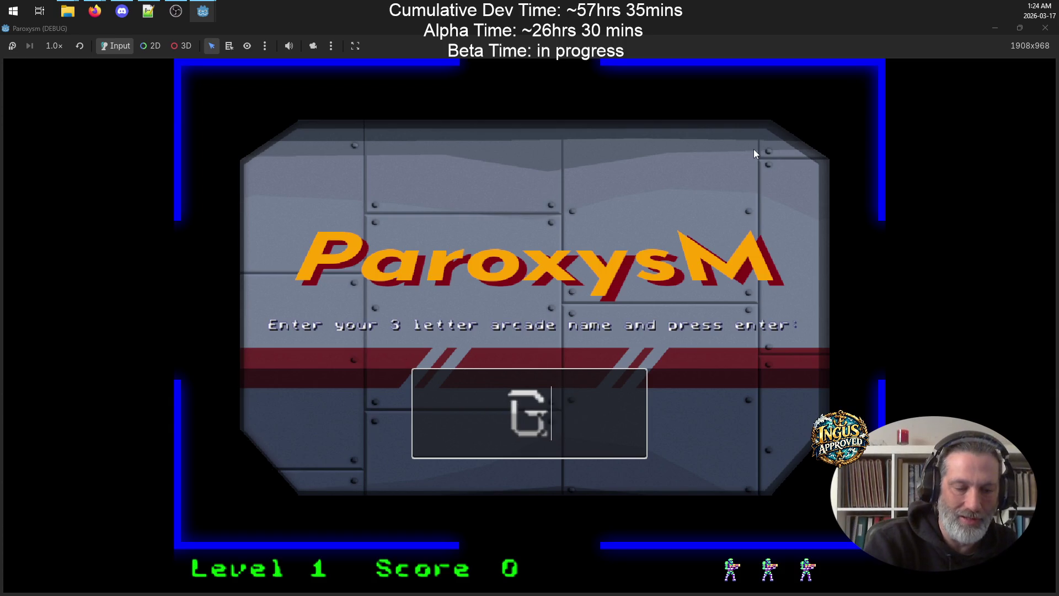
key(Return)
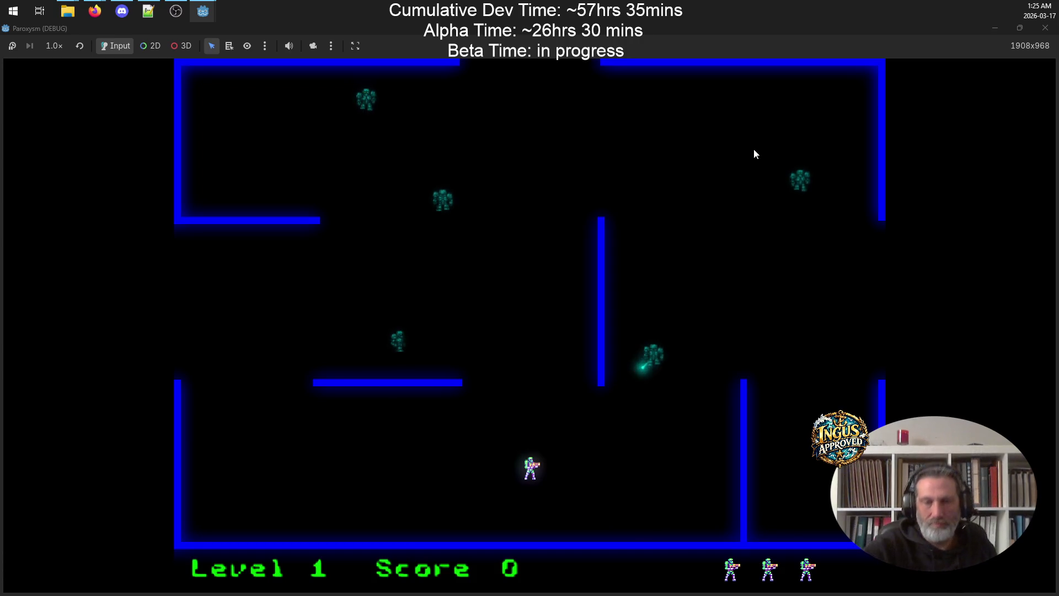
Run down and then up-left on level 1, shooting robots diagonally
key(Down)
key(Right)
key(space)
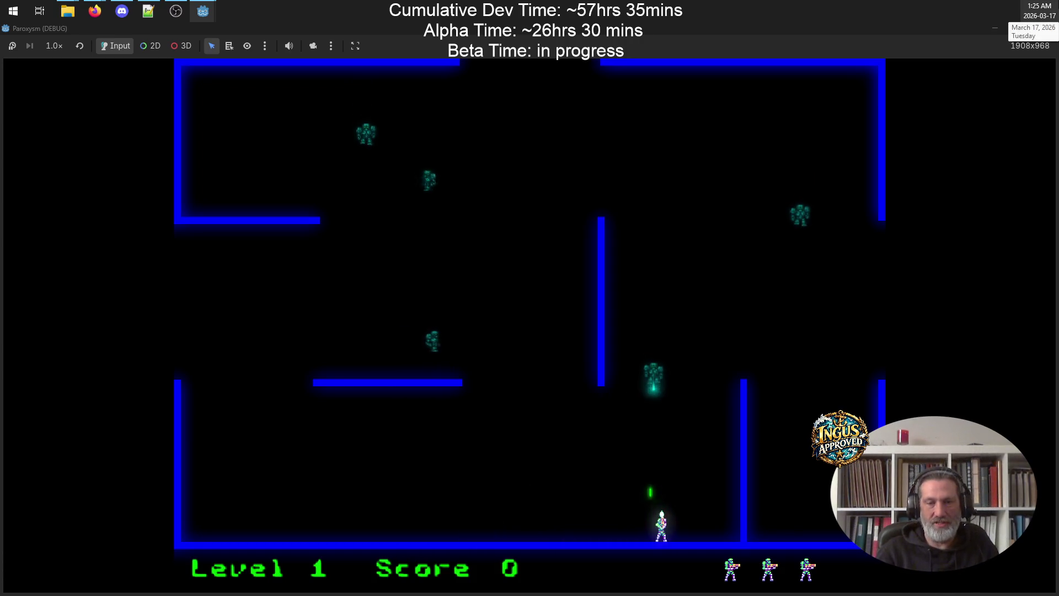
key(Left)
key(Left)
key(Up)
key(space)
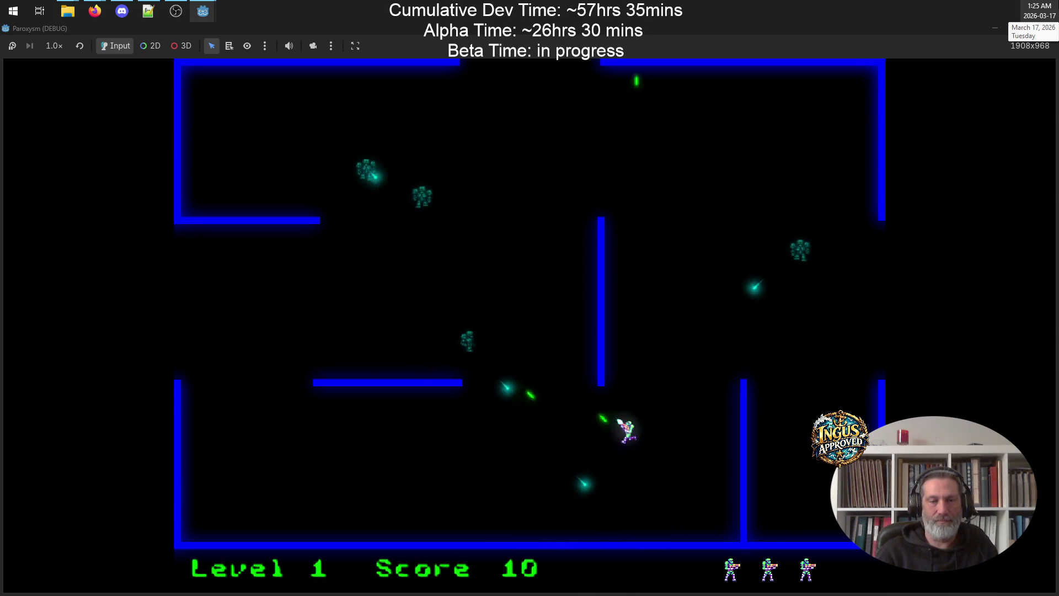
key(Left)
key(space)
key(Up)
key(Left)
key(Up)
key(space)
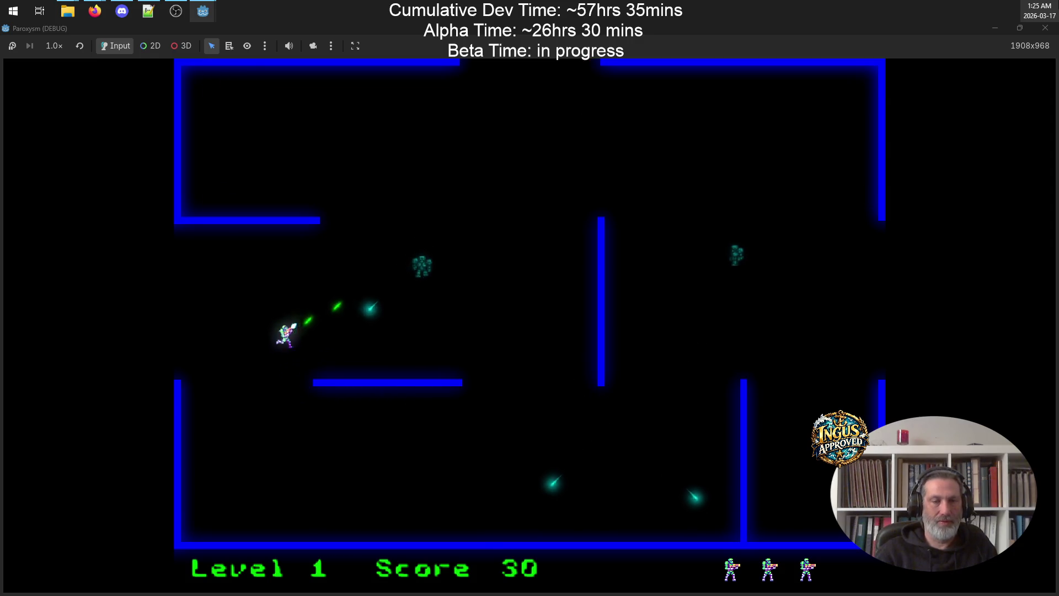
Destroy the last level-1 robots along the top and exit right to level 2
key(Up)
key(Right)
key(space)
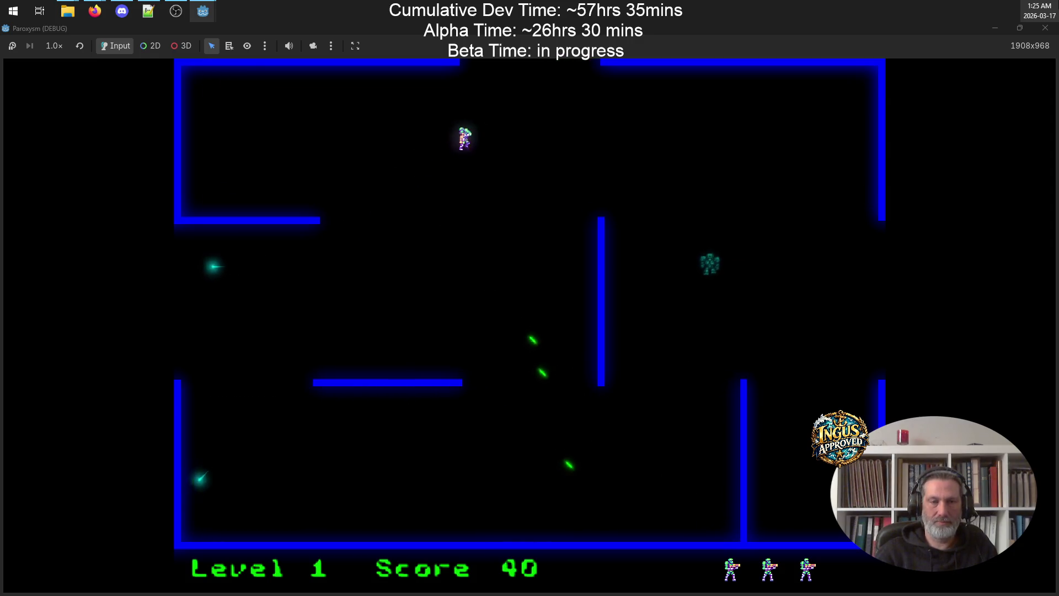
key(Right)
key(space)
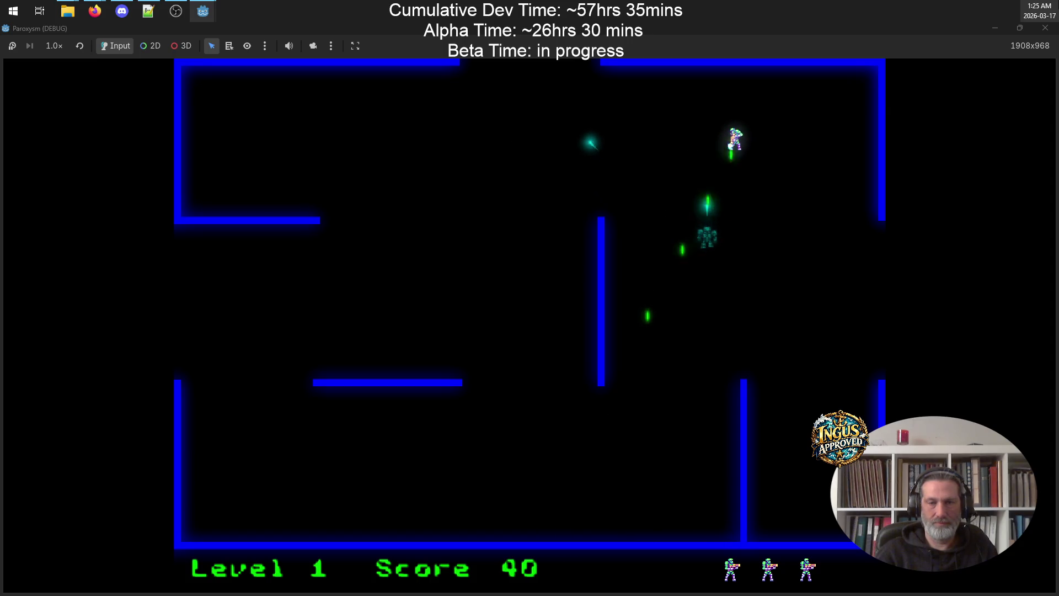
key(Down)
key(space)
key(Left)
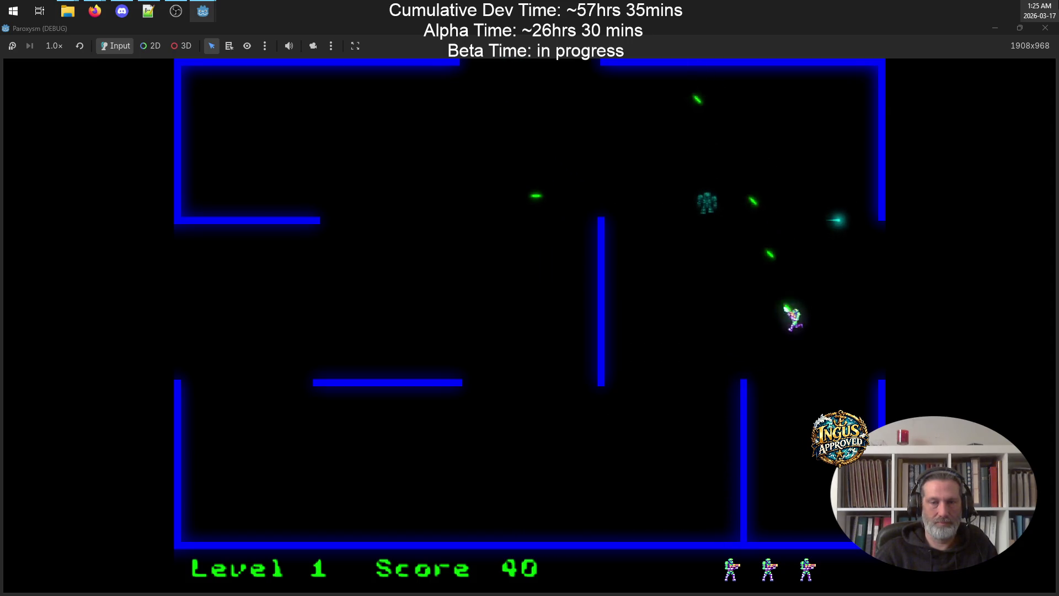
key(Right)
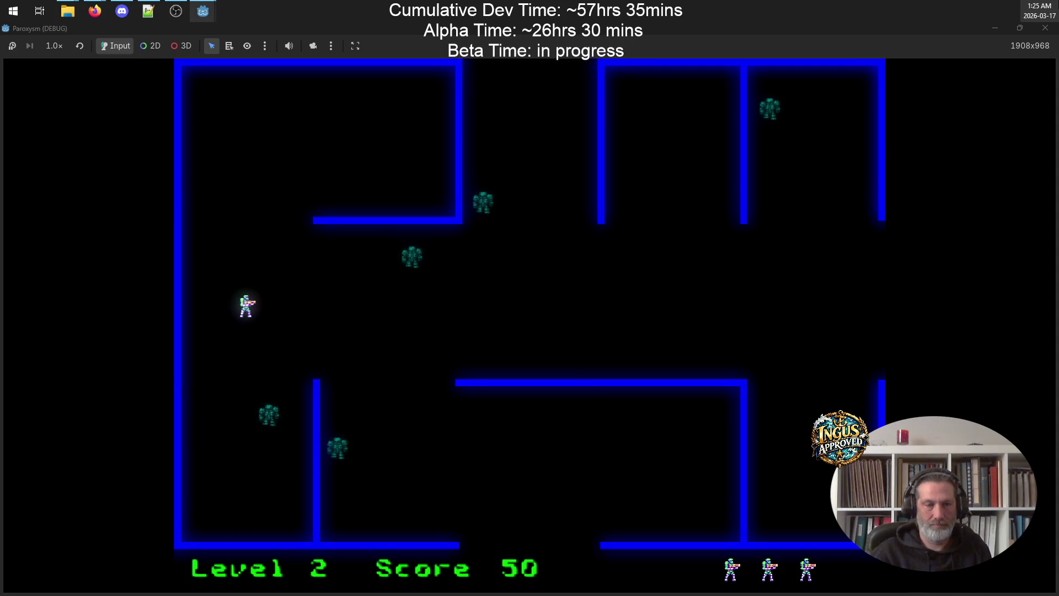
Run down-right on level 2, dodging and shooting the nearby robots
key(Down)
key(Right)
key(space)
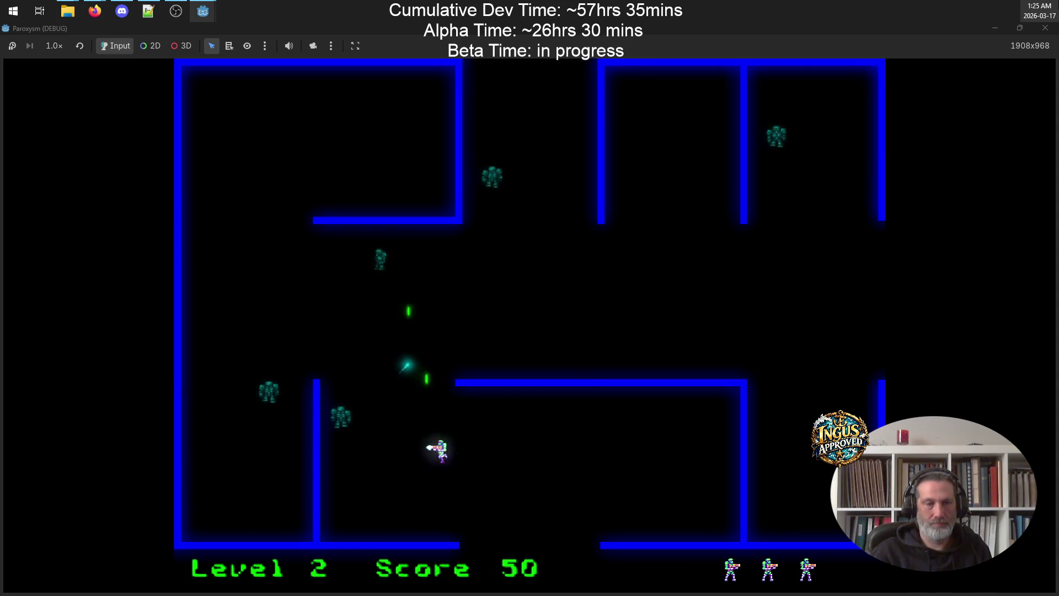
key(Up)
key(Left)
key(Down)
key(space)
key(Down)
key(Left)
key(Up)
key(Right)
key(space)
Shoot the remaining robots up-left and left, then run right to destroy another
key(Right)
key(space)
key(Up)
key(Left)
key(space)
key(Left)
key(space)
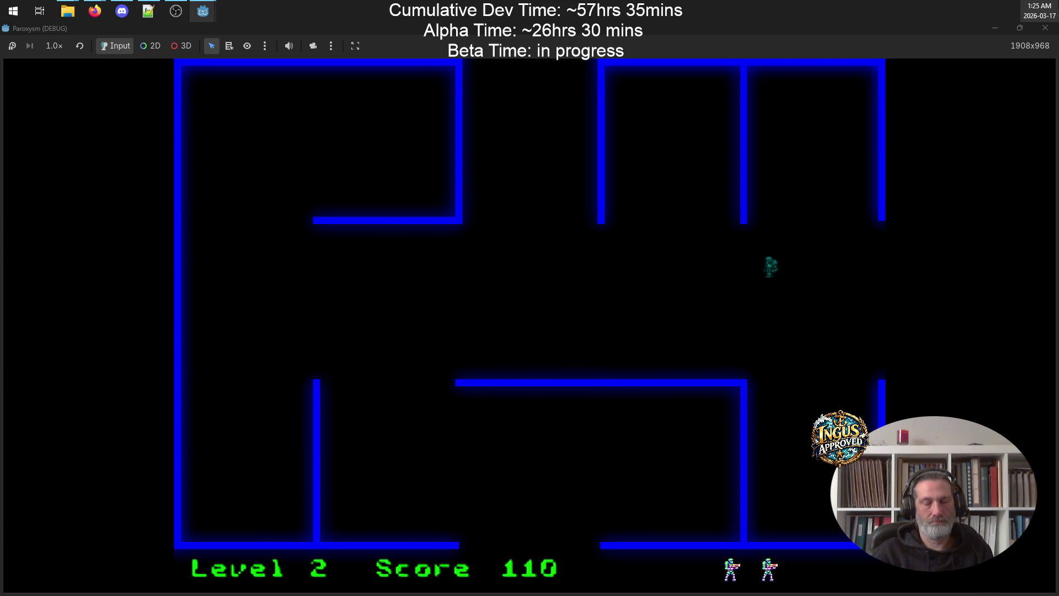
key(Right)
key(Down)
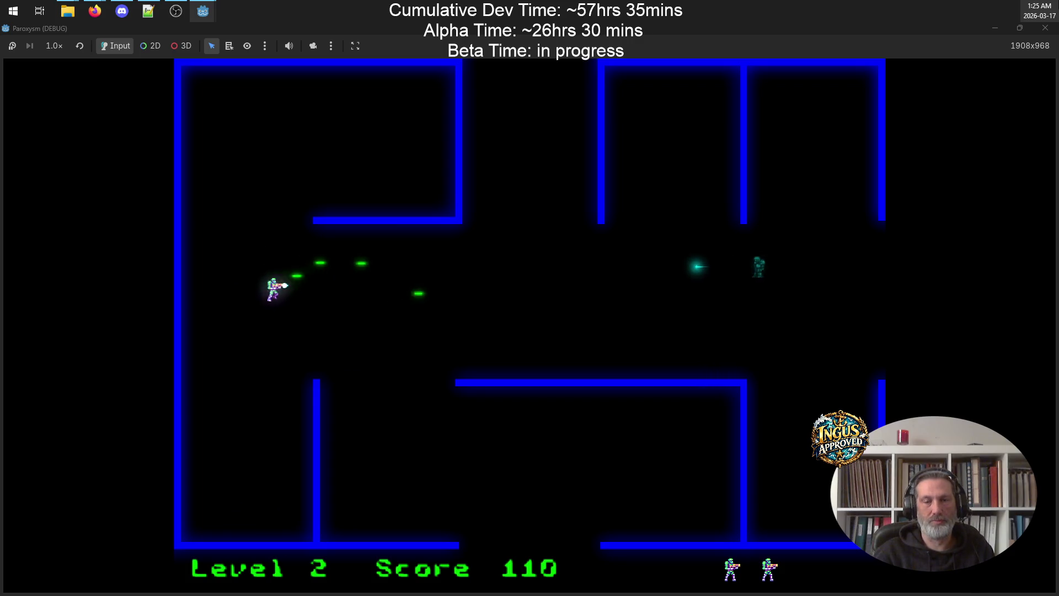
Move up-right shooting robots above, then dodge the incoming enemy shots
key(Up)
key(Right)
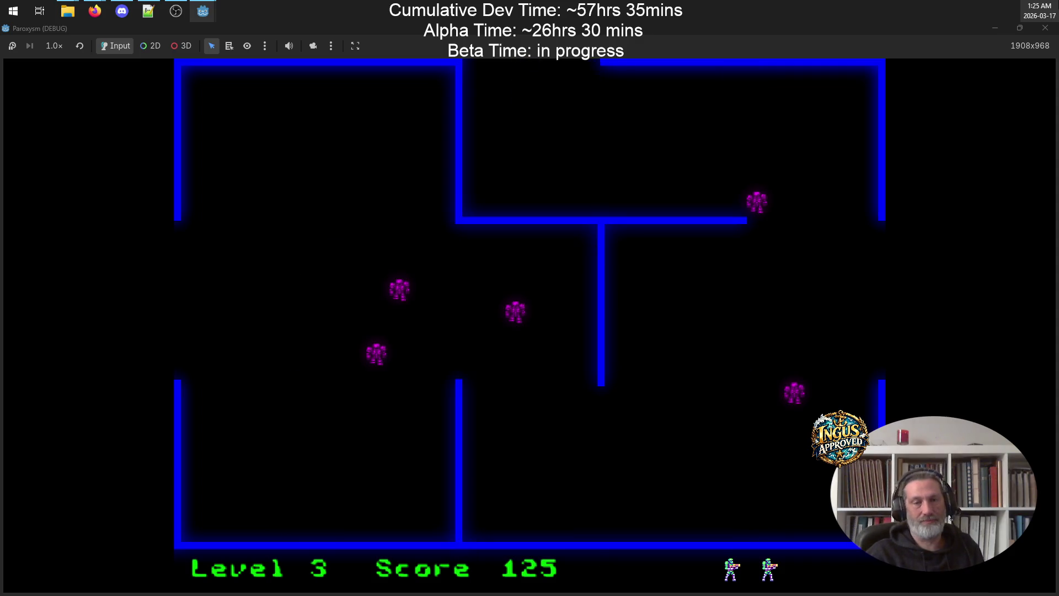
key(space)
key(Right)
key(Up)
key(Right)
key(Up)
key(space)
key(Down)
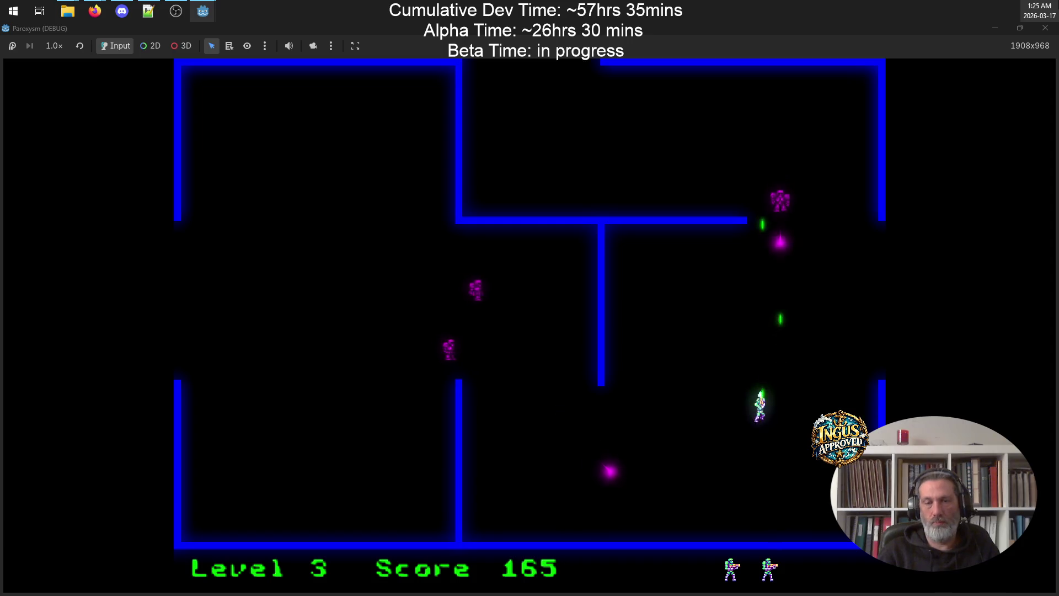
key(Down)
key(Left)
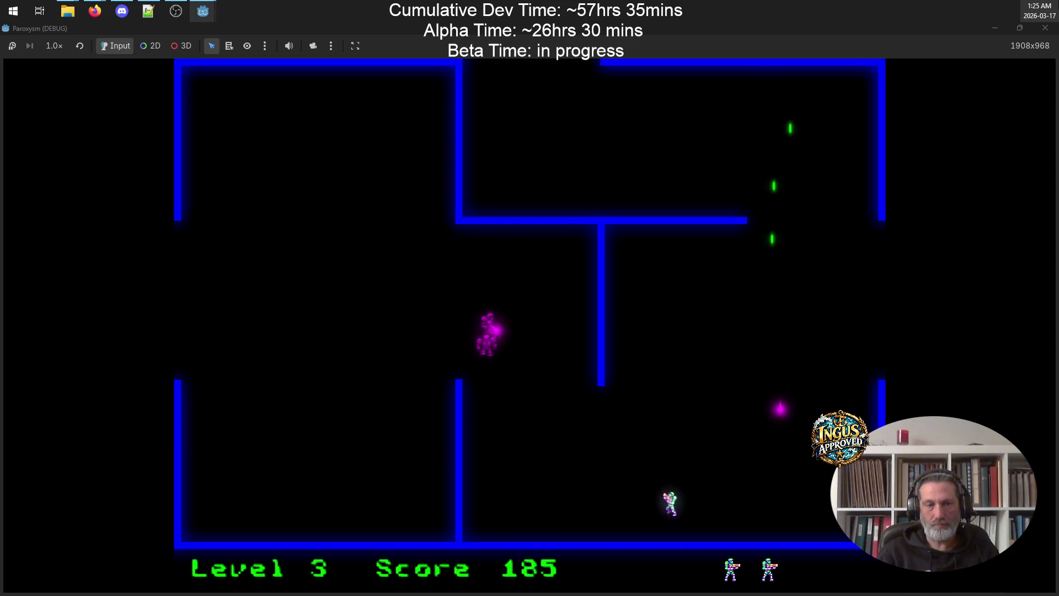
key(Up)
key(Right)
key(Left)
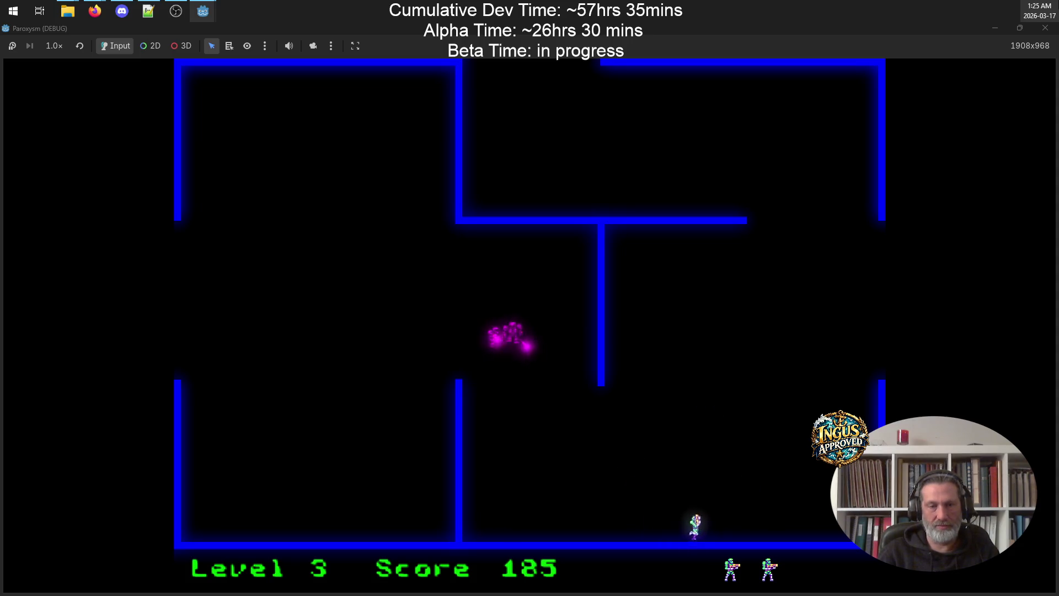
Head left along the bottom corridor and destroy the last robot, reaching level 4 with score 225
key(Left)
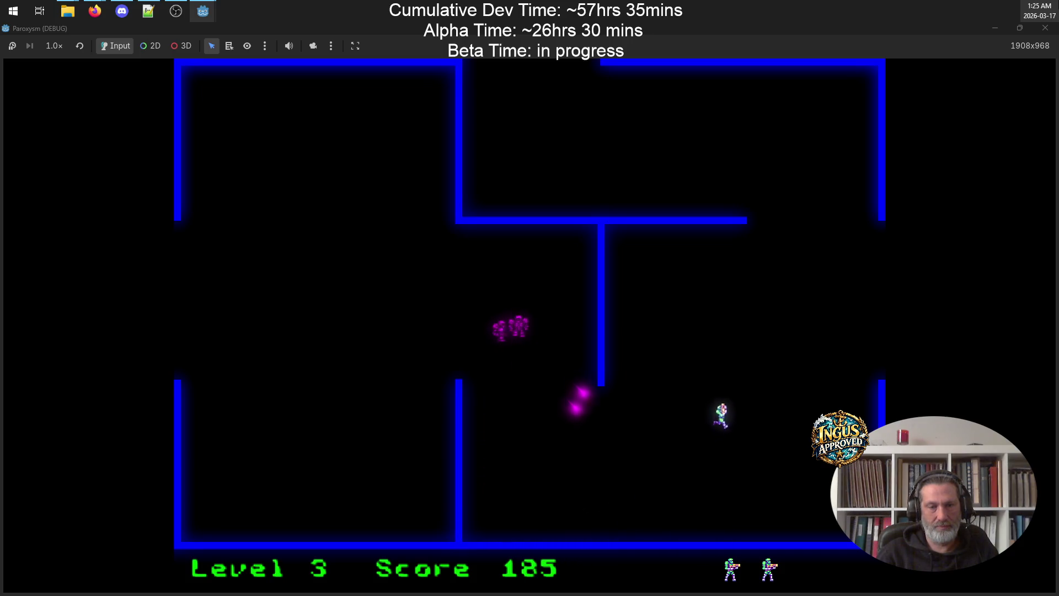
key(Up)
key(Left)
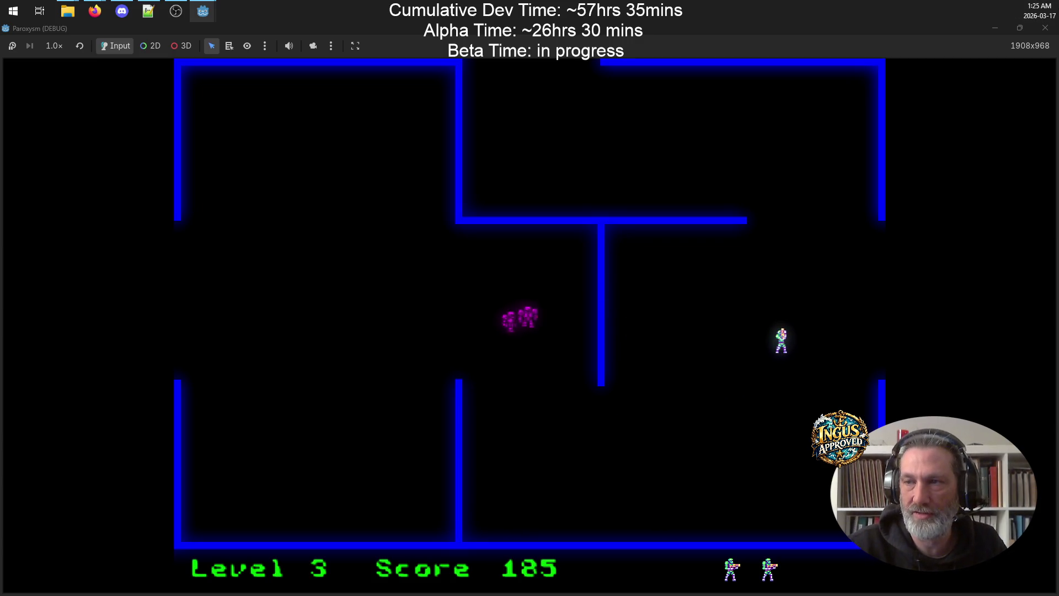
key(F8)
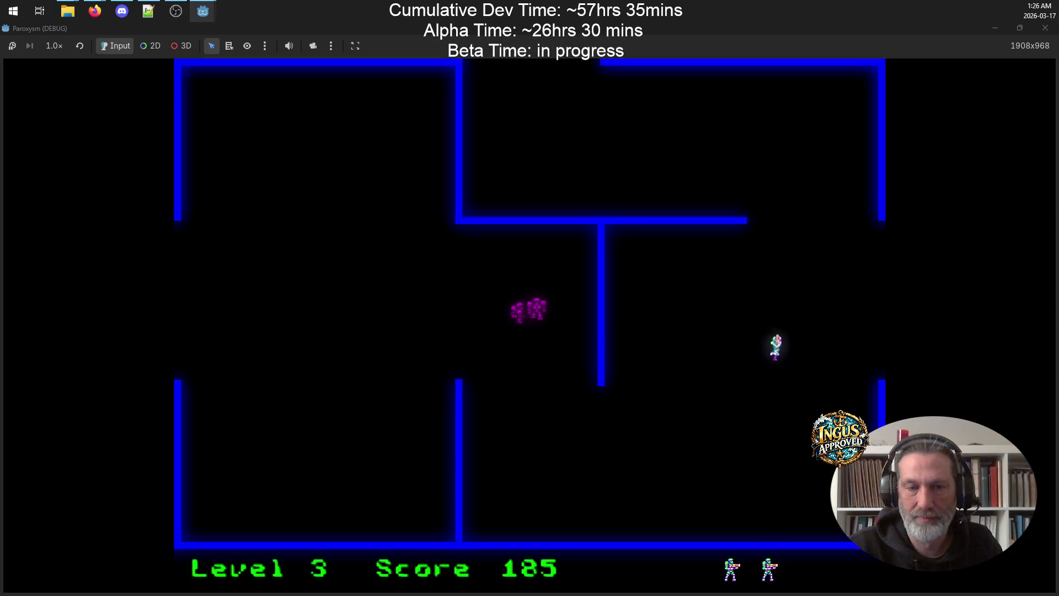
key(Left)
key(Down)
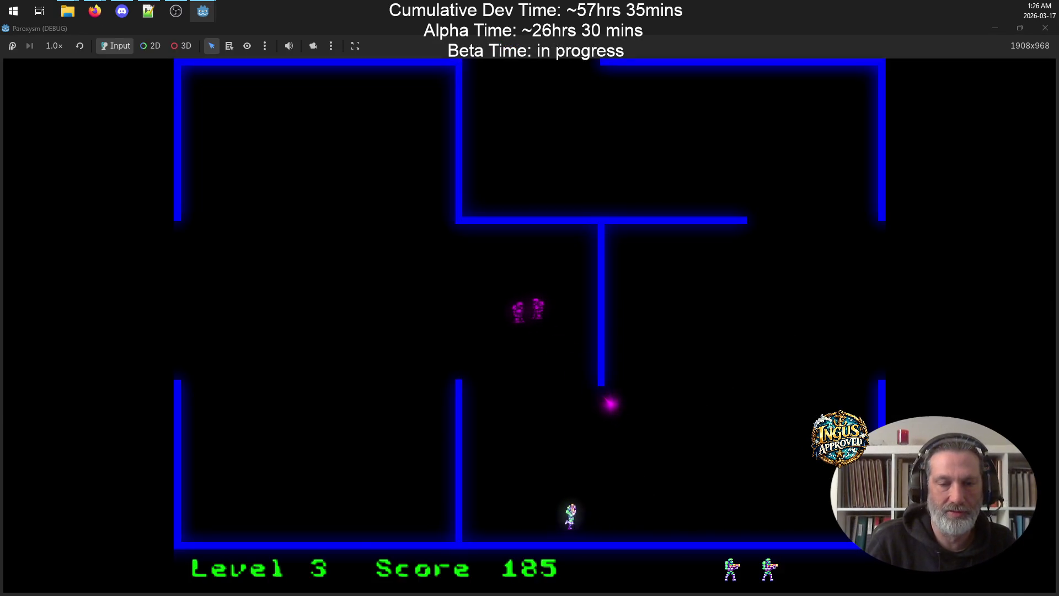
key(Right)
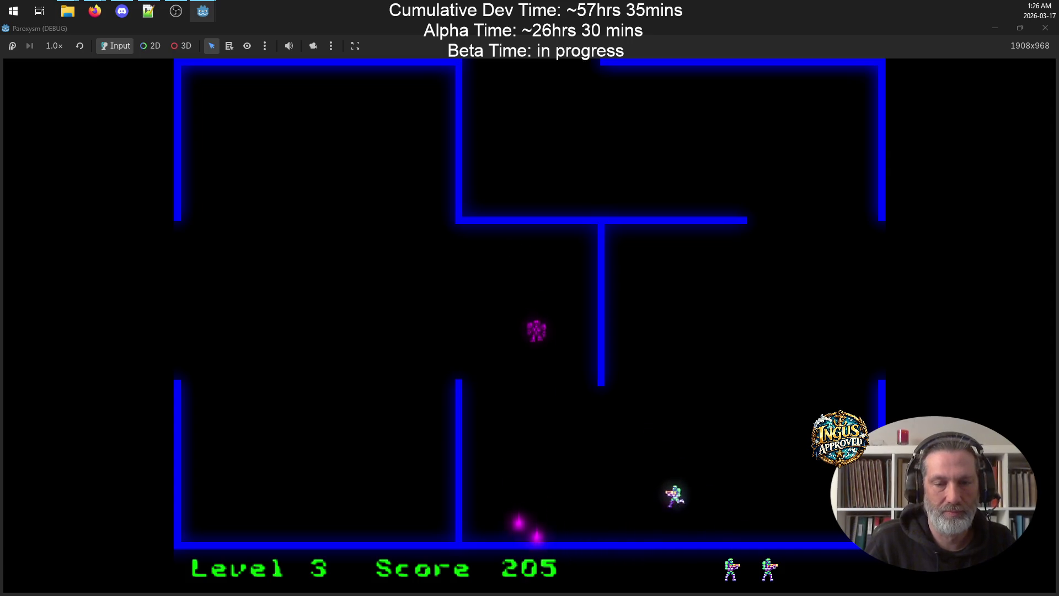
key(space)
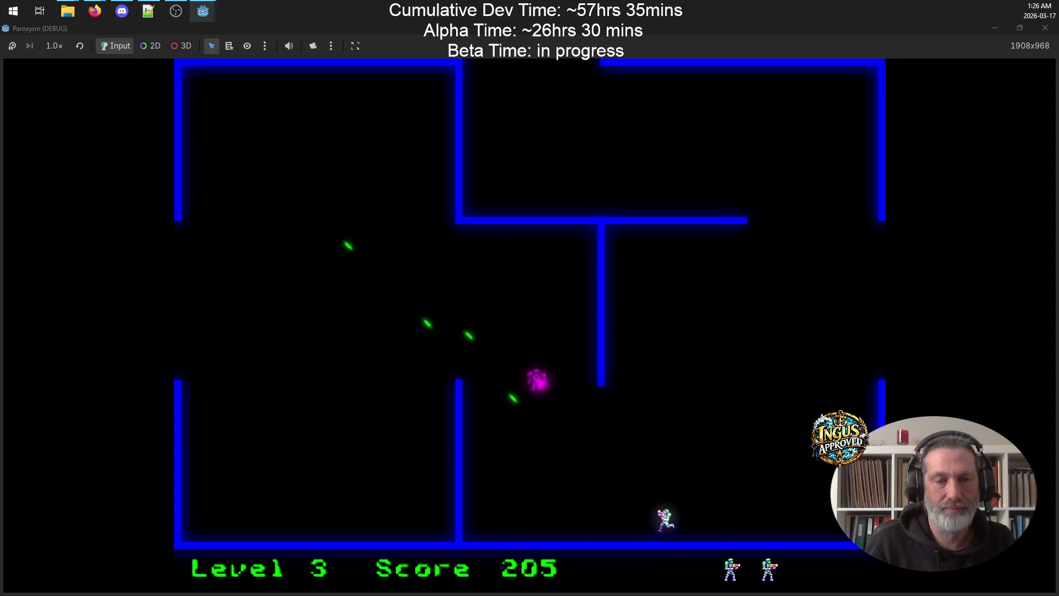
key(Up)
key(Left)
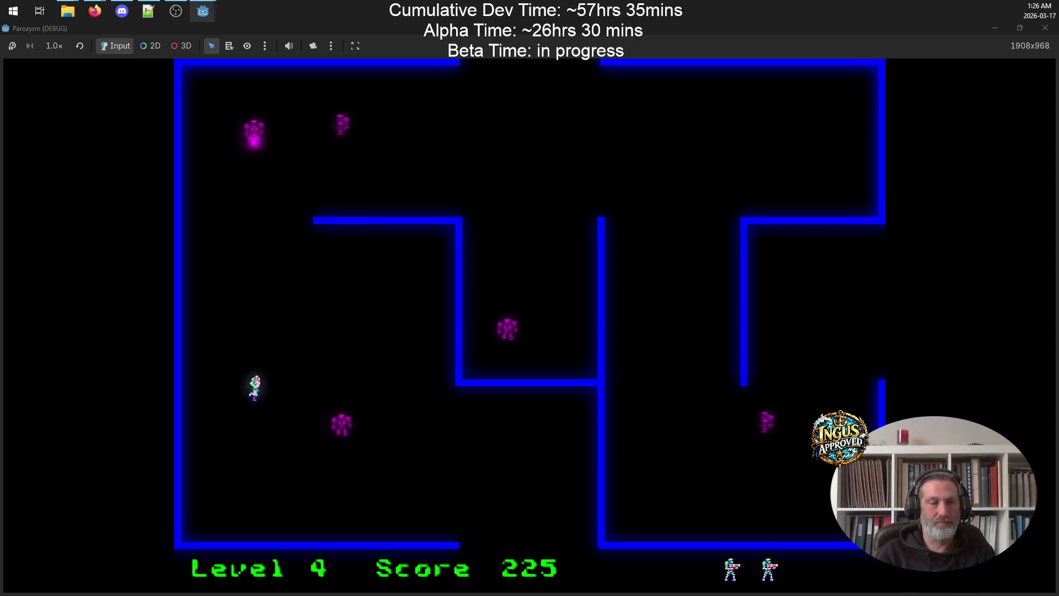
Run along the bottom of Level 5, firing upward and diagonally to destroy the first robots
key(Down)
key(Right)
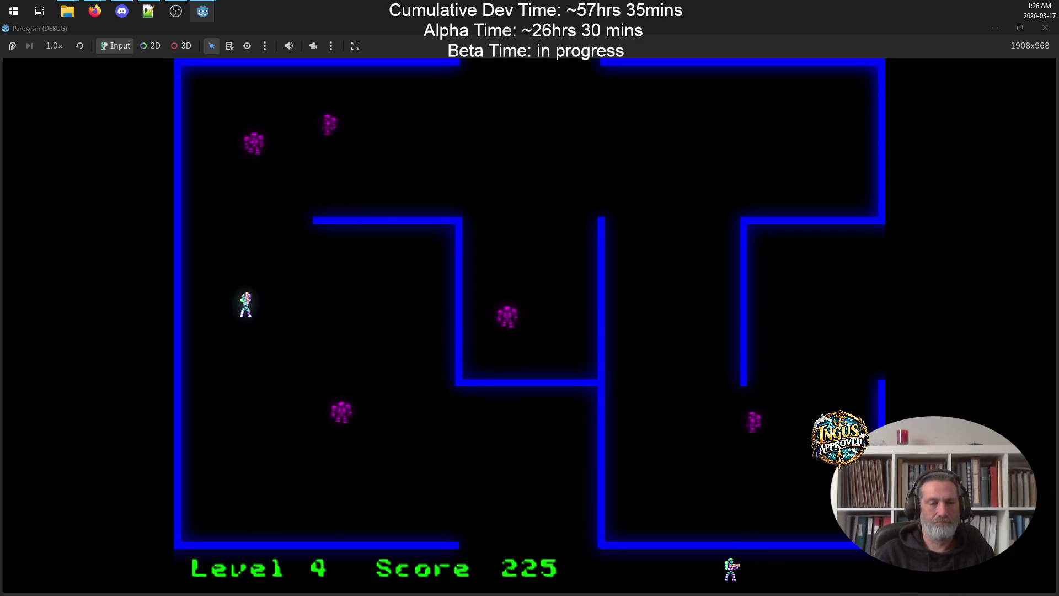
key(Down)
key(Right)
key(space)
key(Left)
key(Right)
key(space)
key(Right)
key(Up)
key(space)
key(Down)
key(Left)
key(Up)
key(Left)
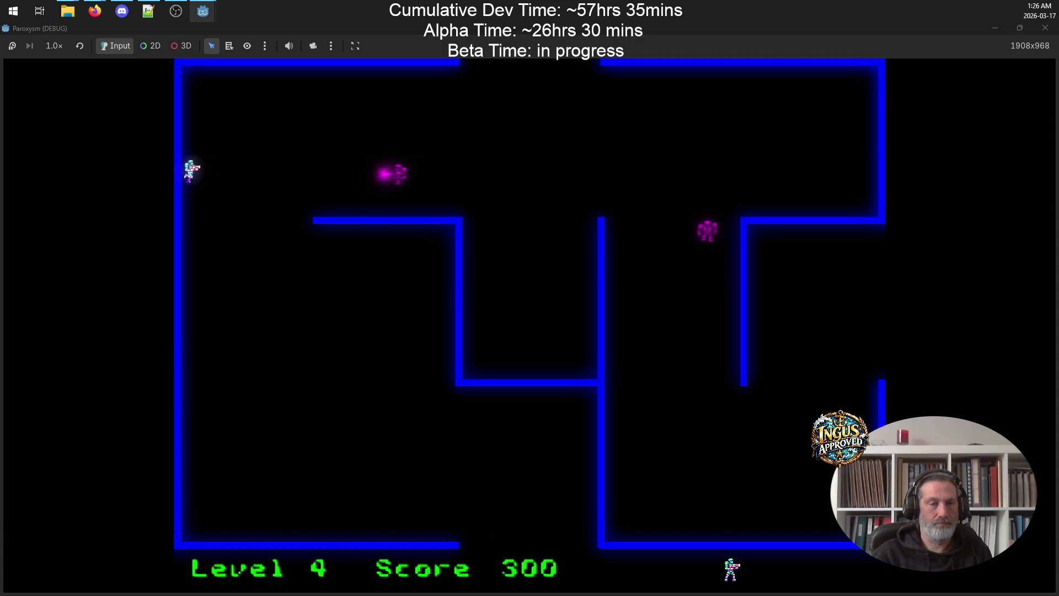
key(Down)
key(Right)
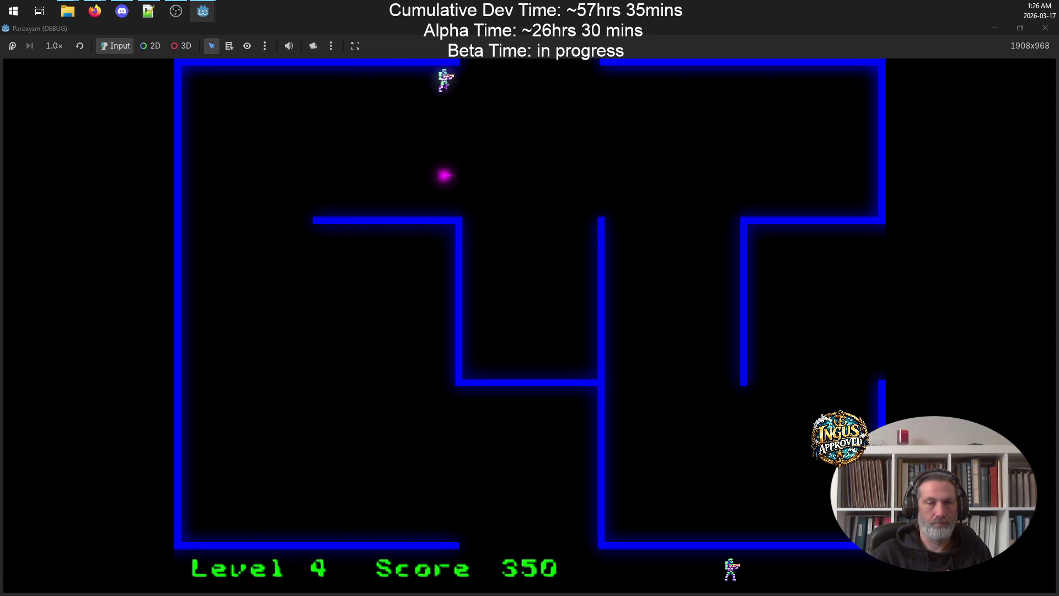
Strafe right and left across Level 5, shooting down several more robots
key(Up)
key(Right)
key(Down)
key(Right)
key(Up)
key(Right)
key(Up)
key(Left)
key(Down)
key(Left)
key(Left)
key(Left)
key(Right)
key(Left)
key(Up)
key(Up)
key(Right)
key(Right)
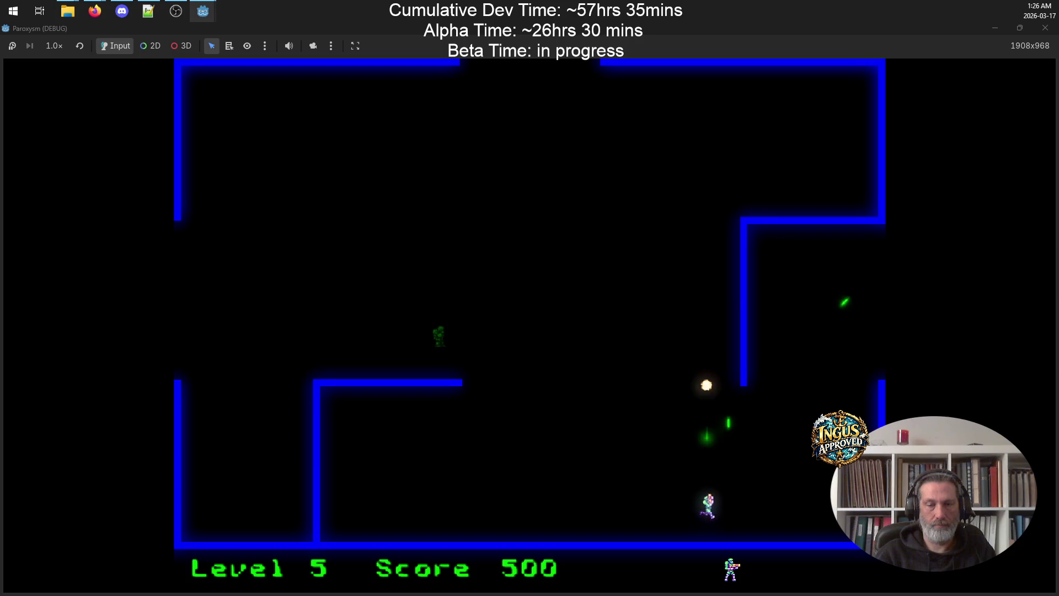
Shoot the remaining Level 5 robot and exit through the right-wall opening
key(Down)
key(Left)
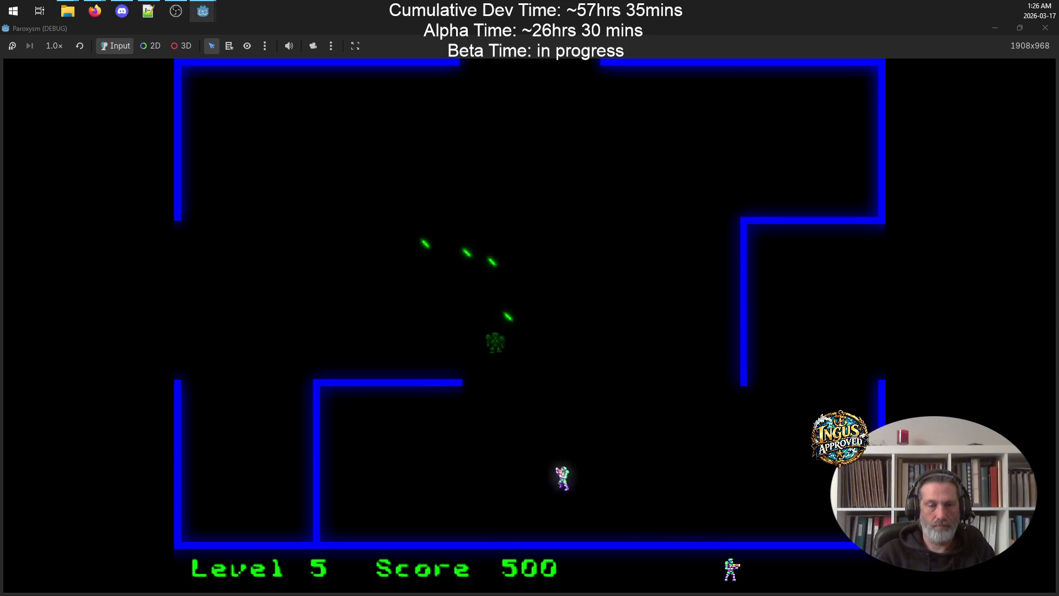
key(Up)
key(Right)
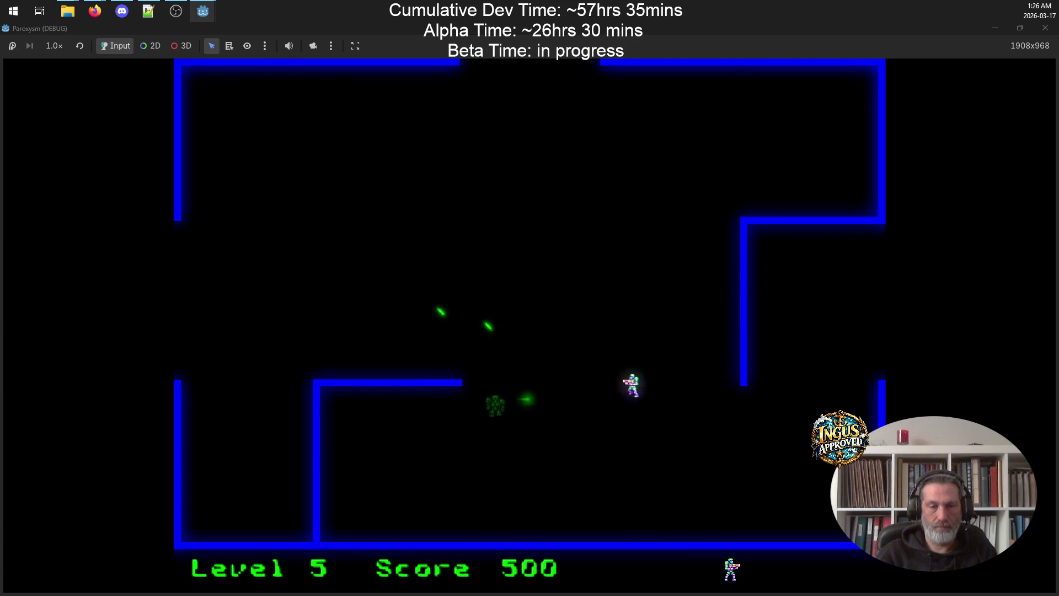
key(Up)
key(Left)
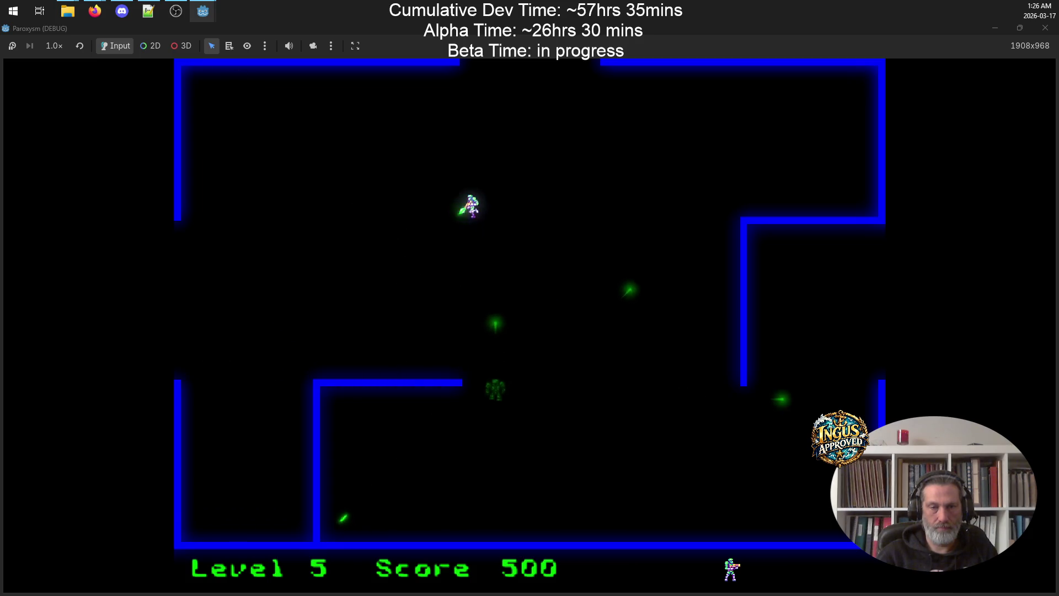
key(Down)
key(Right)
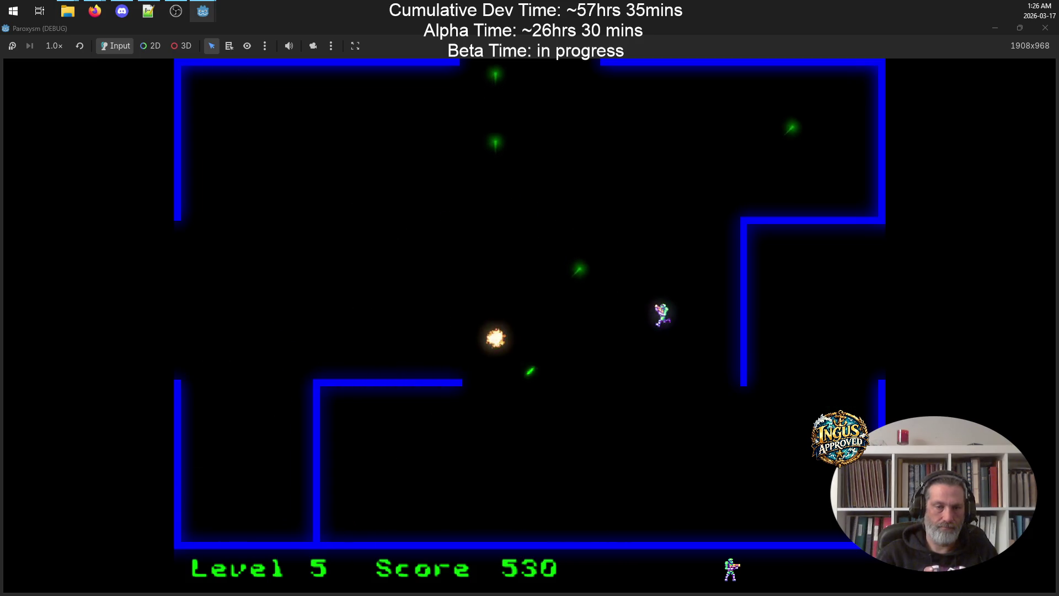
key(Up)
key(Right)
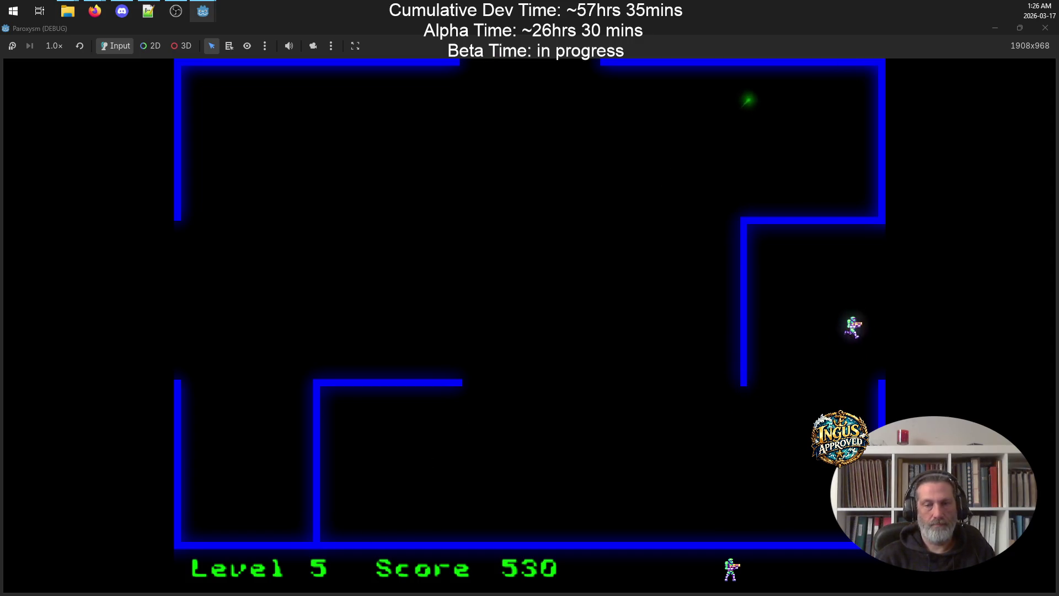
Clear Level 6's robots while dodging their shots, reaching Level 7 at score 775
key(Up)
key(Right)
key(Right)
key(Right)
key(Up)
key(Left)
key(Left)
key(Left)
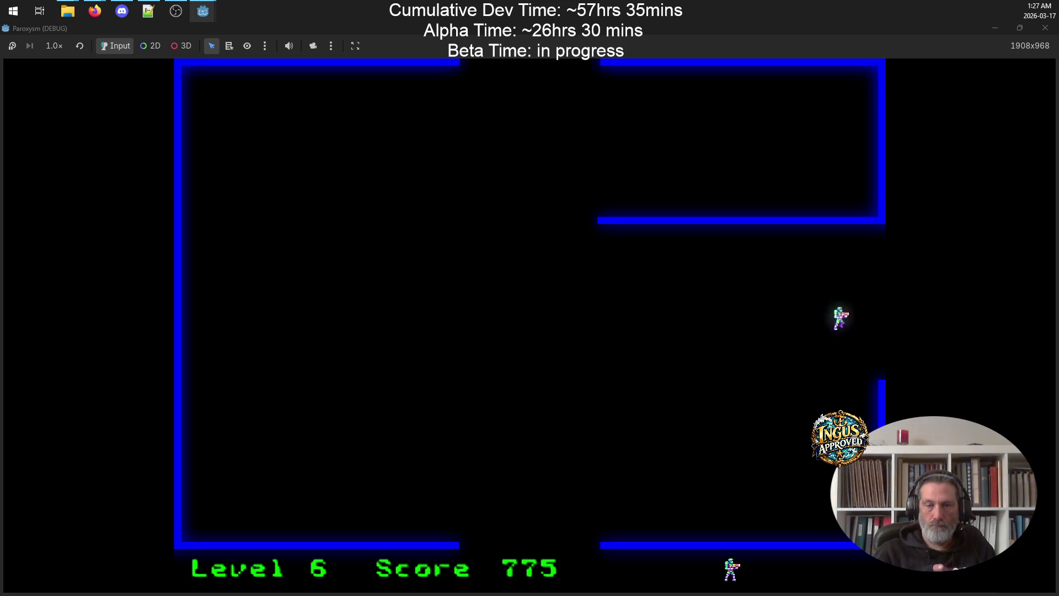
key(Down)
key(Right)
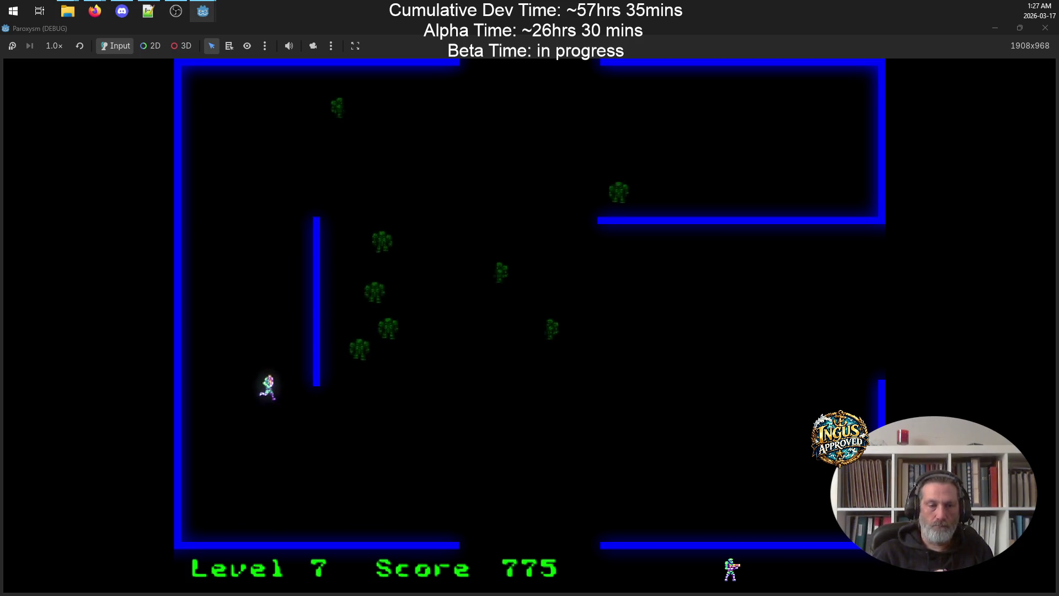
Fight through Level 7, firing diagonally and leftward to destroy its robots
key(Up)
key(Up)
key(Right)
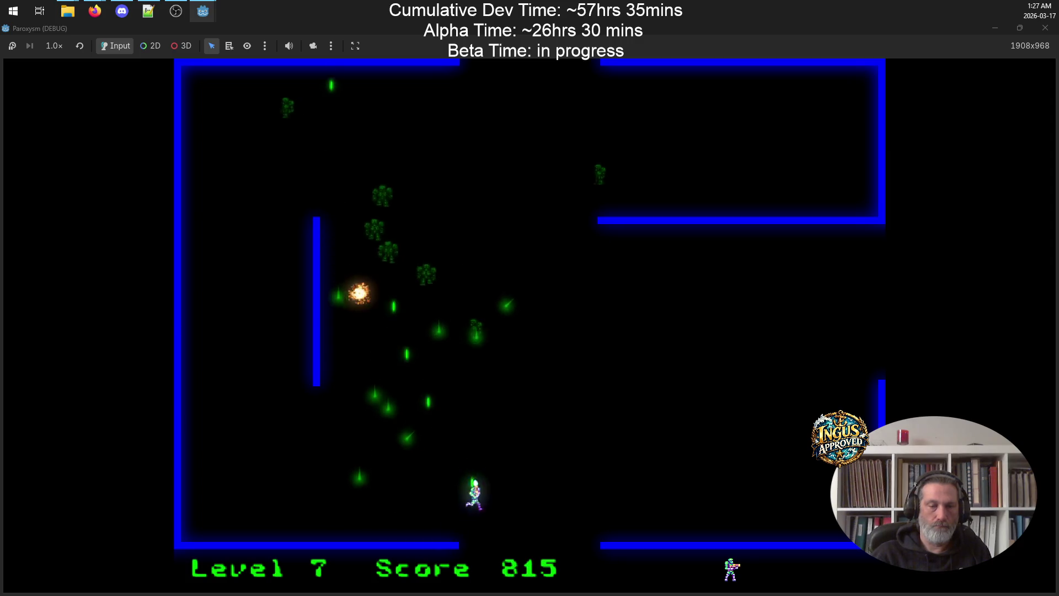
key(Up)
key(Right)
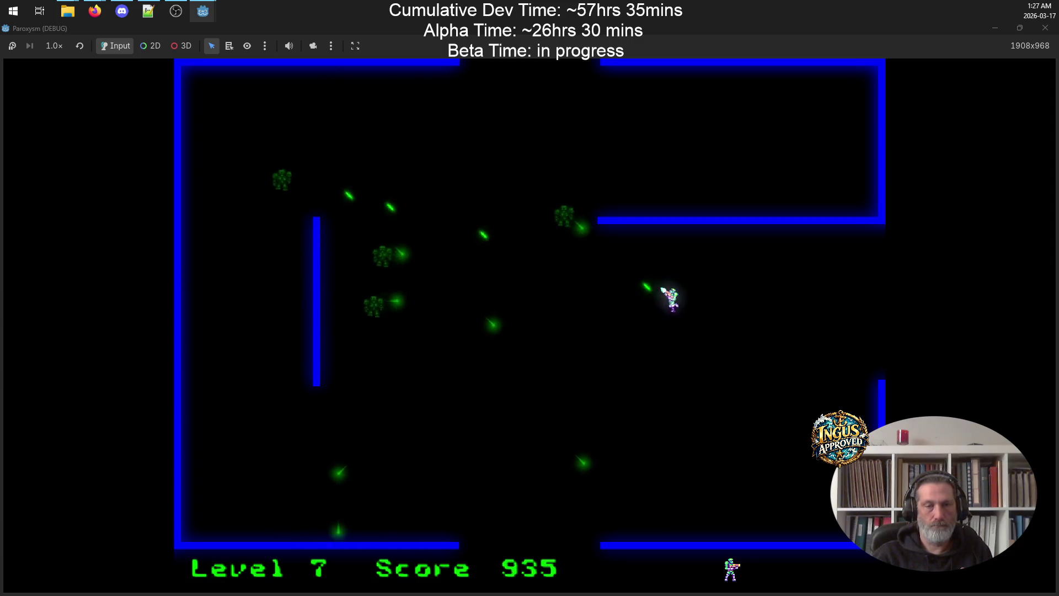
key(Down)
key(Left)
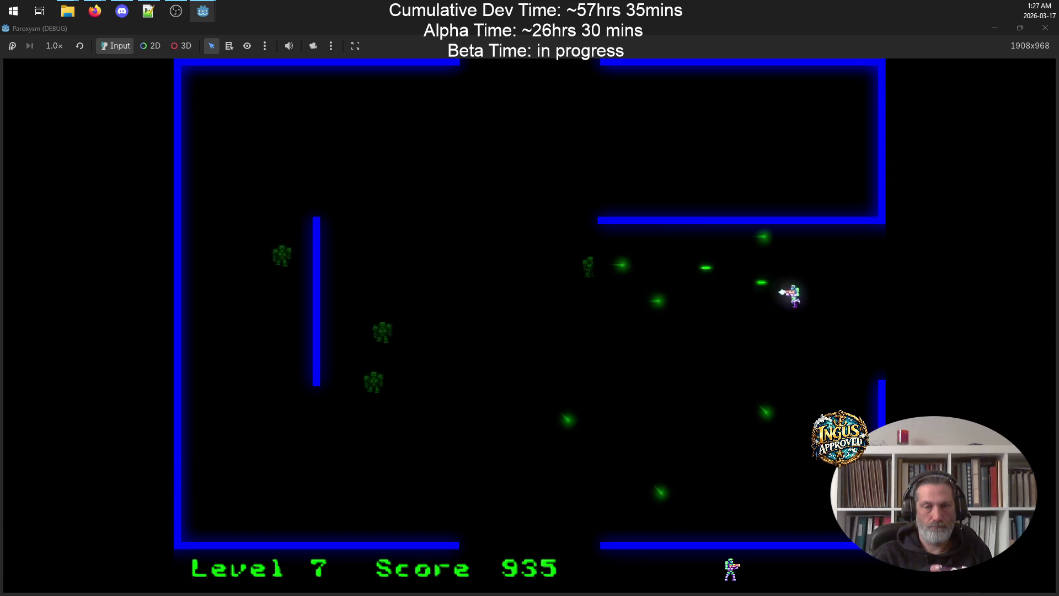
key(Down)
key(Left)
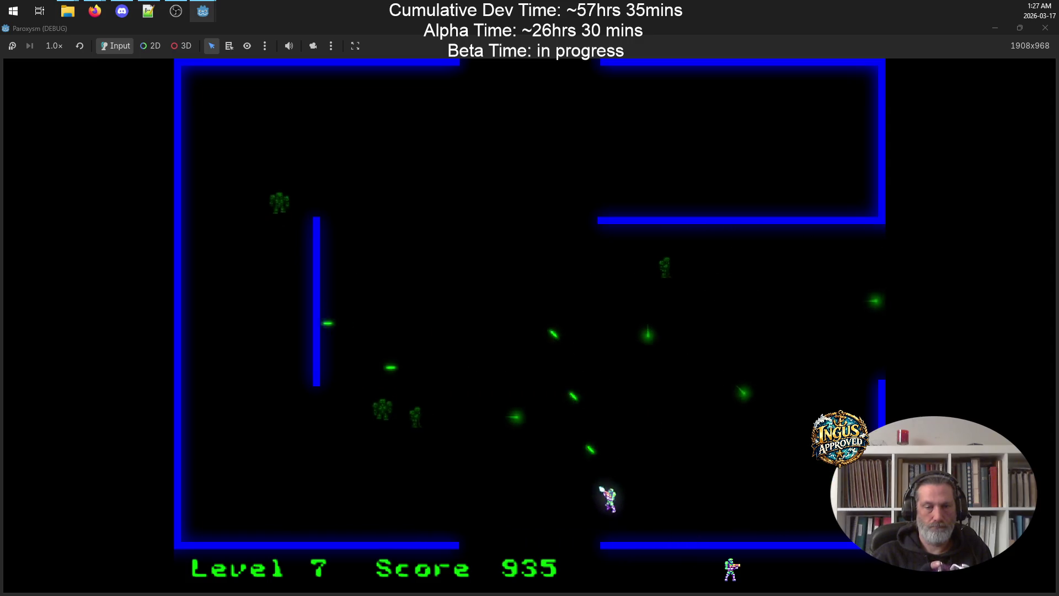
key(Up)
key(Left)
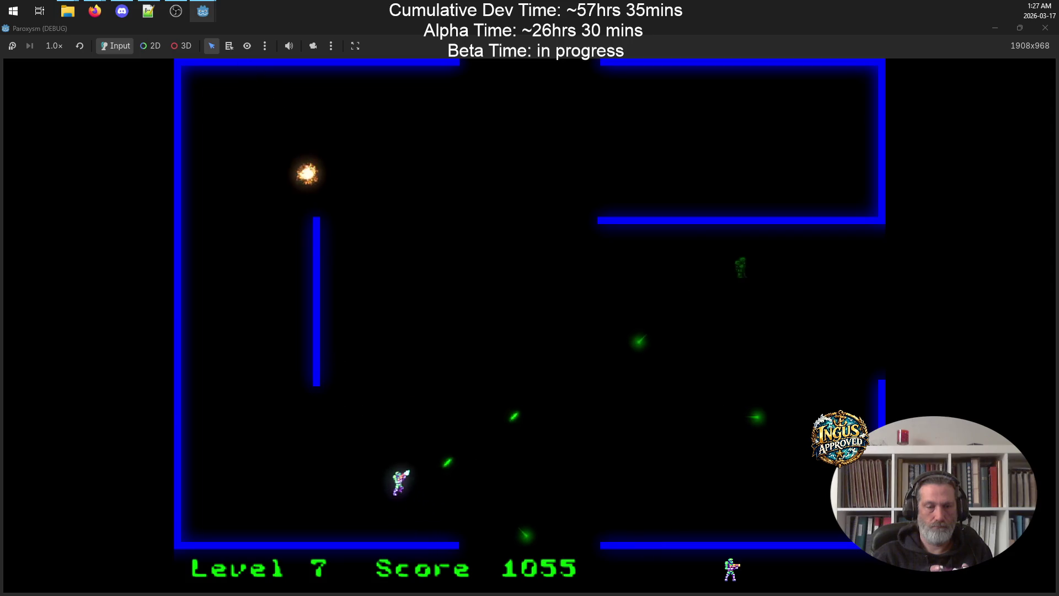
key(Down)
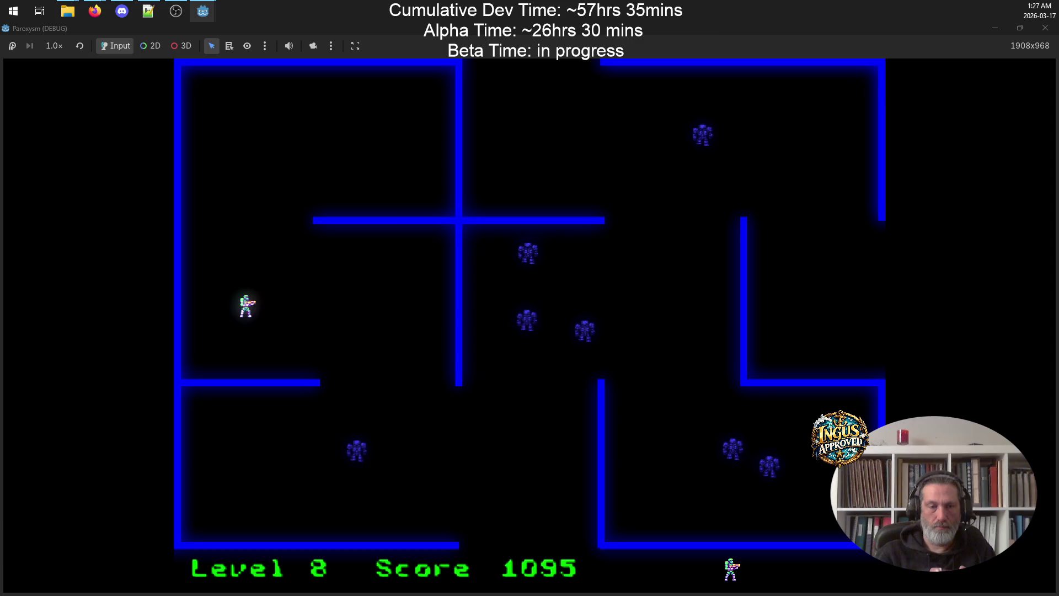
Cross the Level 8 maze, shooting robots from the lower-left room and bottom wall
key(Up)
key(Right)
key(Down)
key(Left)
key(Down)
key(Right)
key(Down)
key(Left)
key(Right)
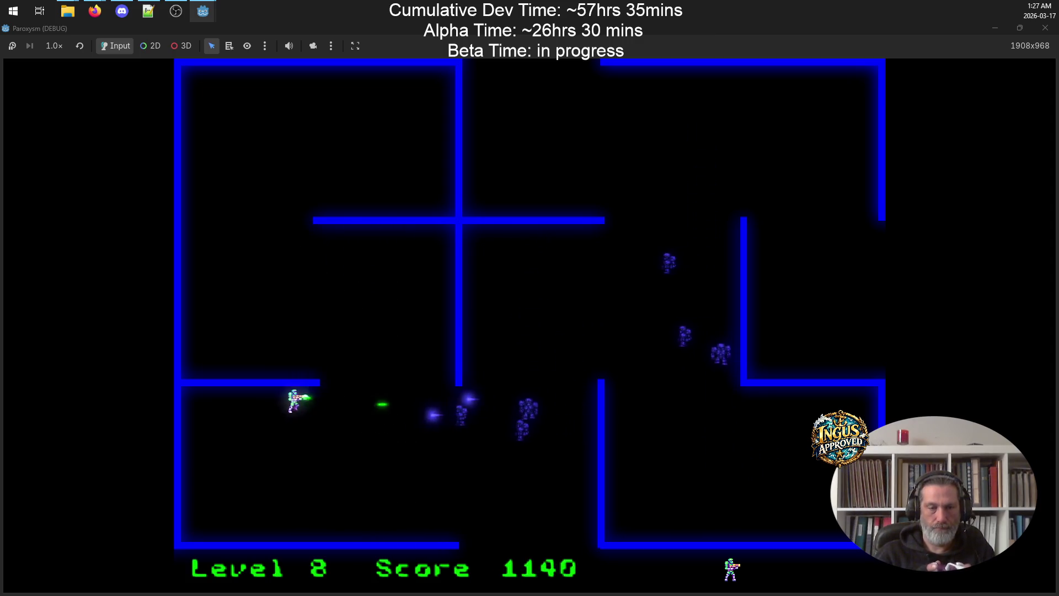
key(Down)
key(Right)
key(Up)
key(Right)
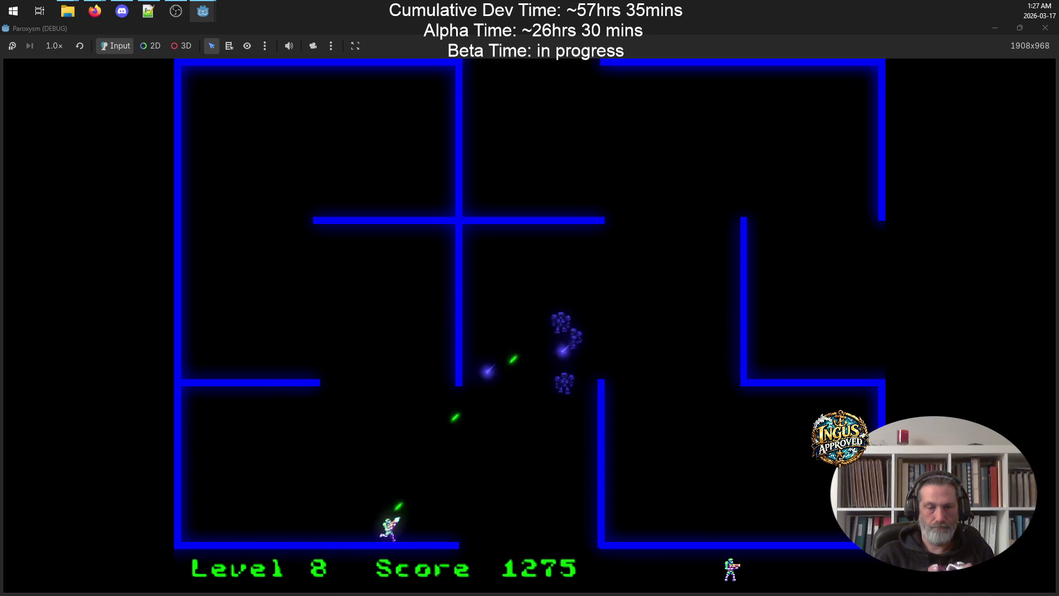
key(Left)
key(Up)
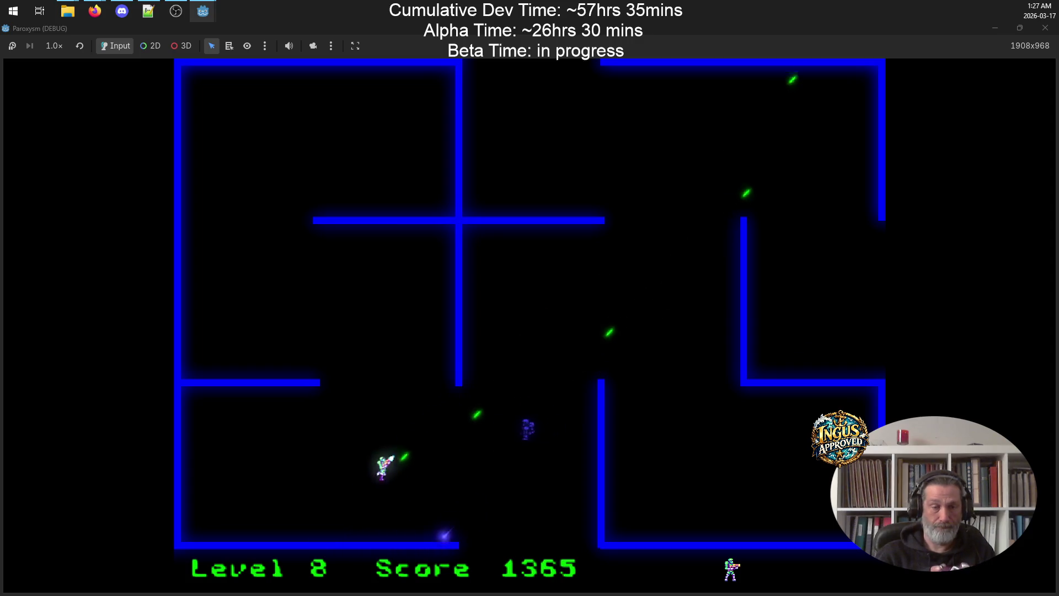
key(Down)
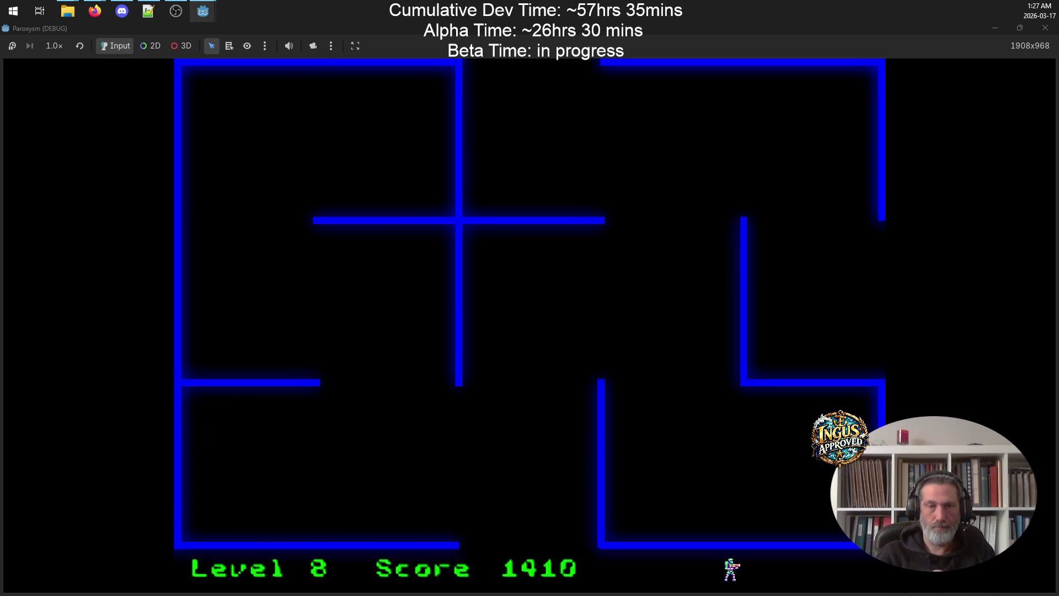
Clear Level 9's robots along the top, reaching Level 10 at score 1610
key(Up)
key(Right)
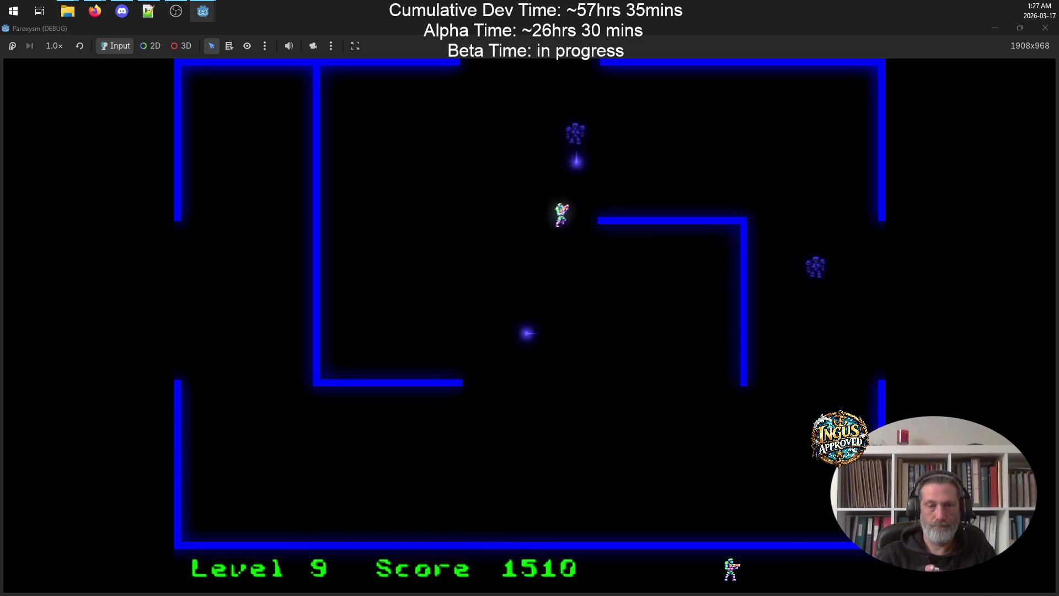
key(Right)
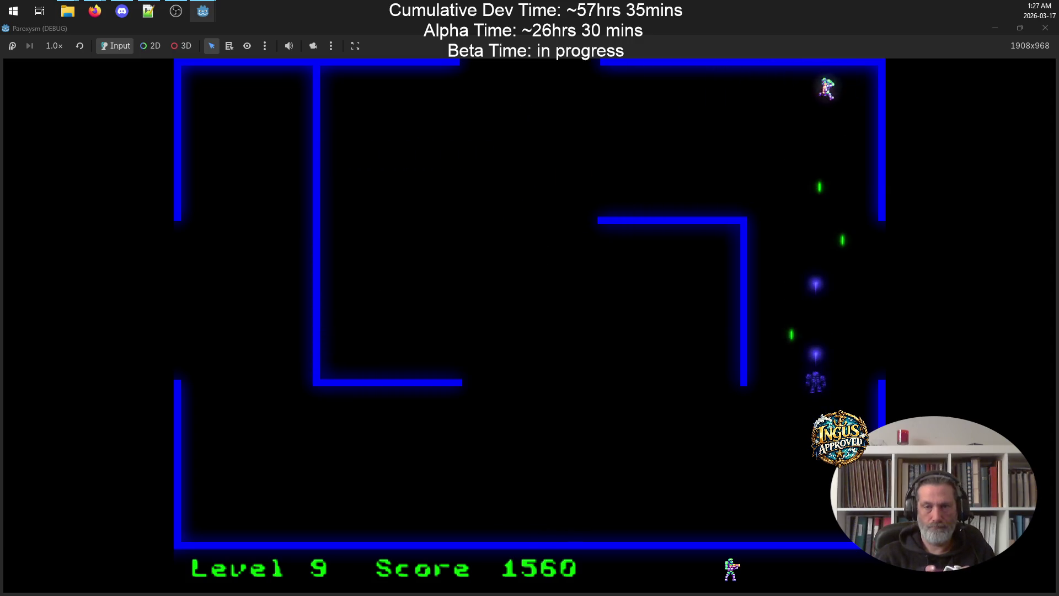
key(Left)
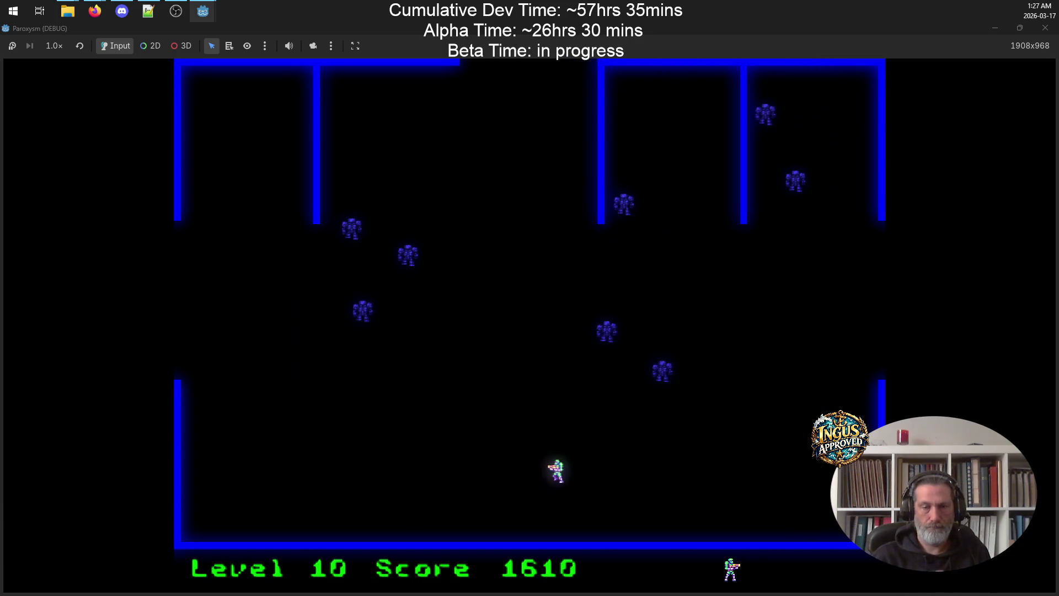
Run around the Level 10 maze firing up and down to destroy robots
key(Right)
key(Up)
key(Down)
key(Left)
key(Up)
key(Up)
key(Right)
key(Down)
key(Left)
key(Down)
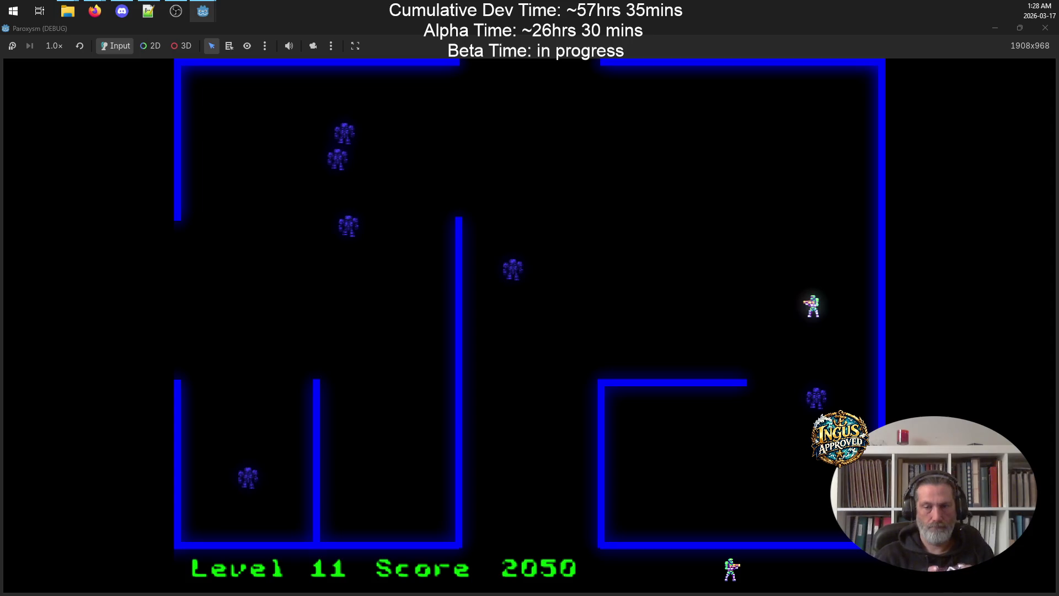
key(Up)
Finish off the remaining robots and exit left to reach Level 13
key(Left)
key(Down)
key(Down)
key(Up)
key(Up)
key(Left)
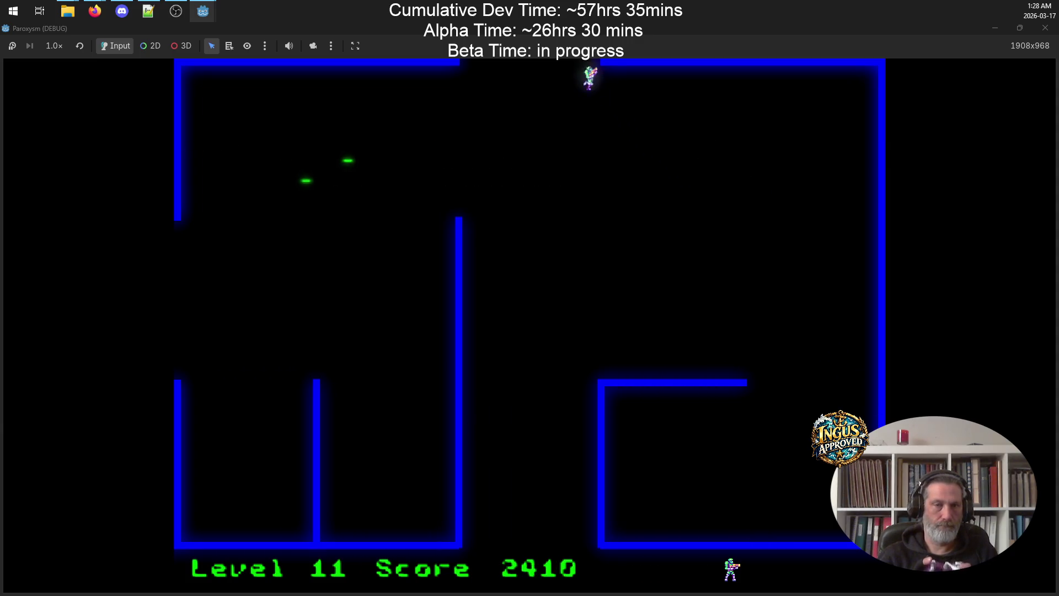
key(Right)
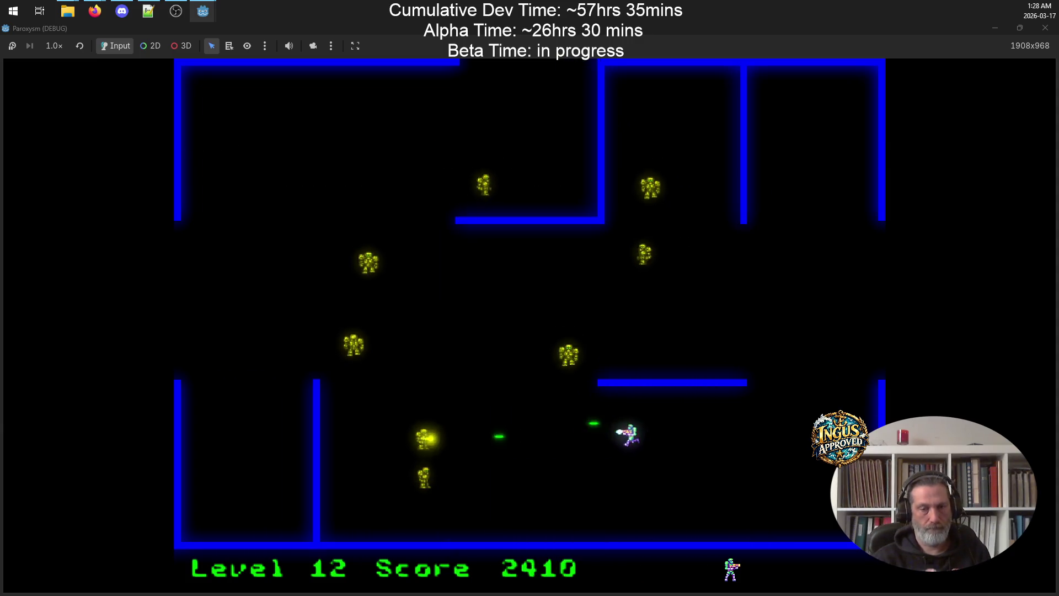
key(Up)
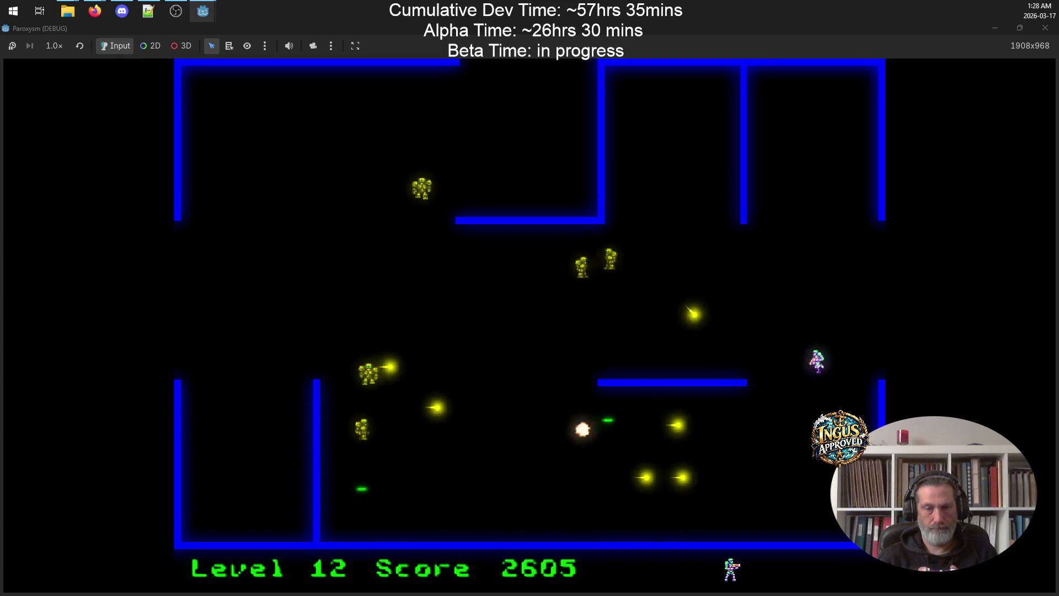
key(Down)
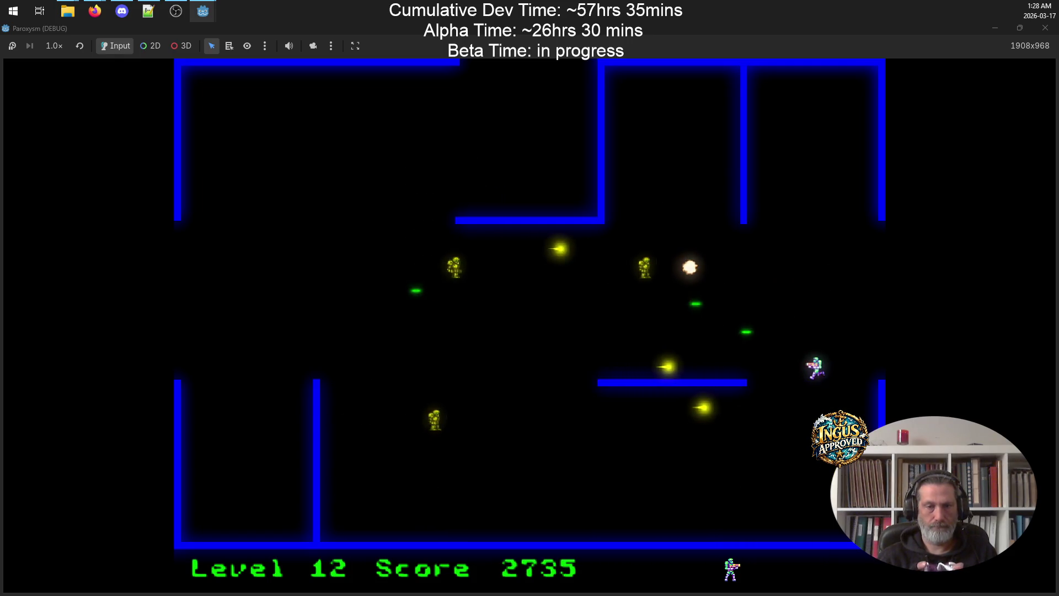
key(Left)
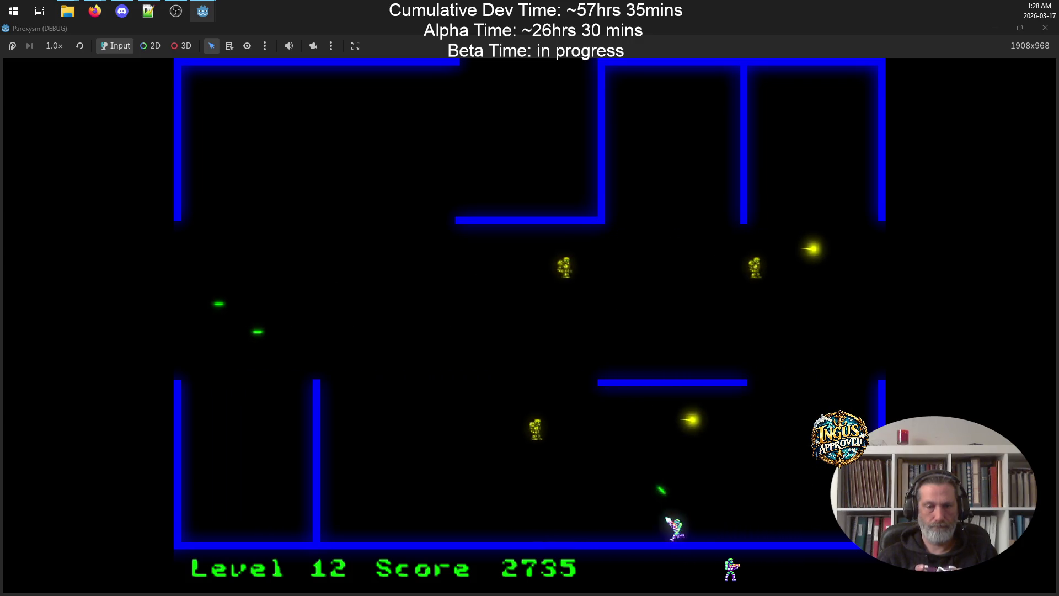
key(Up)
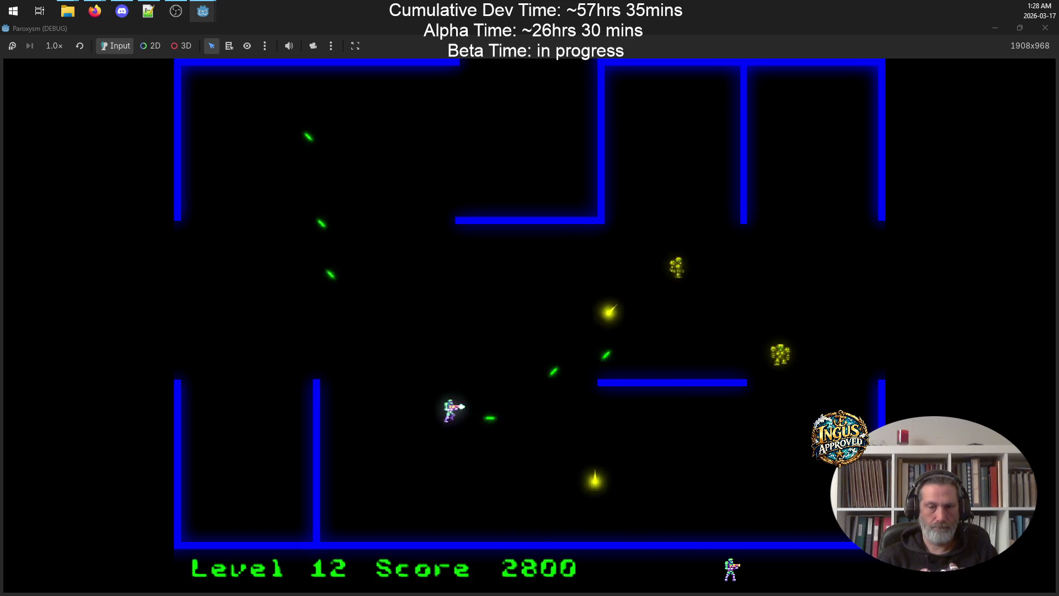
key(Left)
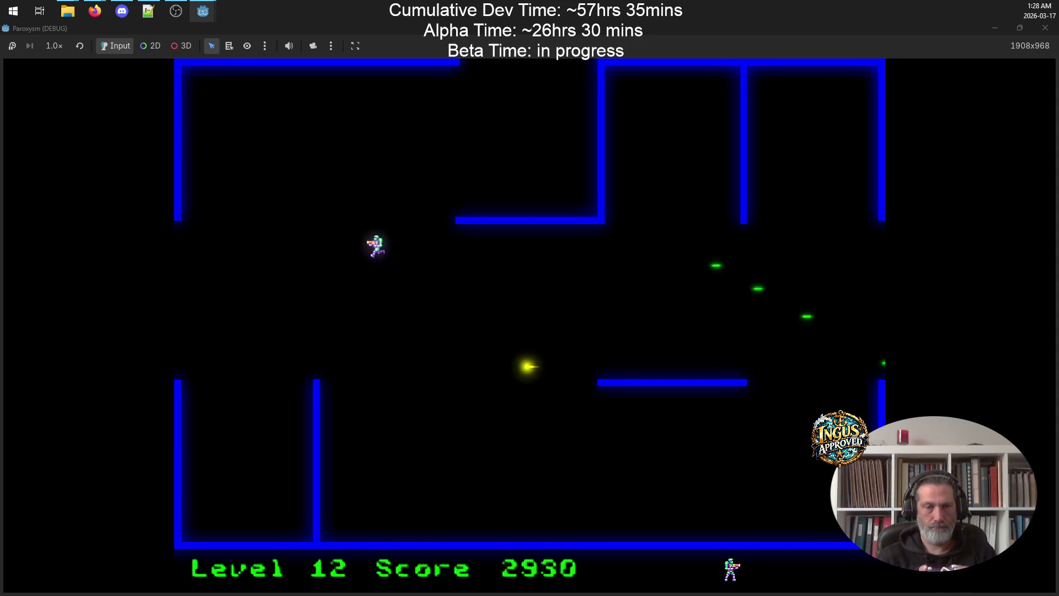
key(Left)
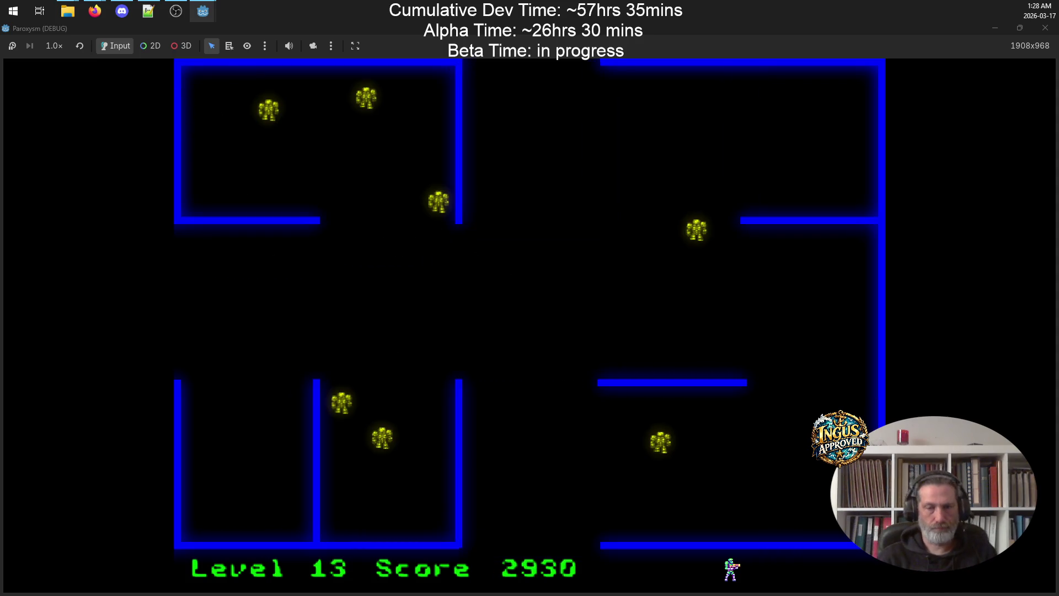
Move along the Level 13 walls, shooting enemies while dodging their approach
key(Up)
key(Down)
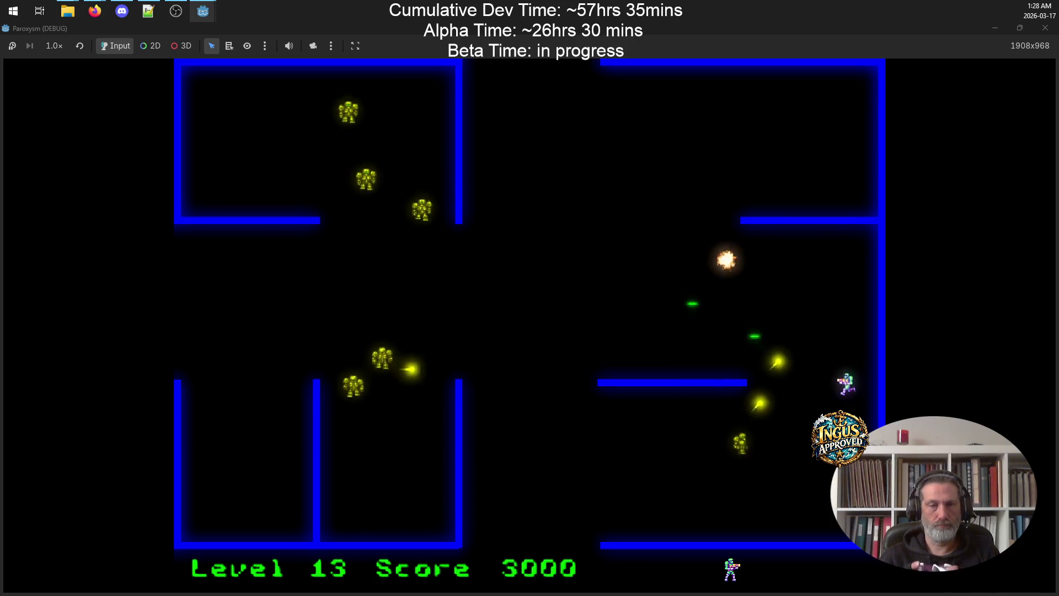
key(Down)
key(Left)
key(Up)
key(Right)
key(Left)
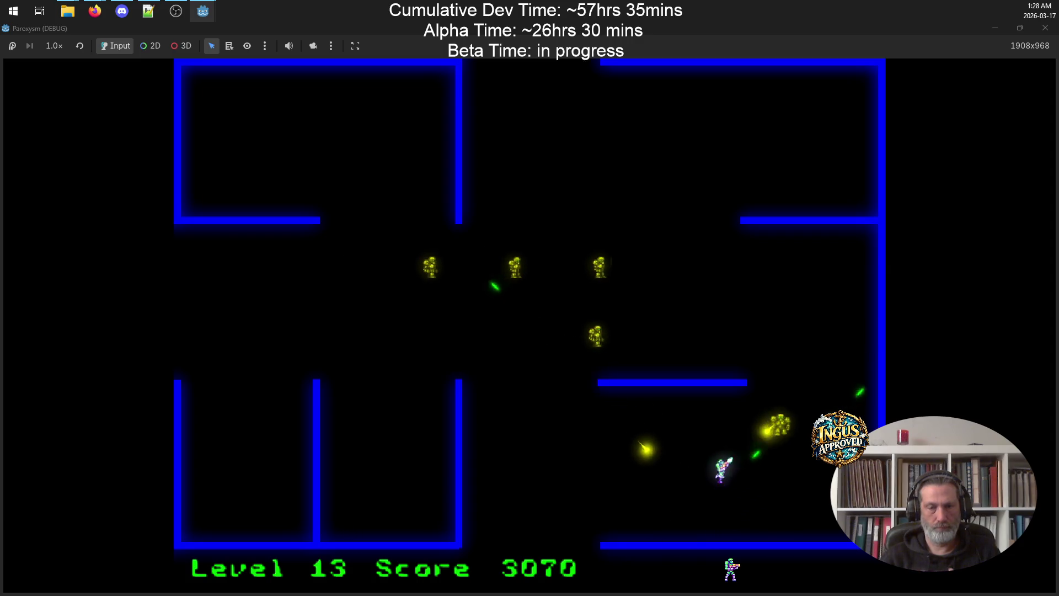
key(Up)
key(Down)
key(Left)
Destroy the last Level 13 robot group and leave through the left exit
key(Up)
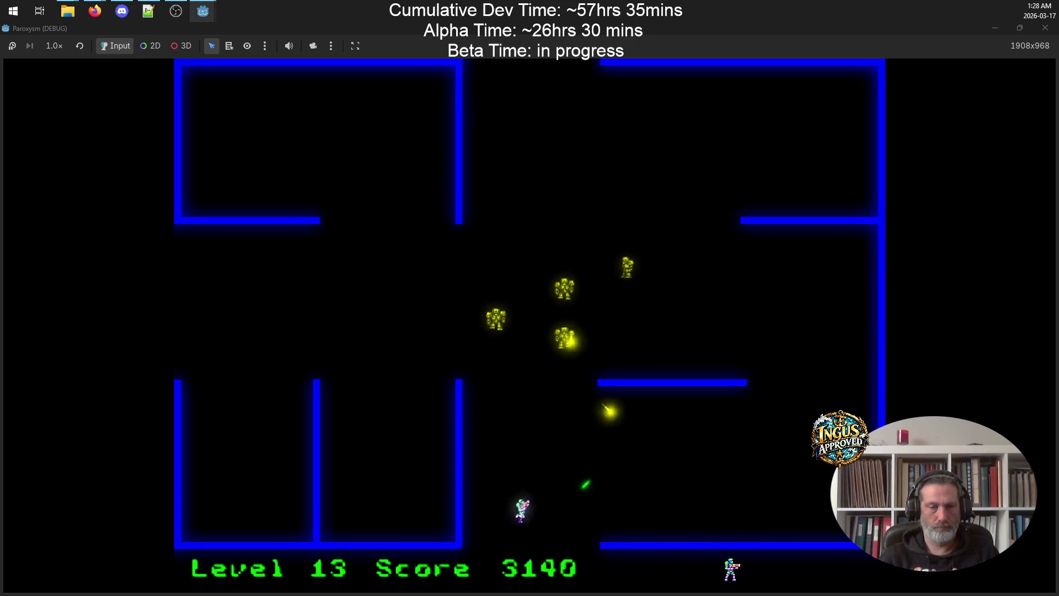
key(Right)
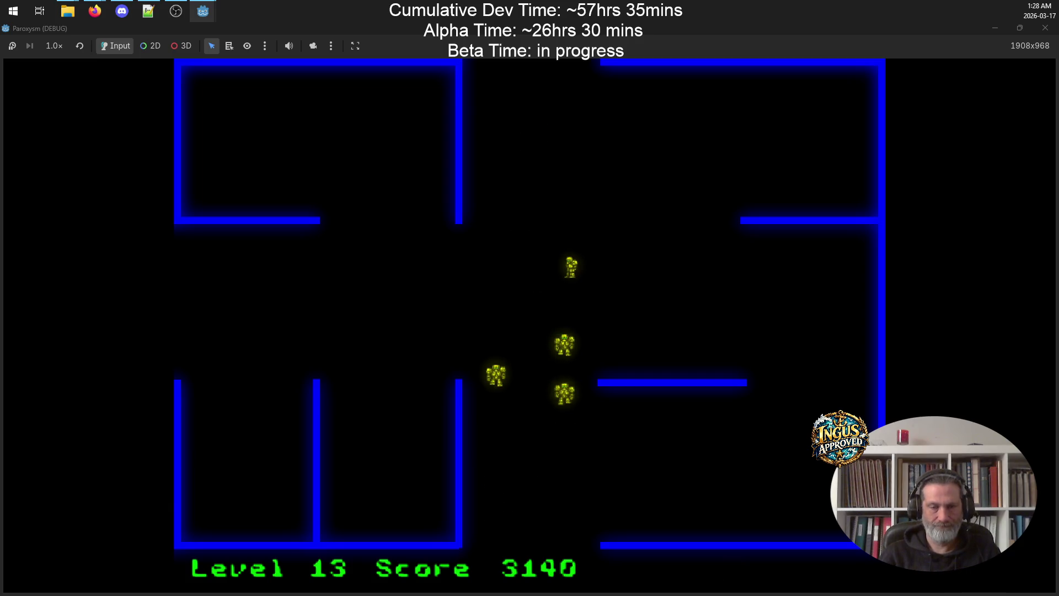
key(Up)
key(Down)
key(Up)
key(Left)
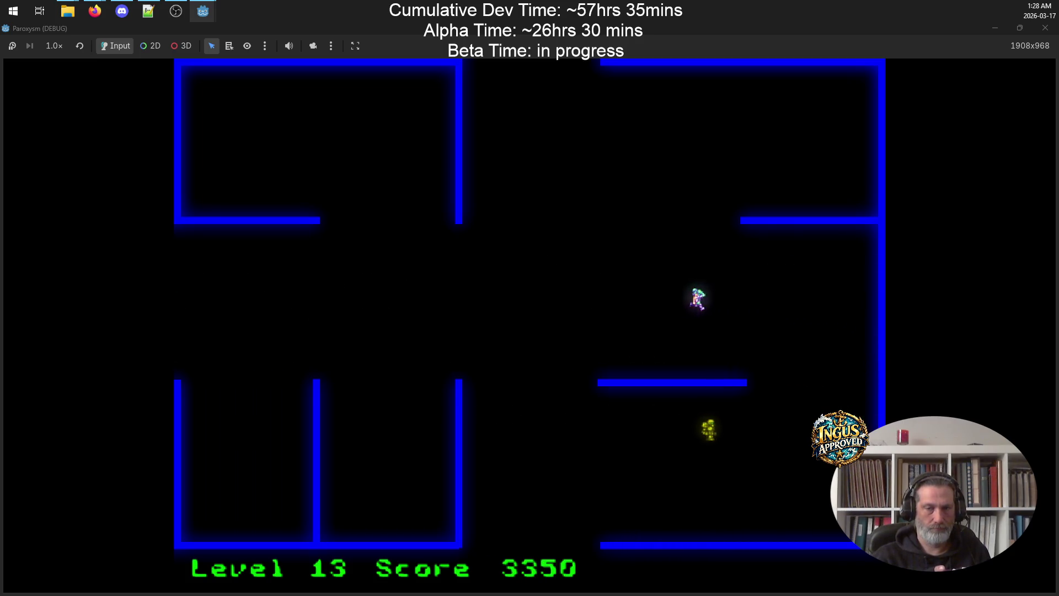
key(Left)
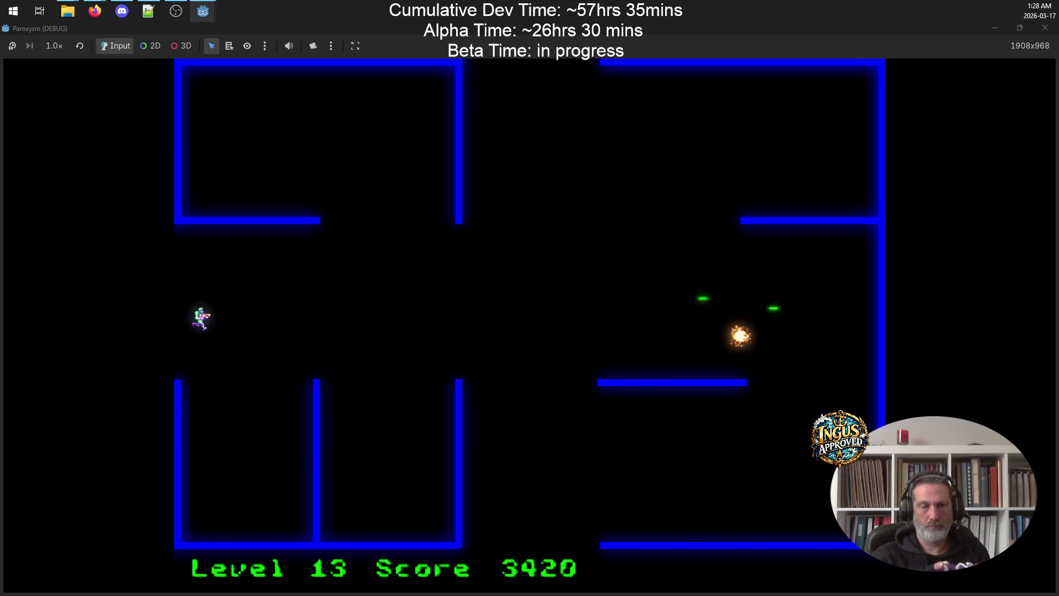
key(Left)
Clear Level 14 with diagonal shots and exit through the top opening
key(Up)
key(Left)
key(Left)
key(space)
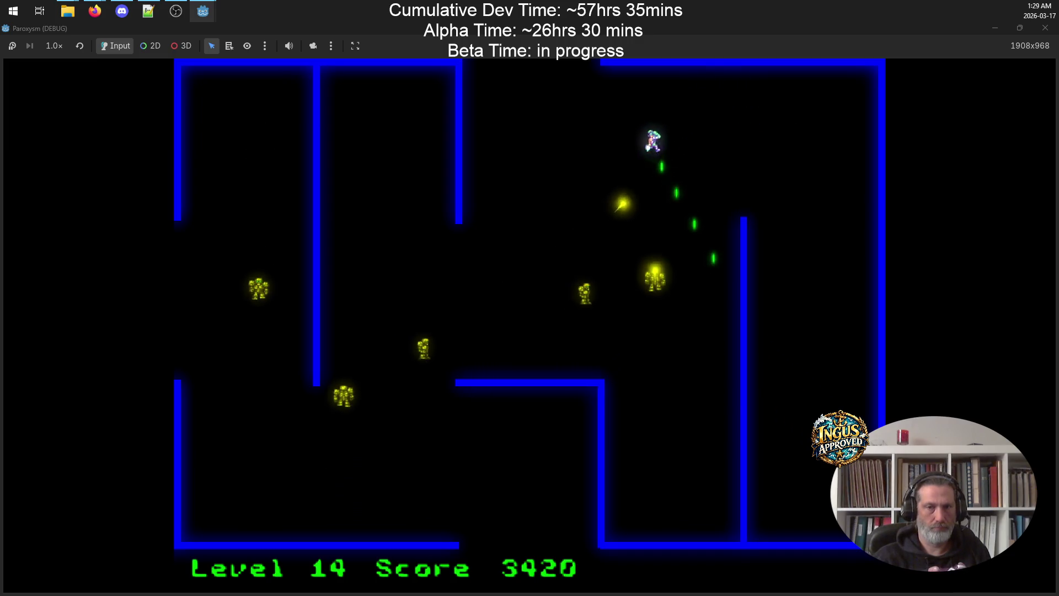
key(Right)
key(space)
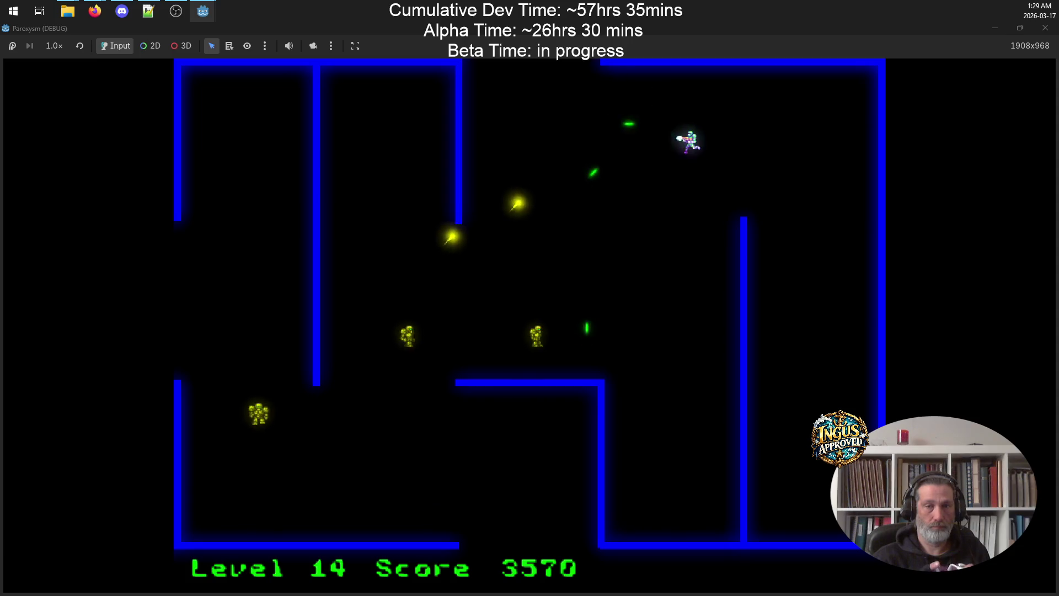
key(space)
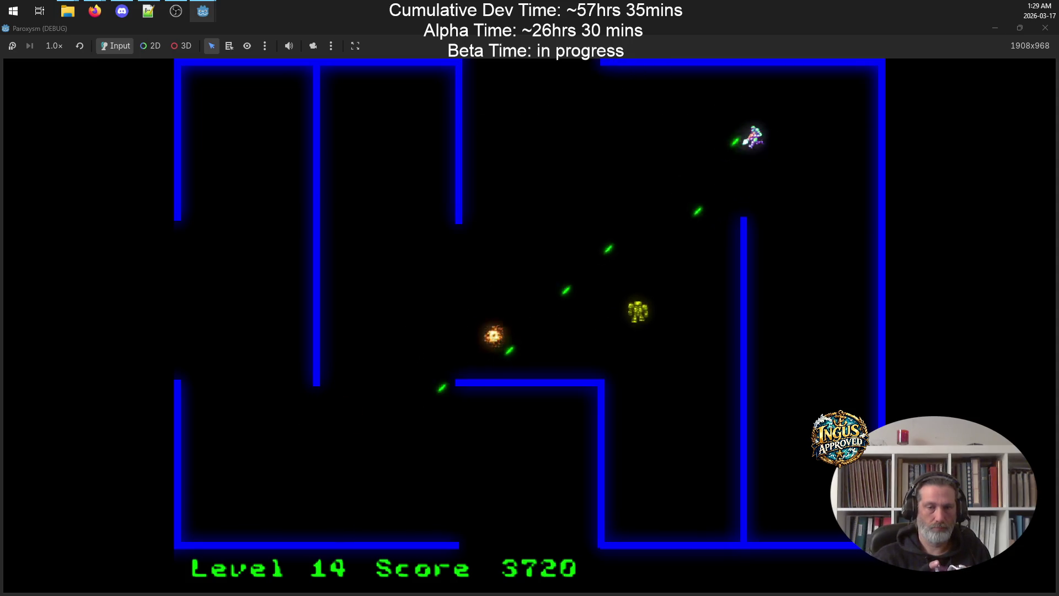
key(Up)
key(Left)
key(Right)
key(Down)
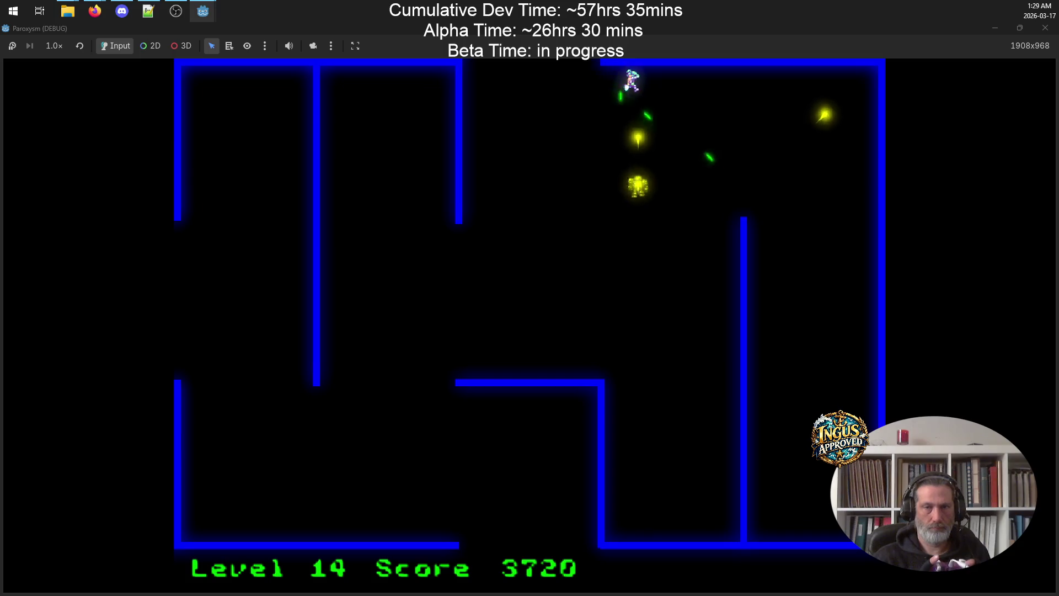
key(Left)
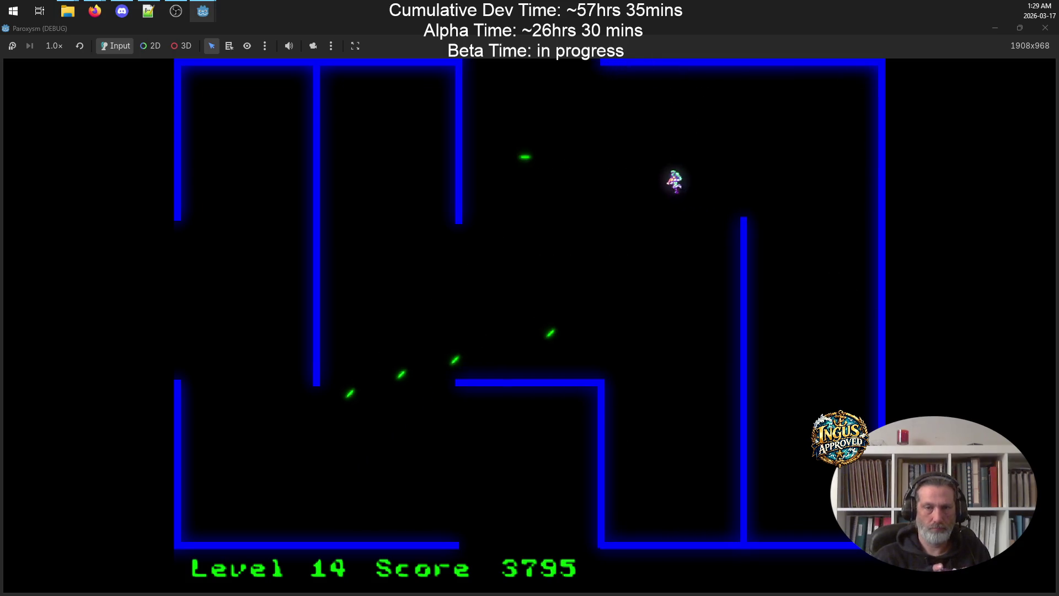
key(Up)
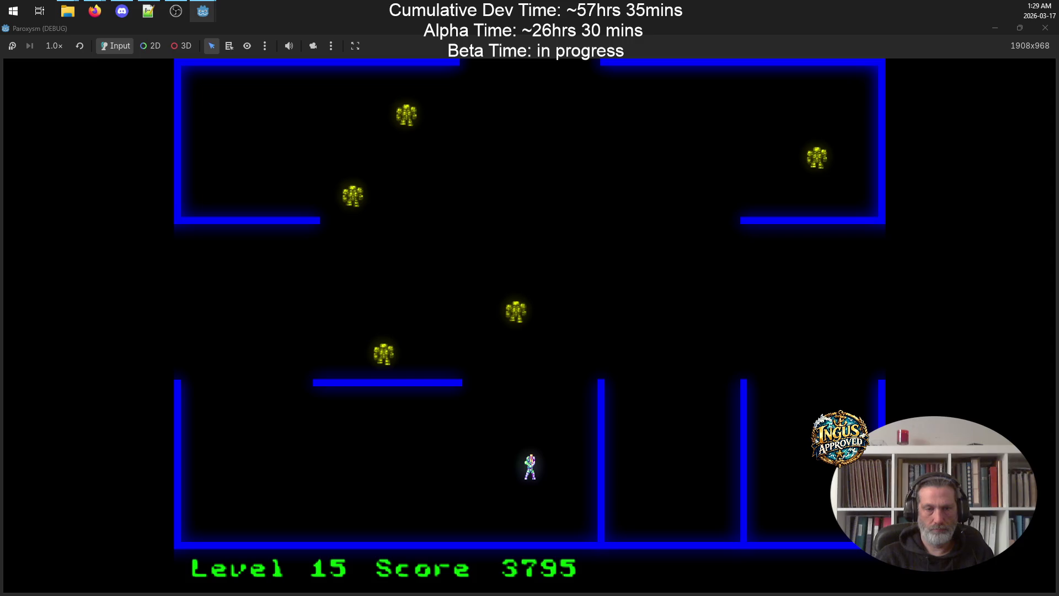
Fire at Level 15's robots until the run ends at score 3955
key(Left)
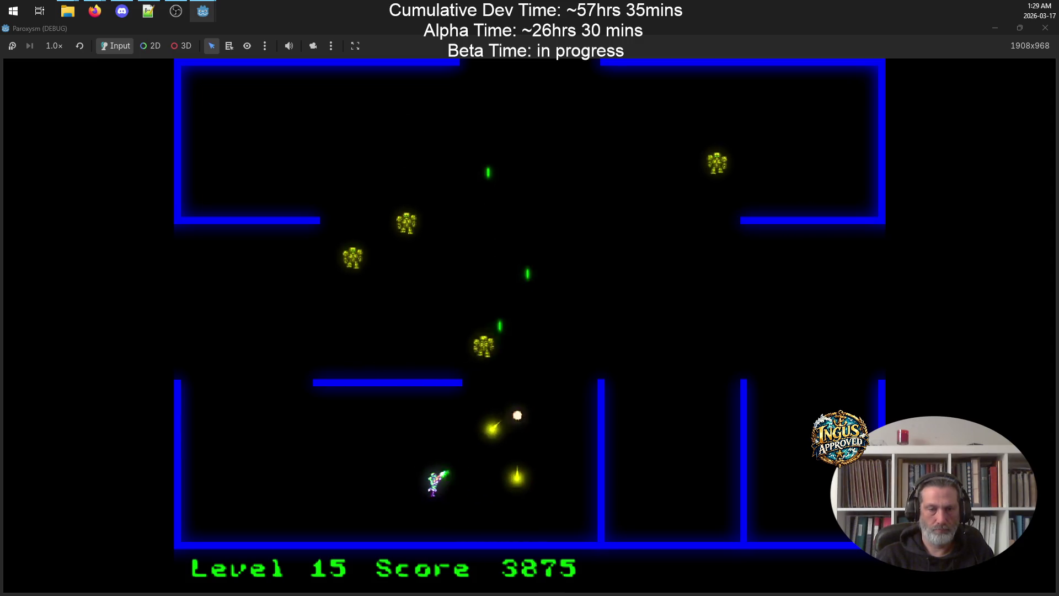
key(Right)
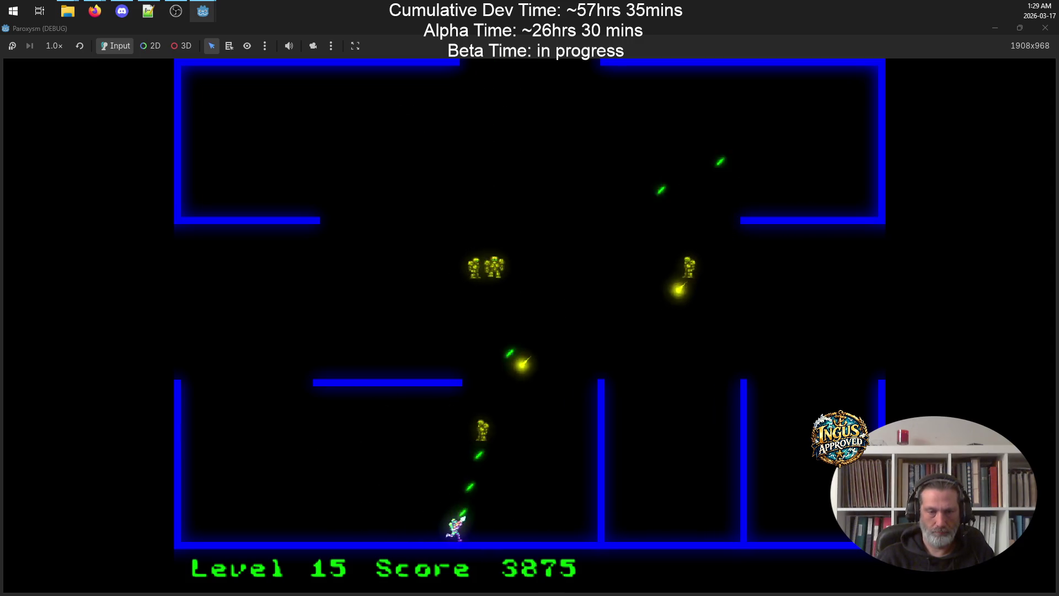
key(Up)
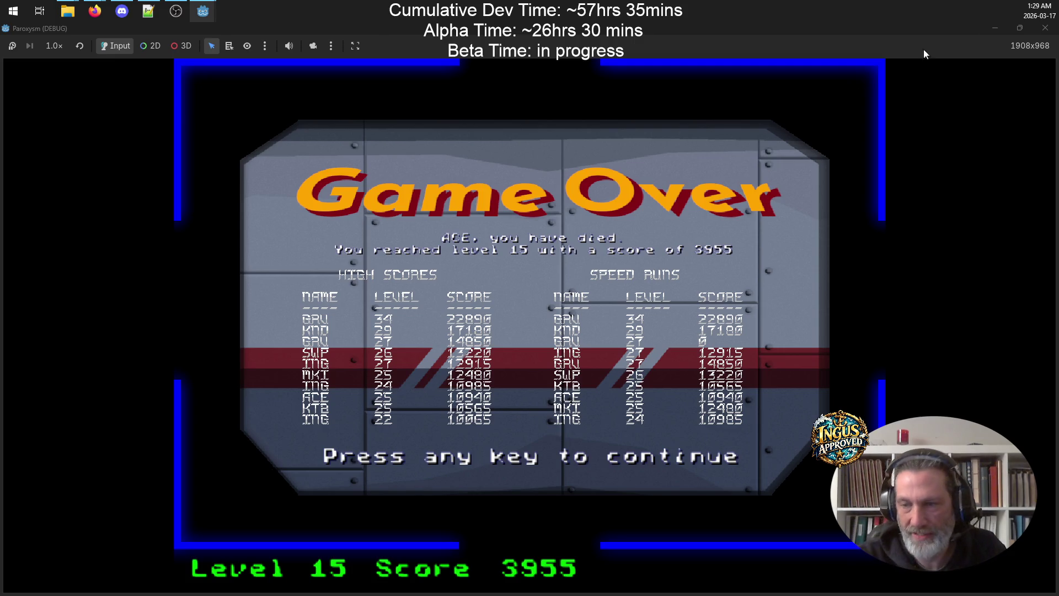
Dismiss Game Over, choose New Game on Credits, and confirm the arcade name
key(space)
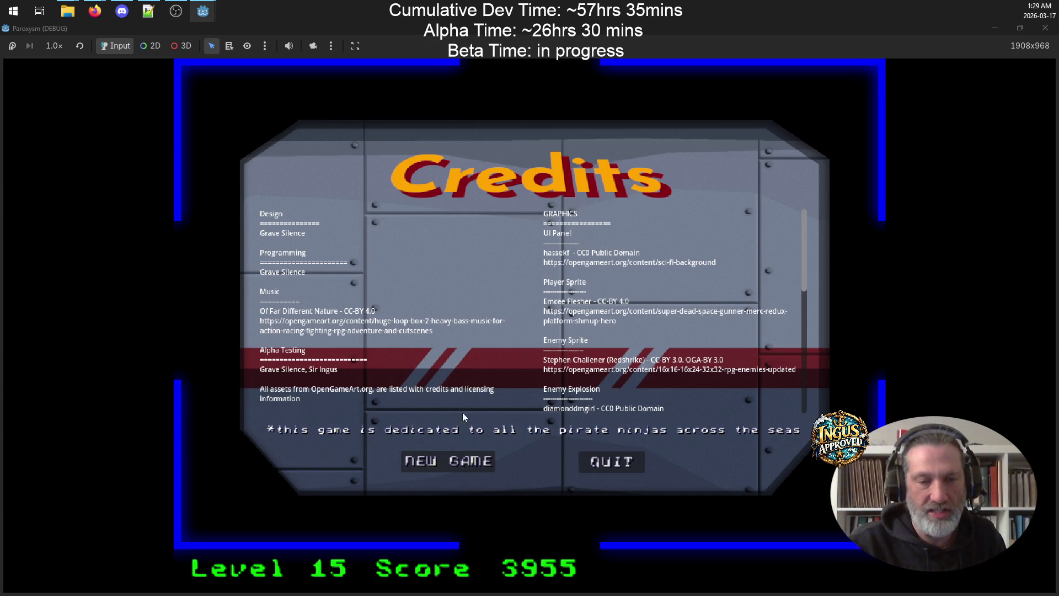
click(463, 462)
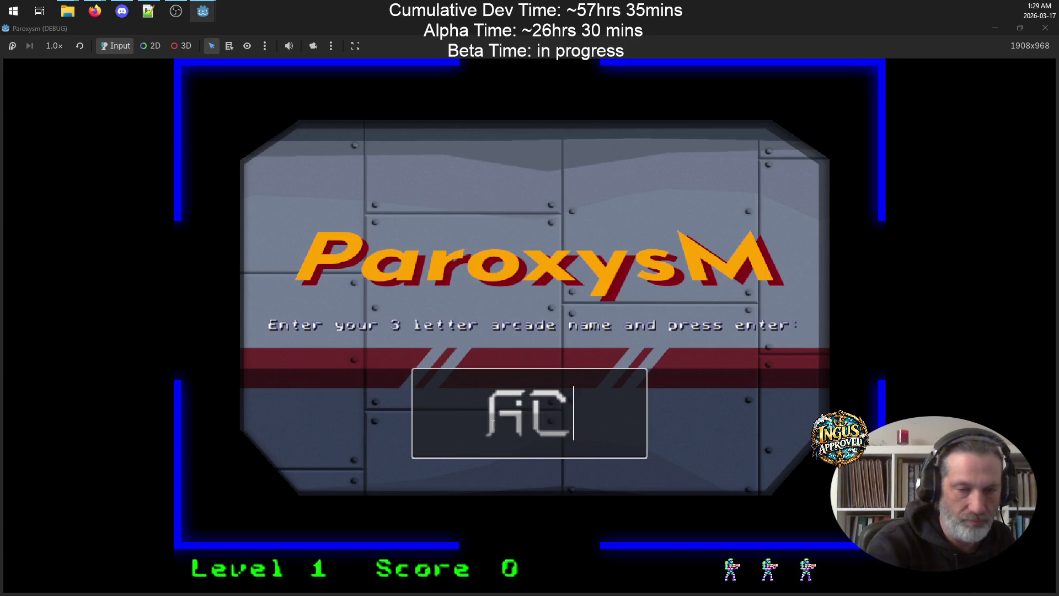
key(Return)
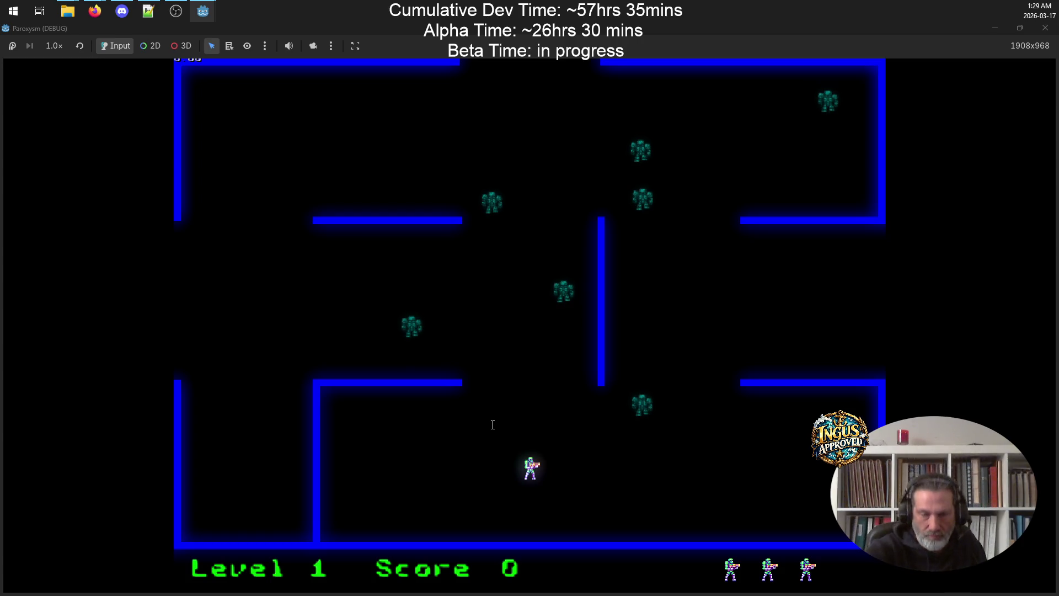
Shoot level 1's robots while watching the red enemy path lines, then exit right
key(Left)
key(Up)
key(Down)
key(Right)
key(Right)
key(Up)
key(Right)
key(Up)
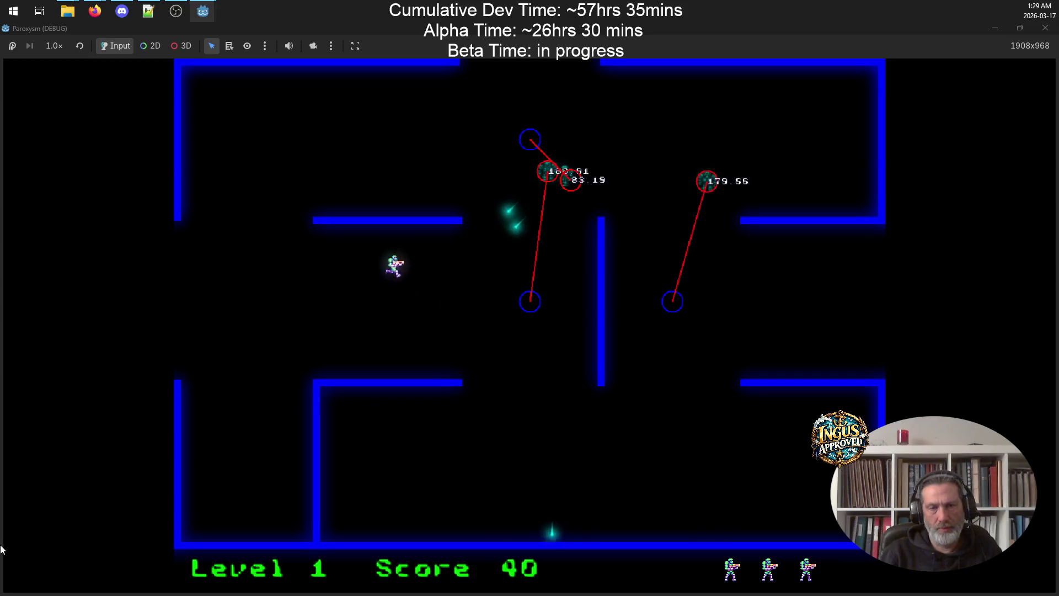
key(Left)
key(Down)
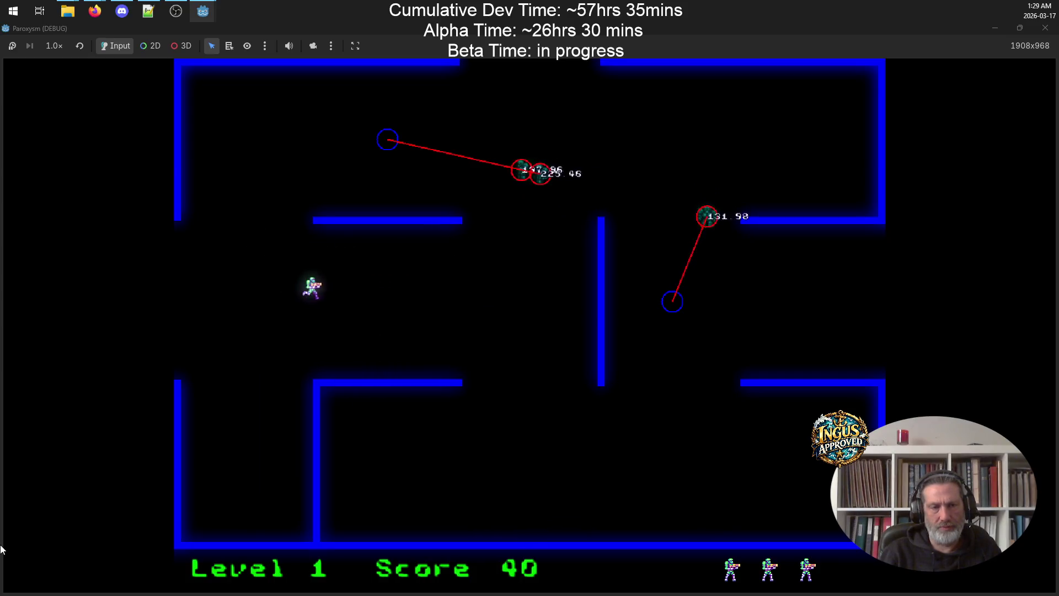
key(Right)
key(Down)
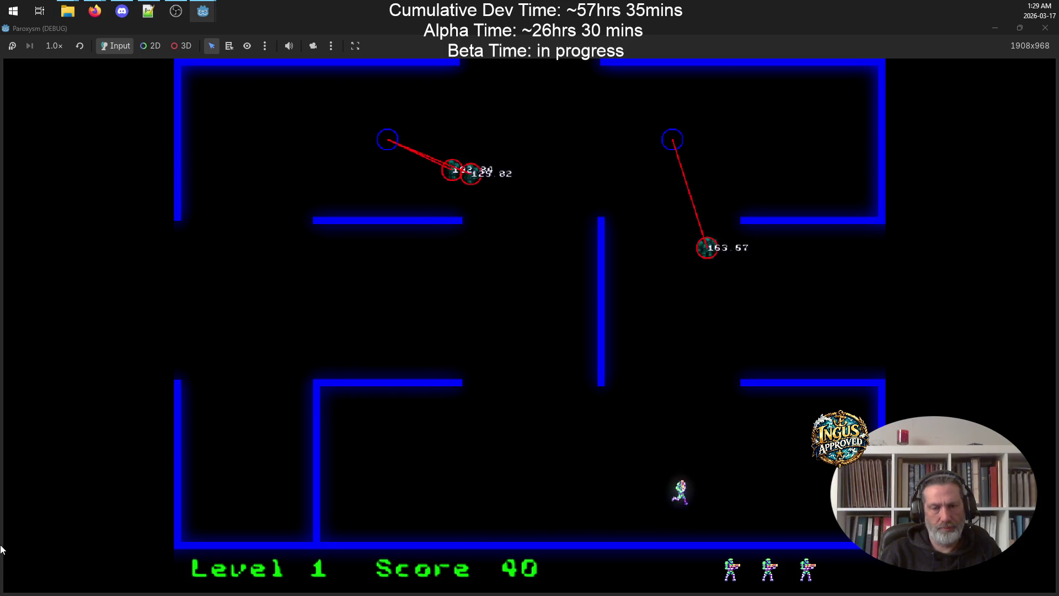
key(Left)
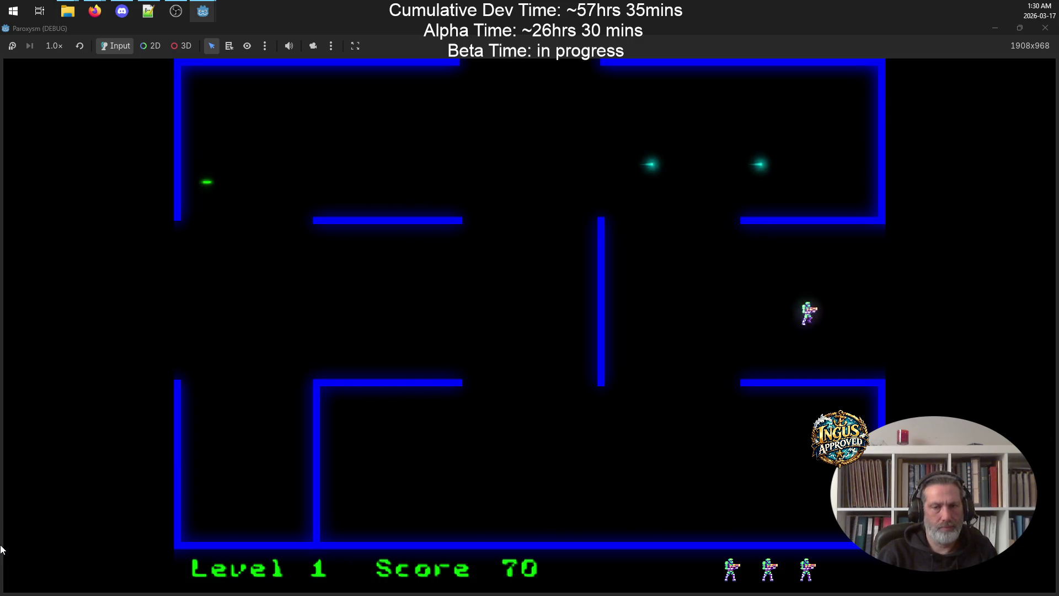
key(Right)
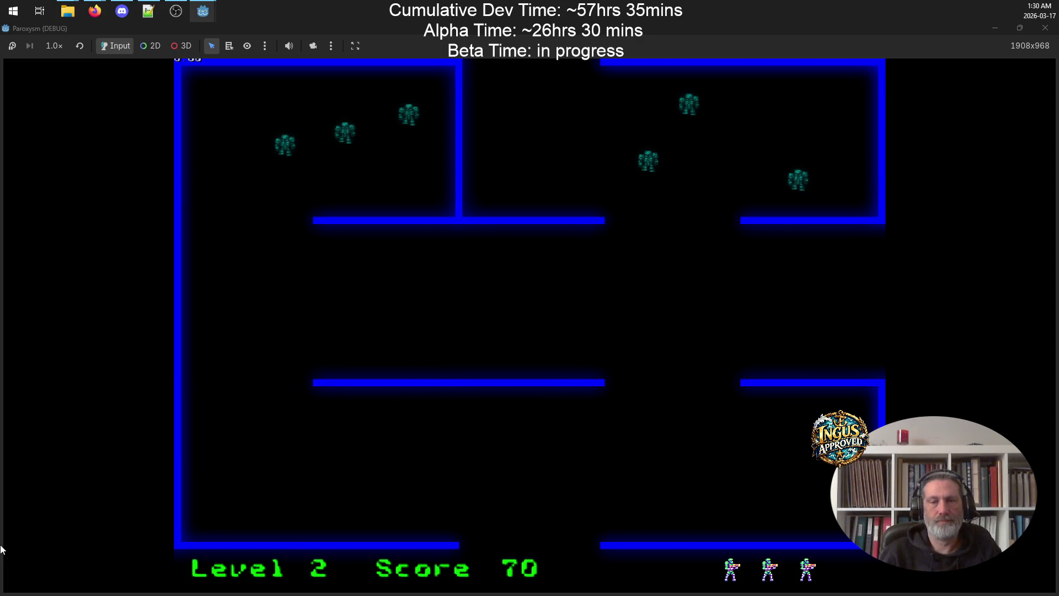
Move through the level 2 maze, dodging and firing to destroy robots
key(Up)
key(Down)
key(Right)
key(space)
key(Down)
key(Left)
key(Right)
key(Up)
key(Down)
key(Left)
key(space)
key(Right)
key(Up)
Finish level 2's remaining robots by firing right, reaching a score of 160
key(Down)
key(Left)
key(space)
key(Up)
key(space)
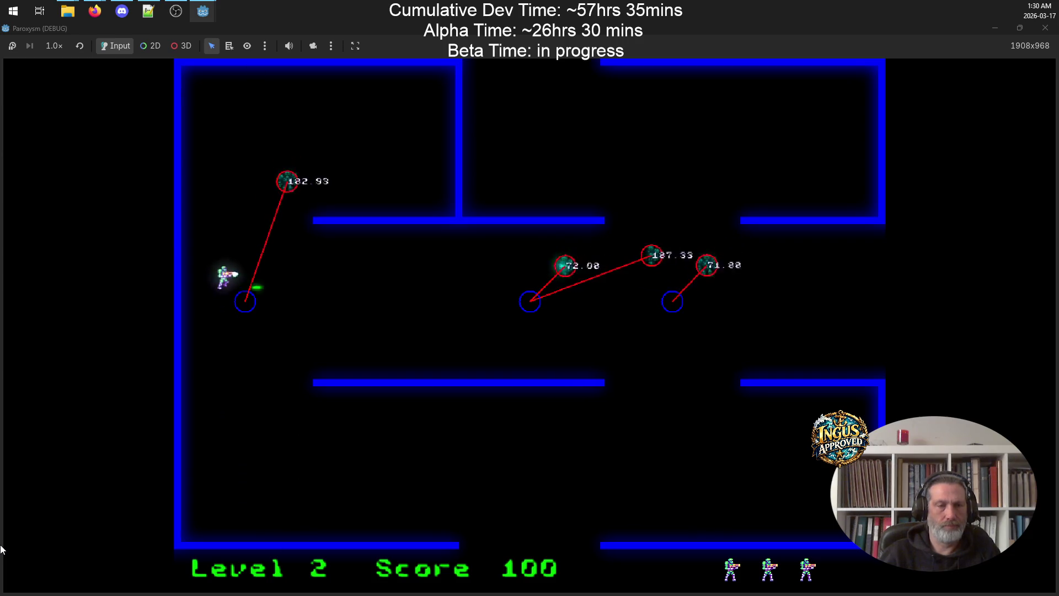
key(space)
key(Down)
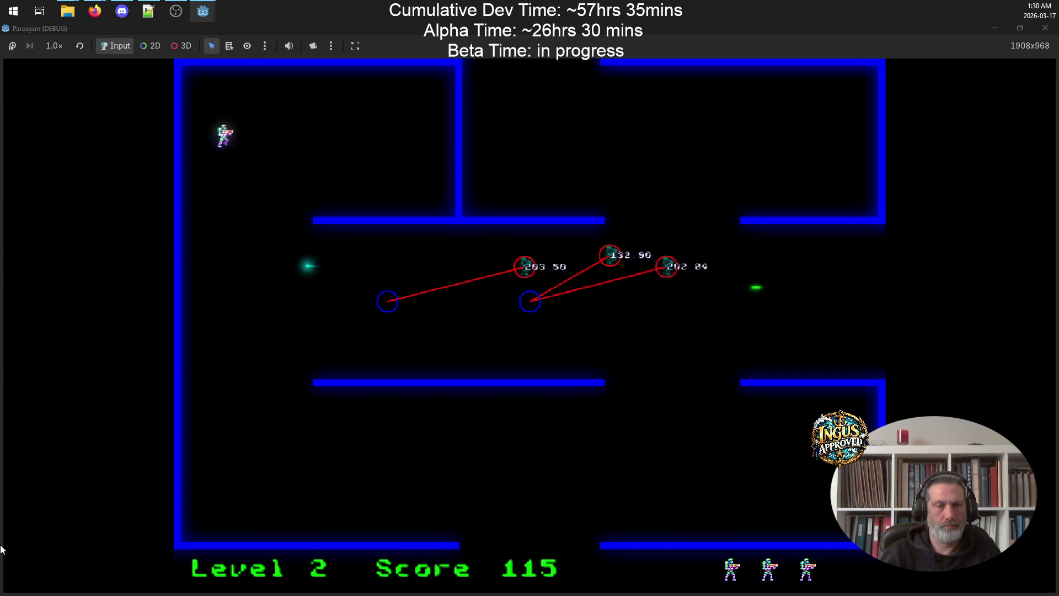
key(Down)
key(space)
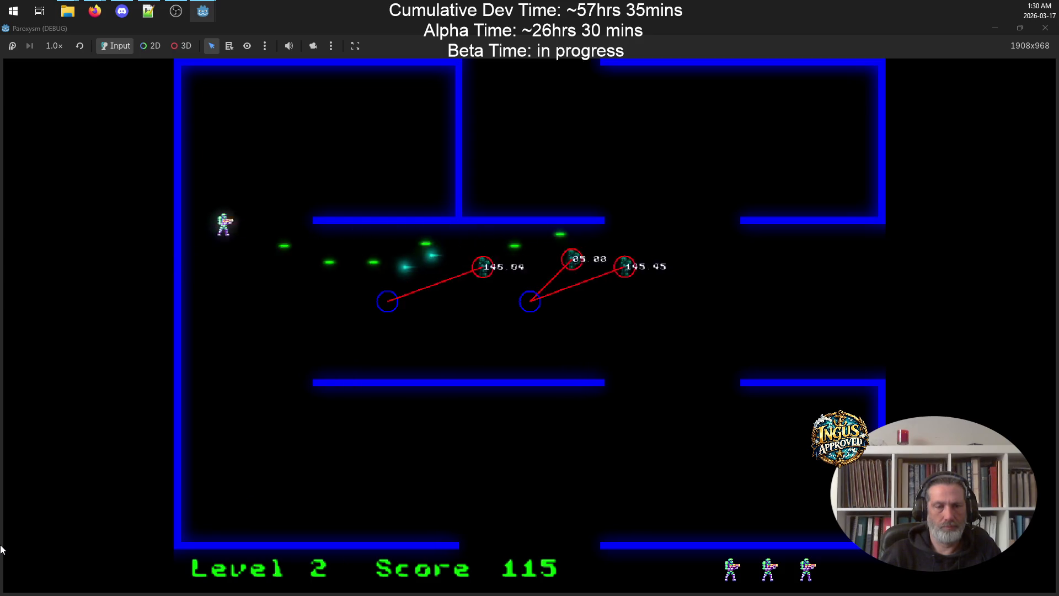
key(Down)
key(space)
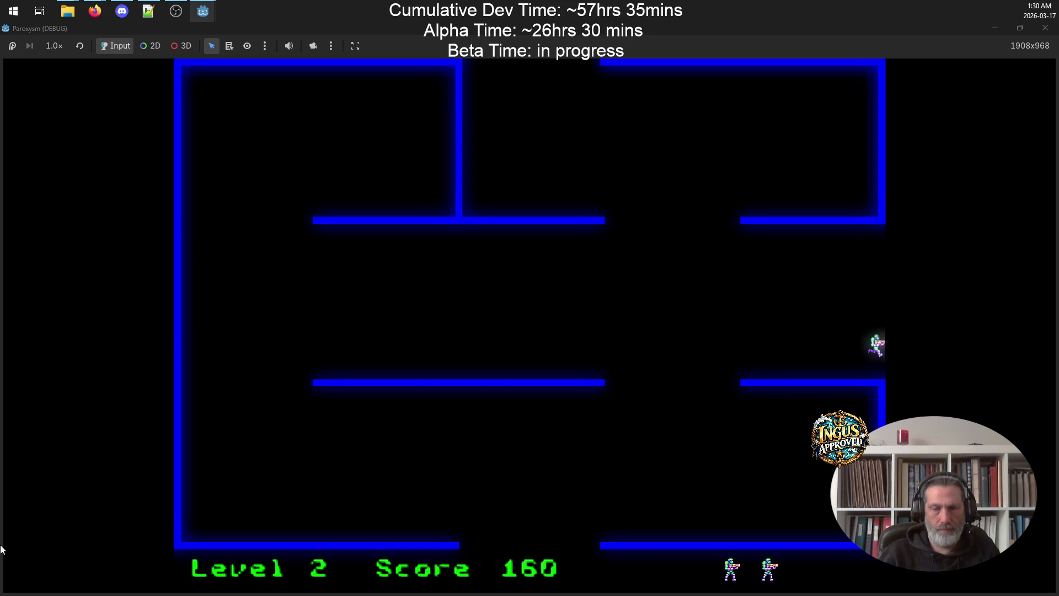
Start level 3 by dodging the approaching robots and firing at them
key(s)
key(Up)
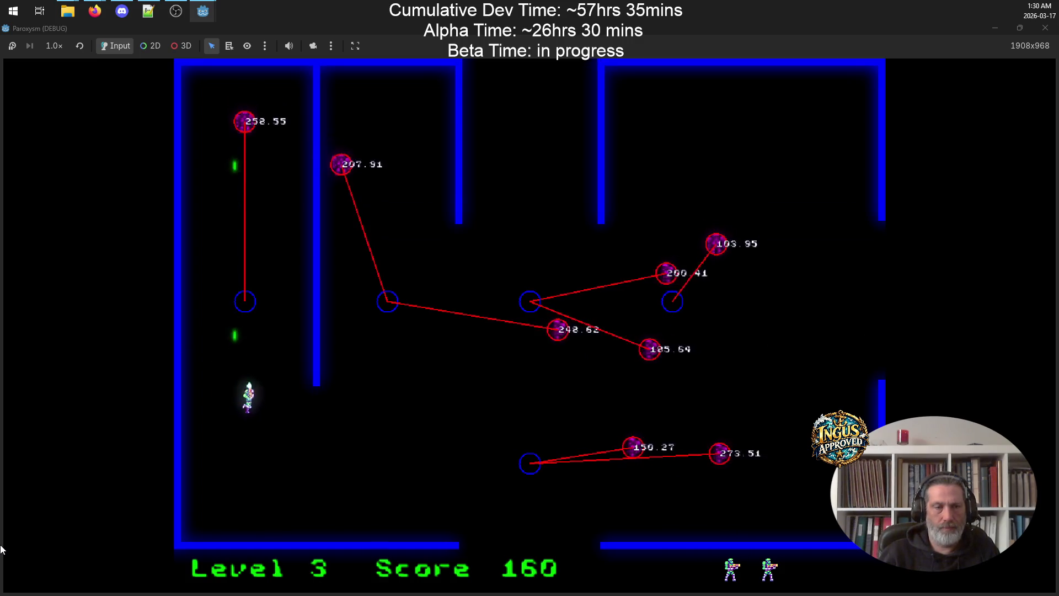
key(d)
key(w)
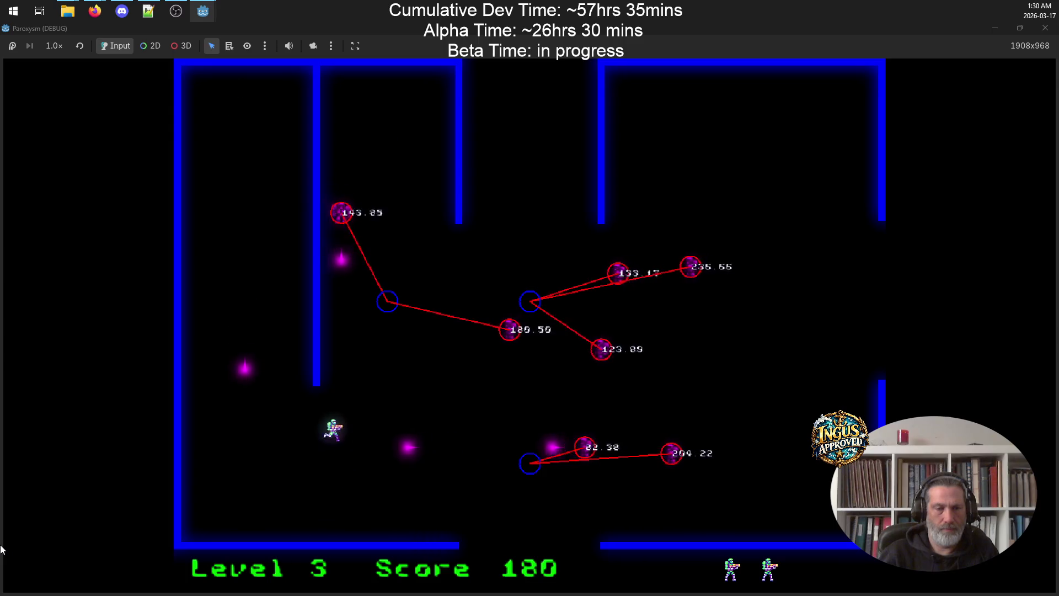
key(a)
key(d)
key(s)
key(Right)
key(a)
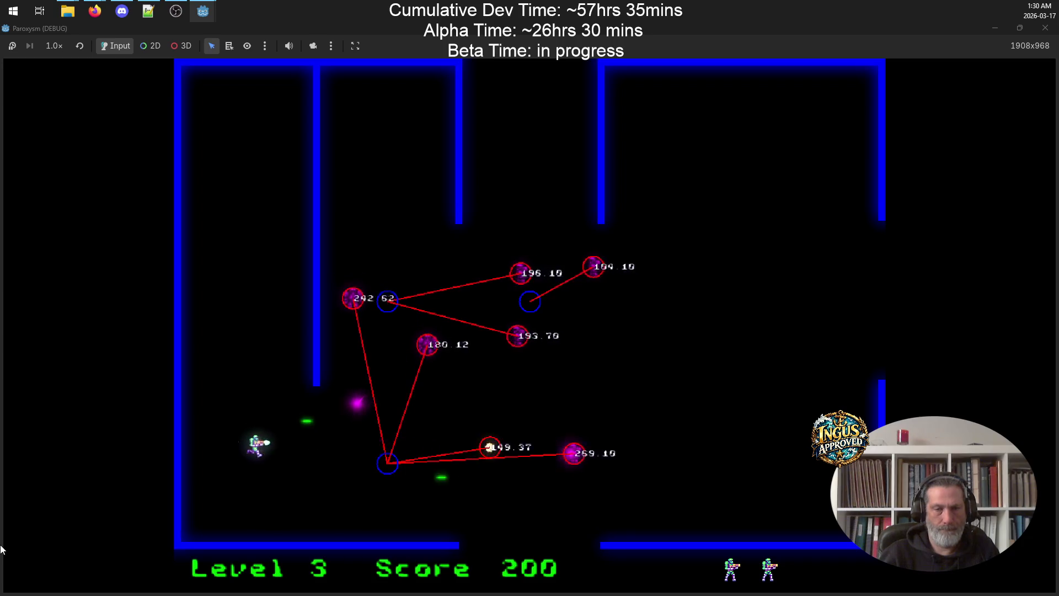
key(w)
Weave through level 3, destroying robots while running right along the bottom
key(a)
key(s)
key(d)
key(w)
key(d)
key(s)
key(d)
key(s)
key(Up)
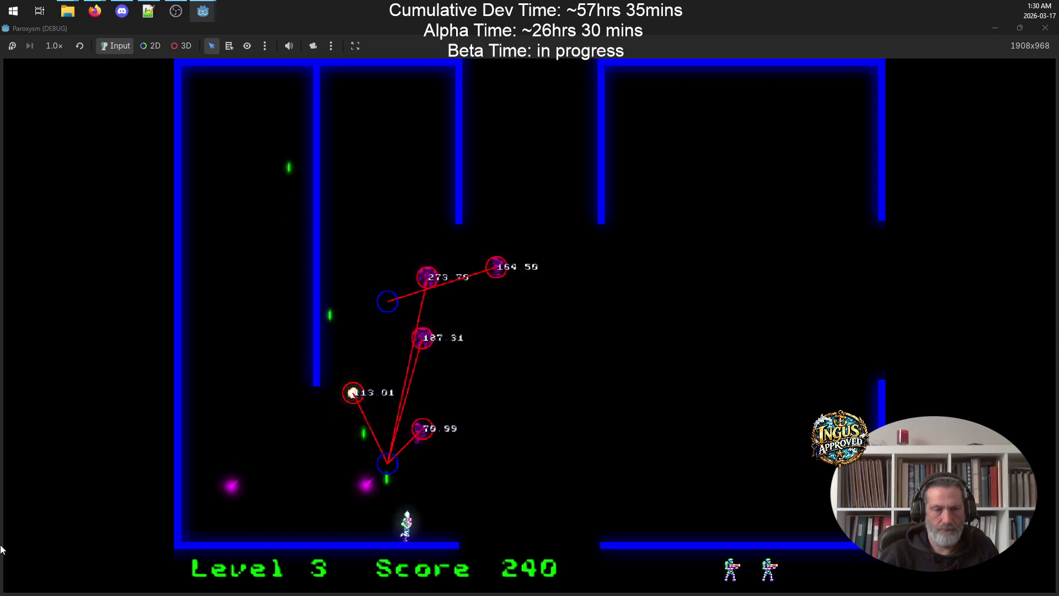
key(d)
key(w)
Destroy level 3's last robot and exit right into level 4
key(d)
key(w)
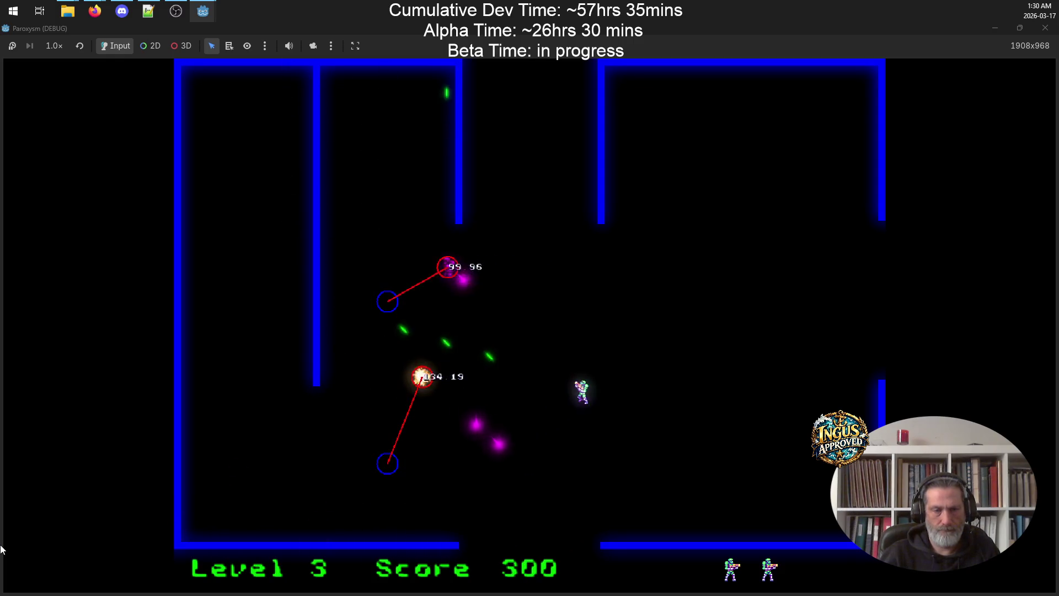
key(Left)
key(w)
key(s)
key(d)
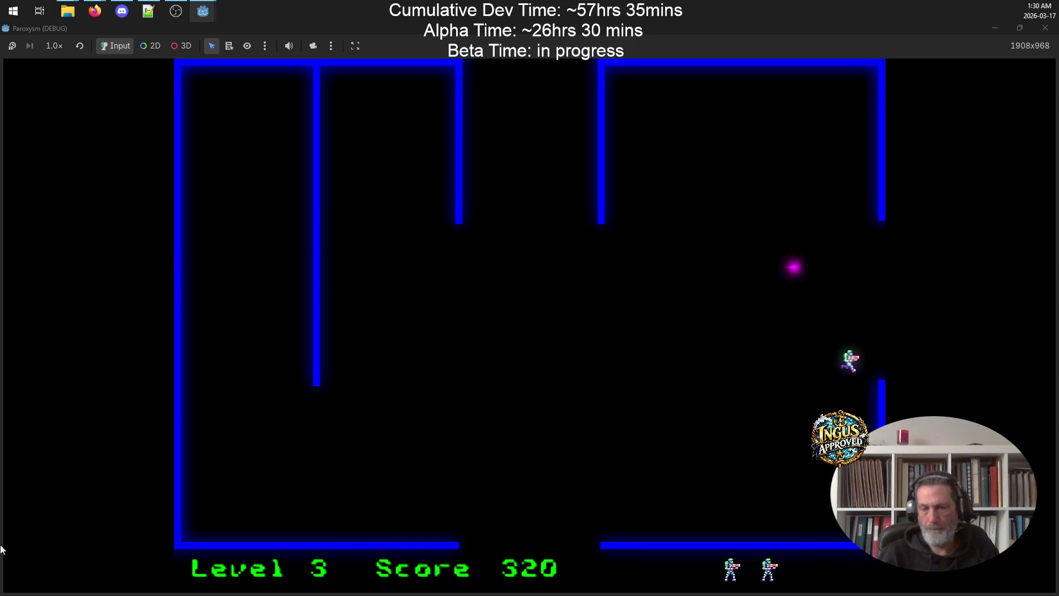
key(d)
In level 4, fire downward and up-right to destroy several robots
key(w)
key(a)
key(Down)
key(s)
key(s)
key(d)
key(Up)
key(Right)
key(d)
key(w)
key(a)
key(s)
key(d)
key(w)
key(a)
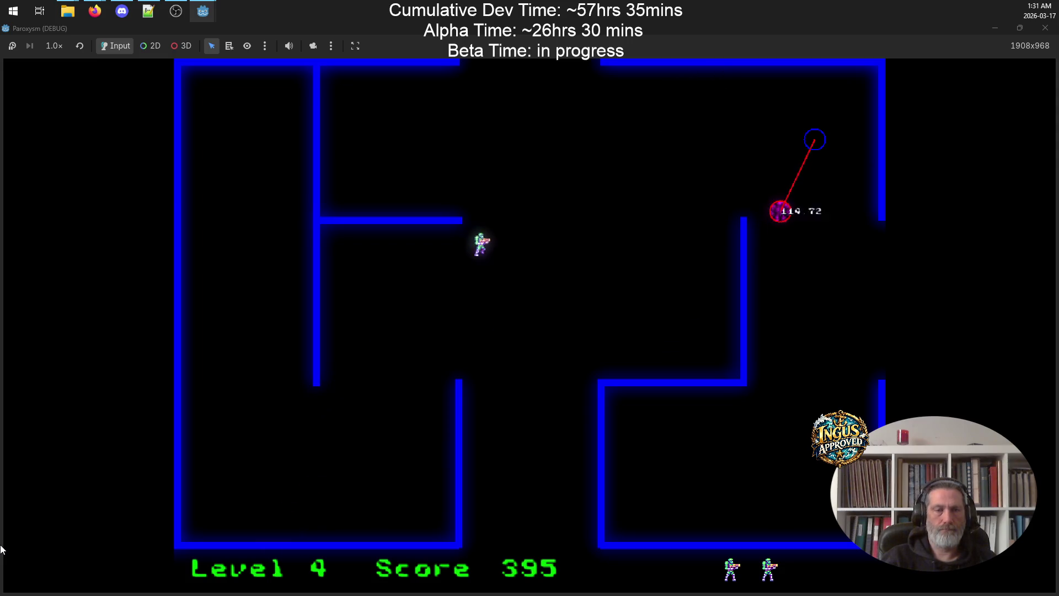
Clear level 4's remaining robots to reach level 5 with a score of 420
key(s)
key(Up)
key(Right)
key(d)
key(s)
key(a)
key(w)
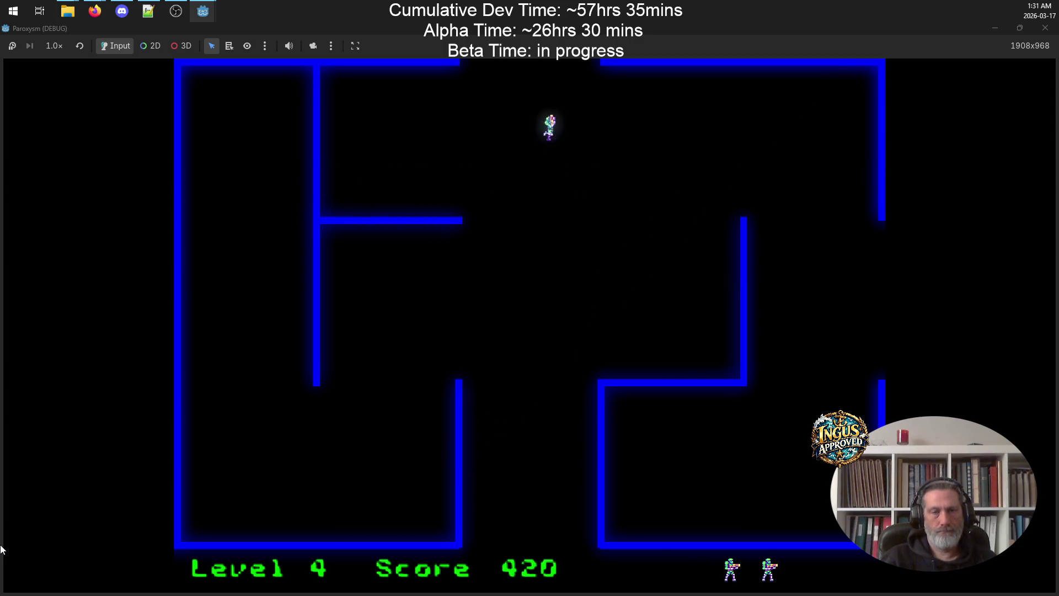
Start level 5, running up and firing right and down-left at robots
key(w)
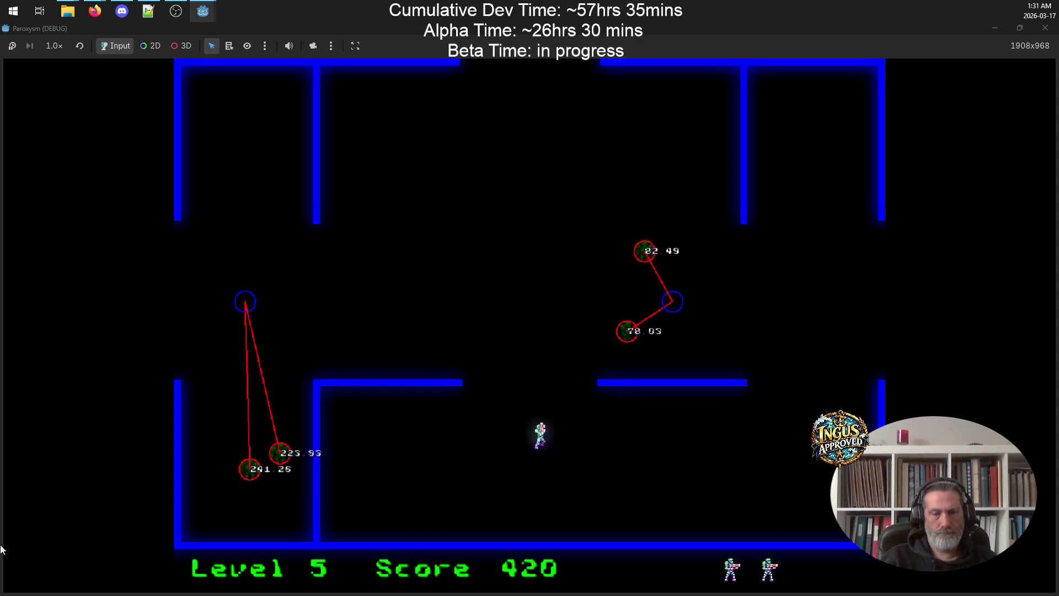
key(Right)
key(d)
key(s)
key(Left)
key(s)
key(d)
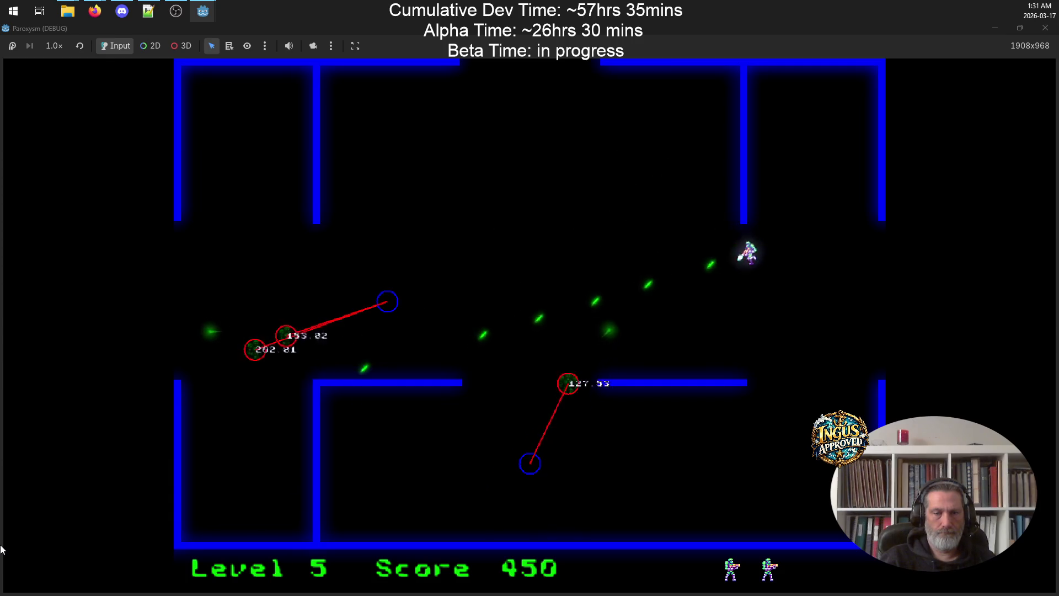
key(a)
key(w)
Move up-left, then down-right to finish off level 5's robots
key(a)
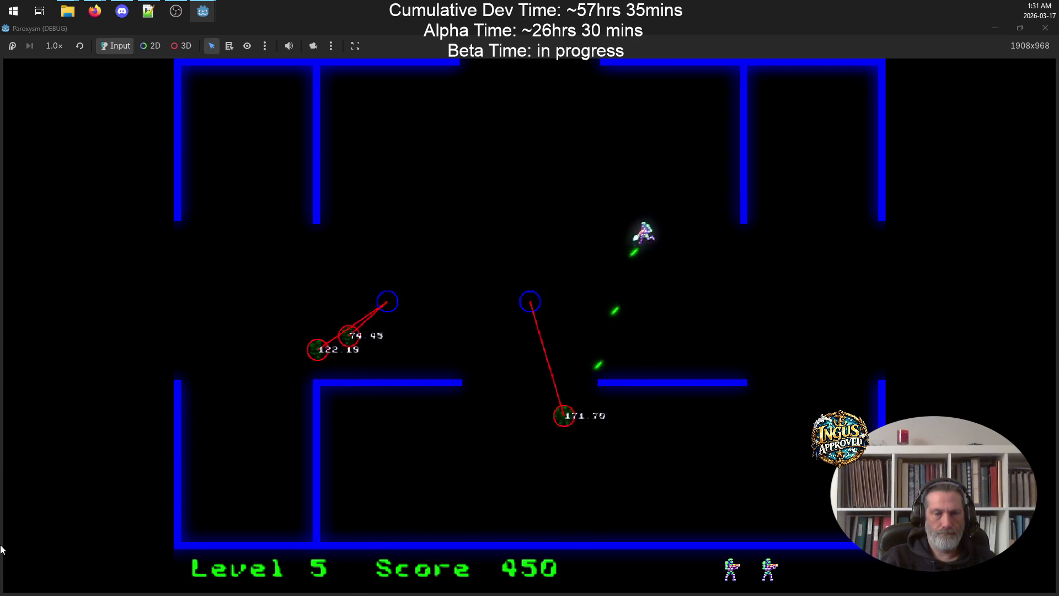
key(s)
key(d)
key(s)
key(d)
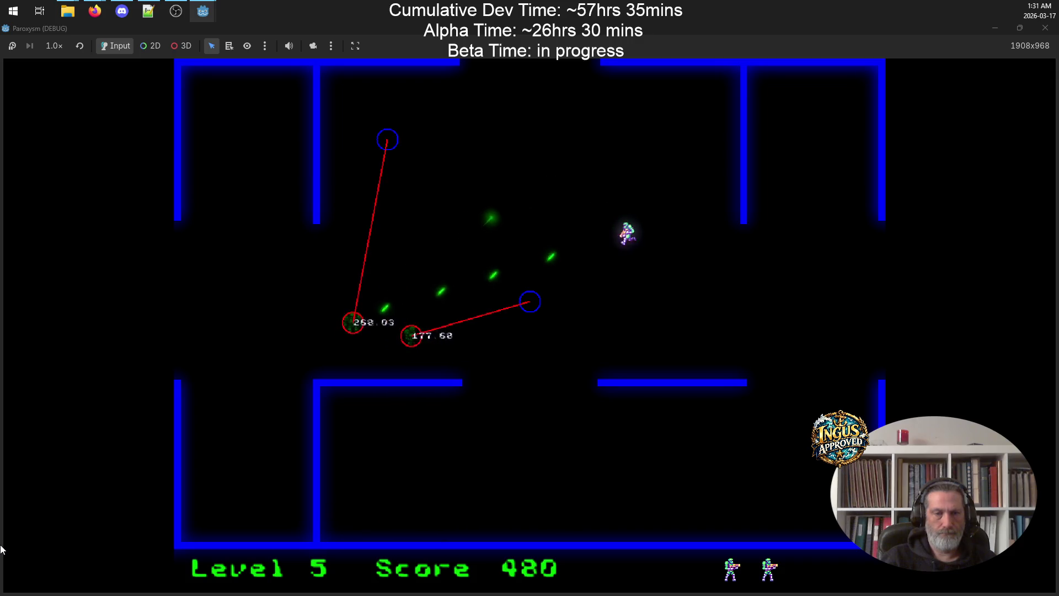
key(s)
key(d)
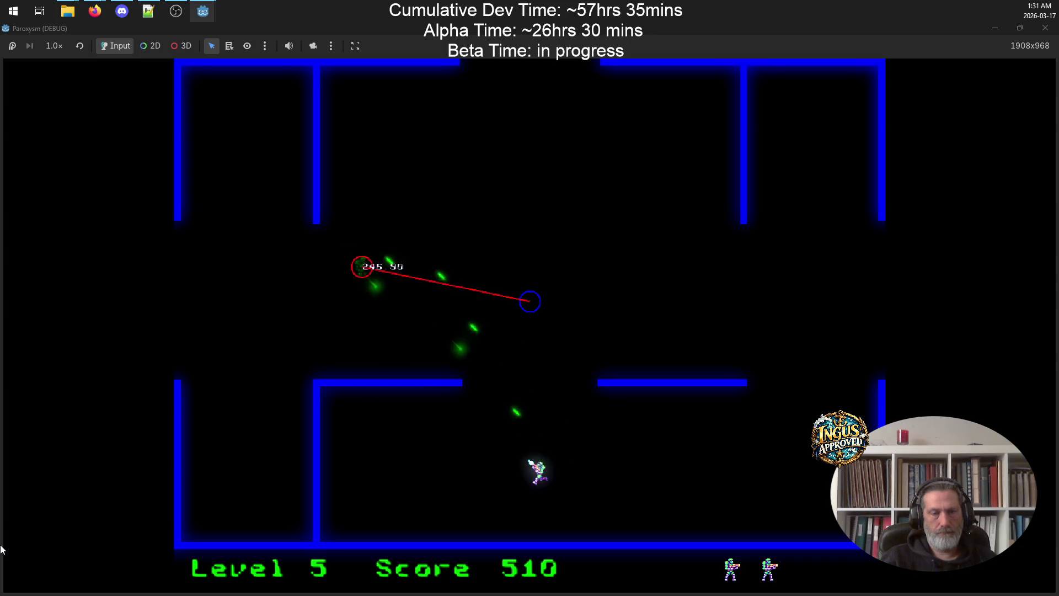
Move through the level 6 maze, shooting a robot and dodging the others
key(Up+Right)
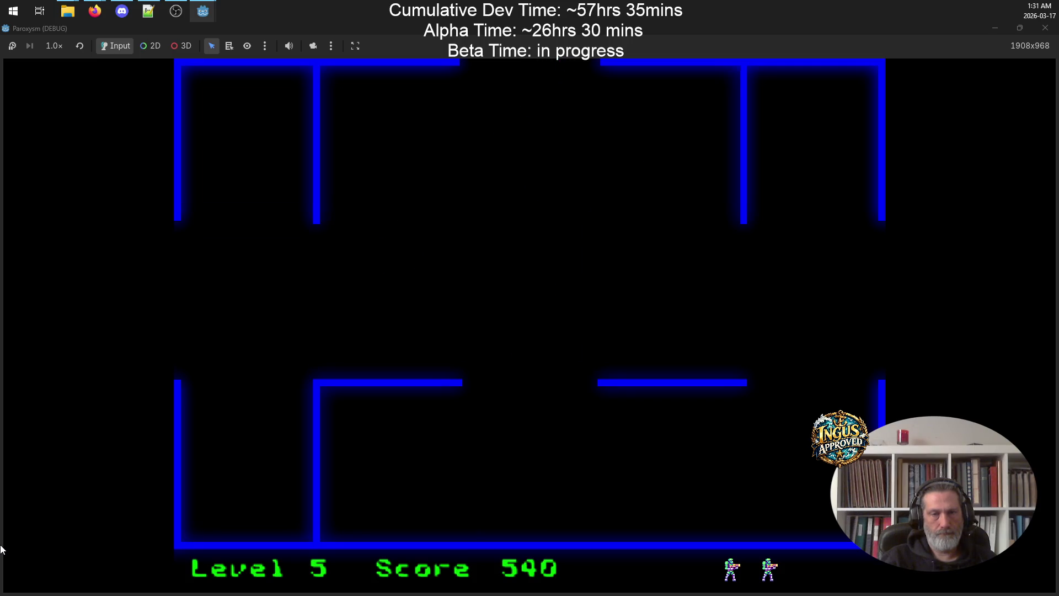
key(Right)
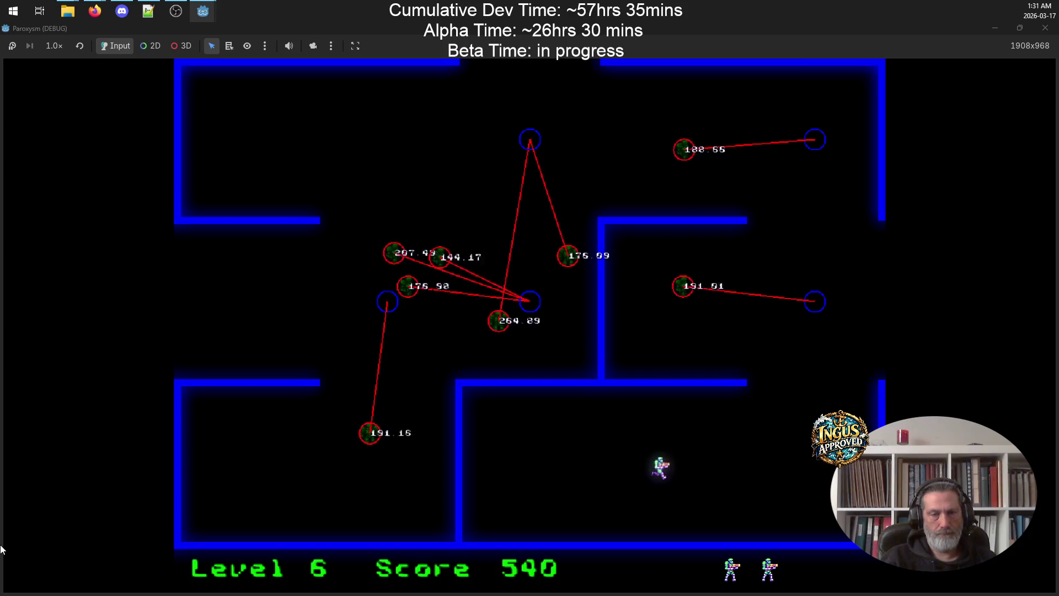
key(Left)
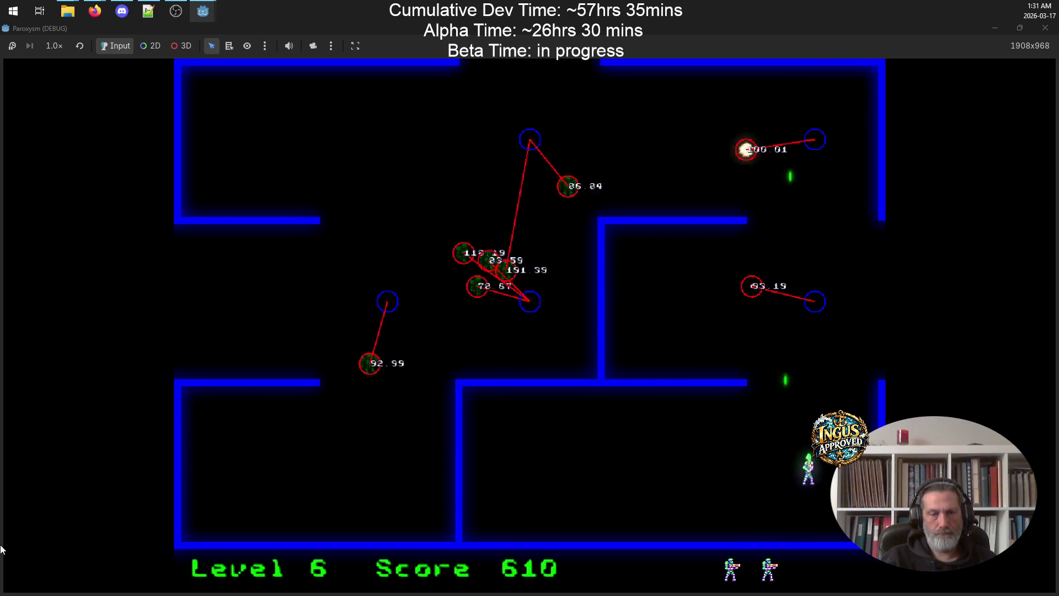
key(Up)
key(Right)
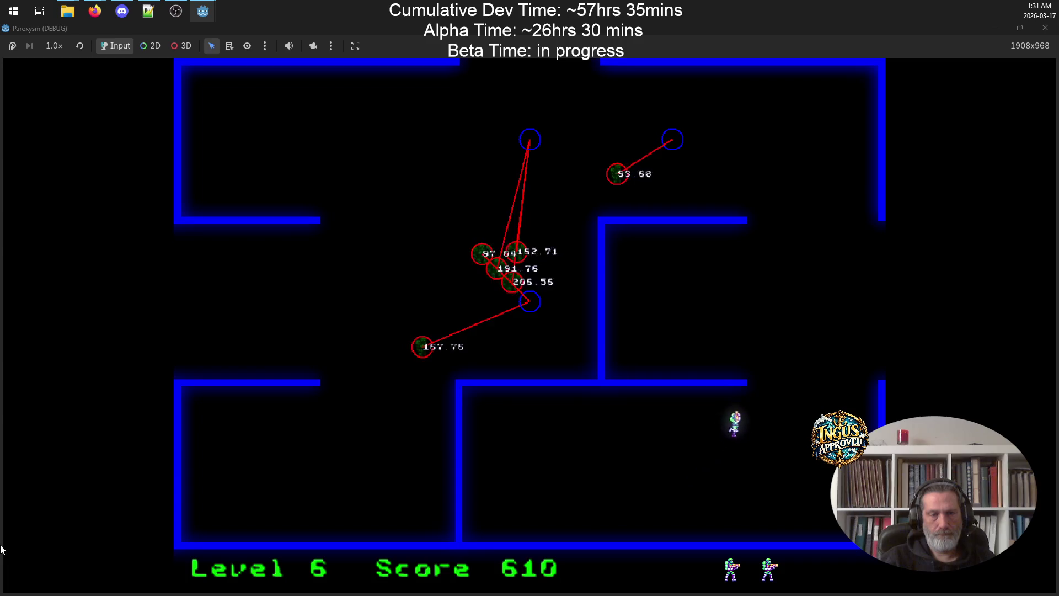
key(Down)
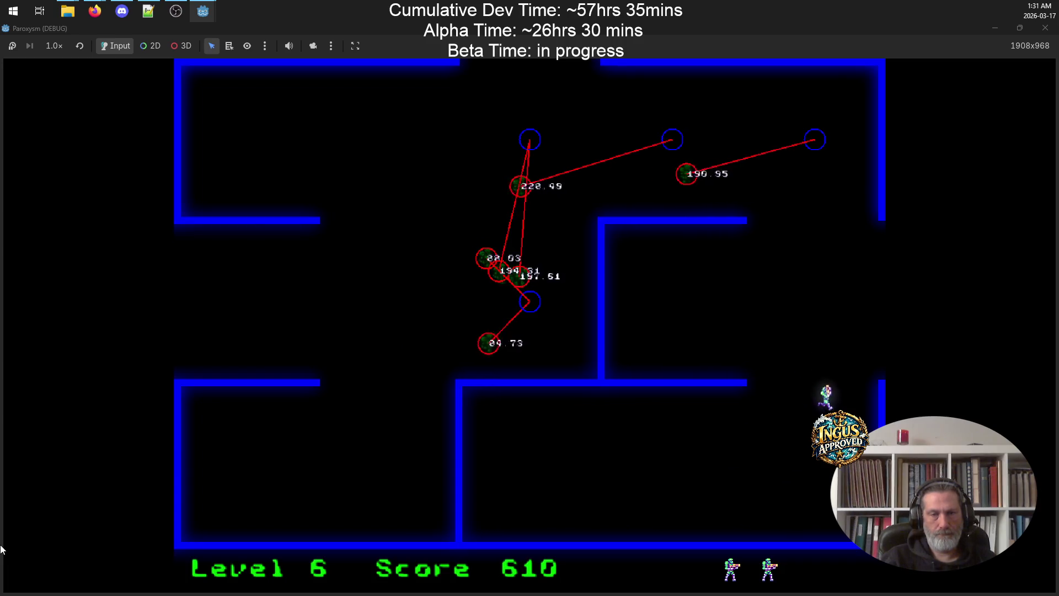
key(Left)
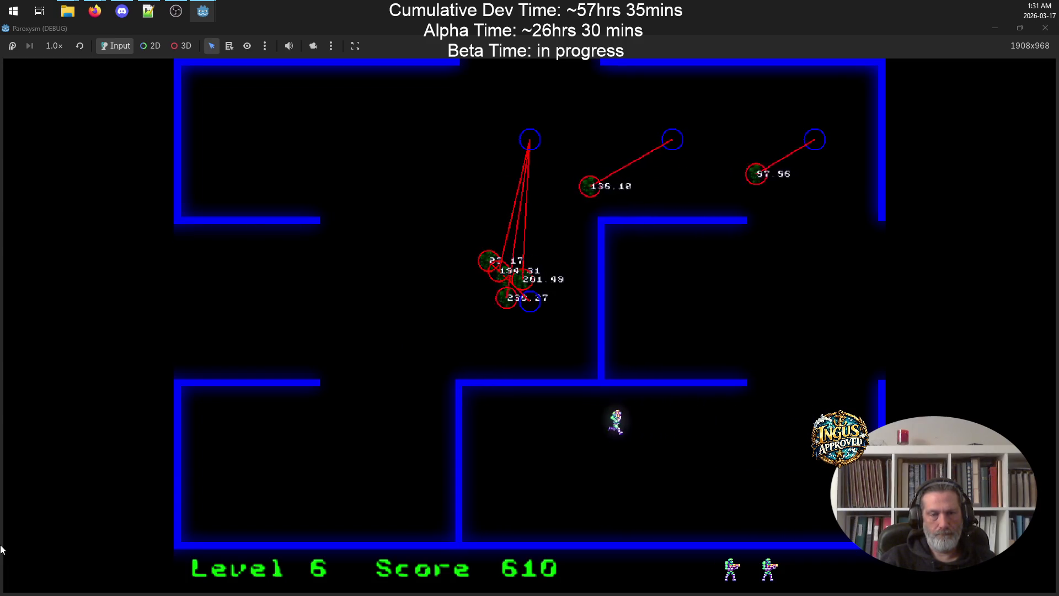
key(Right)
key(Down)
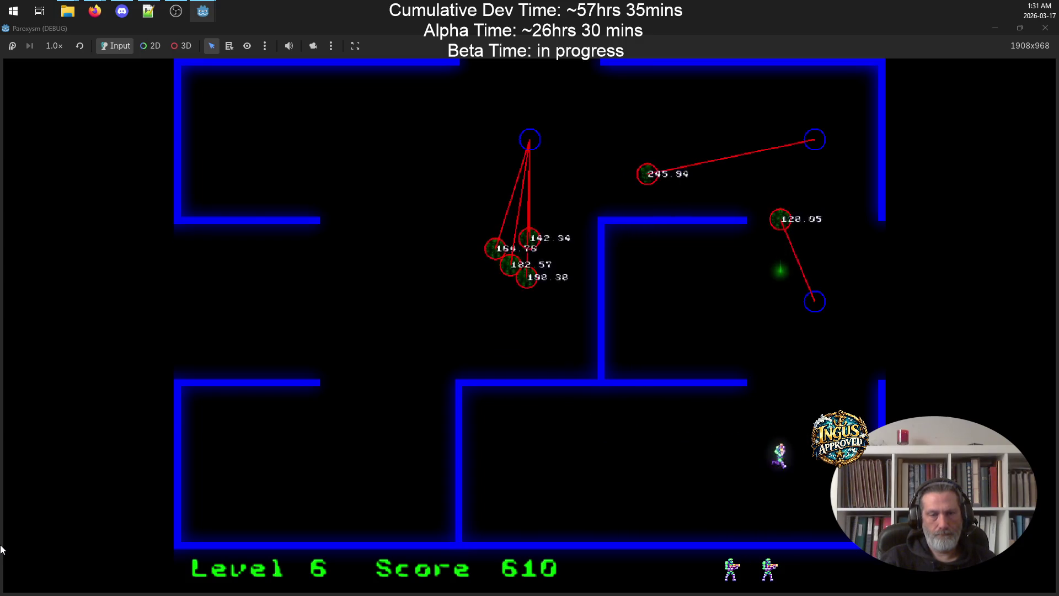
key(Left)
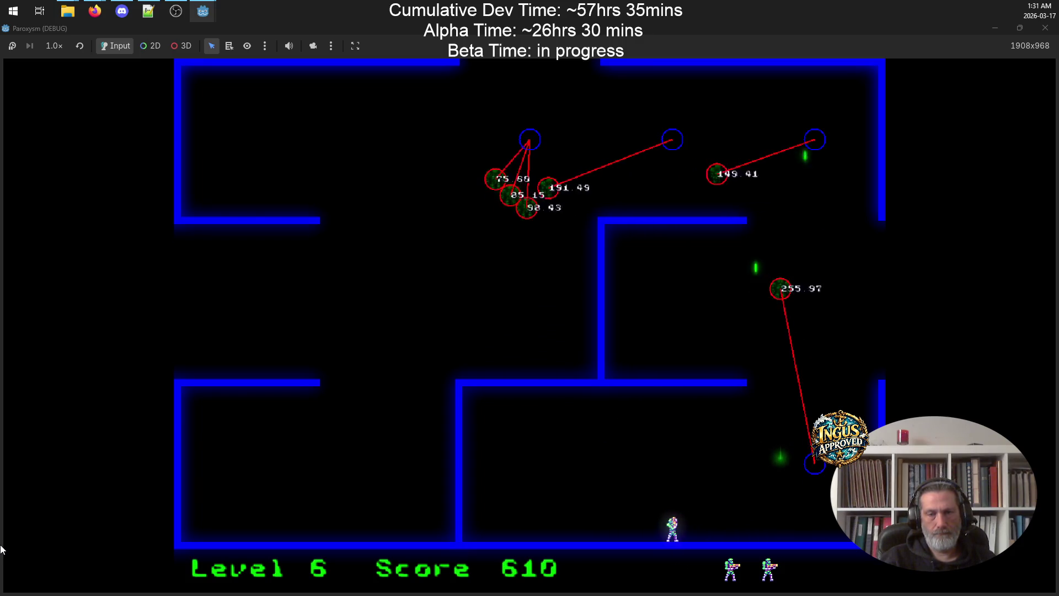
key(Up)
key(Left)
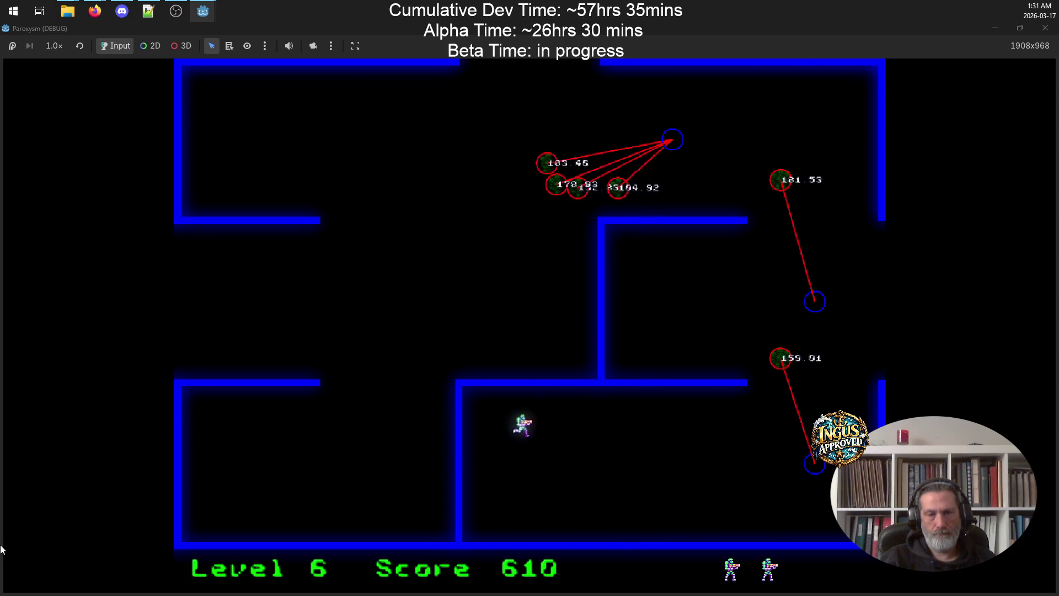
Keep weaving and firing in level 6 to destroy the remaining robots
key(Left)
key(Down)
key(space)
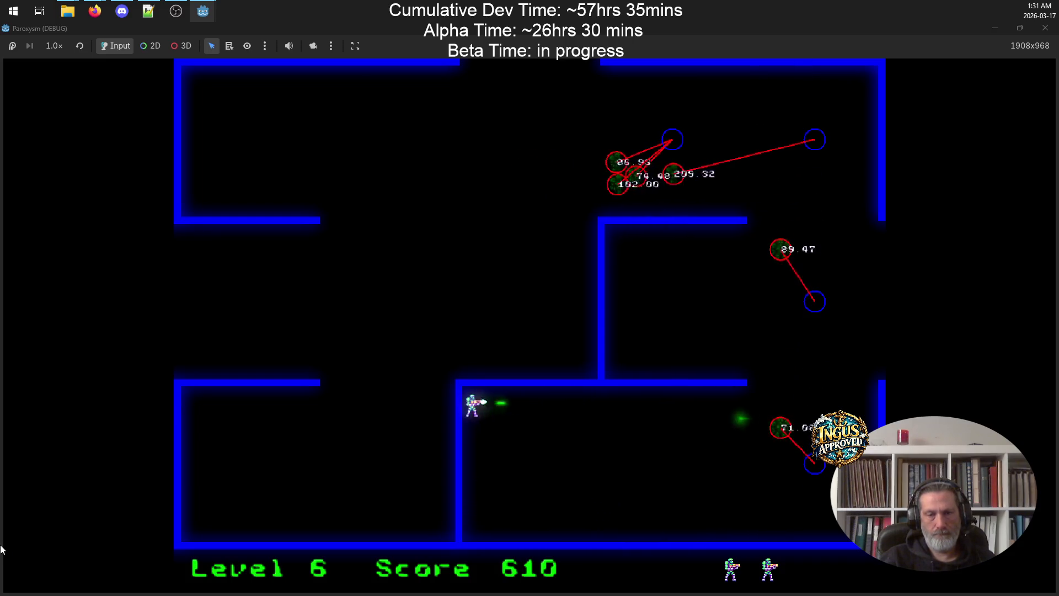
key(Down)
key(Up)
key(Down)
key(Right)
key(Up)
key(Up)
key(Down)
key(Left)
key(Right)
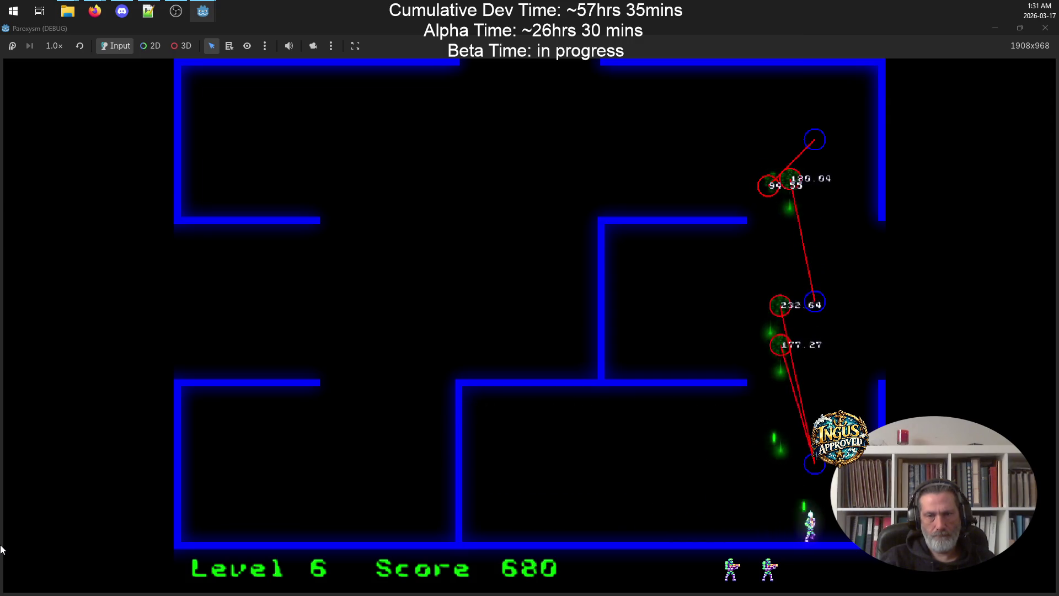
key(Left)
key(Left)
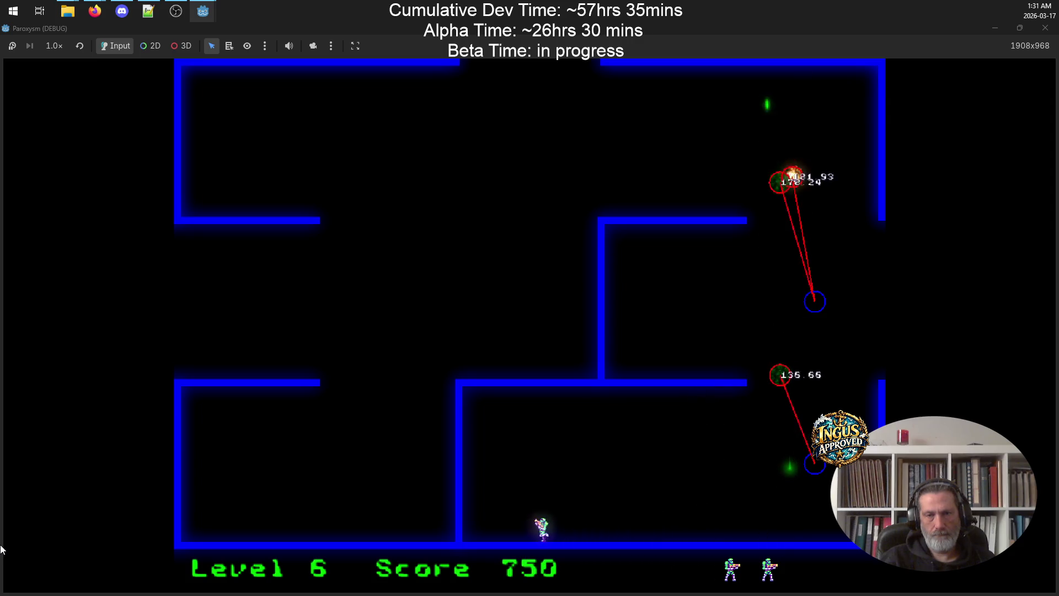
key(Down)
key(Right)
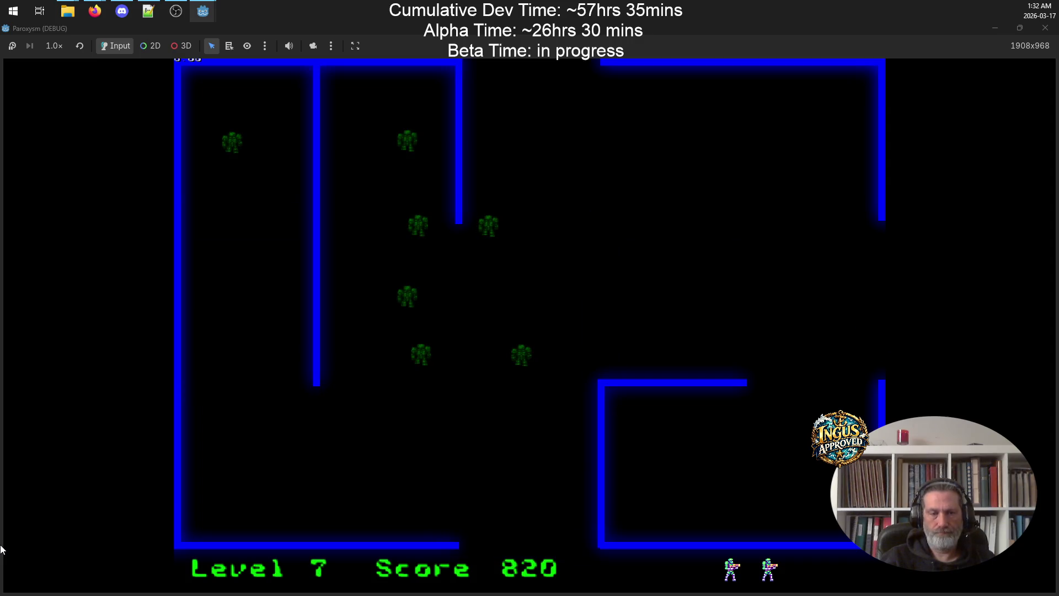
Clear level 7's robots along the bottom and exit the top into level 8
key(Down)
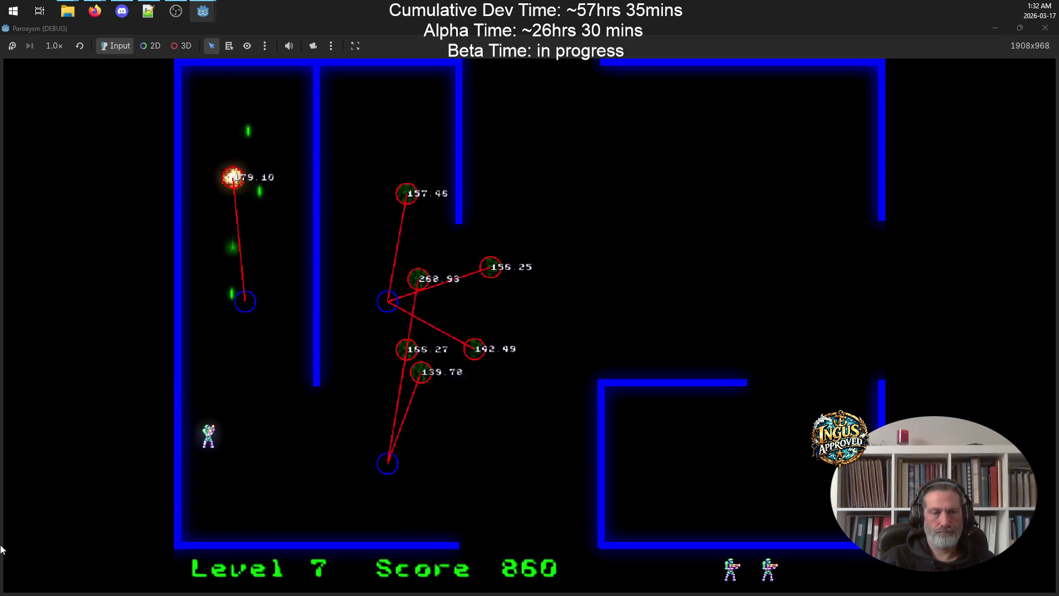
key(Down)
key(Right)
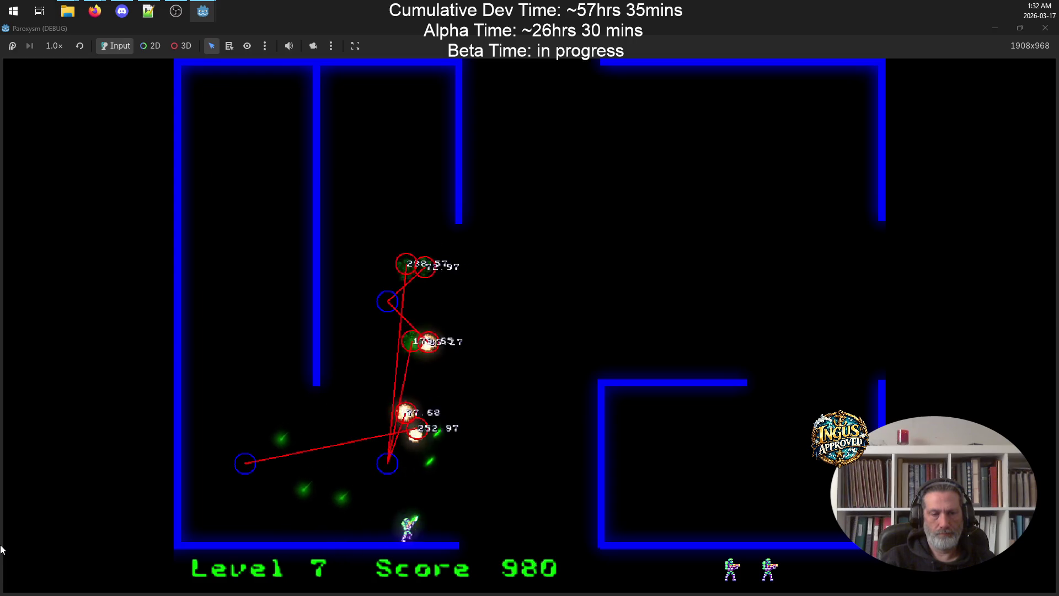
key(Up)
key(Right)
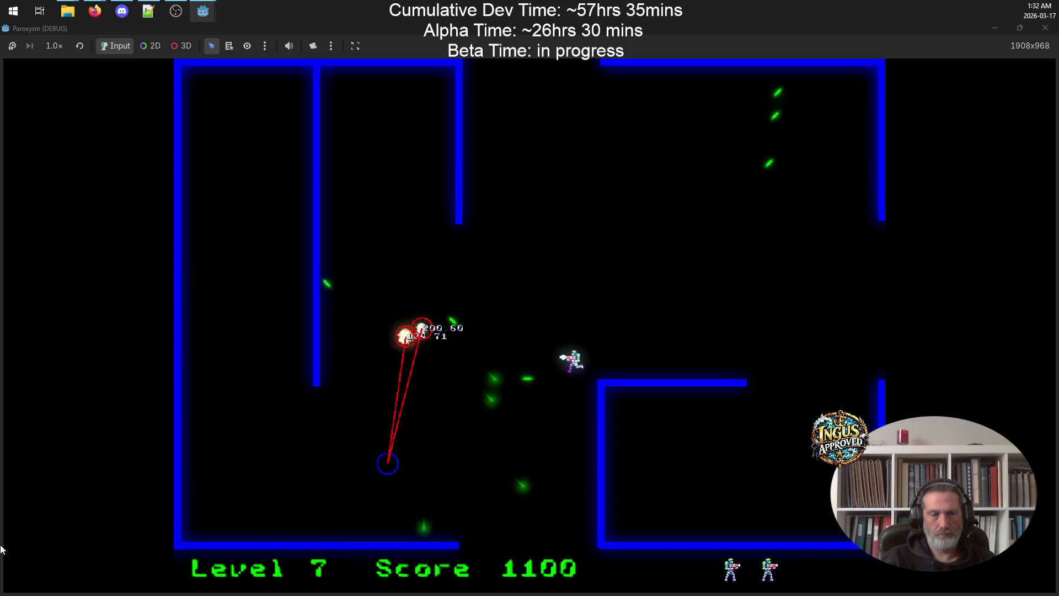
key(Up)
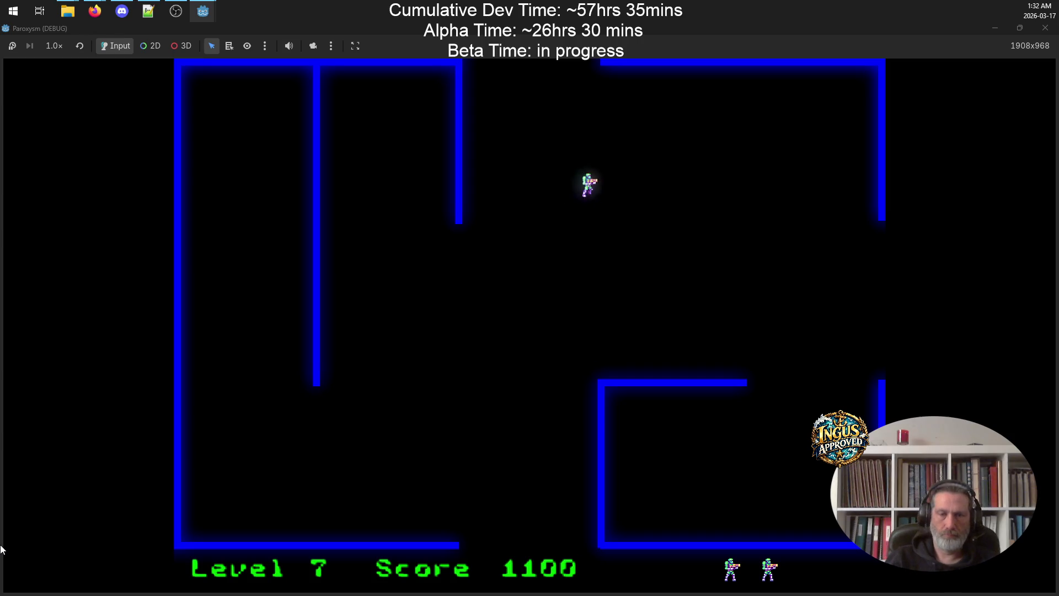
key(Up)
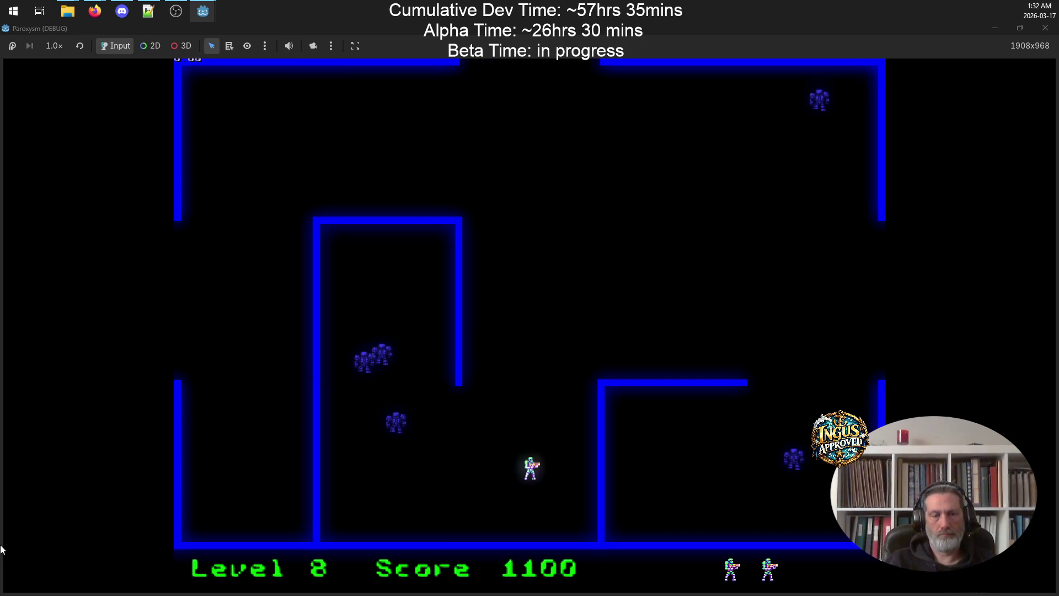
Finish level 8 by moving through the maze and shooting the remaining robots
key(Left)
key(Down)
key(Left)
key(Up)
key(Right)
key(Down)
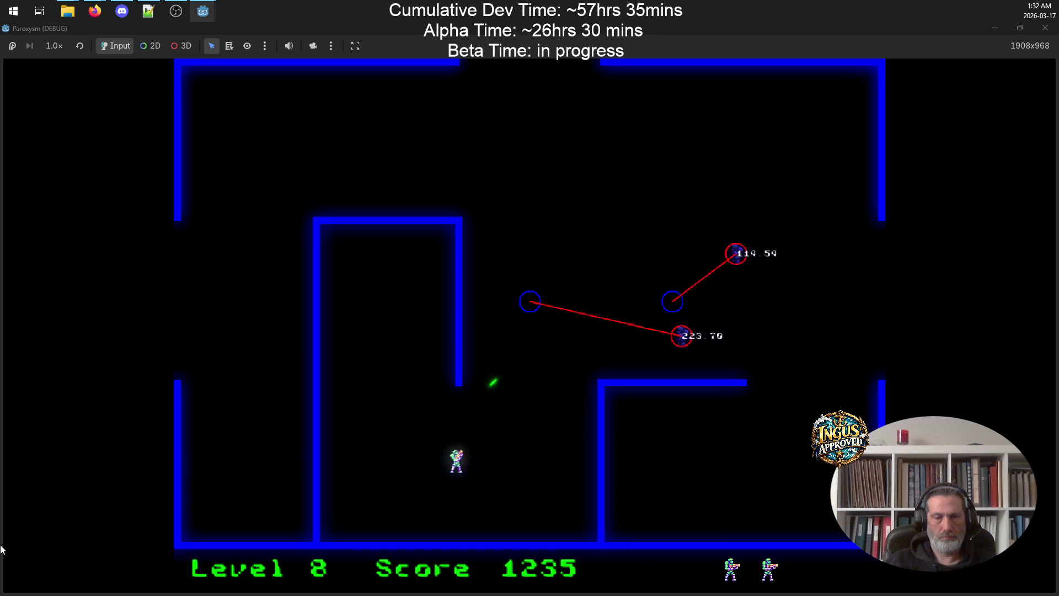
key(Up)
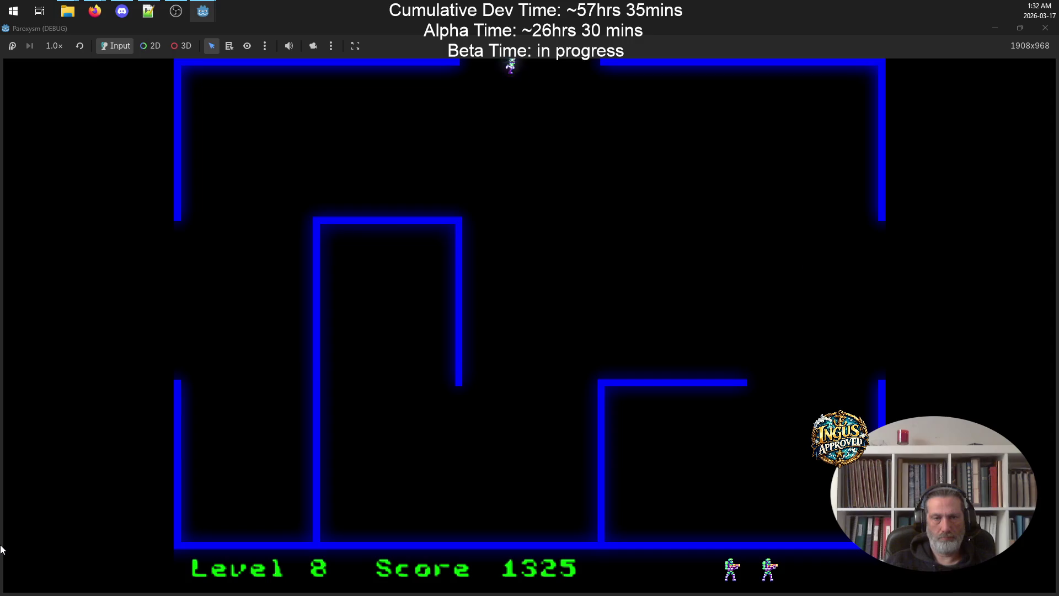
key(Right)
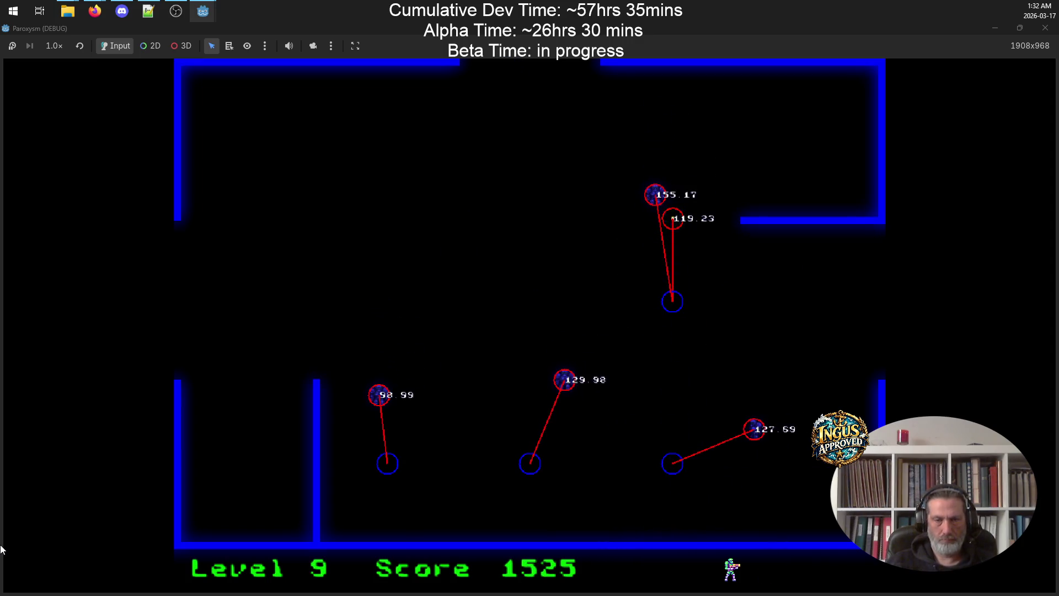
Clear levels 9 and 10, weaving through each maze while firing at enemies
key(w)
key(w)
key(d)
key(s)
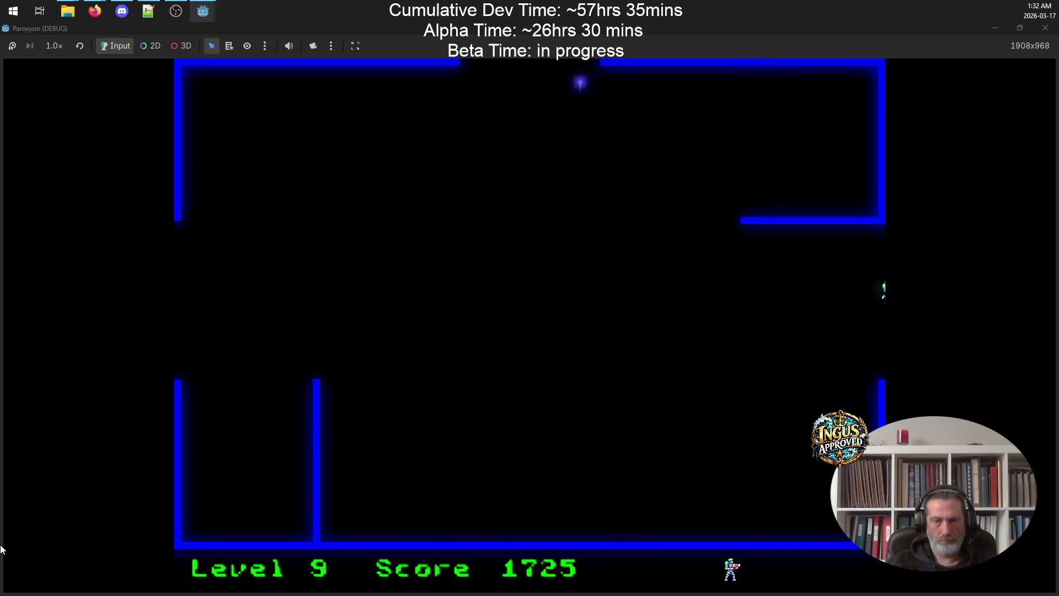
key(w)
key(a)
key(d)
key(s)
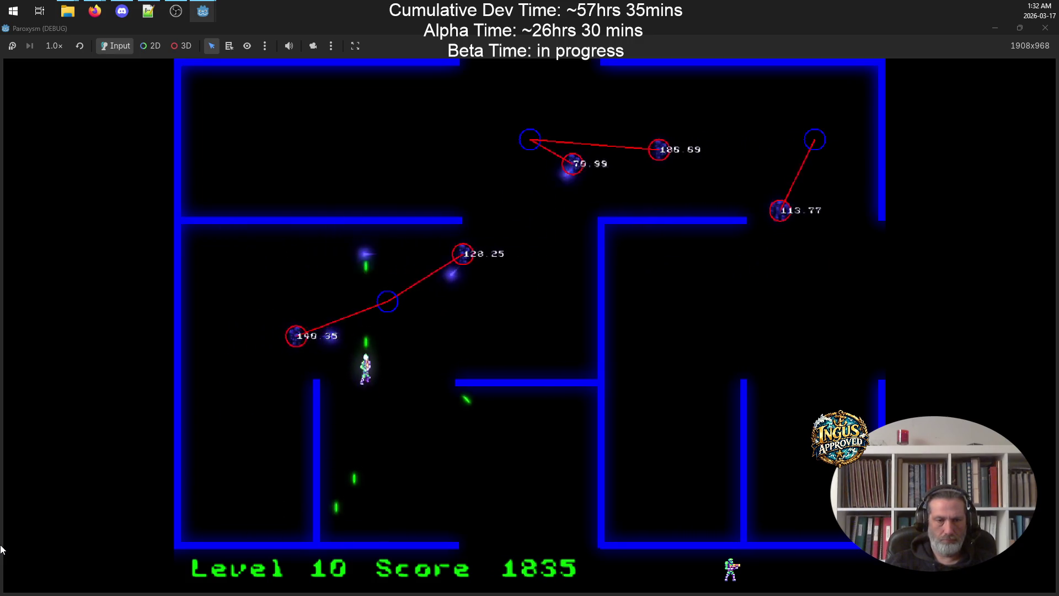
key(s)
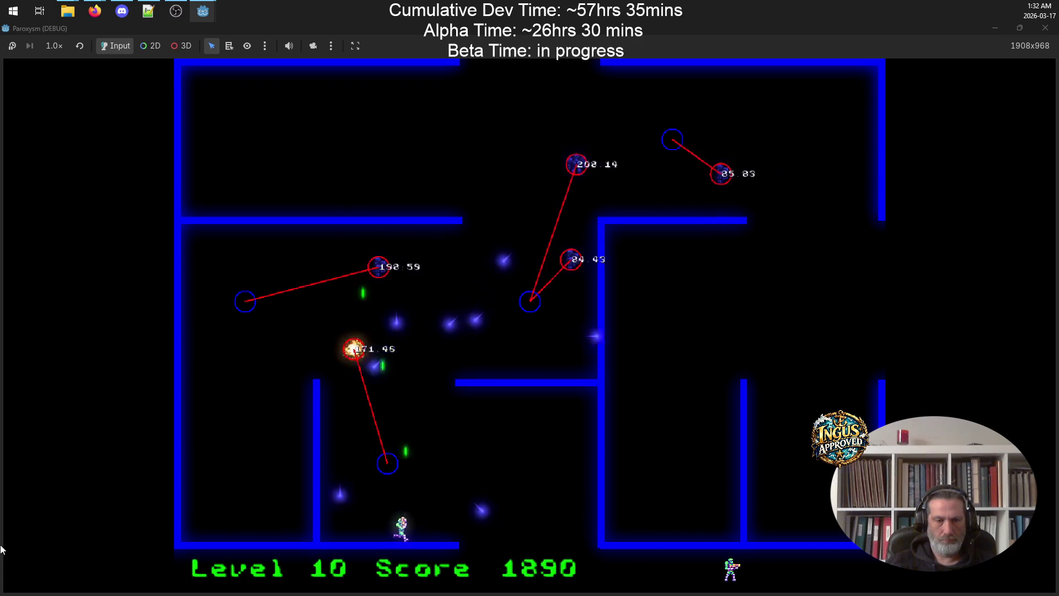
key(a)
key(d)
key(w)
key(d)
key(a)
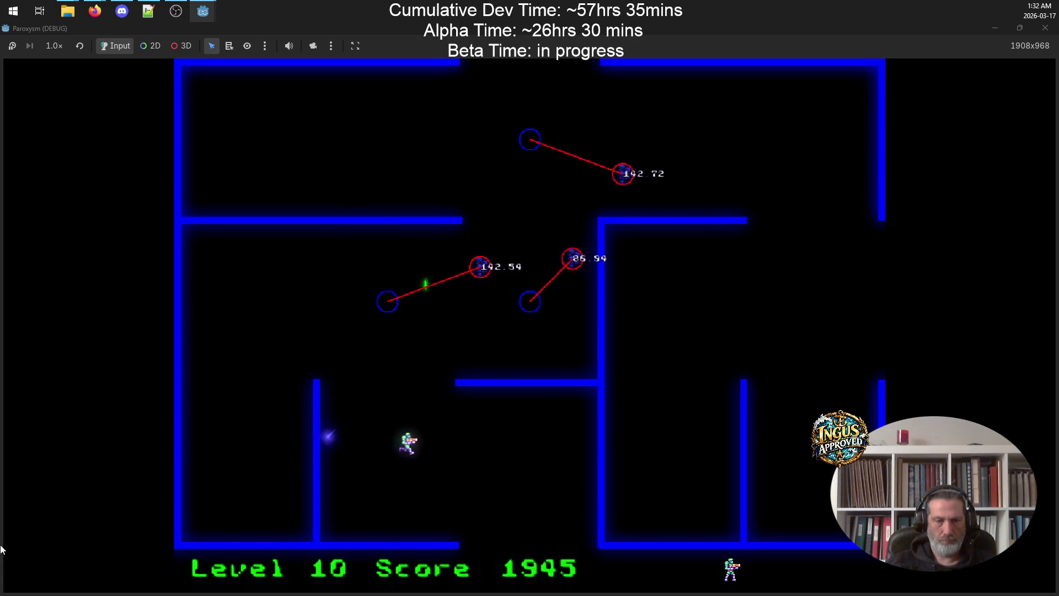
key(a)
key(w)
key(s)
key(d)
key(s)
key(w)
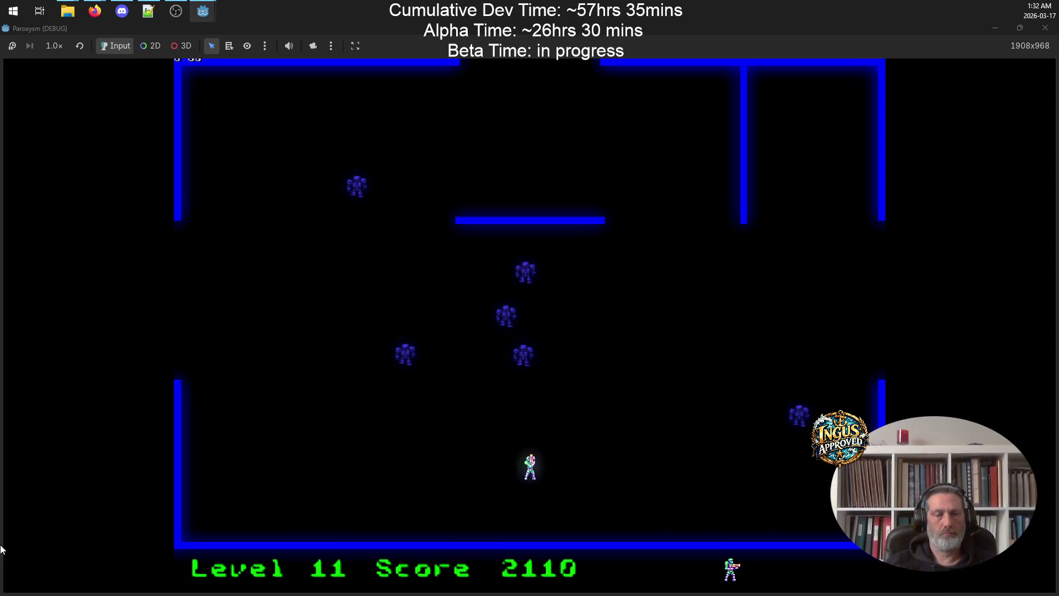
On level 11, weave up to the top, then down onto the middle platform, shooting enemies
key(d)
key(w)
key(w)
key(d)
Finish off level 11's enemies and leave through the left opening into level 12
key(w)
key(d)
key(a)
key(d)
key(a)
key(s)
key(a)
key(s)
key(d)
key(d)
key(s)
key(w)
key(w)
key(d)
key(s)
key(s)
key(d)
key(w)
key(a)
key(a)
key(a)
key(s)
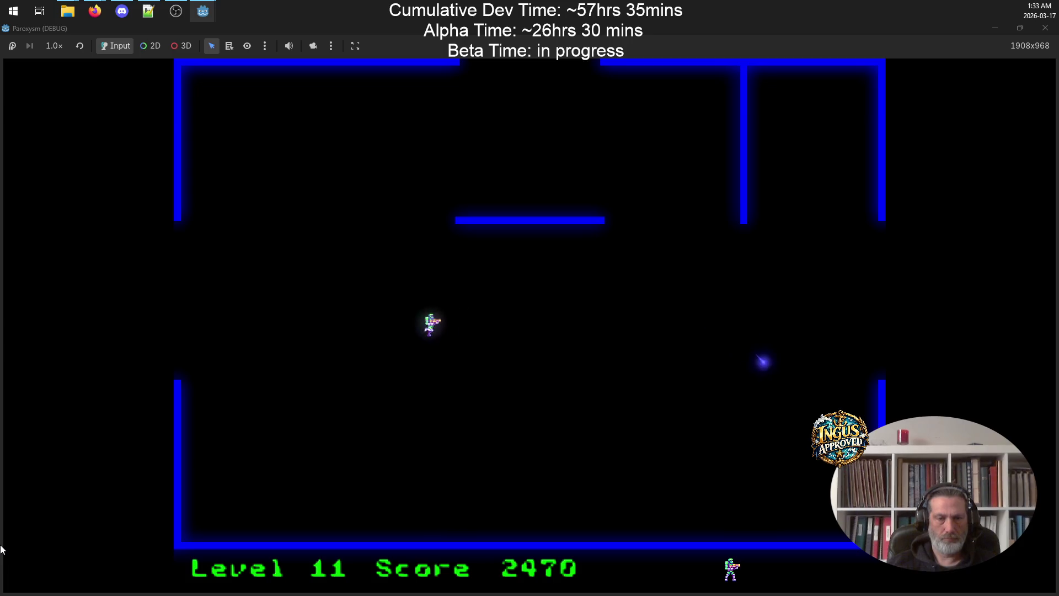
Clear level 12's robots along the bottom and right side, then exit left to level 13
key(a)
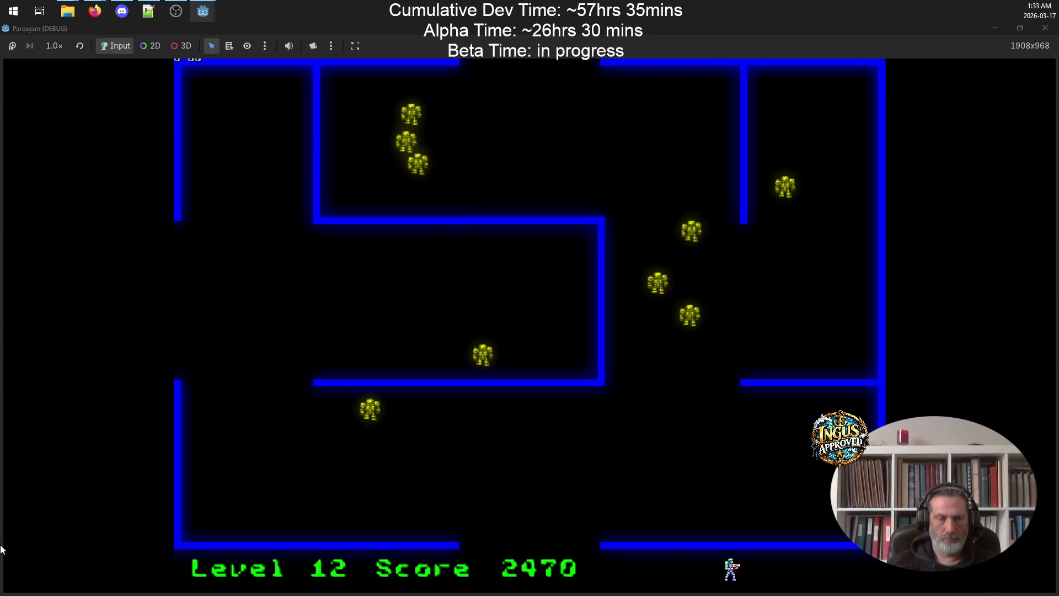
key(Up)
key(a)
key(s)
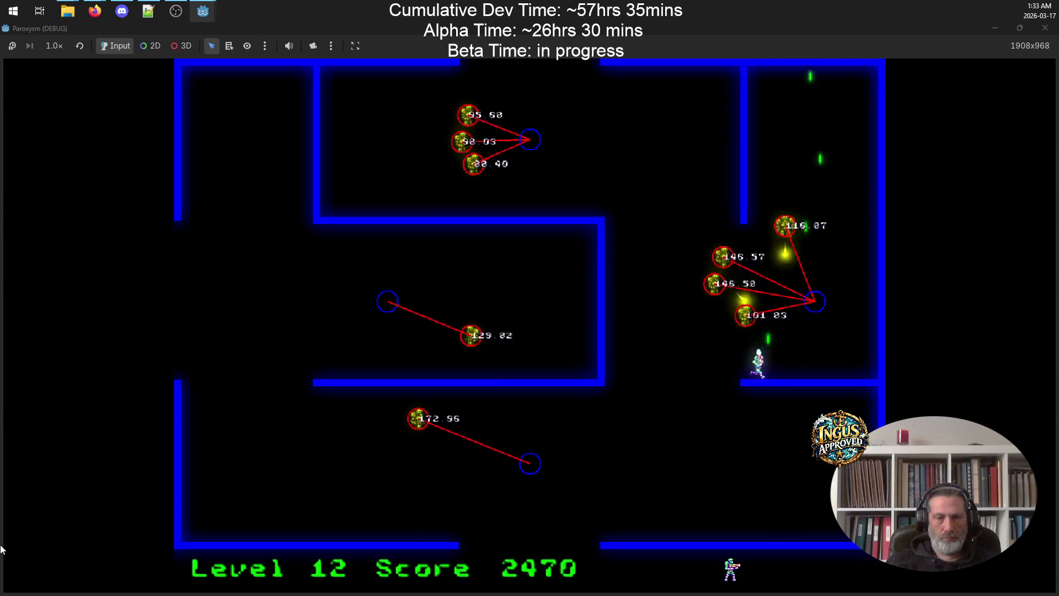
key(s)
key(d)
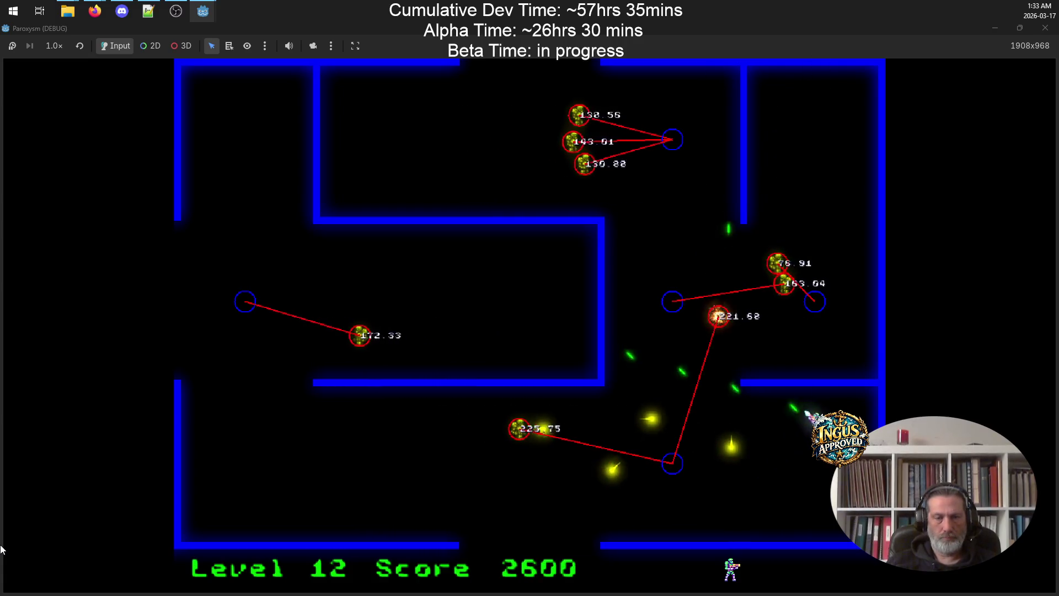
key(a)
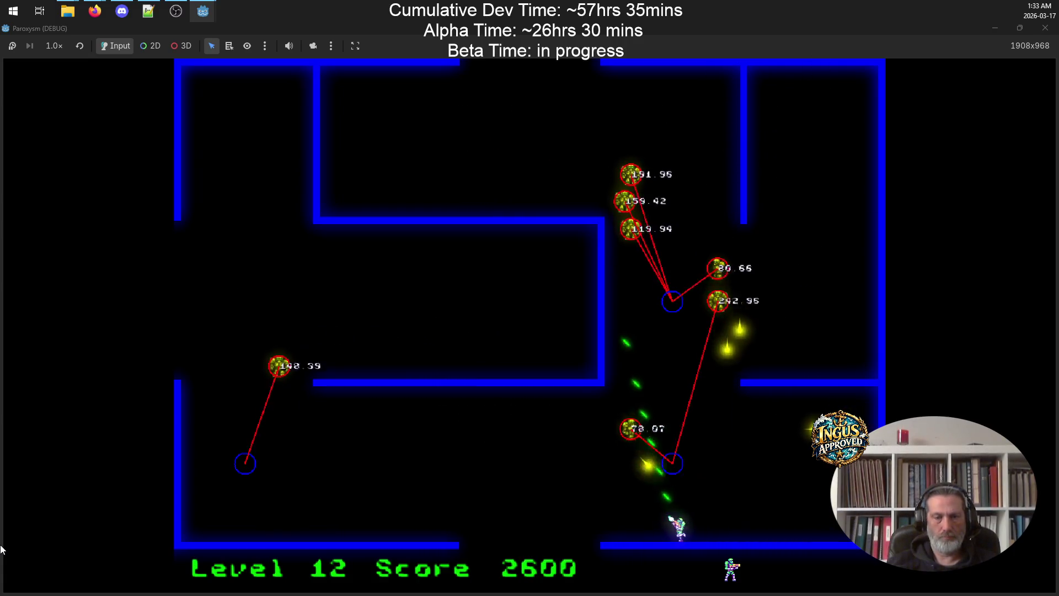
key(d)
key(Up)
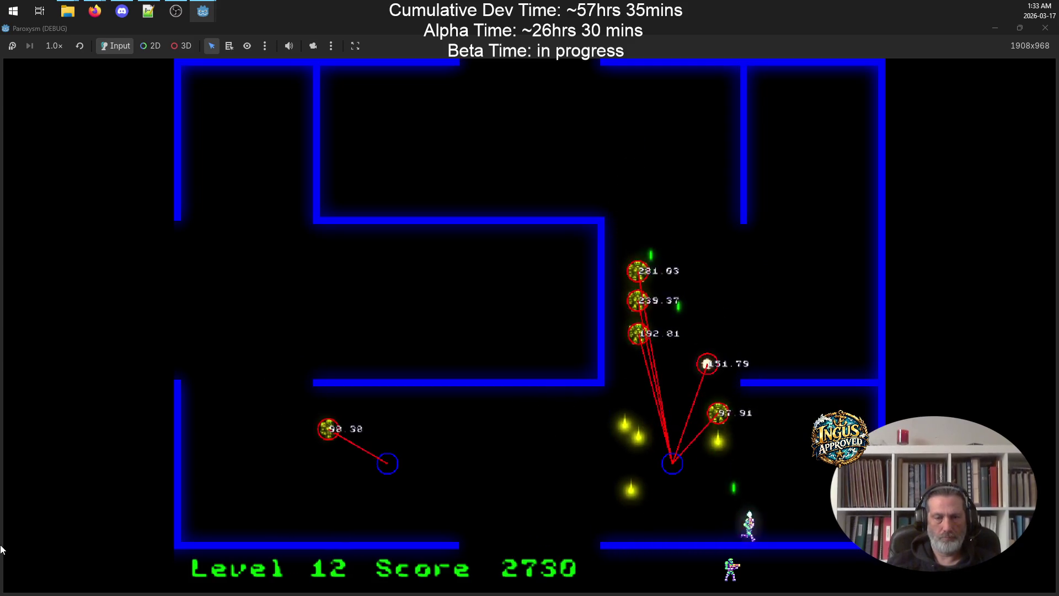
key(w)
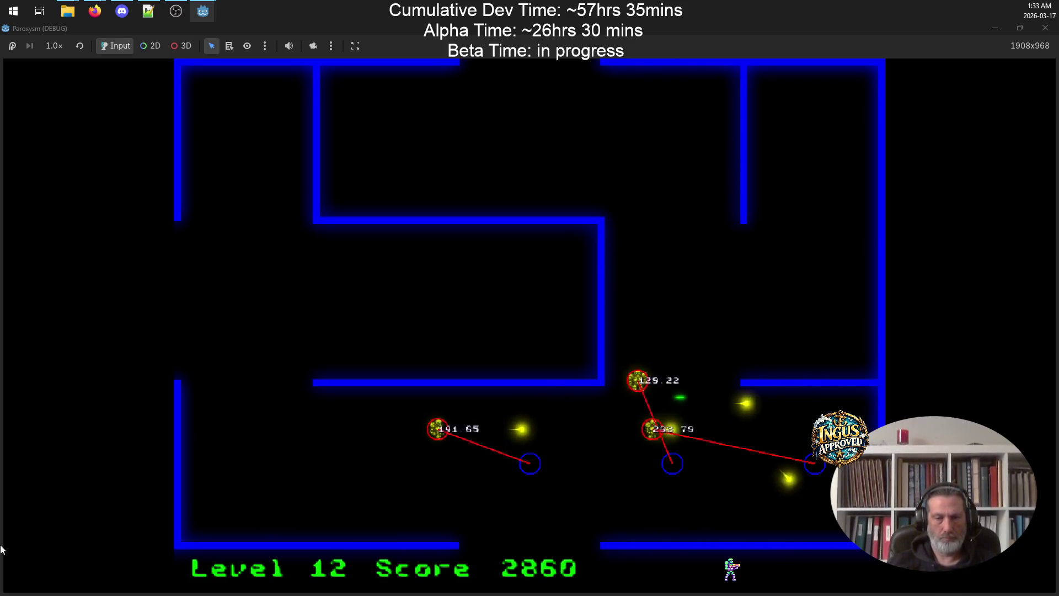
key(a)
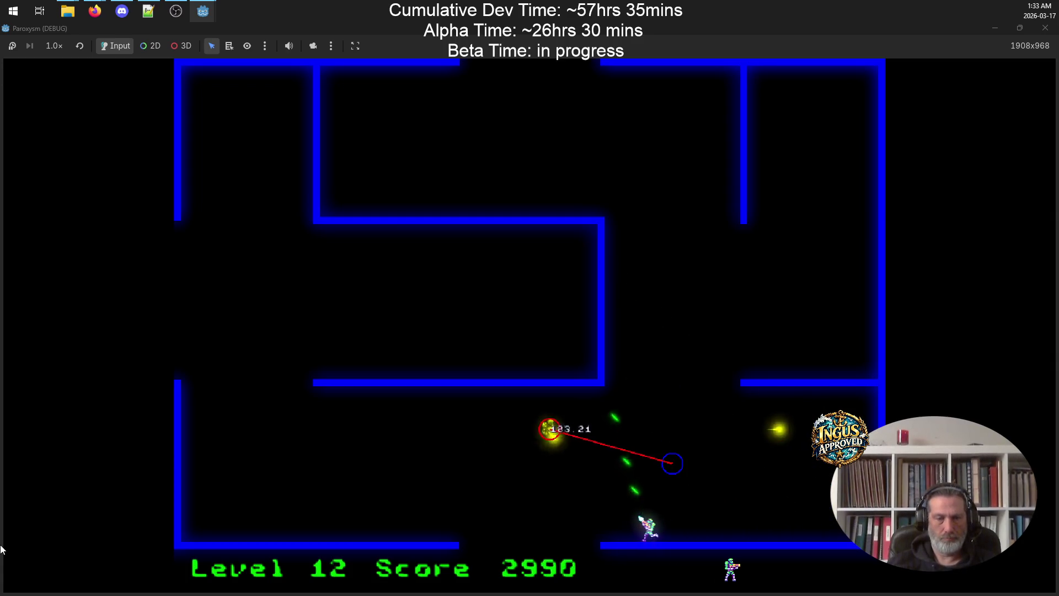
key(w)
key(a)
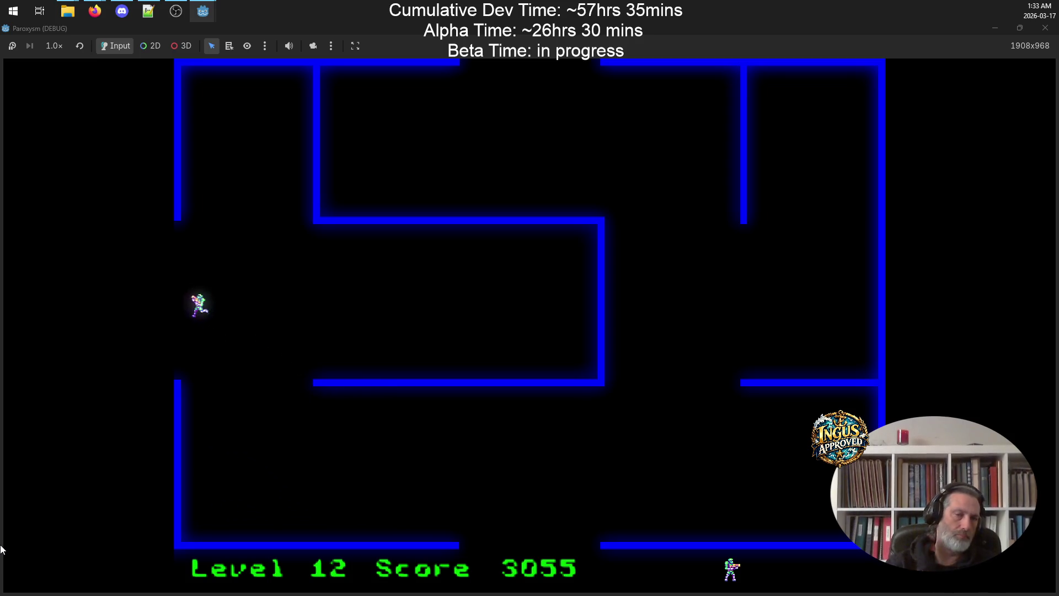
key(a)
Shoot all robots on level 13 and leave through the bottom exit to level 14
key(Left)
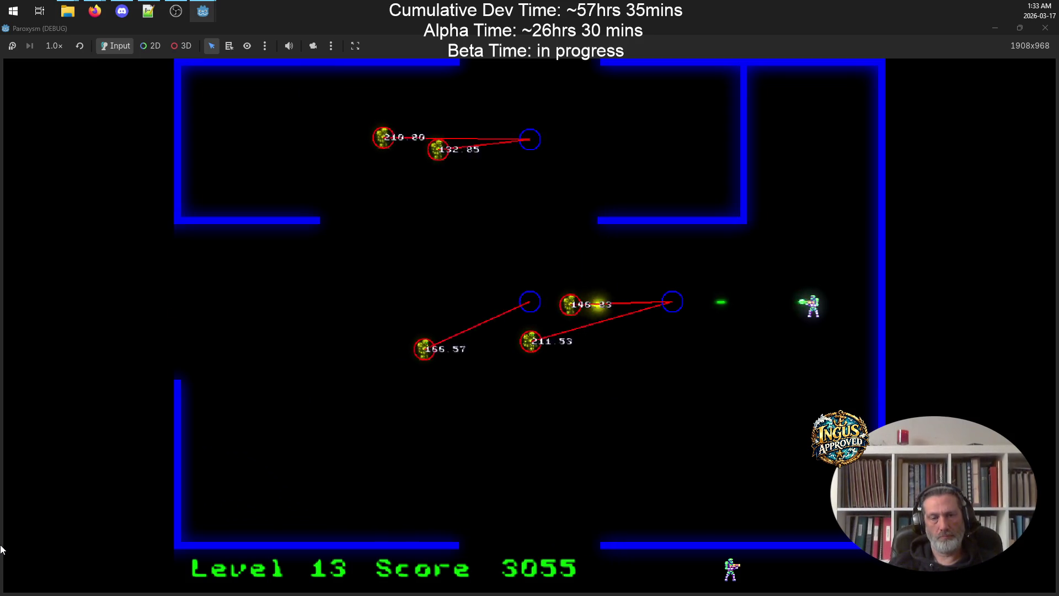
key(s)
key(Left)
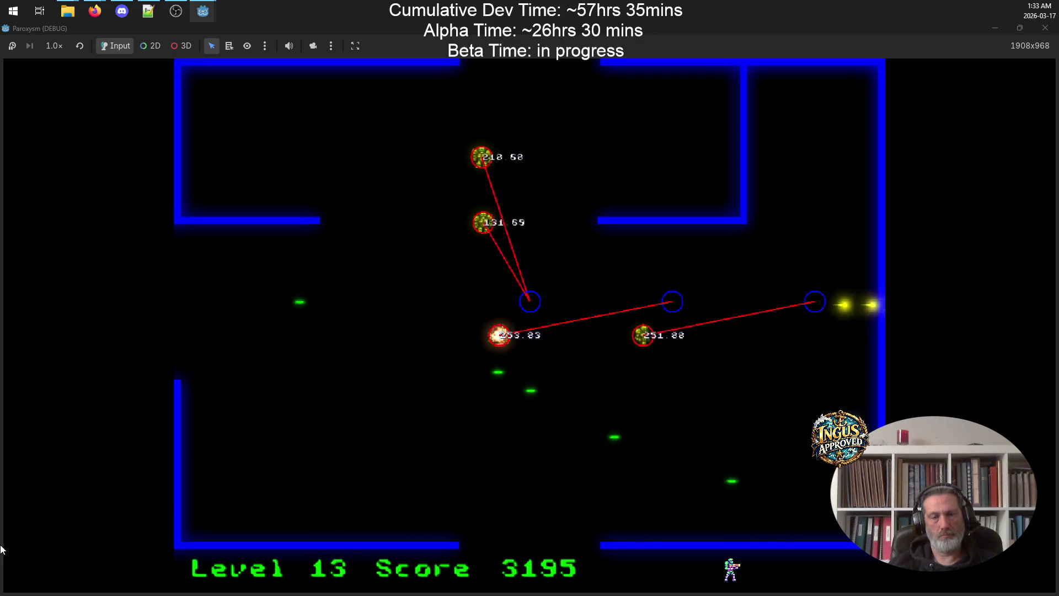
key(Left)
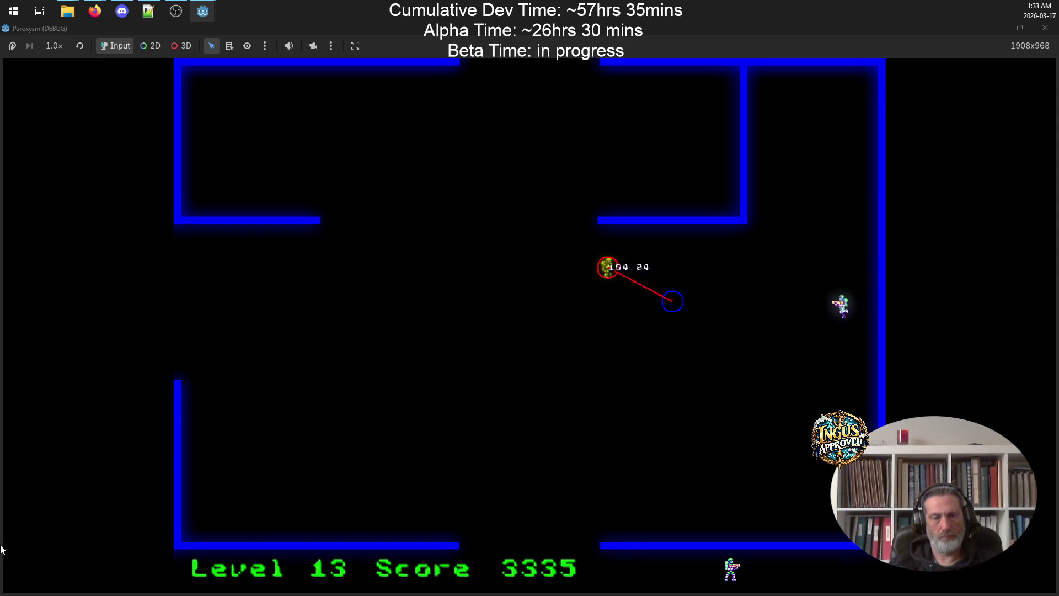
key(Left)
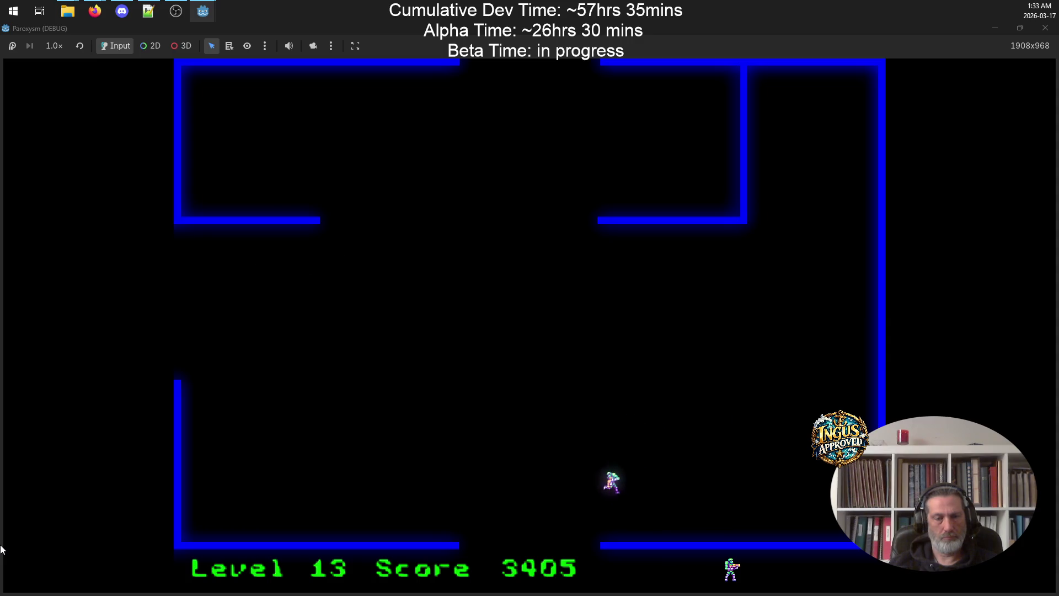
key(Down)
Clear level 14's robots and exit on the right to reach level 15 at 3855 points
key(Down)
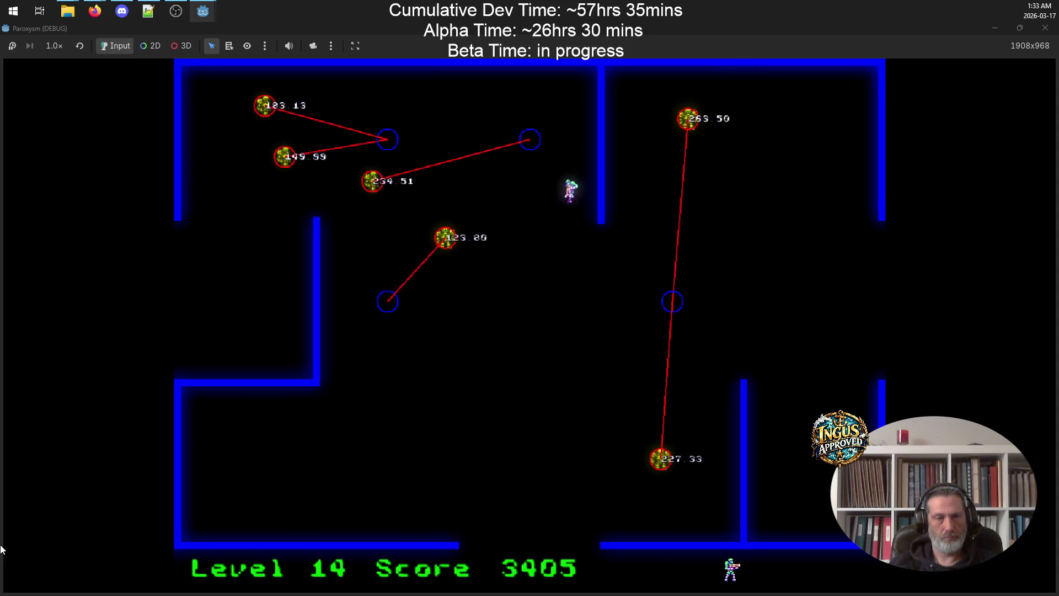
key(Down)
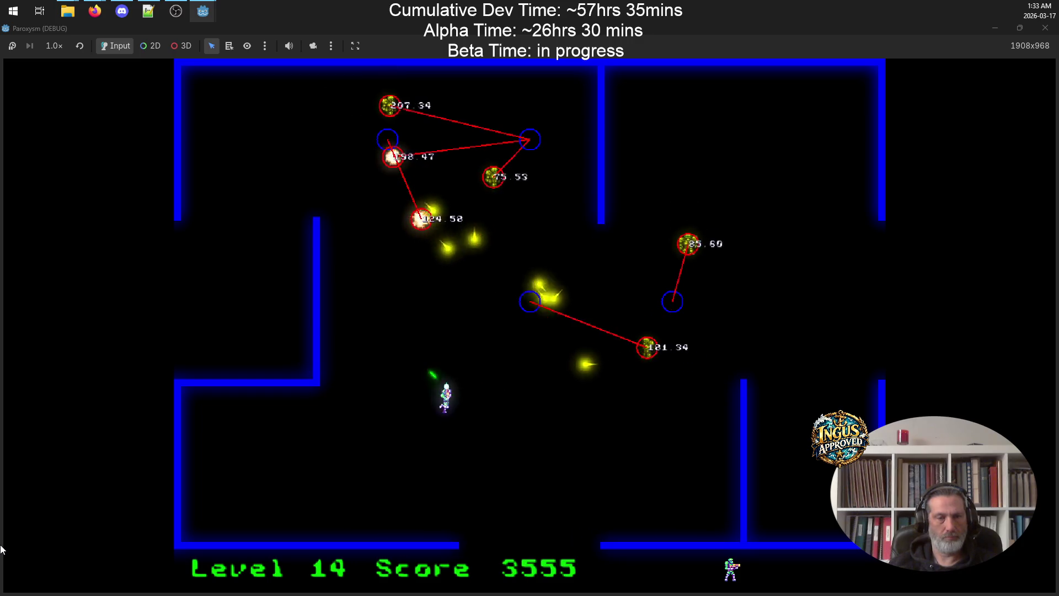
key(Right)
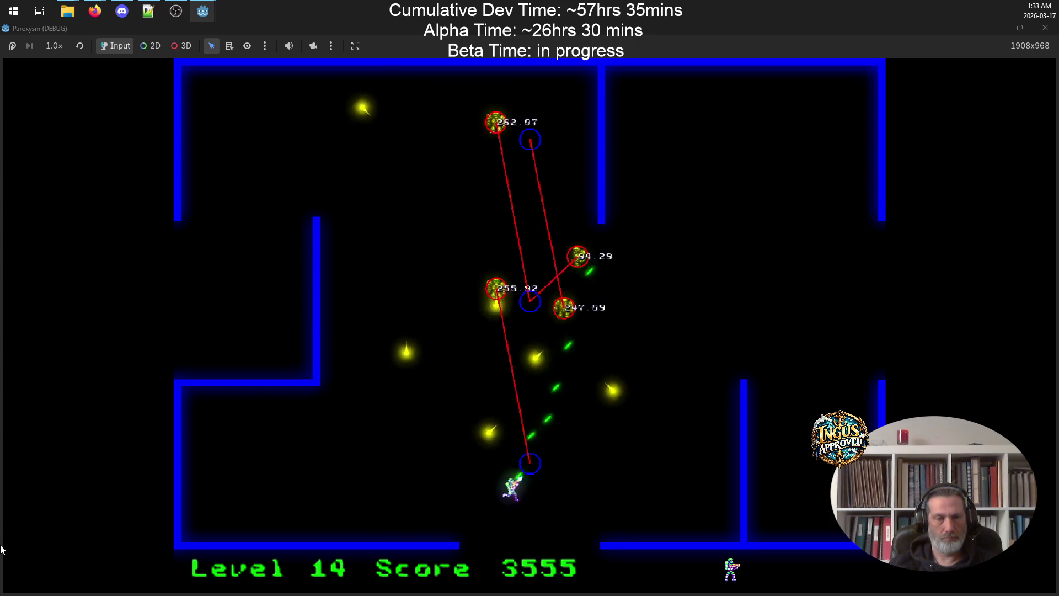
key(Up)
key(Up)
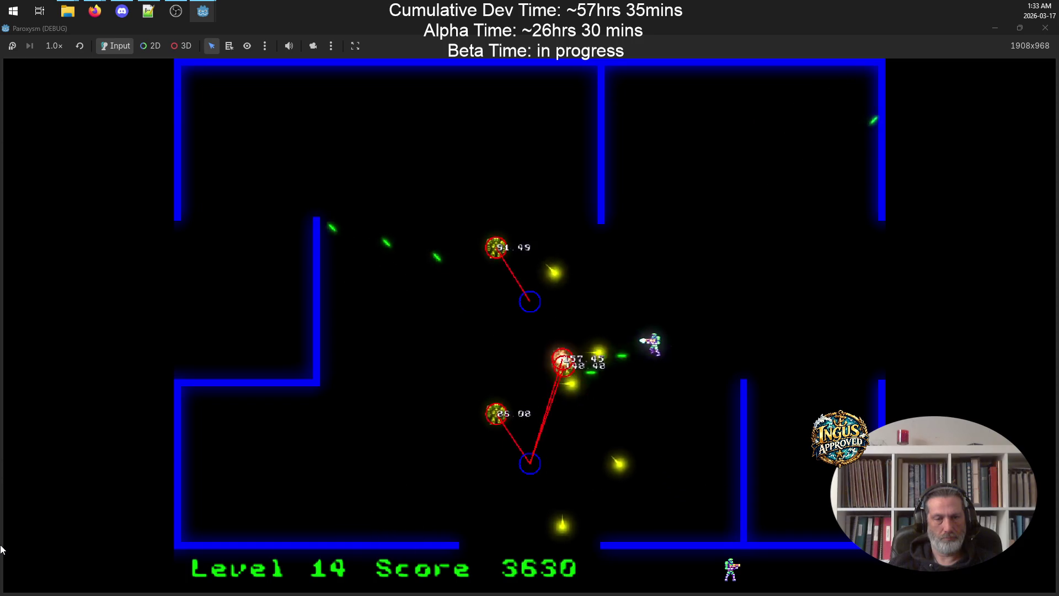
key(Right)
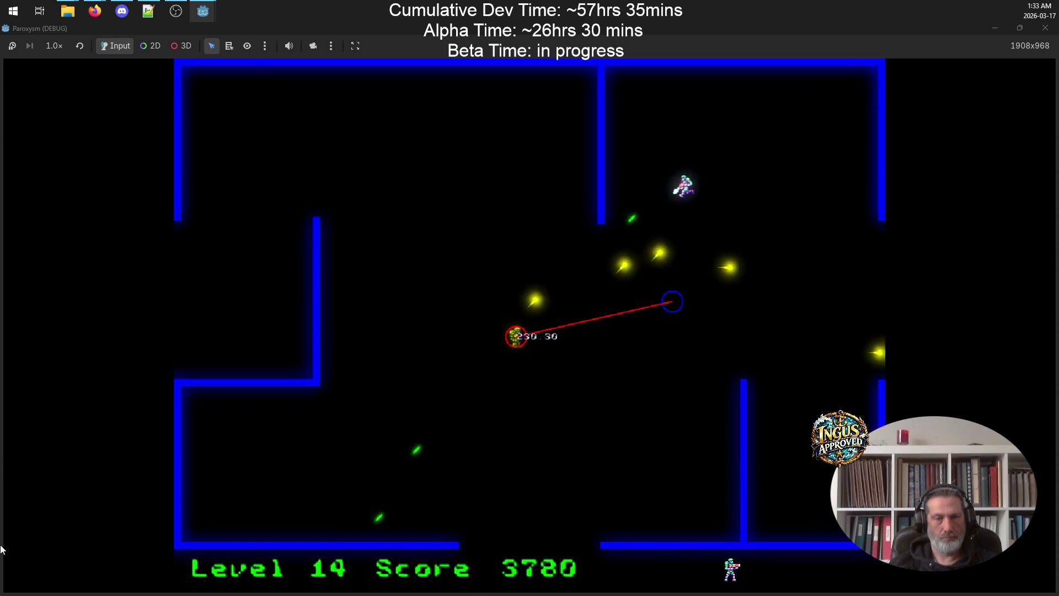
key(Down)
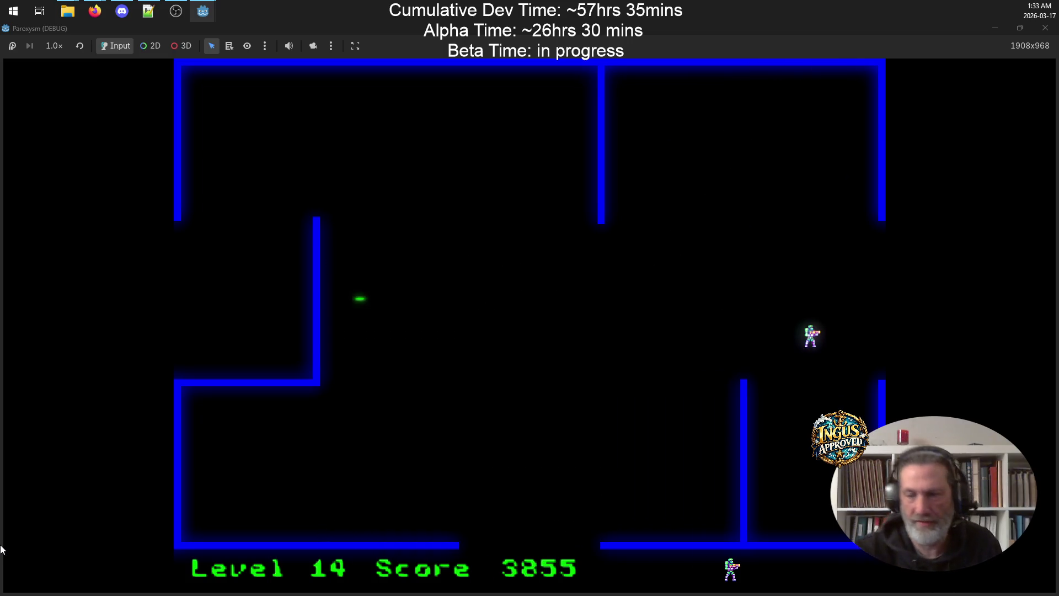
key(Up)
key(Right)
key(Right)
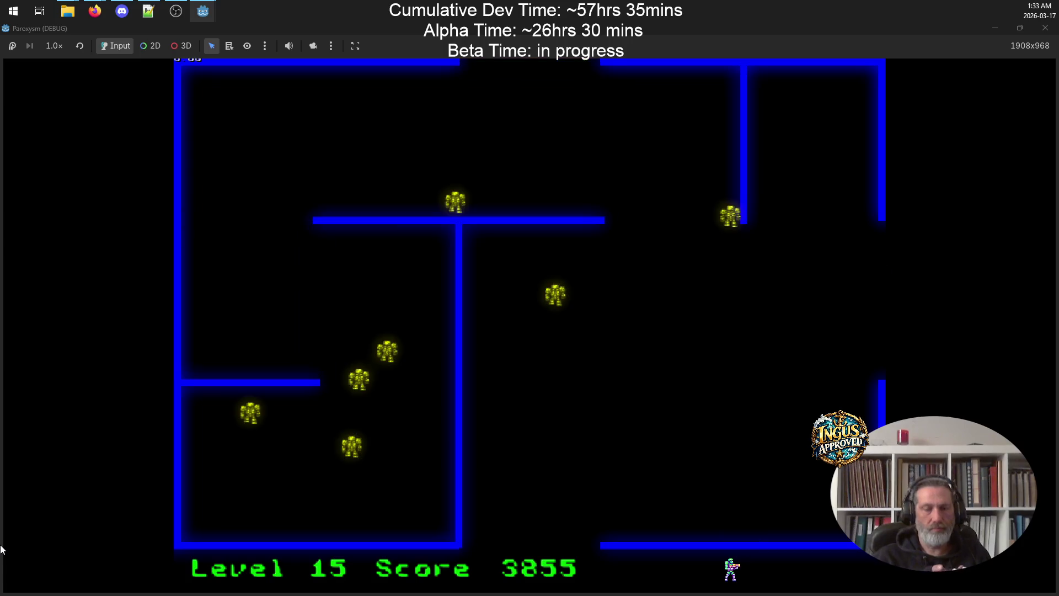
Play through level 15, shooting robots along the left side and top wall
key(Down)
key(Left)
key(Up)
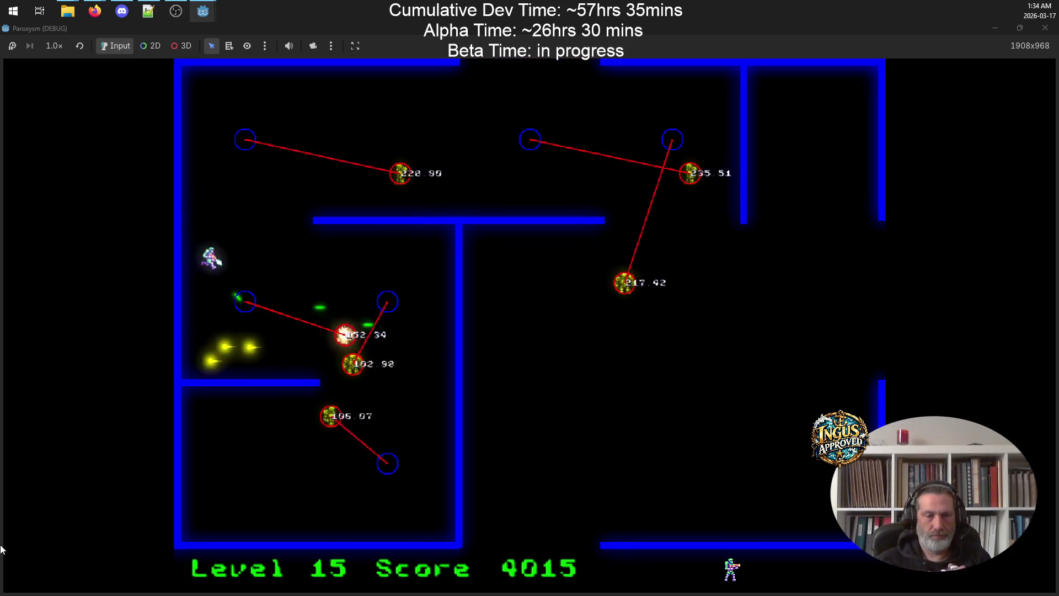
key(Down)
key(Up)
key(Right)
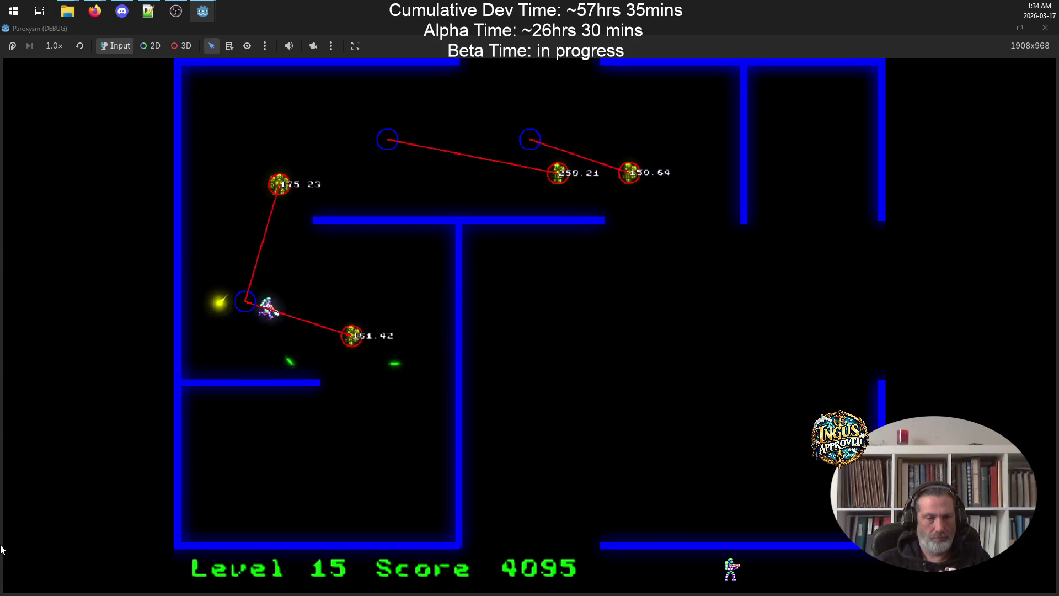
key(Right)
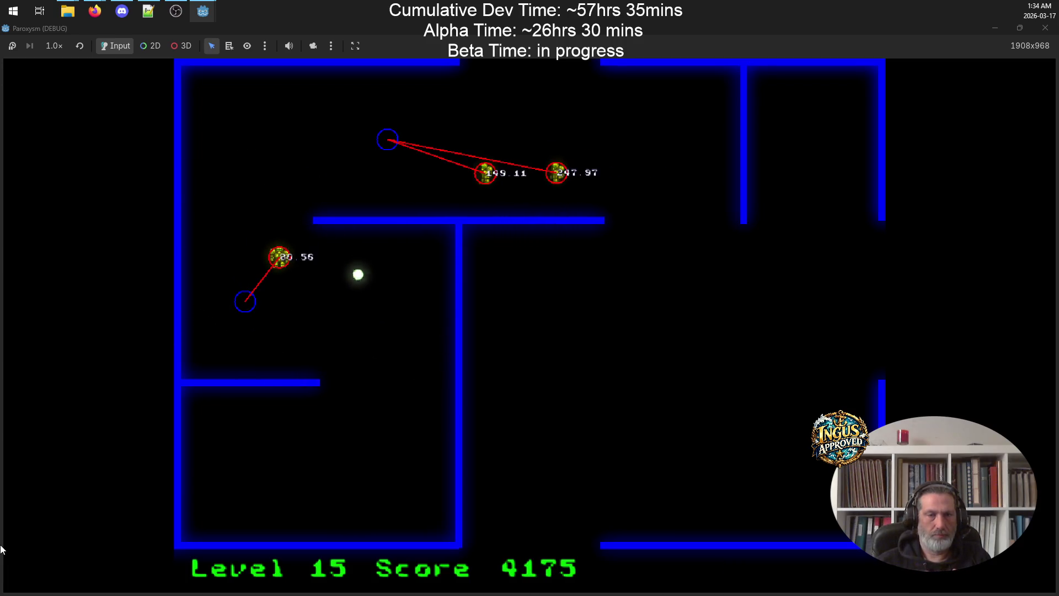
key(Up)
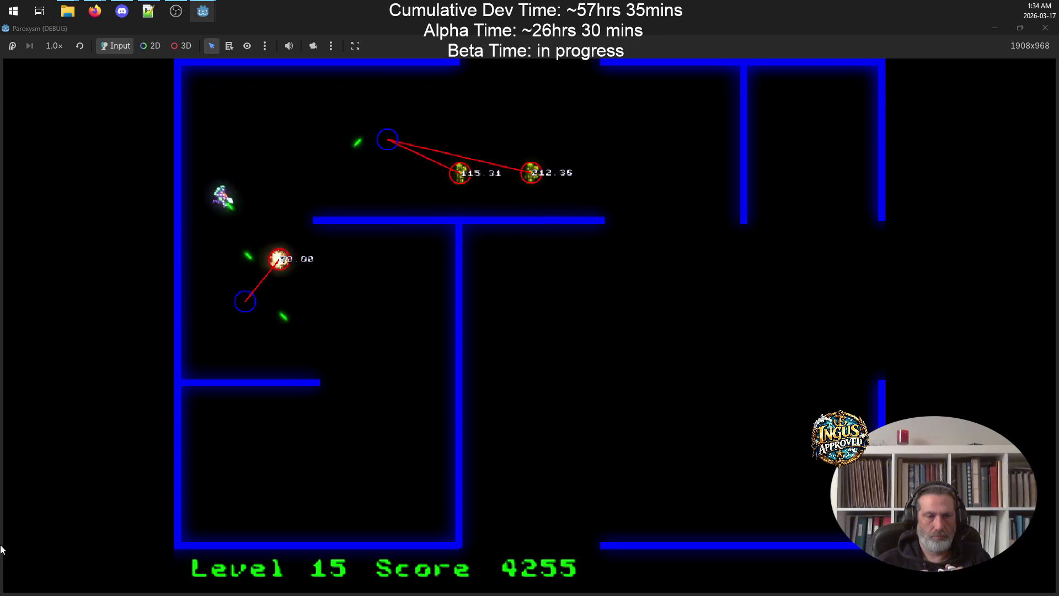
key(Right)
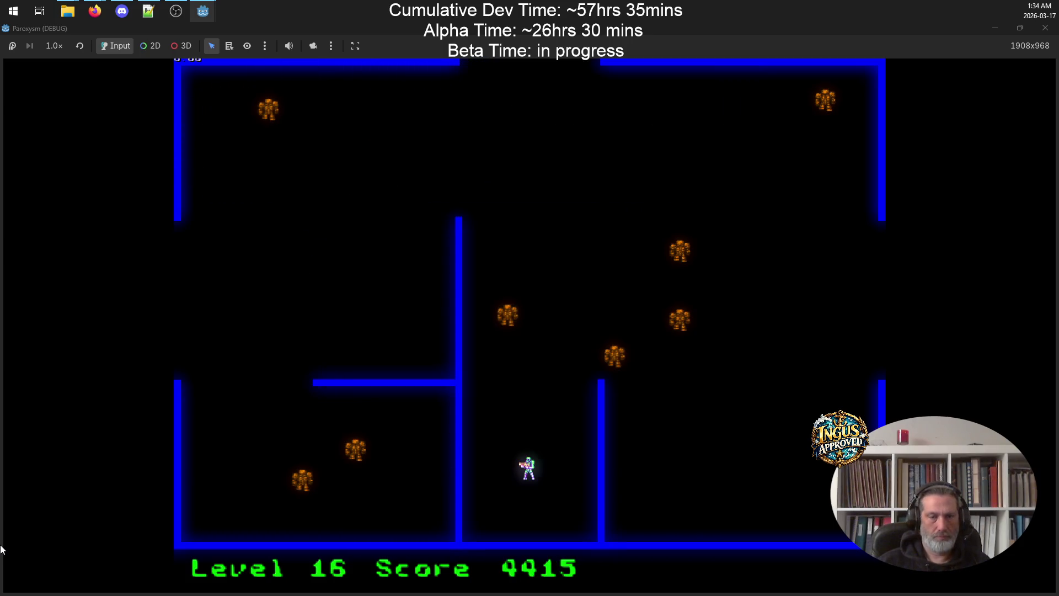
Play level 16 until Game Over at 4925 points, then continue to the credits and quit
key(Down)
key(Right)
key(Right)
key(Left)
key(Right)
key(Left)
key(Right)
key(Left)
key(Right)
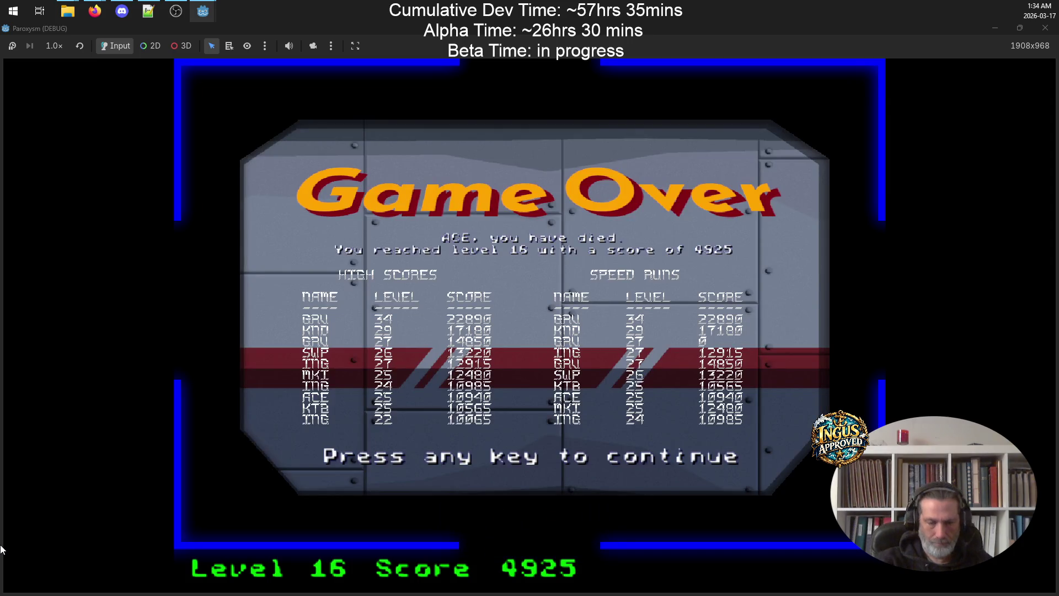
click(472, 381)
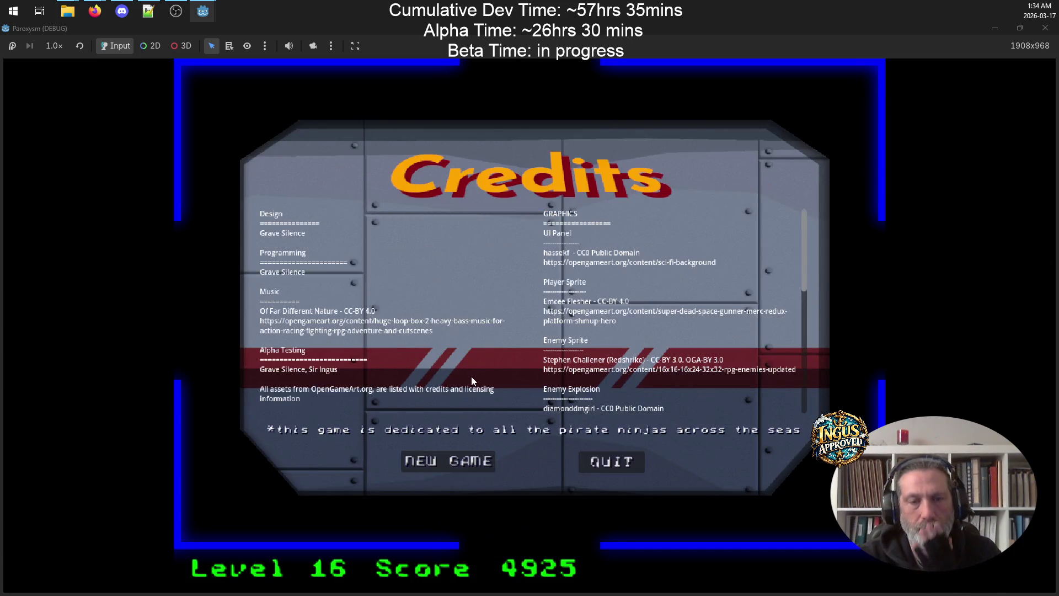
click(624, 464)
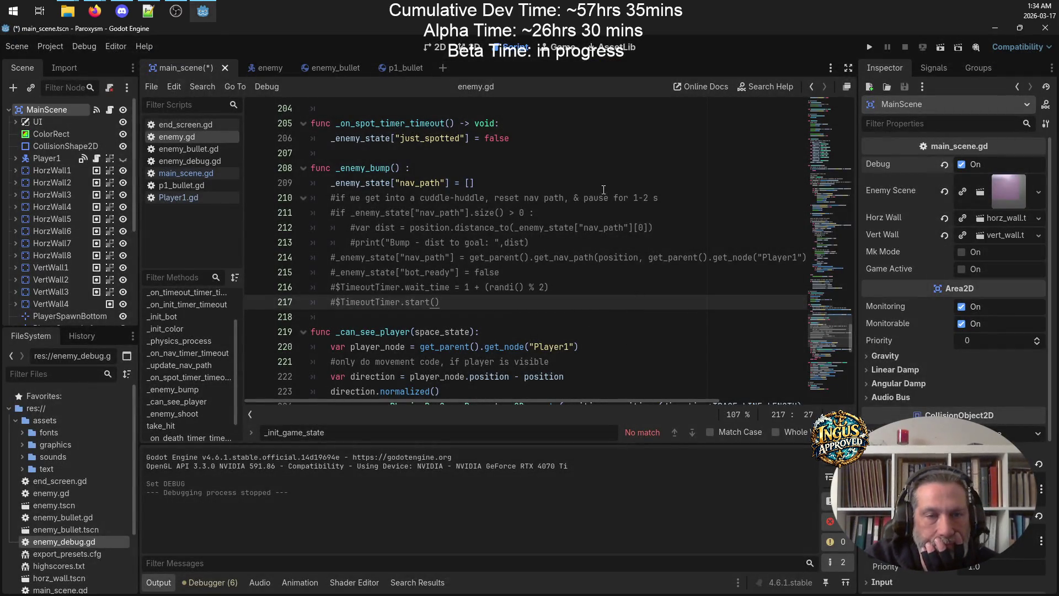
Select the commented-out lines 211–217 of _enemy_bump in enemy.gd, then deselect them at line 209
drag(468, 302, 294, 219)
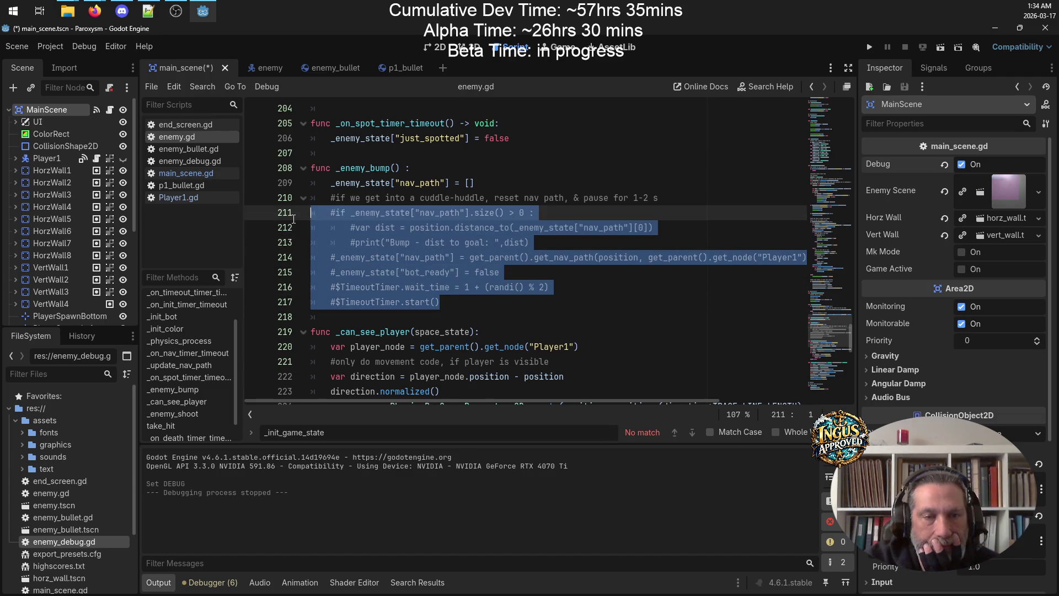
click(512, 180)
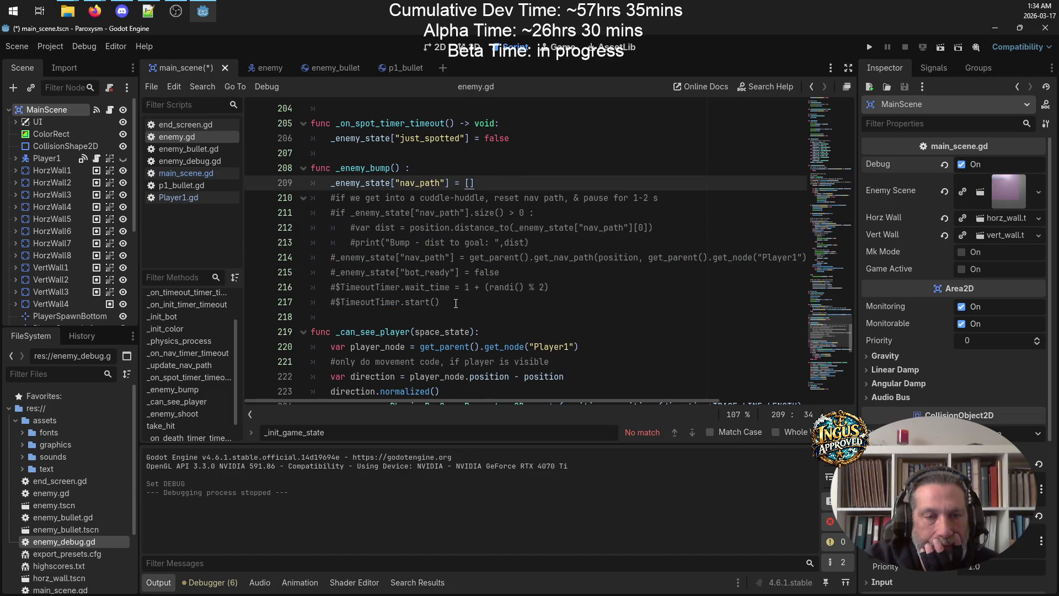
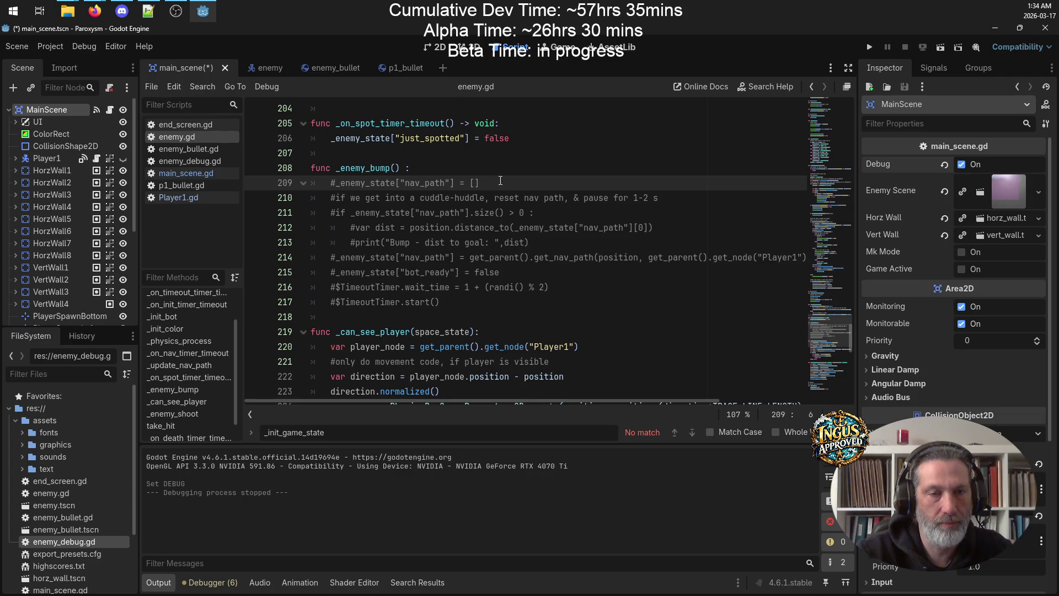
Copy the nav_path size check into _enemy_bump as a new if branch and save
scroll(495, 180, up, 3)
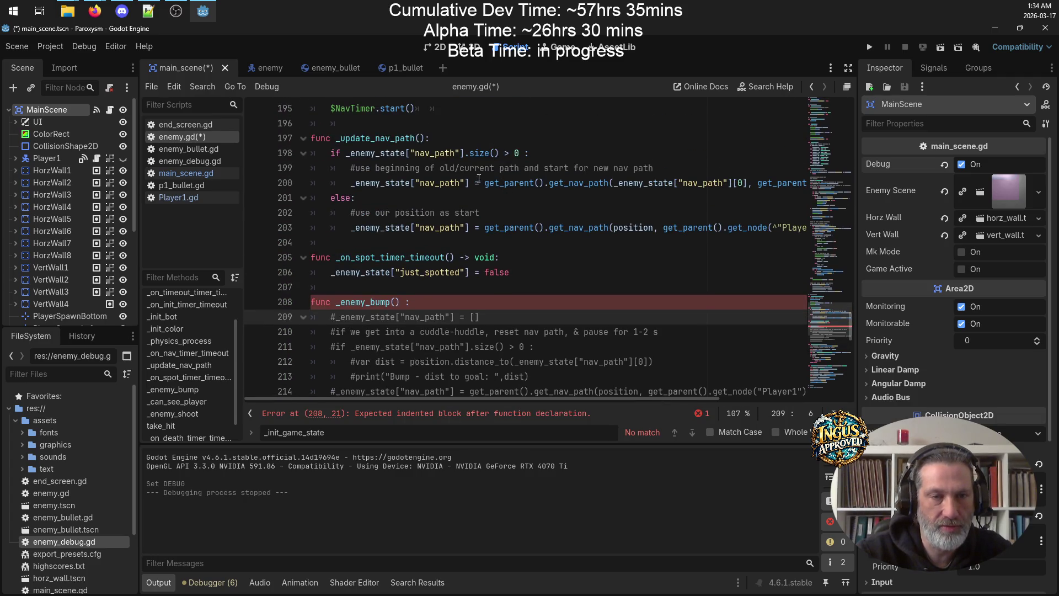
drag(535, 152, 331, 155)
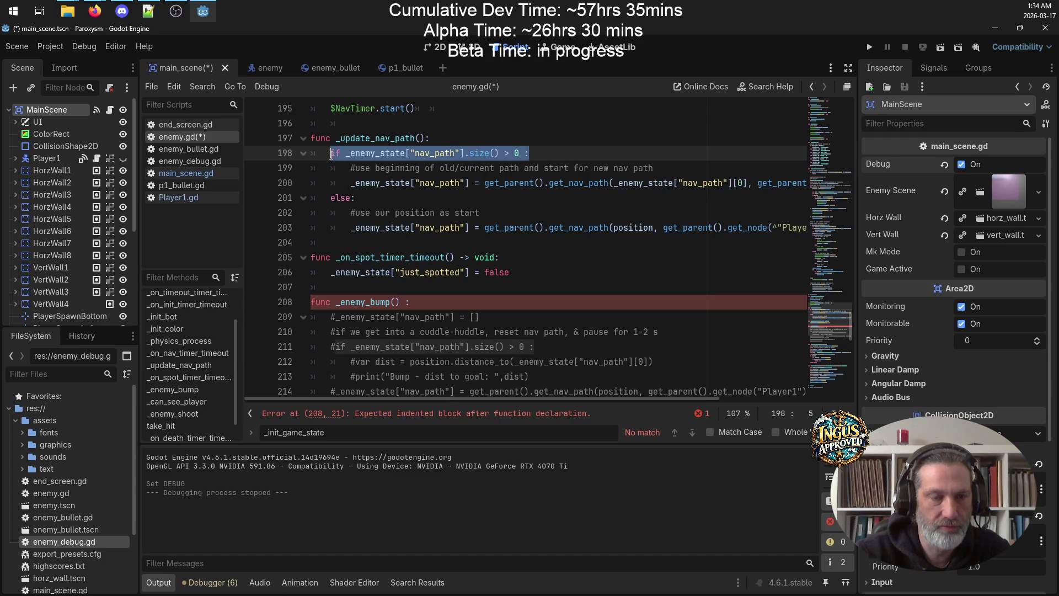
click(526, 318)
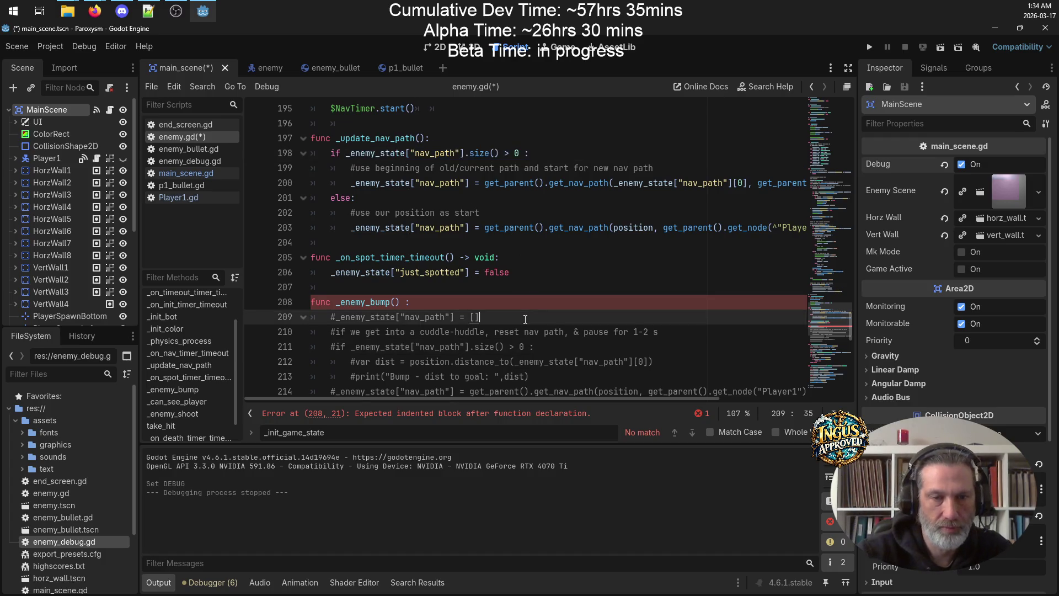
key(Return)
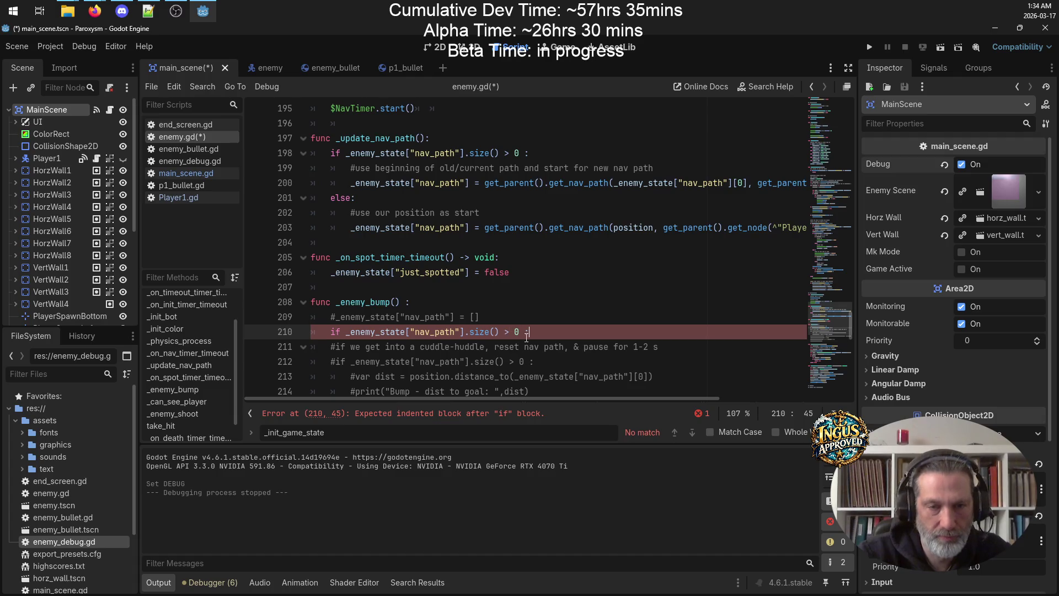
text(if _enemy_state["nav_path"].size() > 0 :)
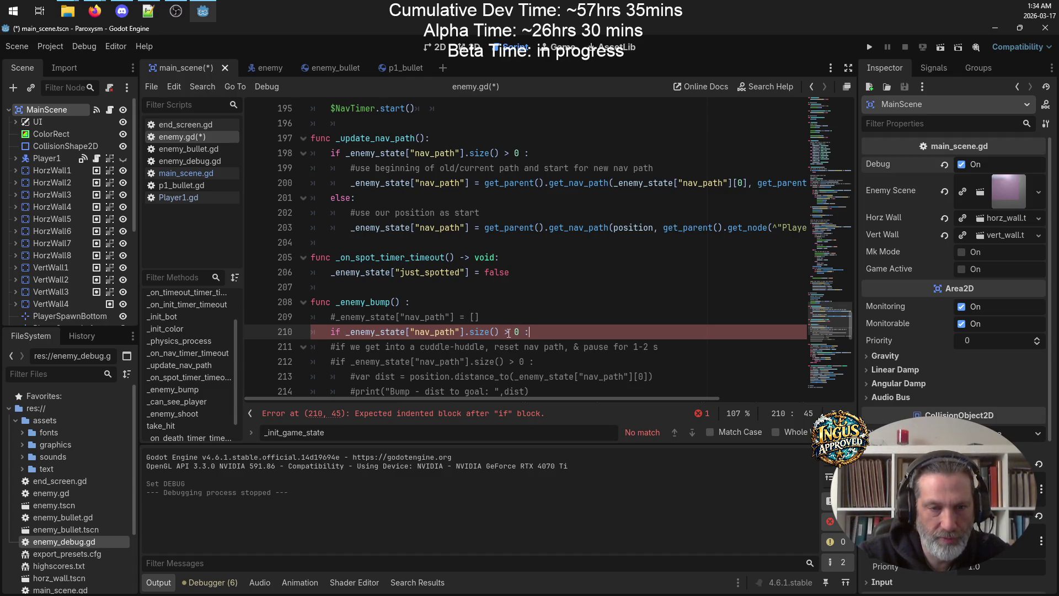
key(Return)
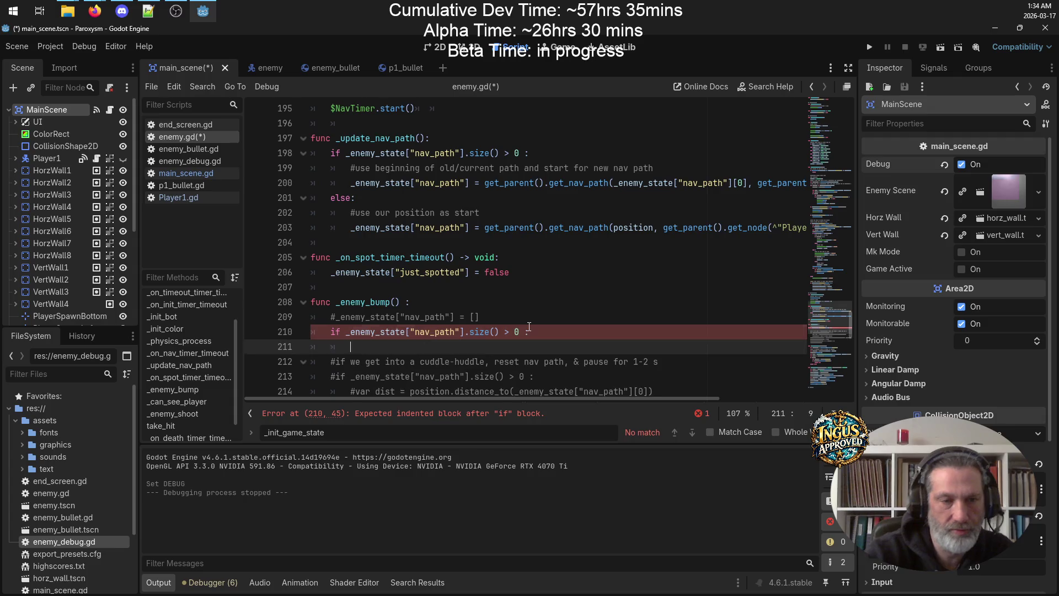
key(ctrl+s)
Paste the remove_at(0) statement into the new branch, save enemy.gd, and run the game
scroll(532, 331, down, 5)
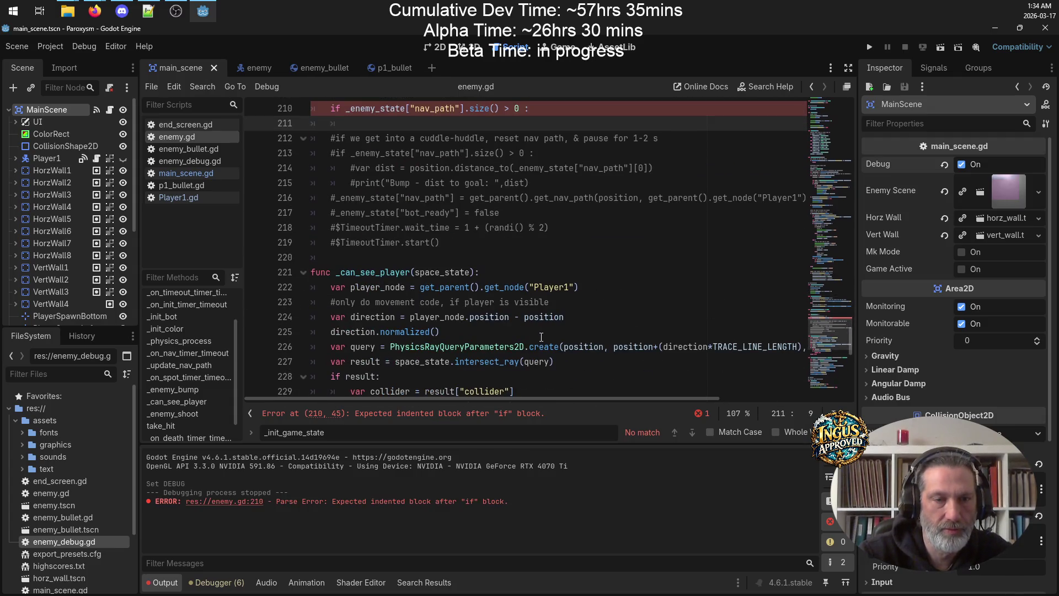
scroll(540, 331, down, 2)
scroll(535, 320, up, 13)
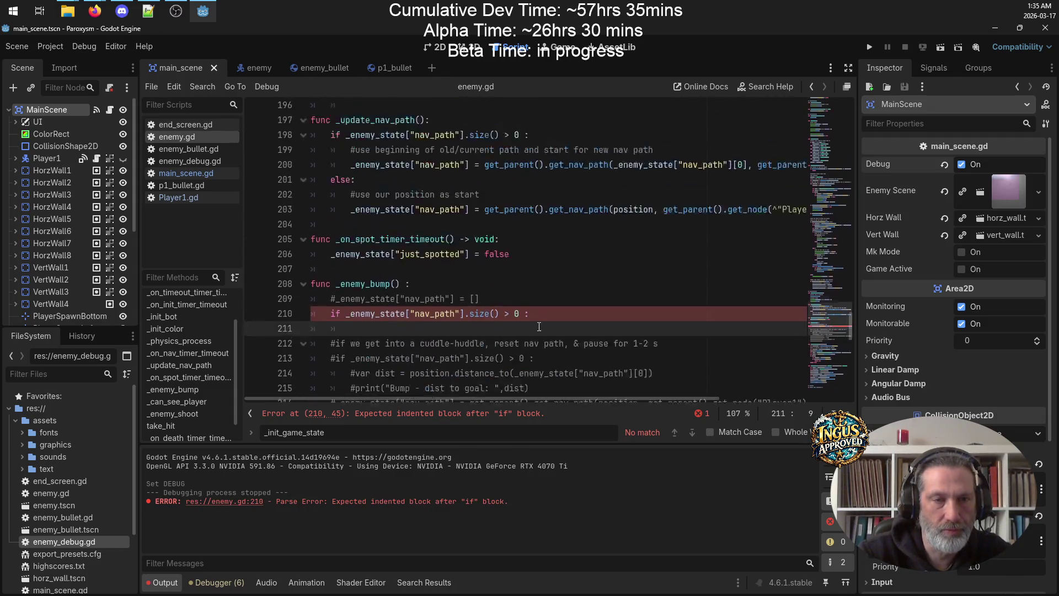
scroll(533, 314, up, 16)
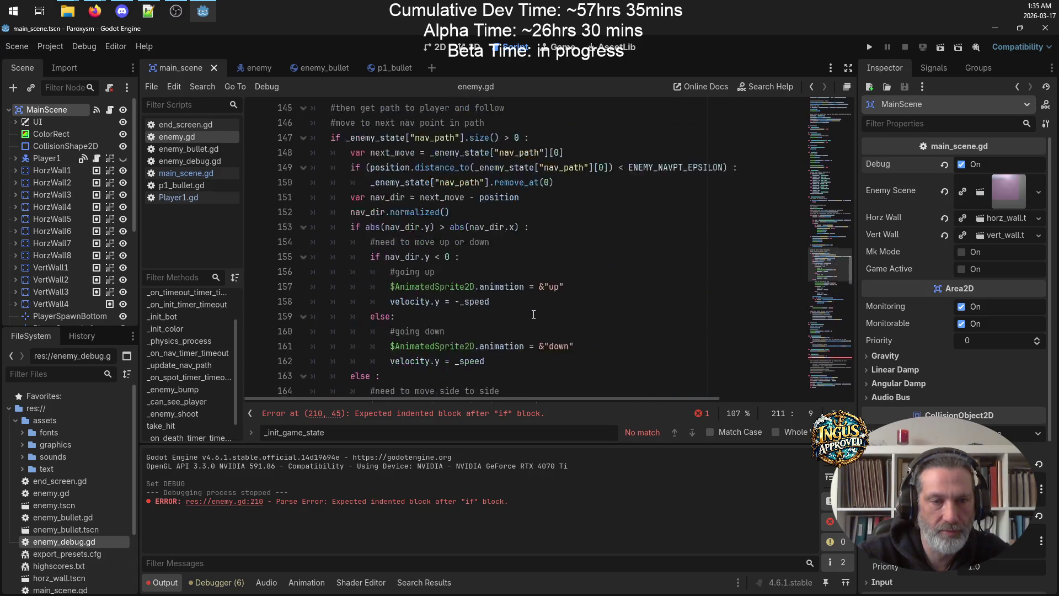
scroll(459, 311, down, 3)
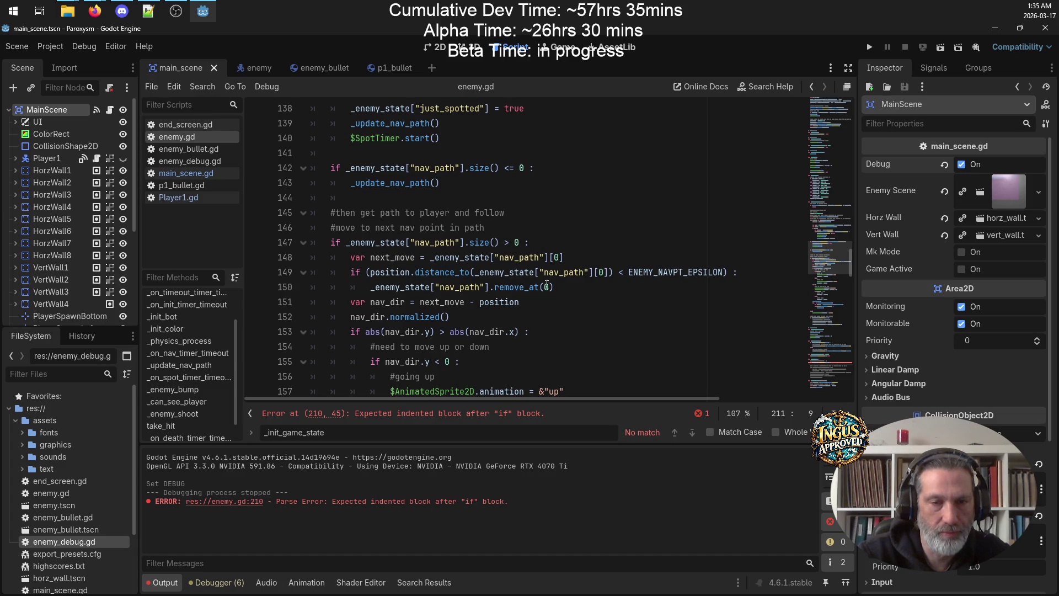
drag(547, 287, 443, 287)
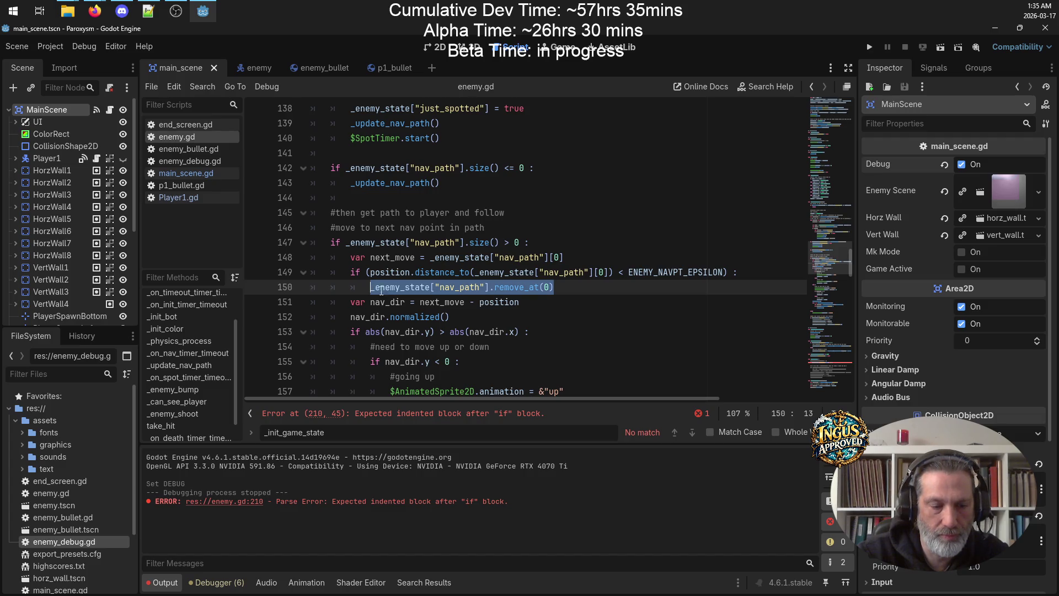
scroll(473, 290, down, 19)
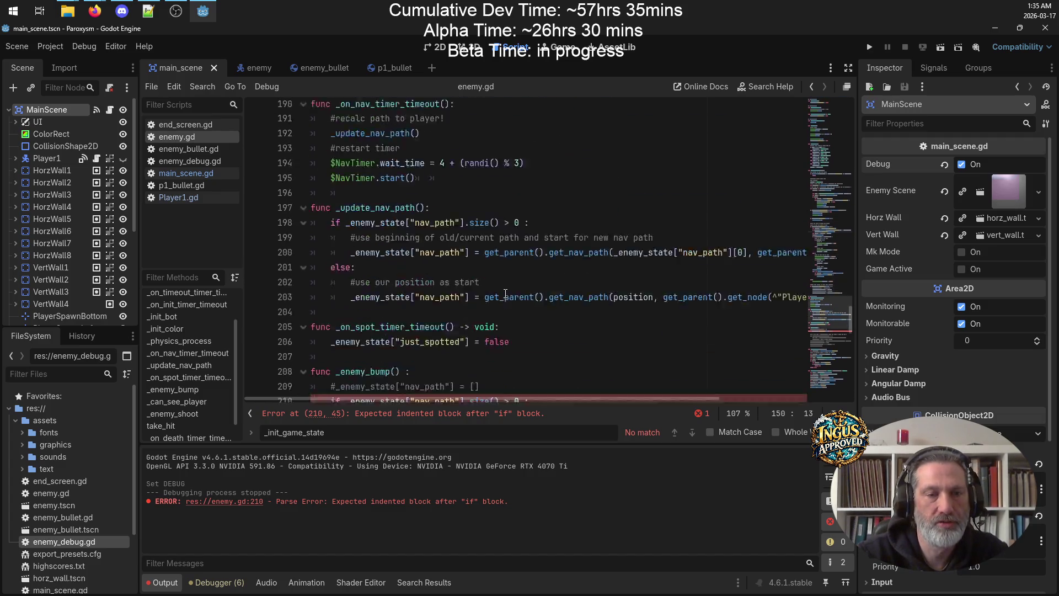
scroll(505, 294, down, 2)
click(413, 256)
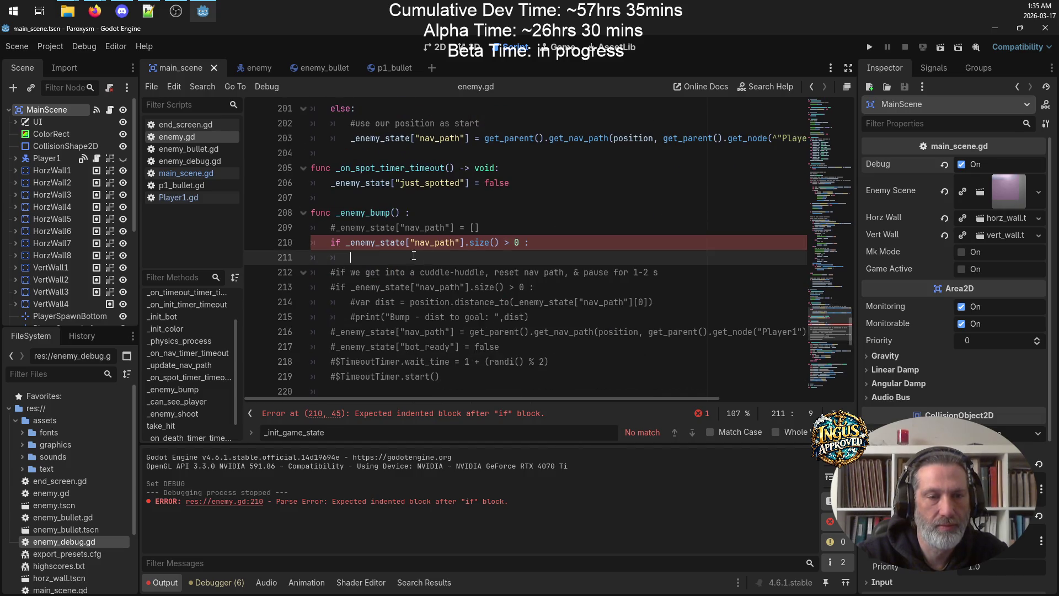
key(space)
key(BackSpace)
key(ctrl+s)
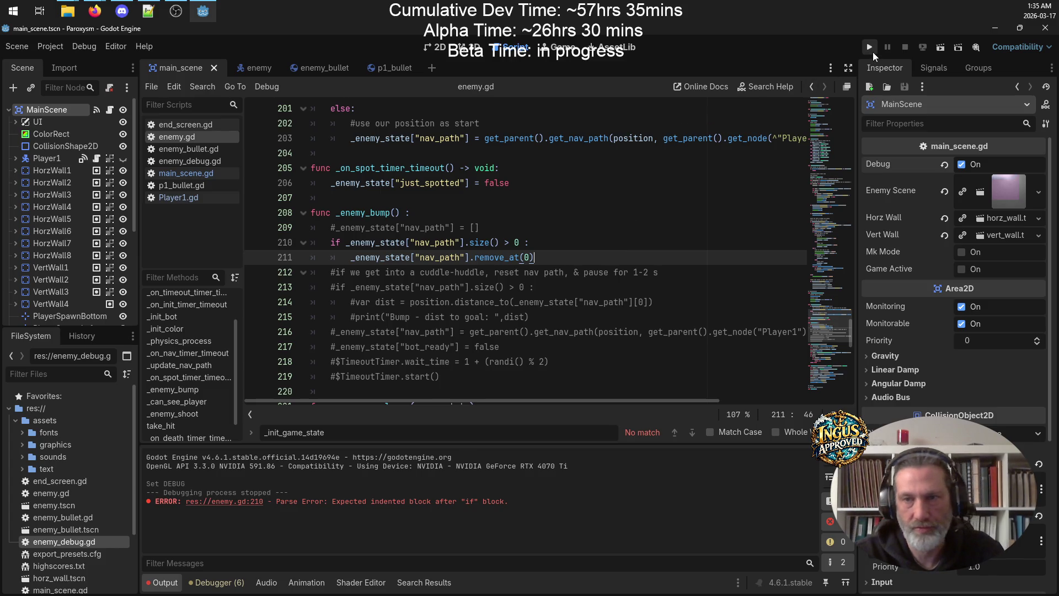
click(873, 51)
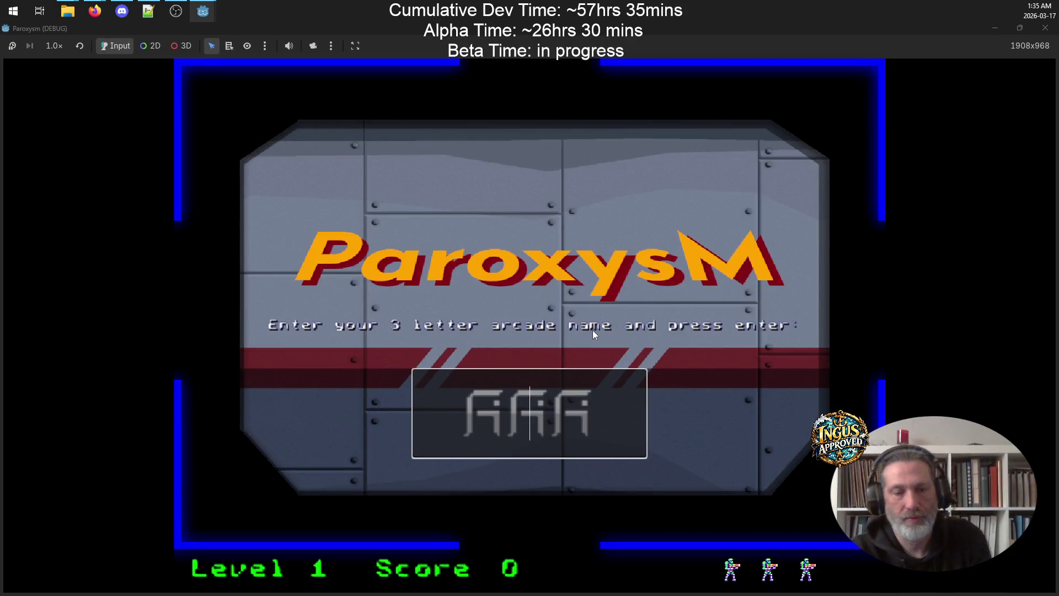
text(GRV)
Confirm the arcade name and fight enemies along the right wall, firing left
key(Return)
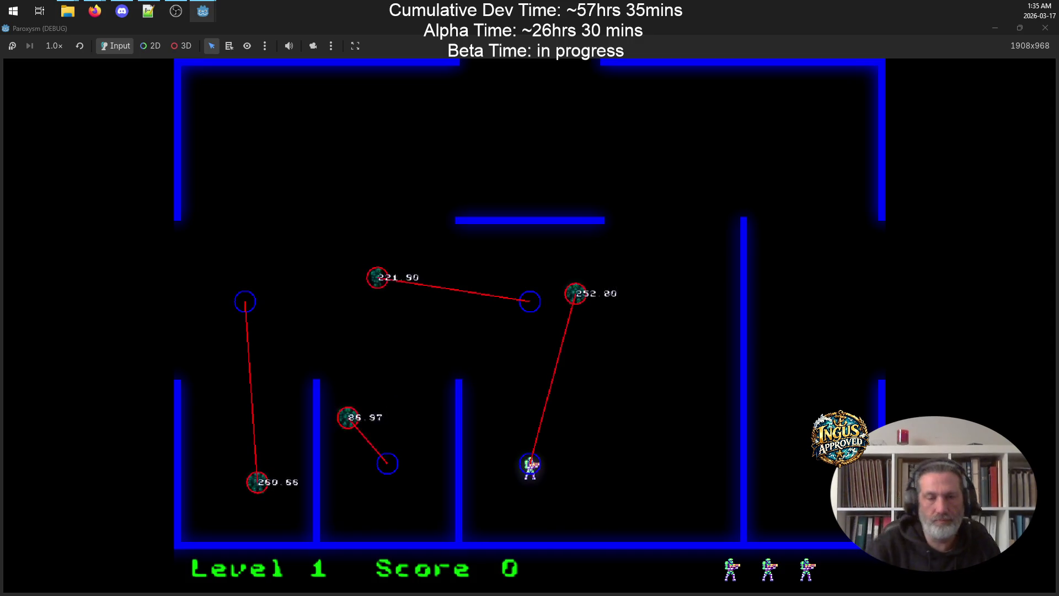
key(Right)
key(Up)
key(space)
key(Up)
key(Down)
key(space)
key(Down)
key(space)
key(Left)
key(Up)
key(Right)
key(space)
key(Up)
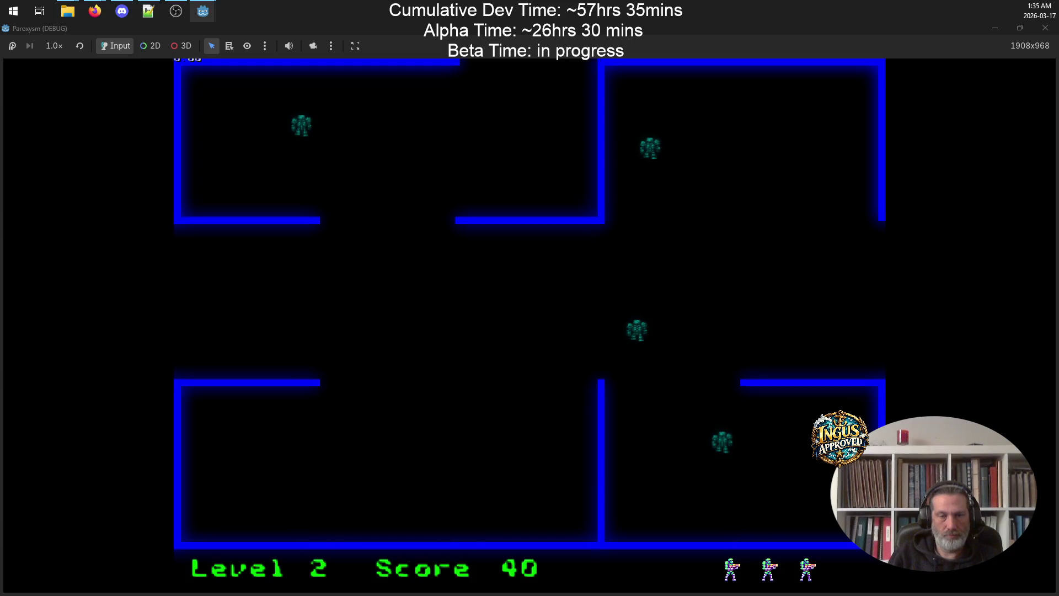
Shoot the remaining enemies and walk out the left opening to Level 3
key(Up)
key(Left)
key(Right)
key(space)
key(Down)
key(Down)
key(Right)
key(space)
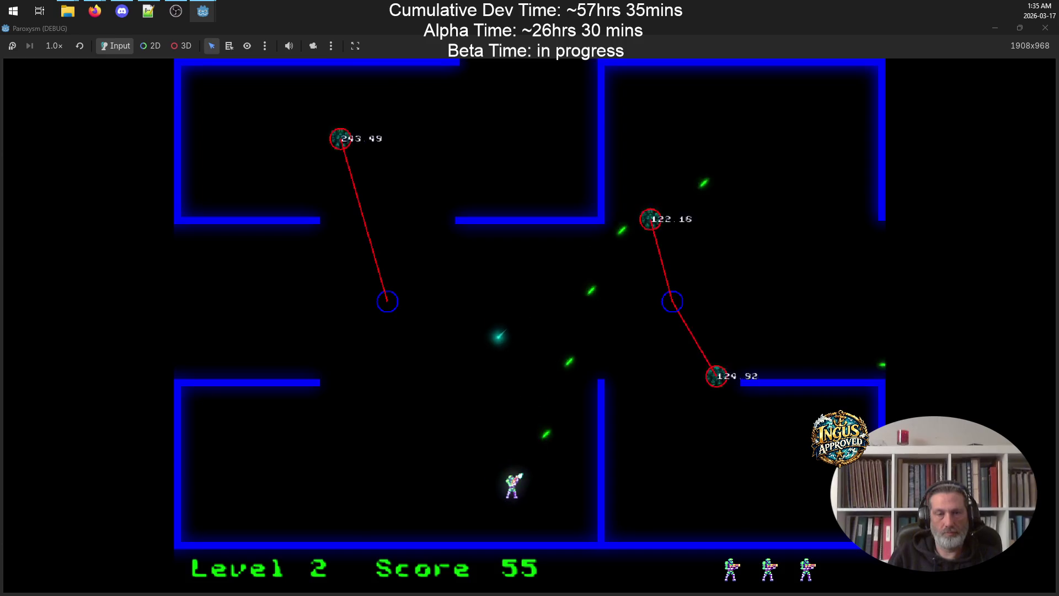
key(Up)
key(Up)
key(space)
key(Down)
key(Left)
key(Up)
key(Left)
key(Up)
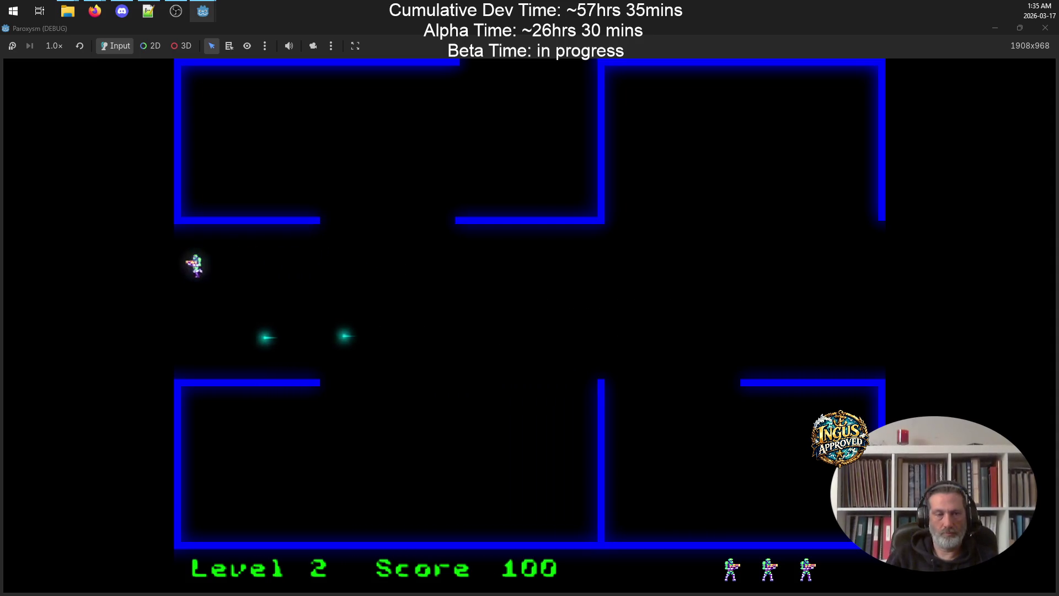
key(Left)
Clear the next maze's enemies and leave through the bottom exit to Level 4
key(Down)
key(Left)
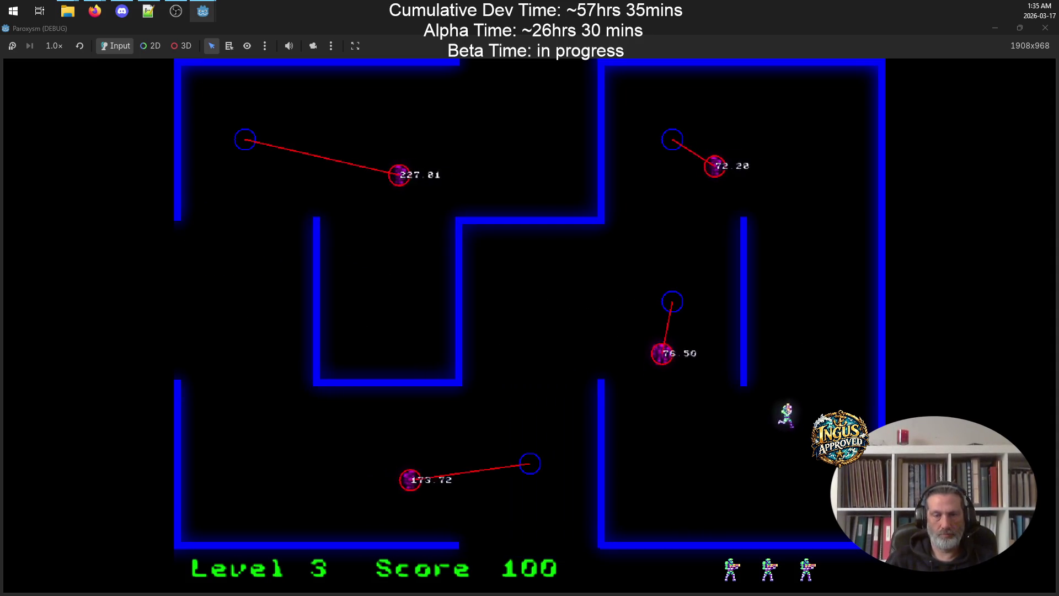
key(Up)
key(Right)
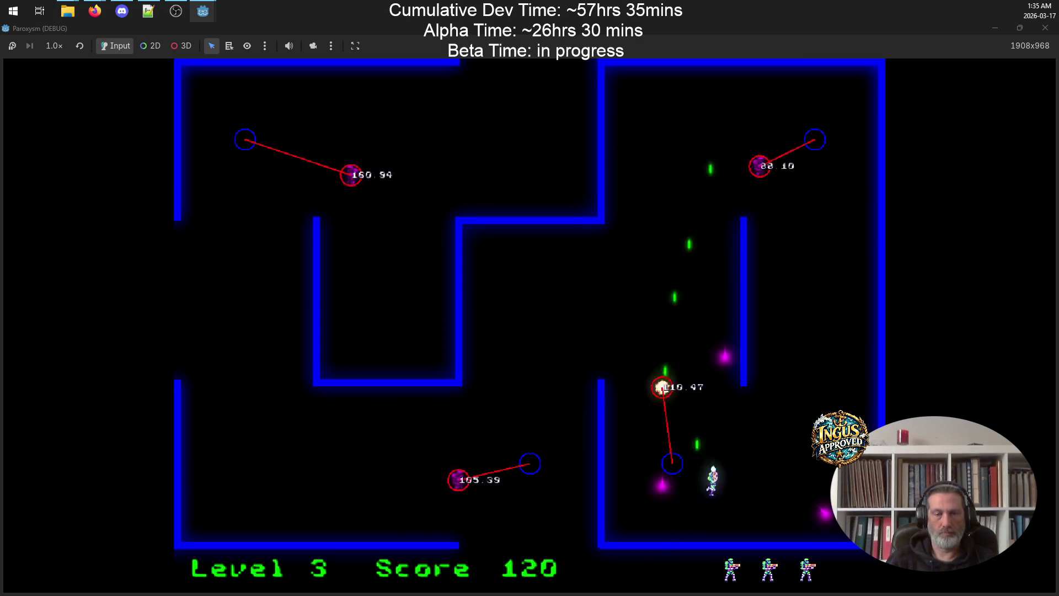
key(Left)
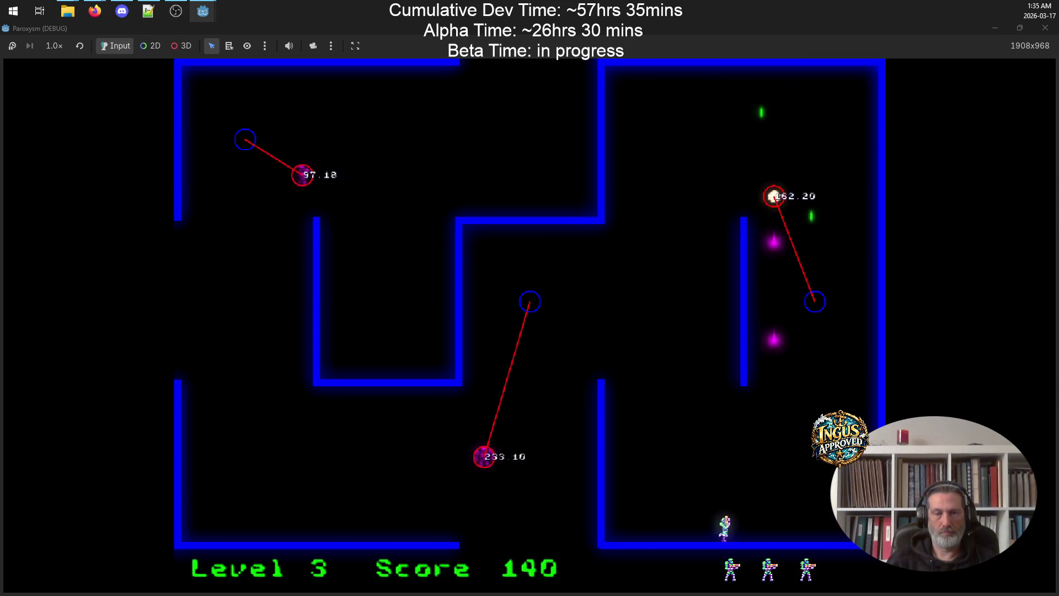
key(Up)
key(Up)
key(Left)
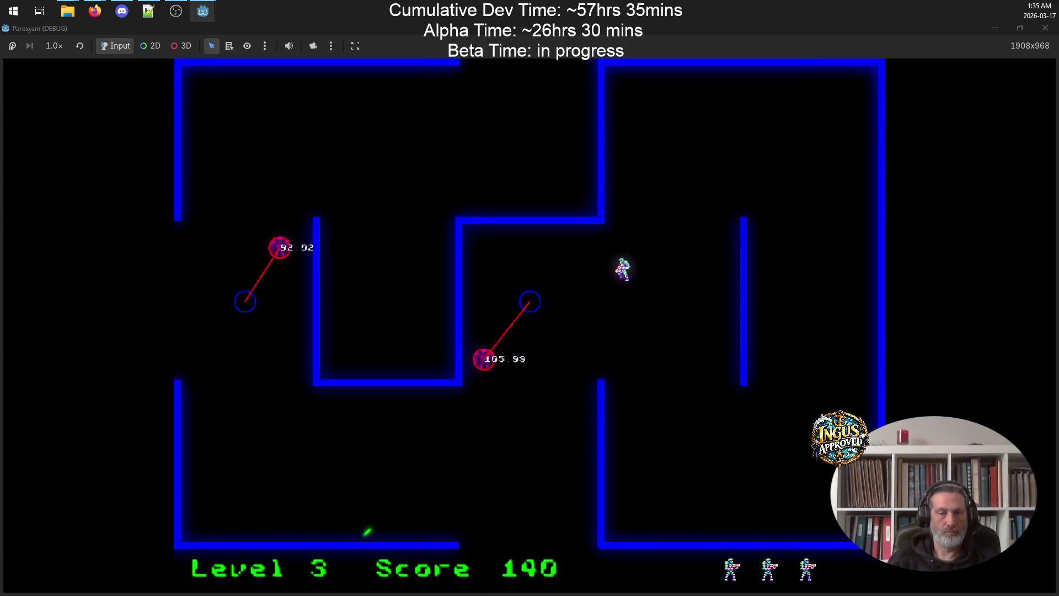
key(Right)
key(Down)
key(Up)
key(Left)
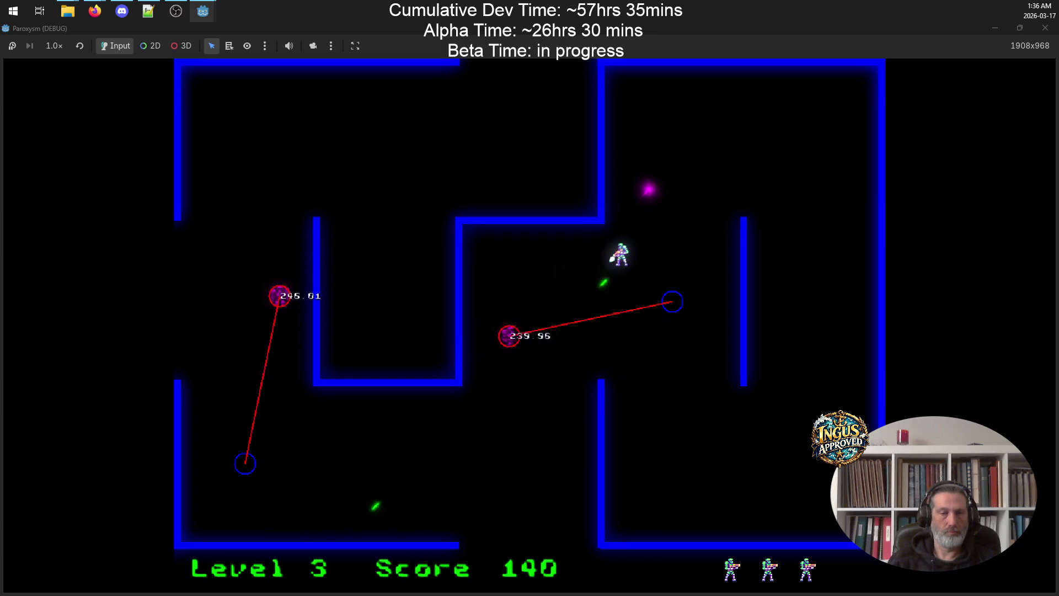
key(Left)
key(Right)
key(Down)
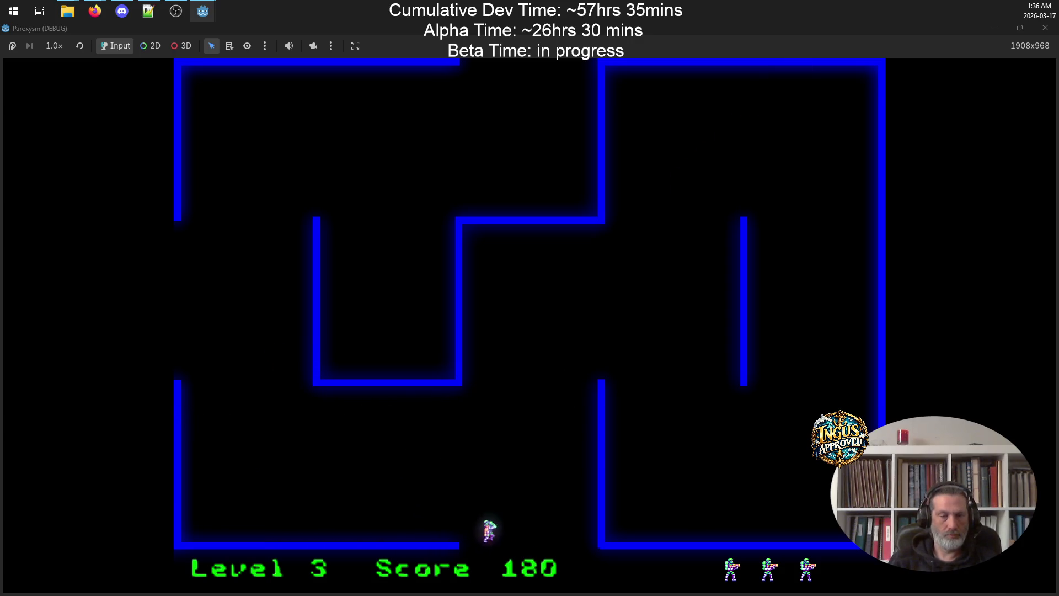
key(Down)
Clear Level 4's robots across the ledges and walk out the left exit to Level 5
key(Left)
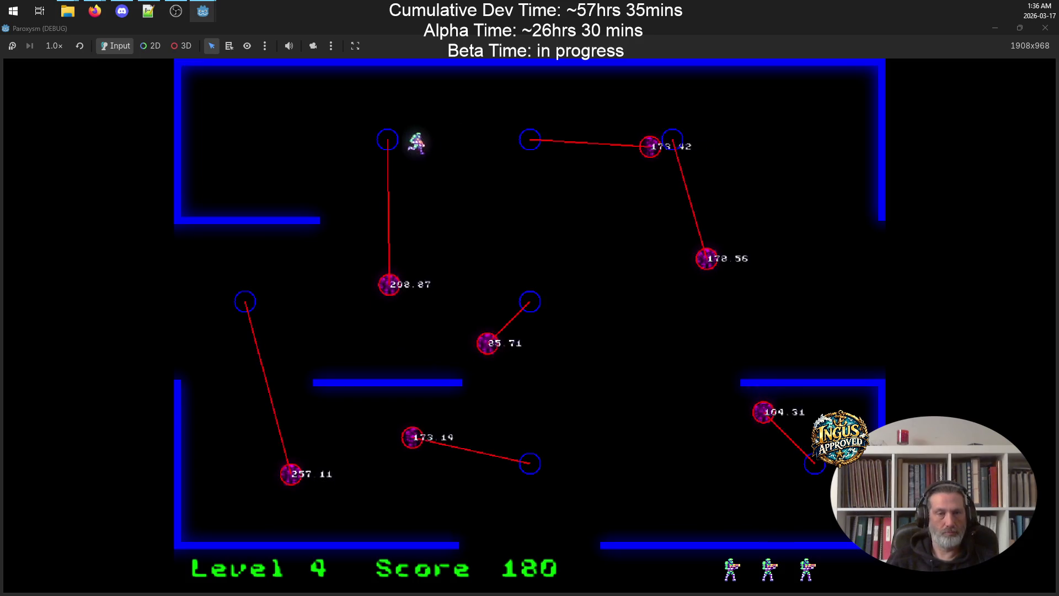
key(Left)
key(Right)
key(Left)
key(Right)
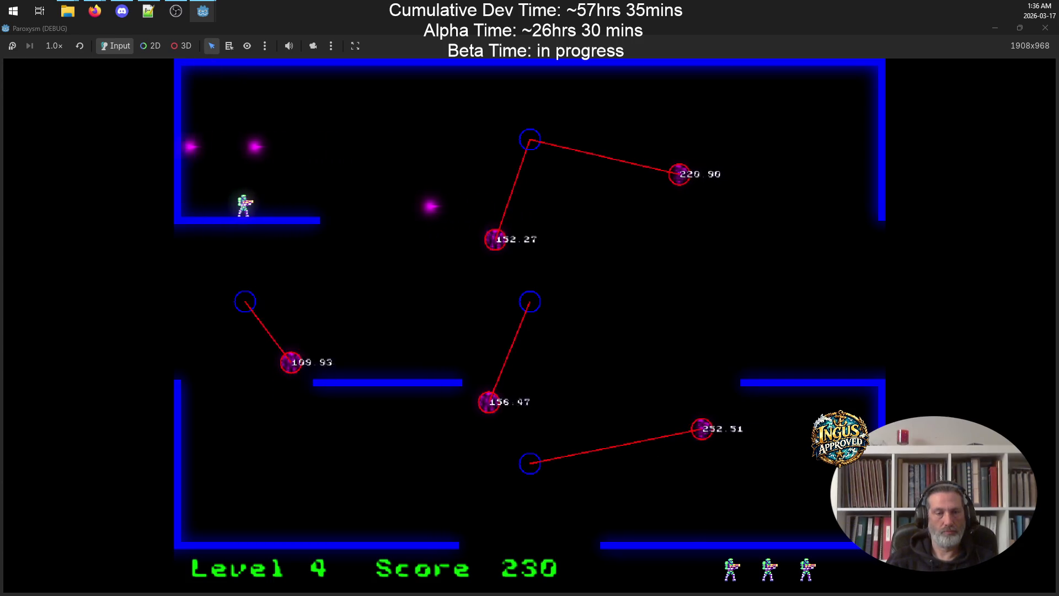
key(Up)
key(Left)
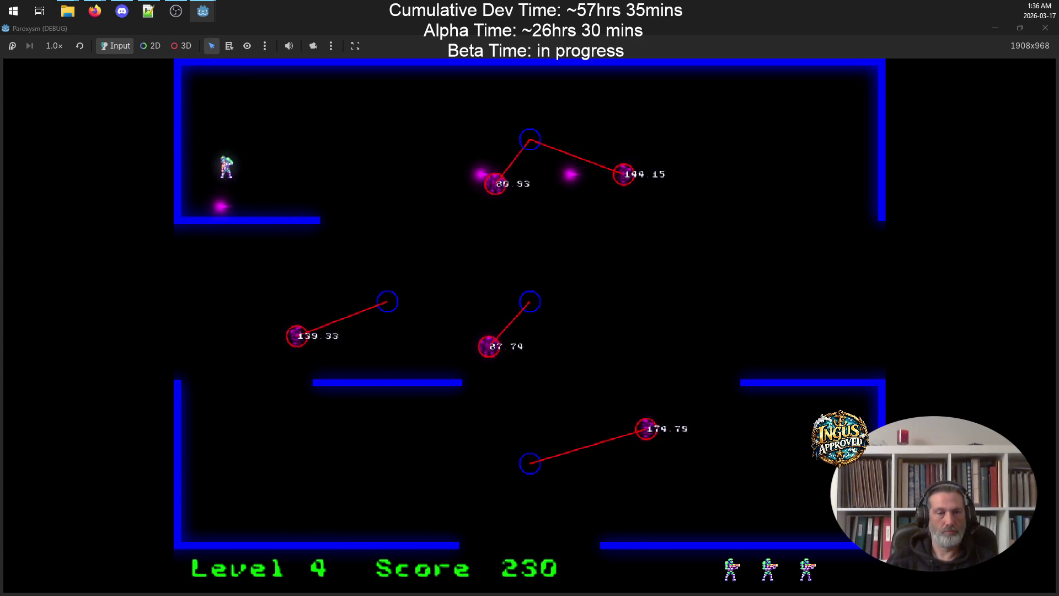
key(Up)
key(Right)
key(Right)
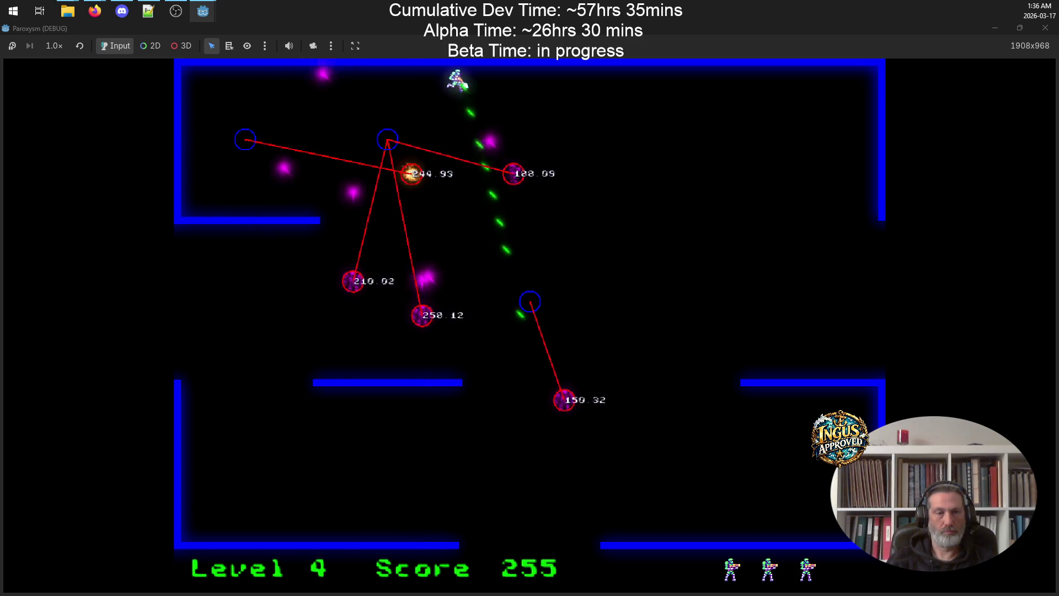
key(Down)
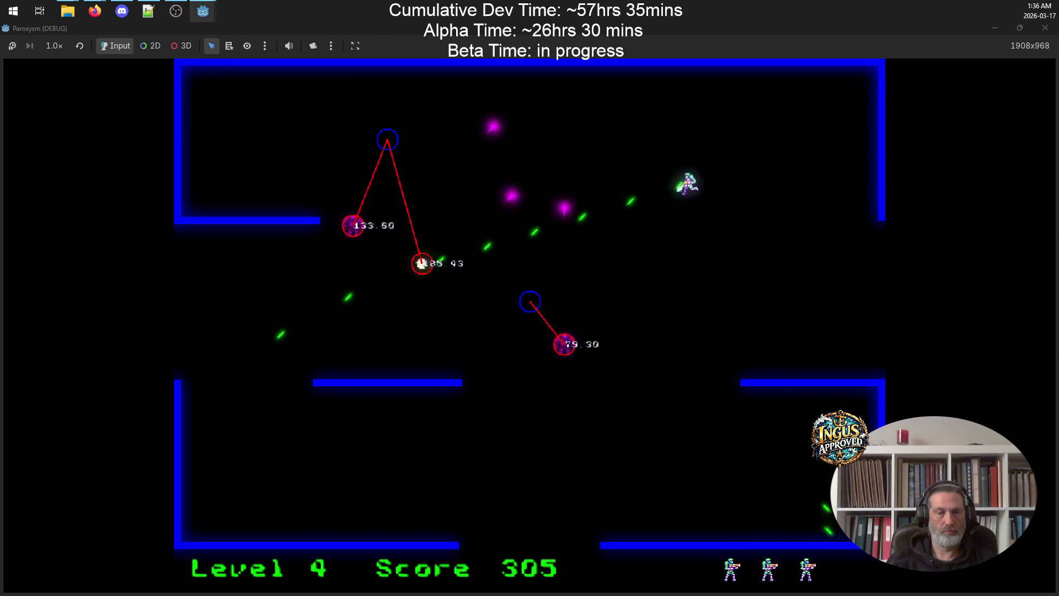
key(Left)
key(Down)
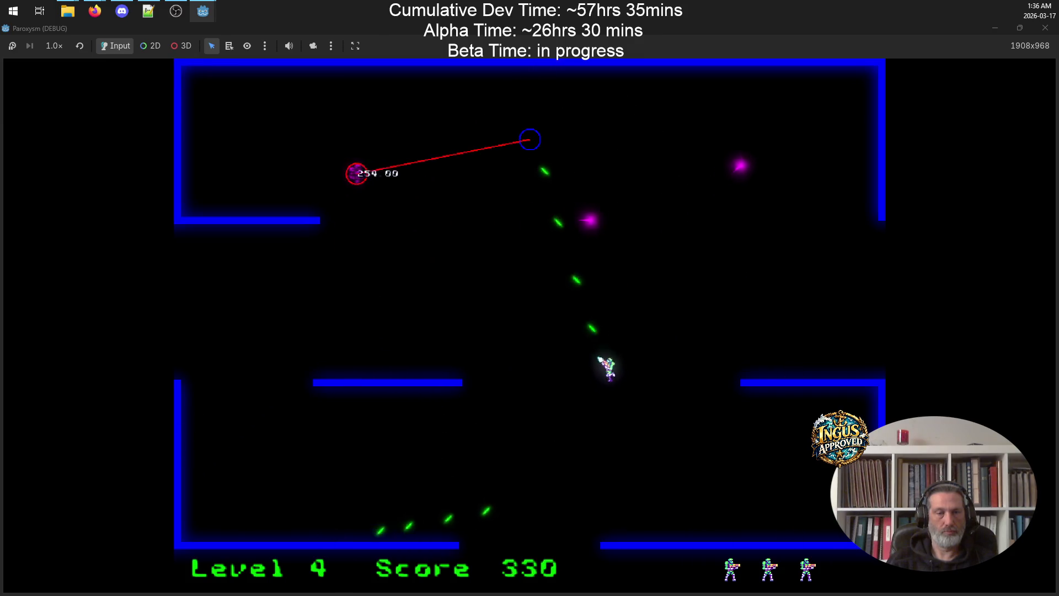
key(Left)
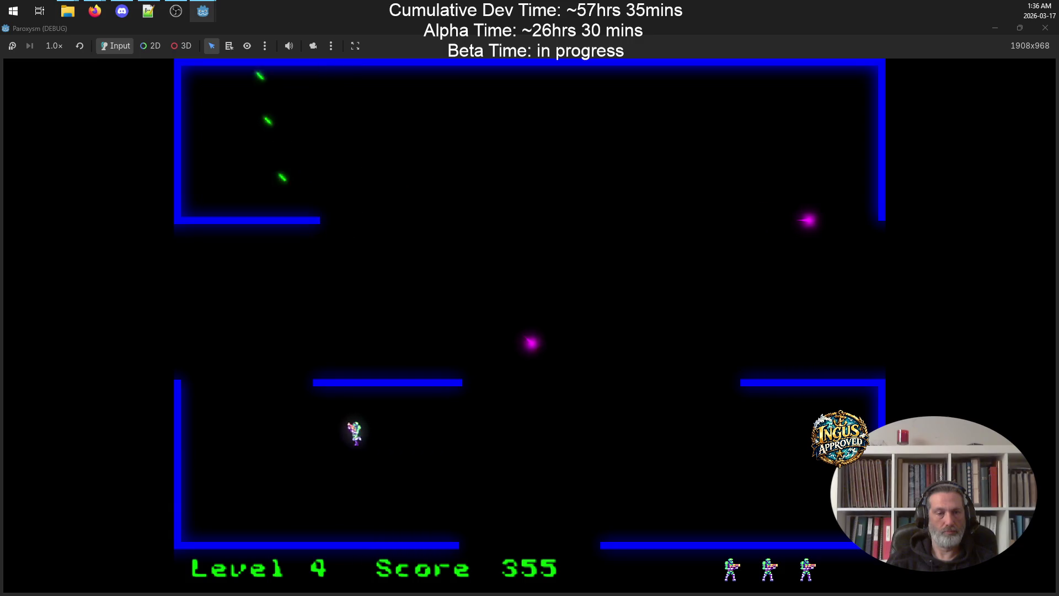
key(Left)
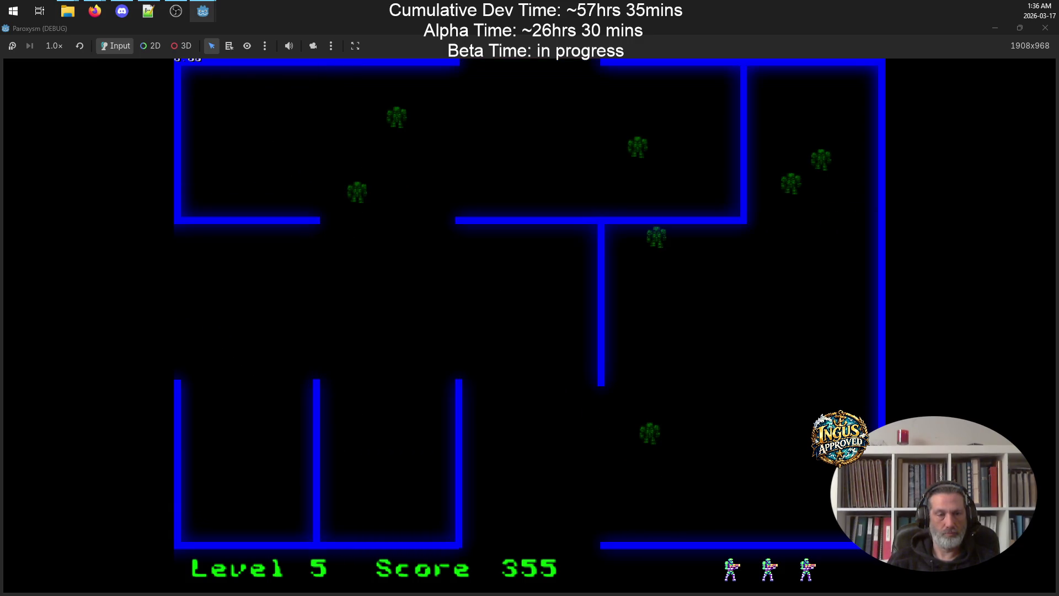
Clear Level 5's robots and leave through the top exit to Level 6
key(Down)
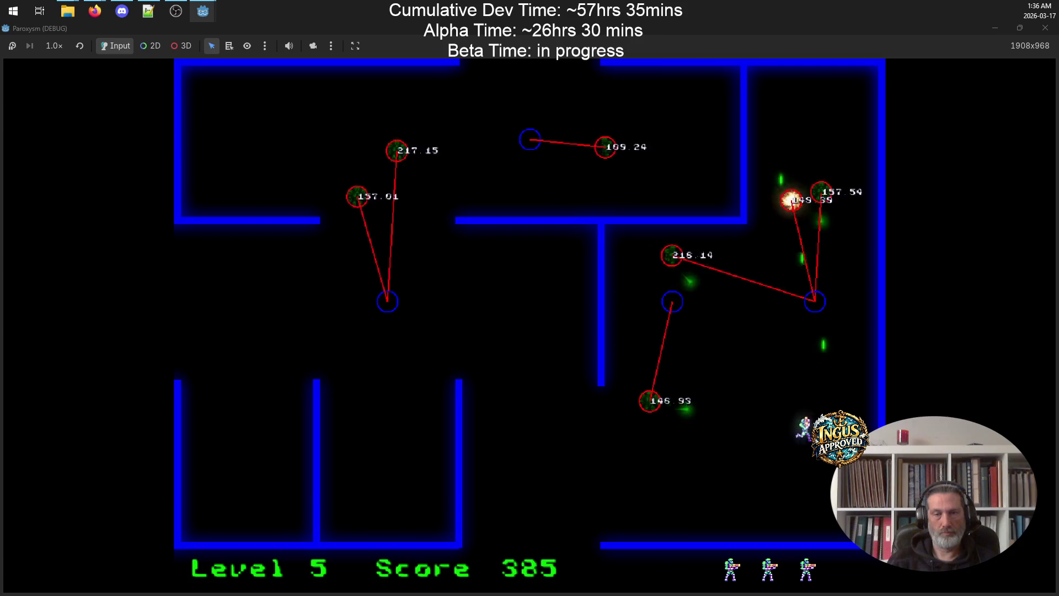
key(Left)
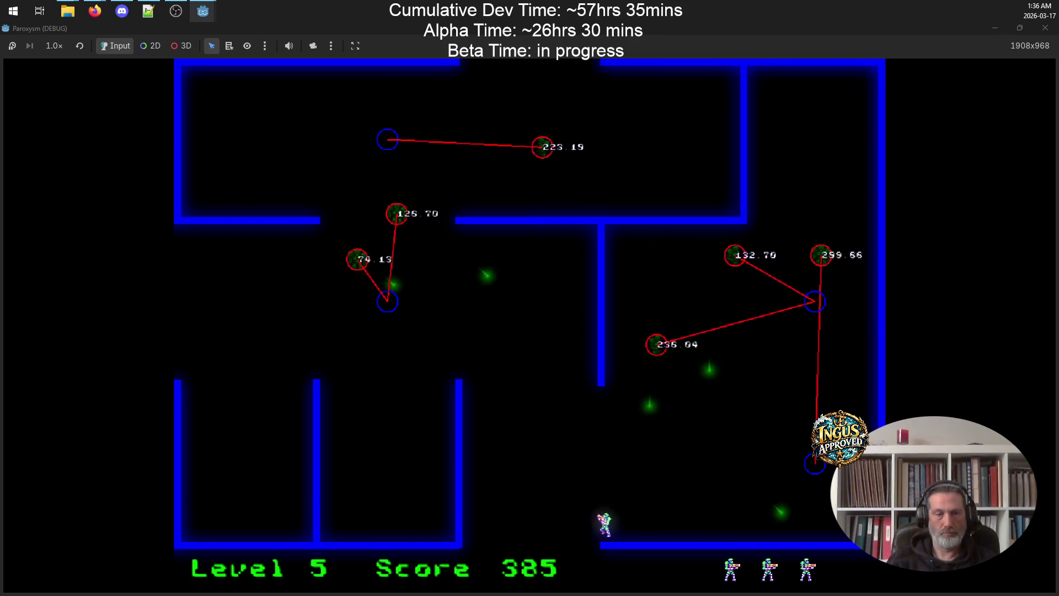
key(Up)
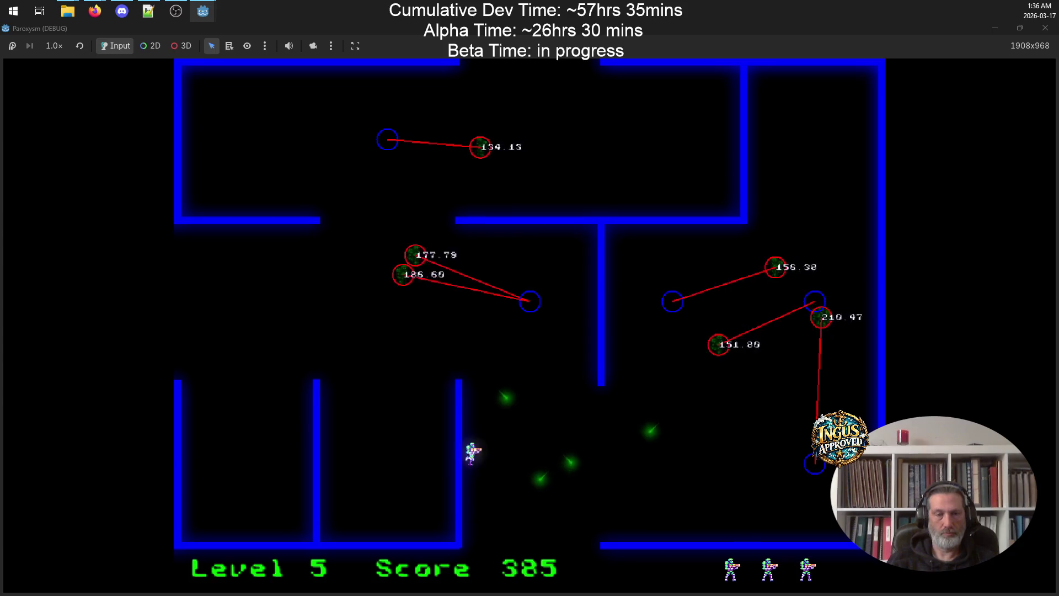
key(Left)
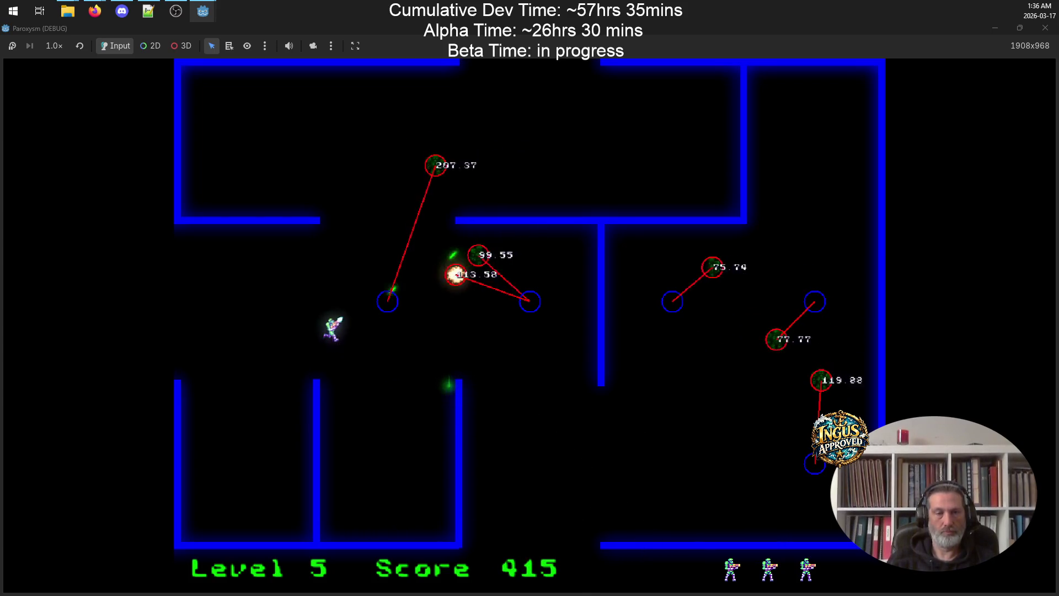
key(Up)
key(Down)
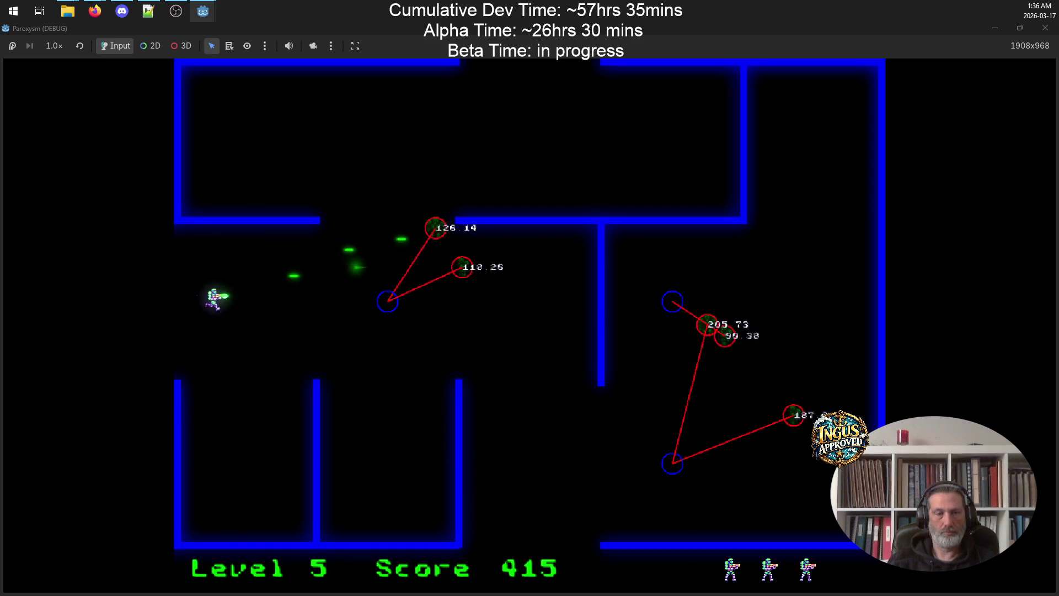
key(Up)
key(Right)
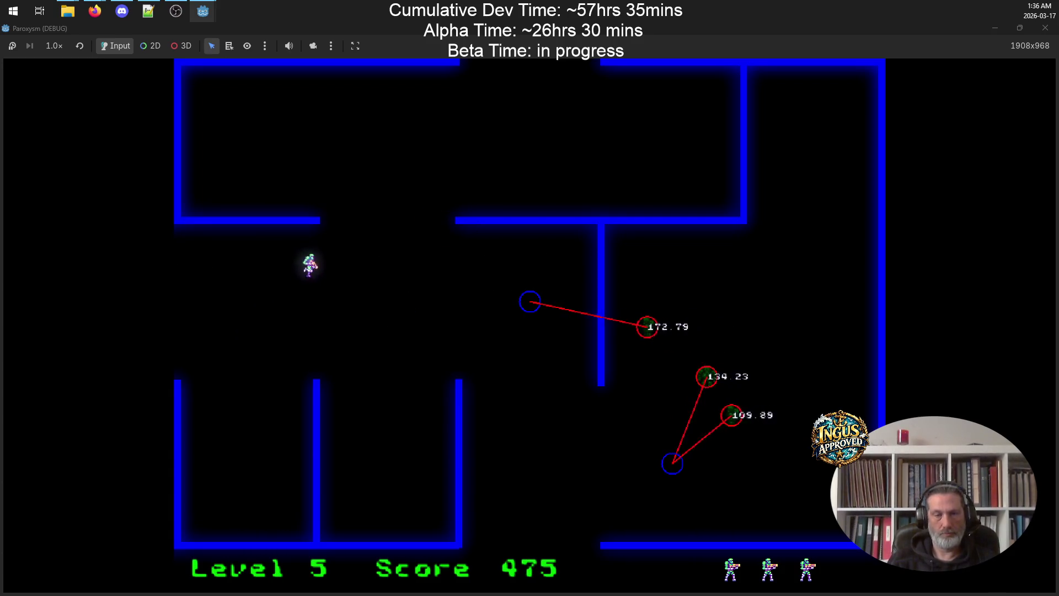
key(Down)
key(Right)
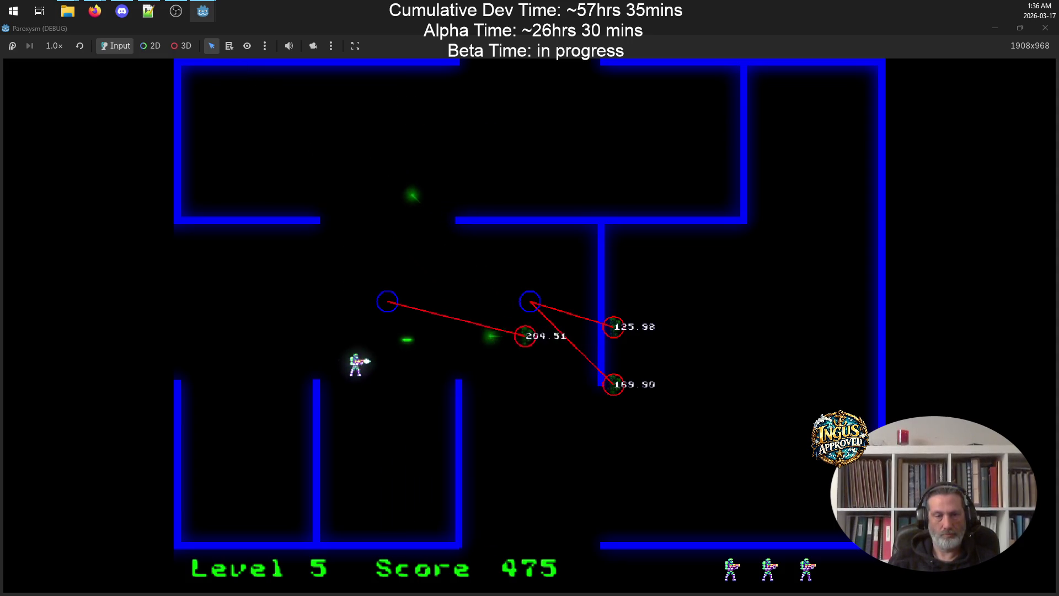
key(w+a)
key(Right)
key(d)
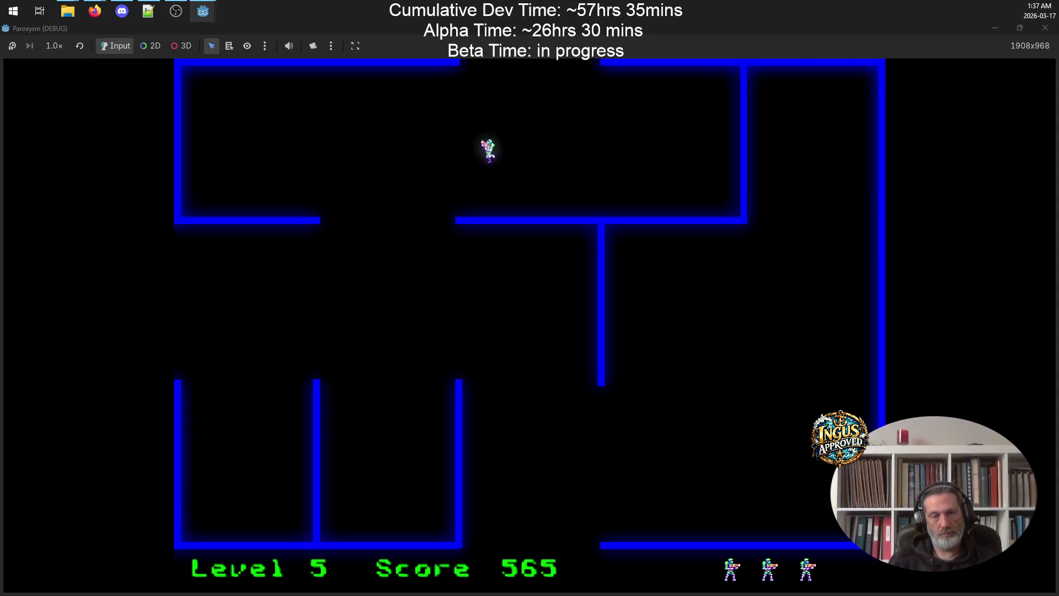
key(Up)
Shoot robots while moving down and left along the bottom corridor
key(Up)
key(space)
key(Down)
key(Up)
key(space)
key(Down)
key(Left)
key(Left)
key(space)
key(Up)
key(Left)
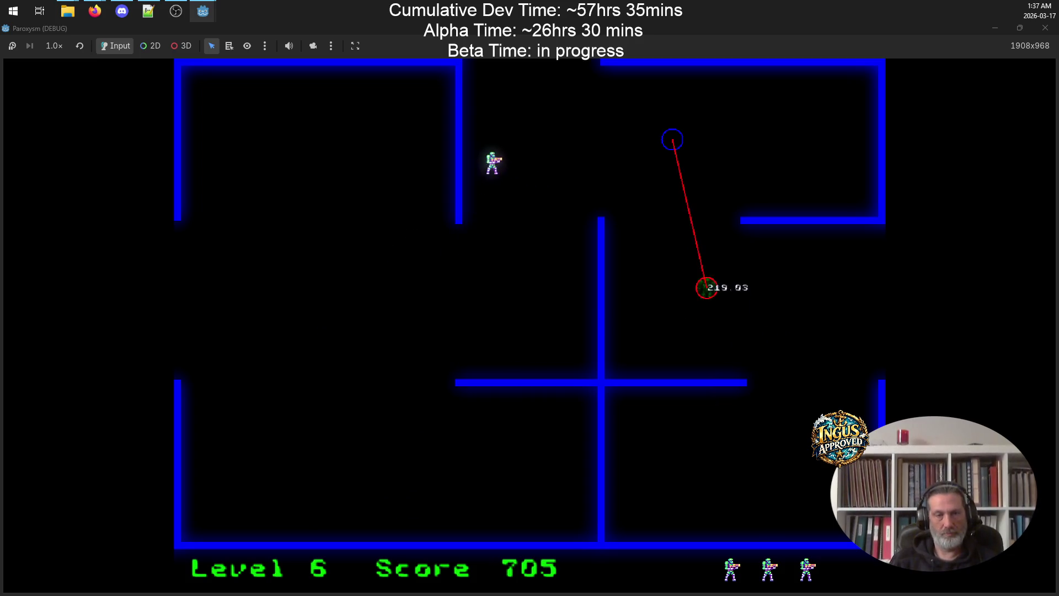
key(Right)
key(Down)
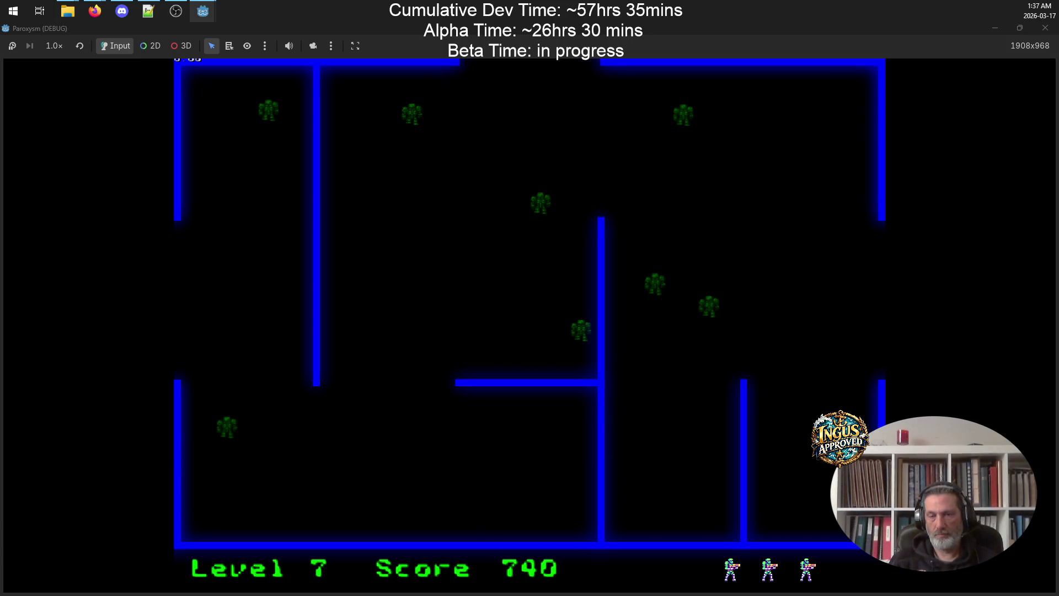
key(Left)
key(Right)
key(space)
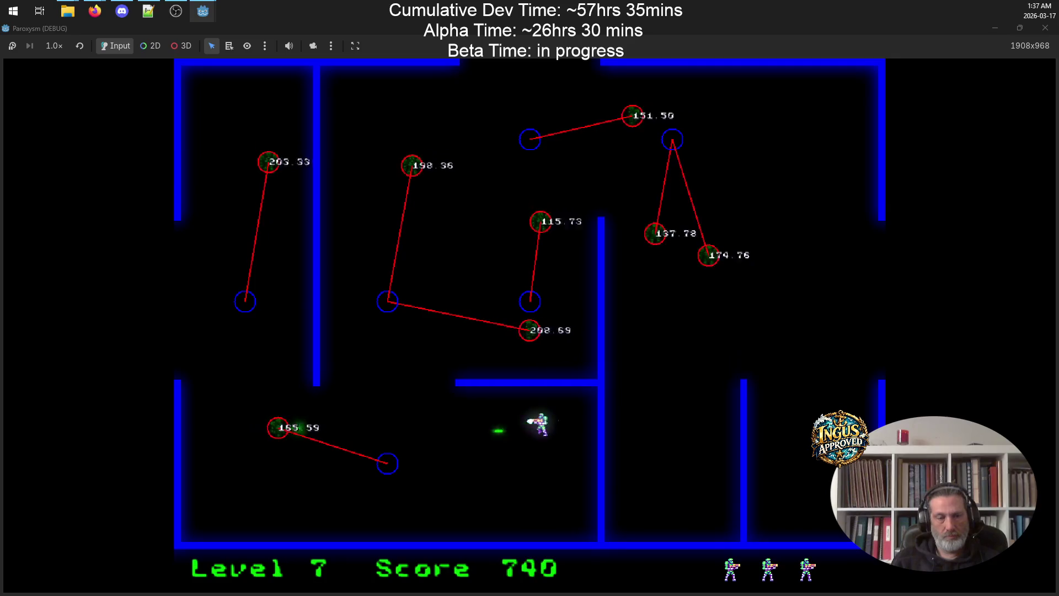
key(Down)
key(Left)
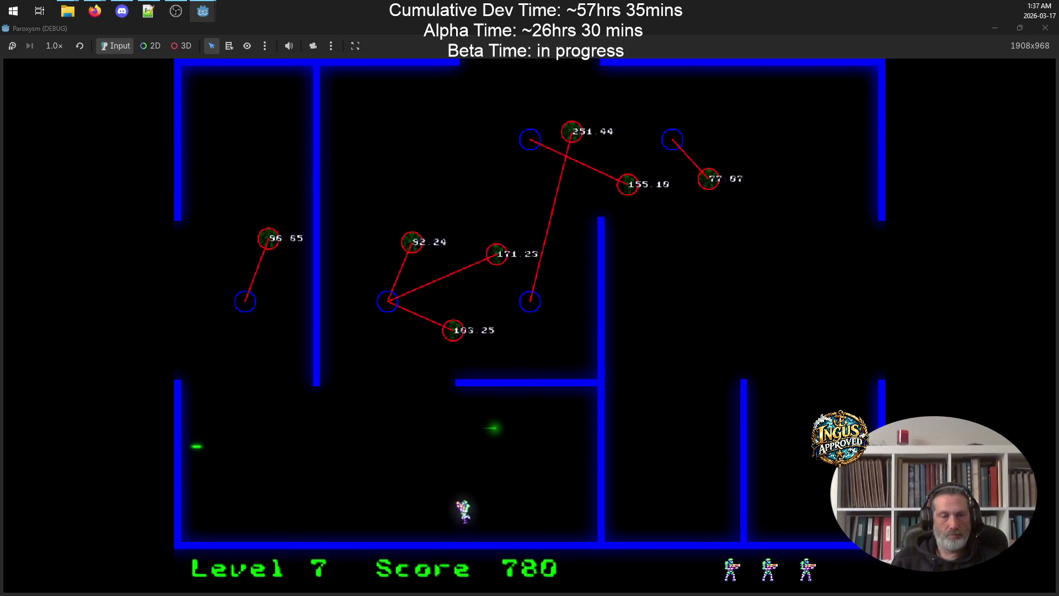
key(Left)
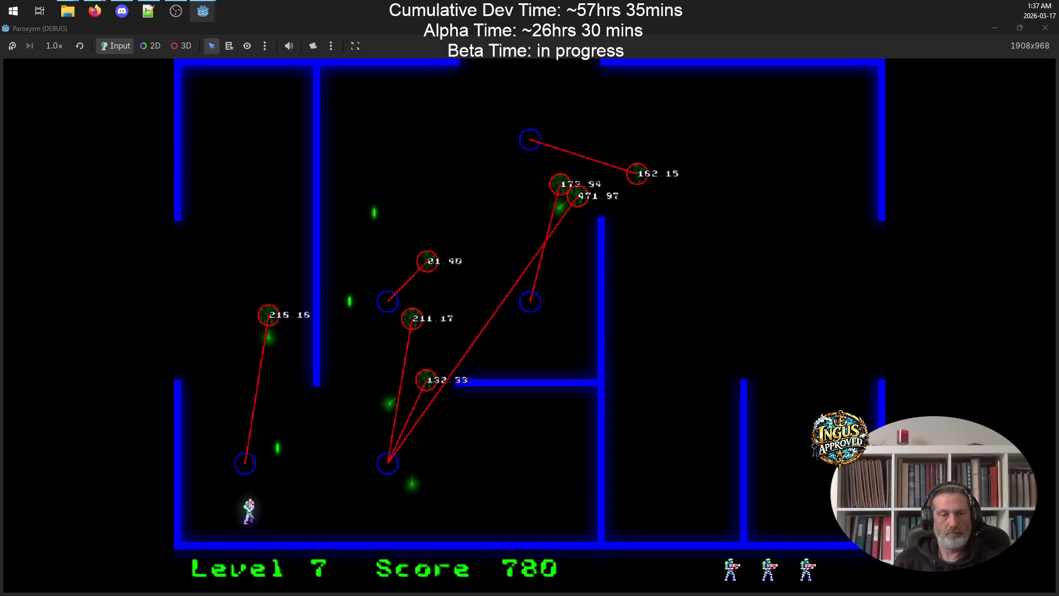
Dodge and fire through the remaining robots, leaving through the top exit to Level 8
key(Up)
key(Right)
key(Up)
key(Left)
key(Down)
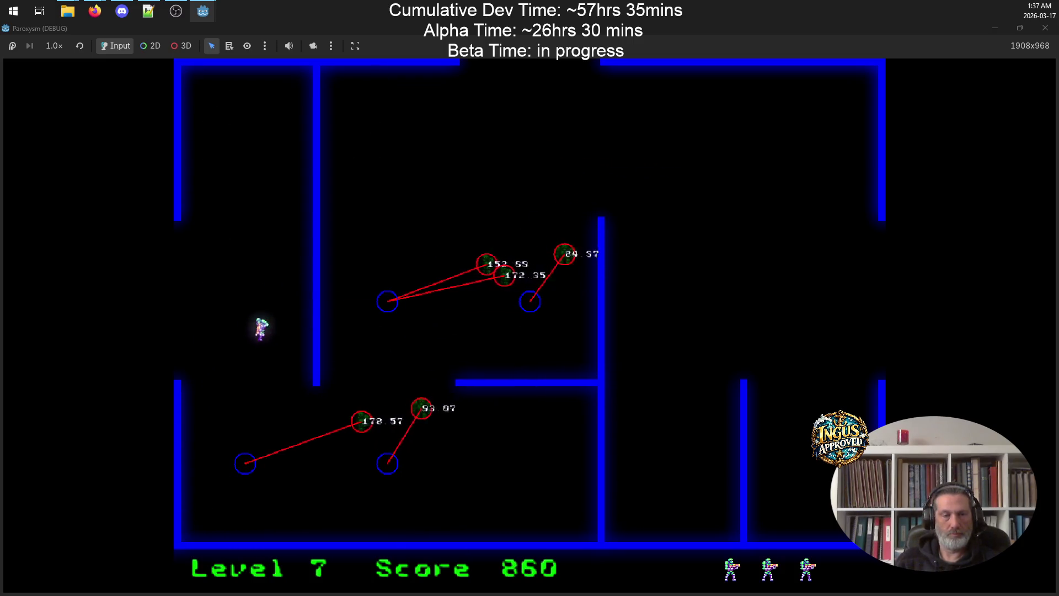
key(Down)
key(Right)
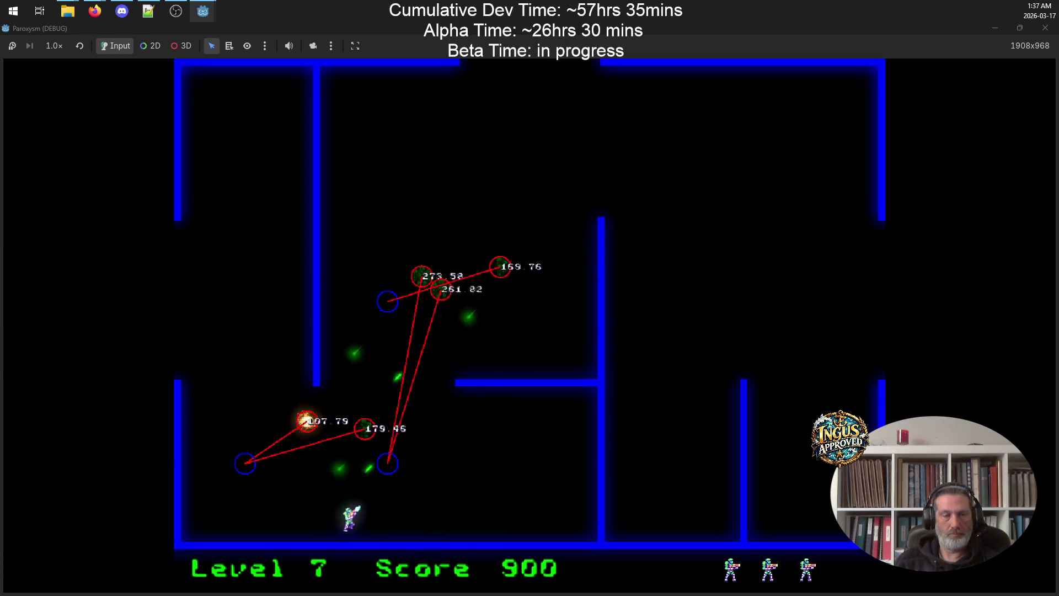
key(Right)
key(Up)
key(Down)
key(Left)
key(Left)
key(Down)
key(Up)
key(Down)
key(Up)
key(Left)
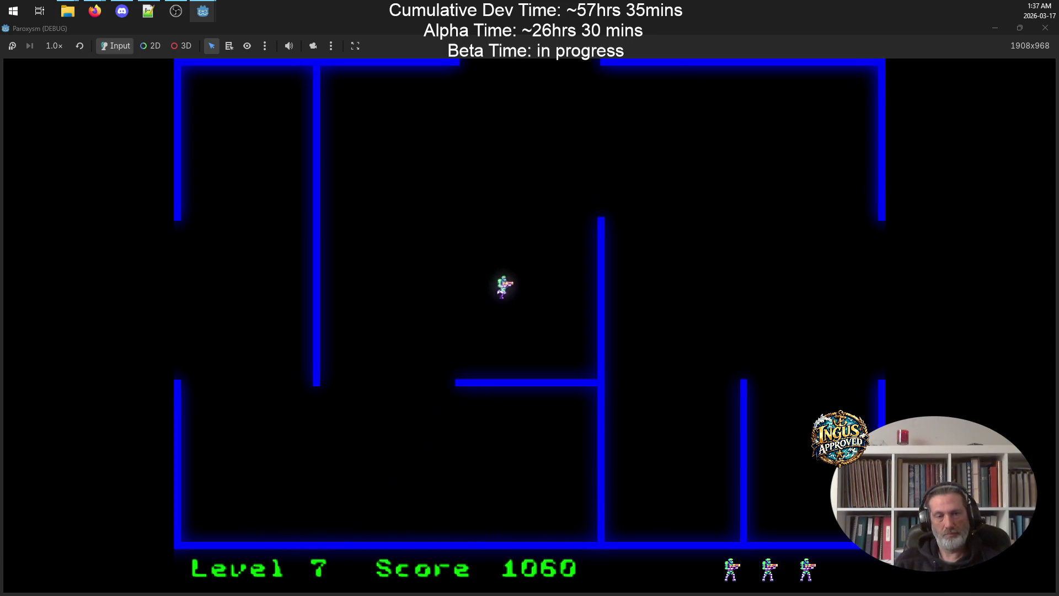
key(Up)
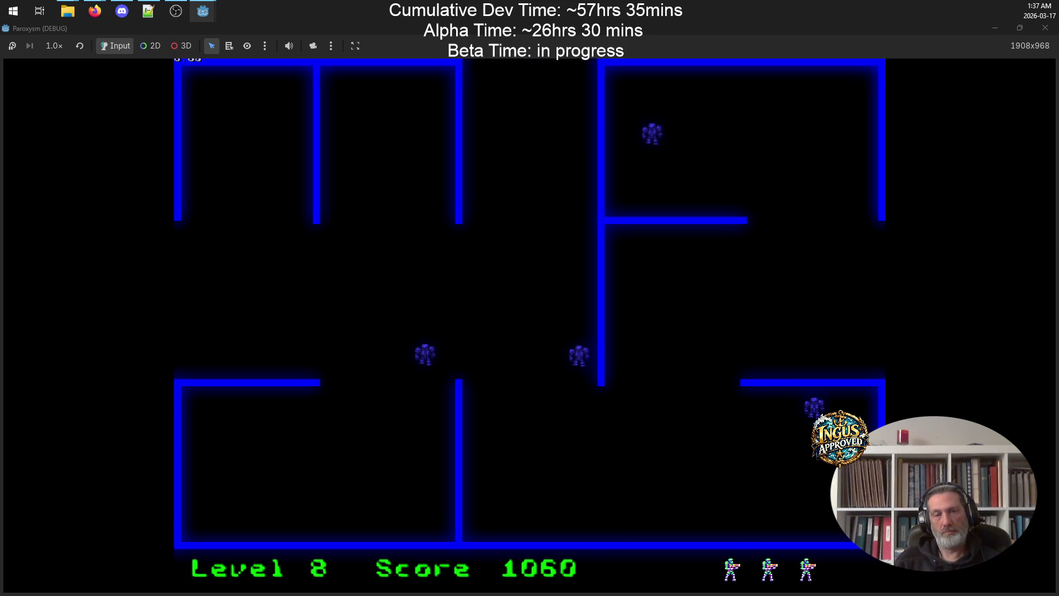
Shoot the Level 8 robots, including the middle one, to reach Level 9 at 1240 points
key(Left)
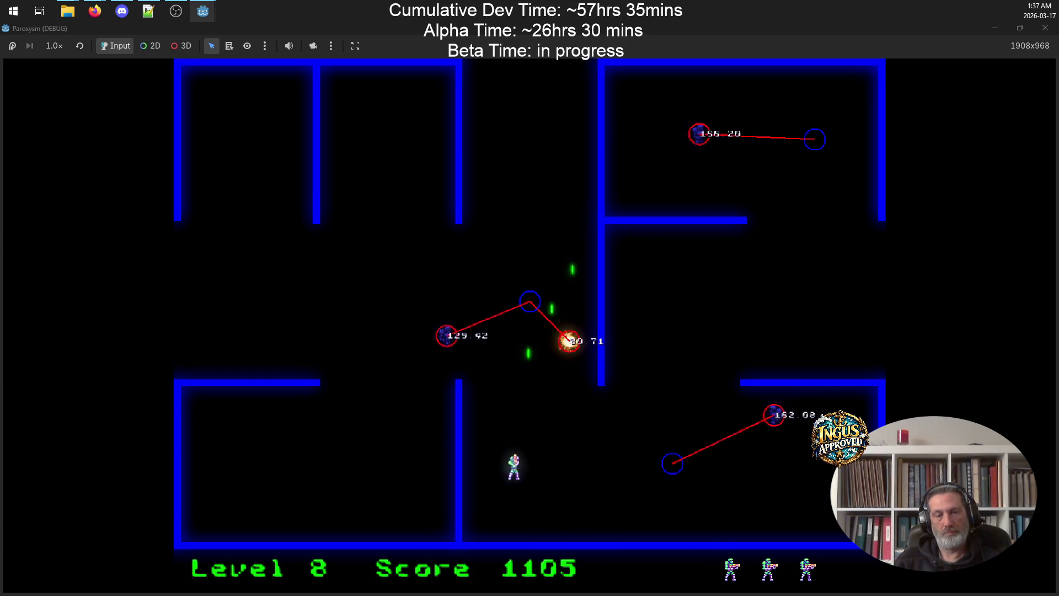
key(Right)
key(Right)
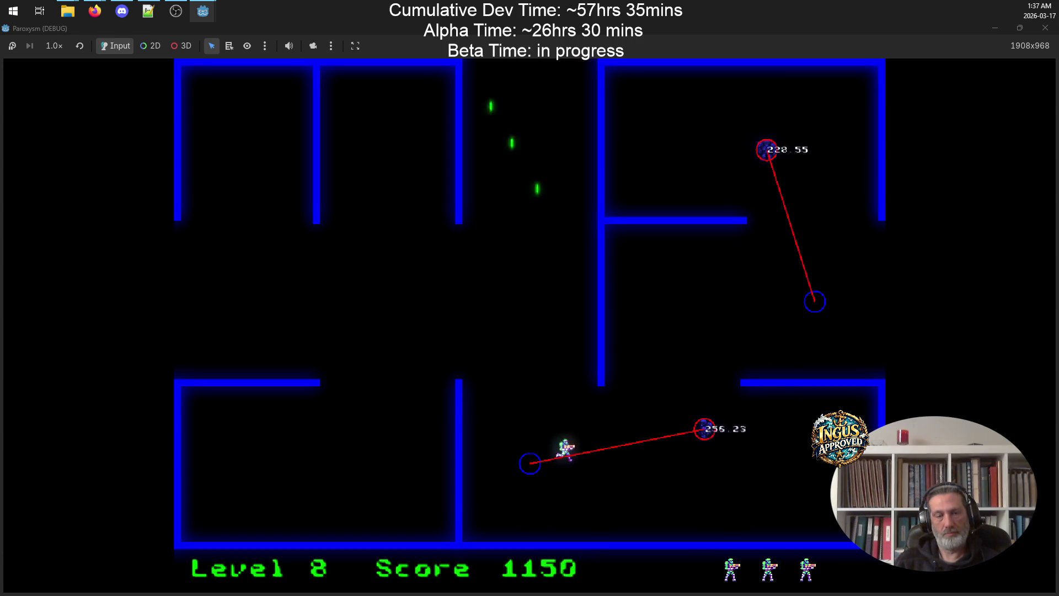
key(Down)
key(Up)
key(Right)
key(Up)
key(Down)
key(Right)
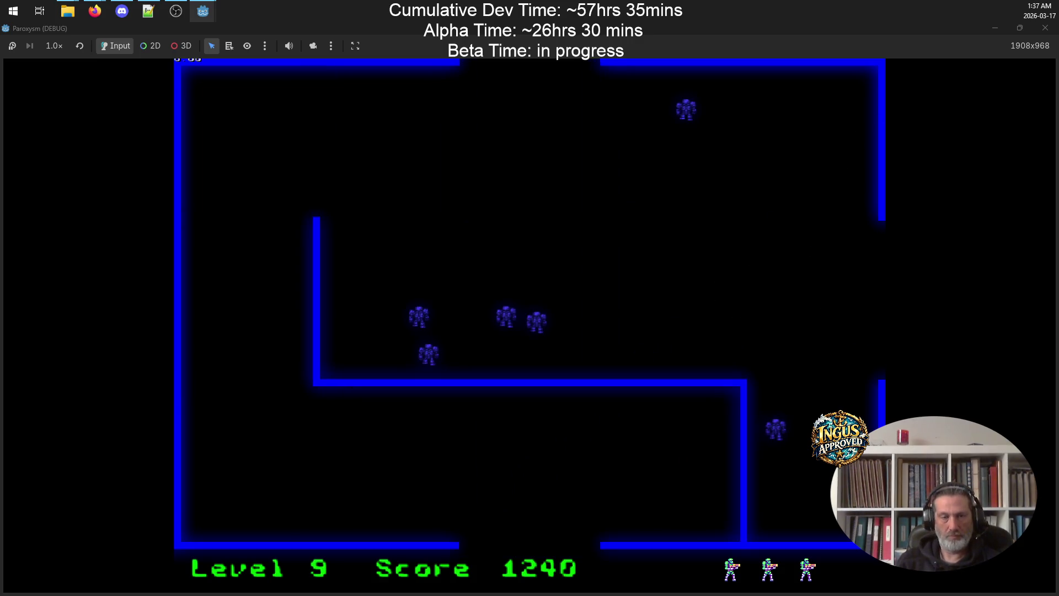
Move along the left wall and bottom-left corner, shooting robots as they approach
key(Up)
key(Down)
key(Right)
key(Up)
key(Left)
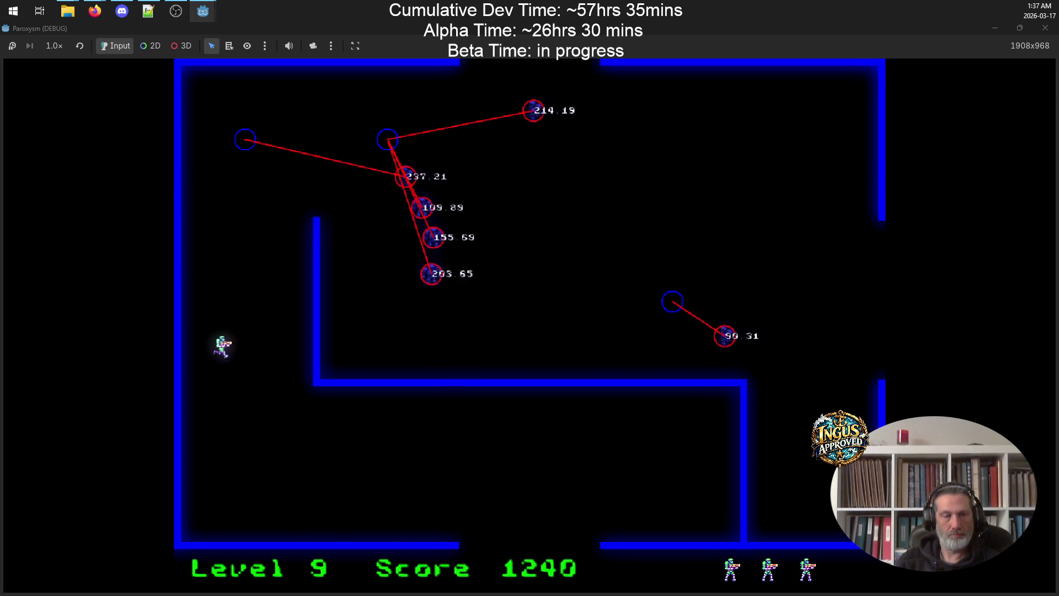
key(Up)
key(space)
key(Down)
key(Down)
key(Right)
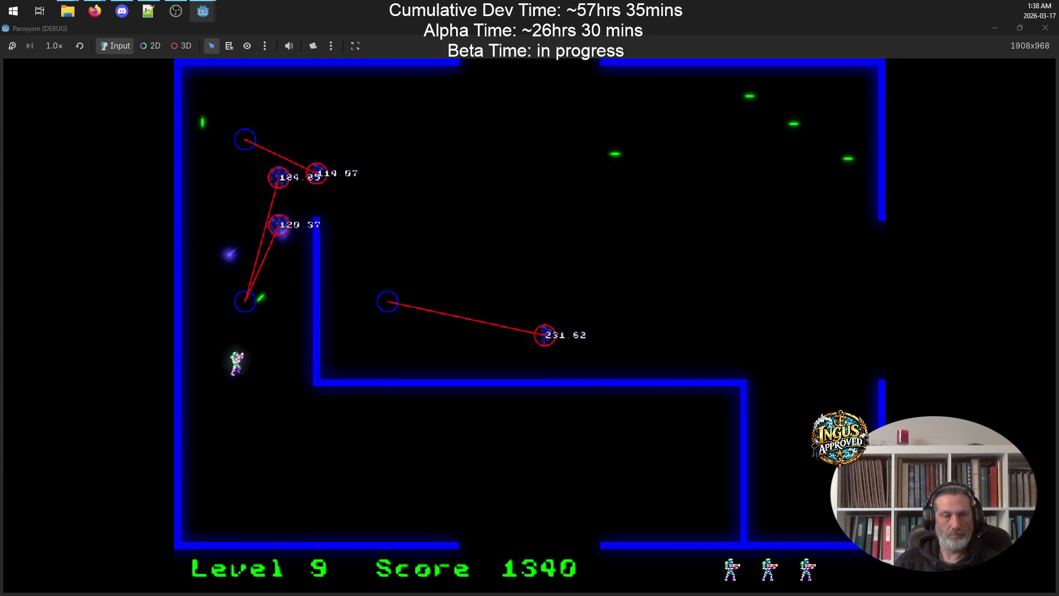
key(Down)
key(Left)
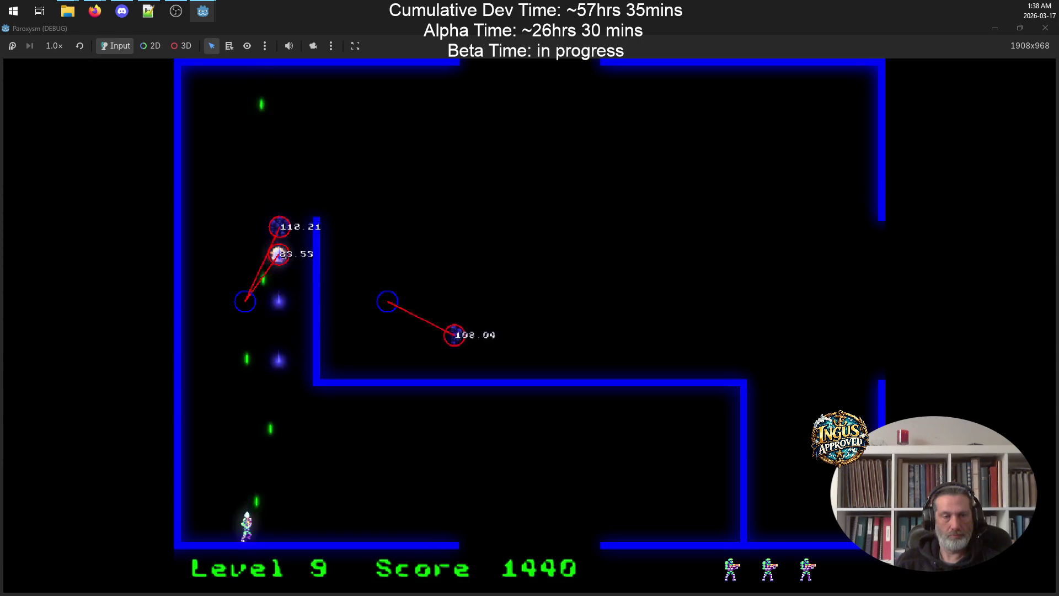
key(Left)
key(Up)
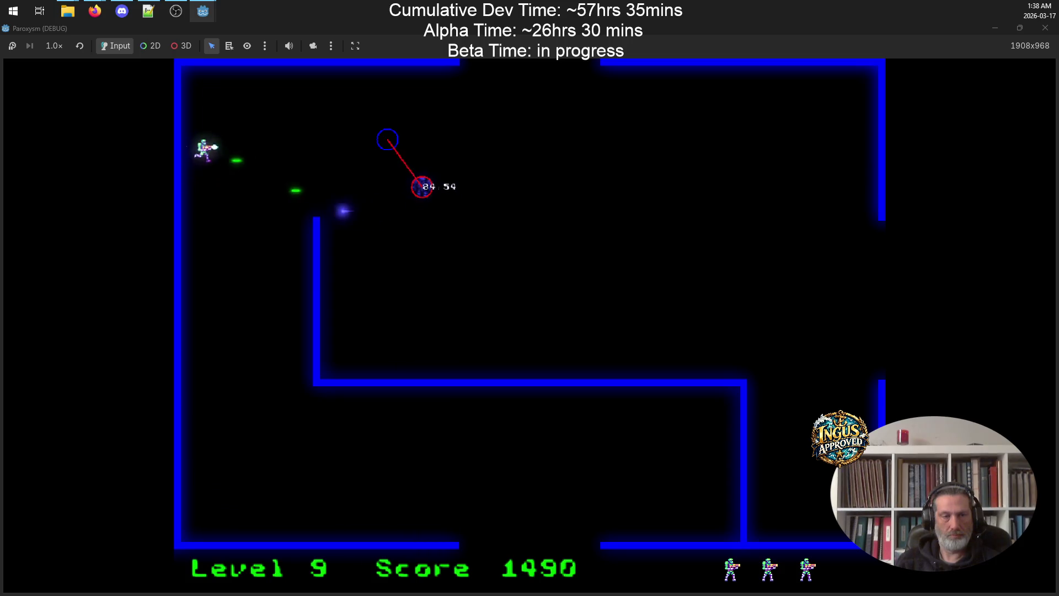
Sweep across the centre, bottom and upper platform while firing to clear the remaining enemies
key(Right)
key(Down)
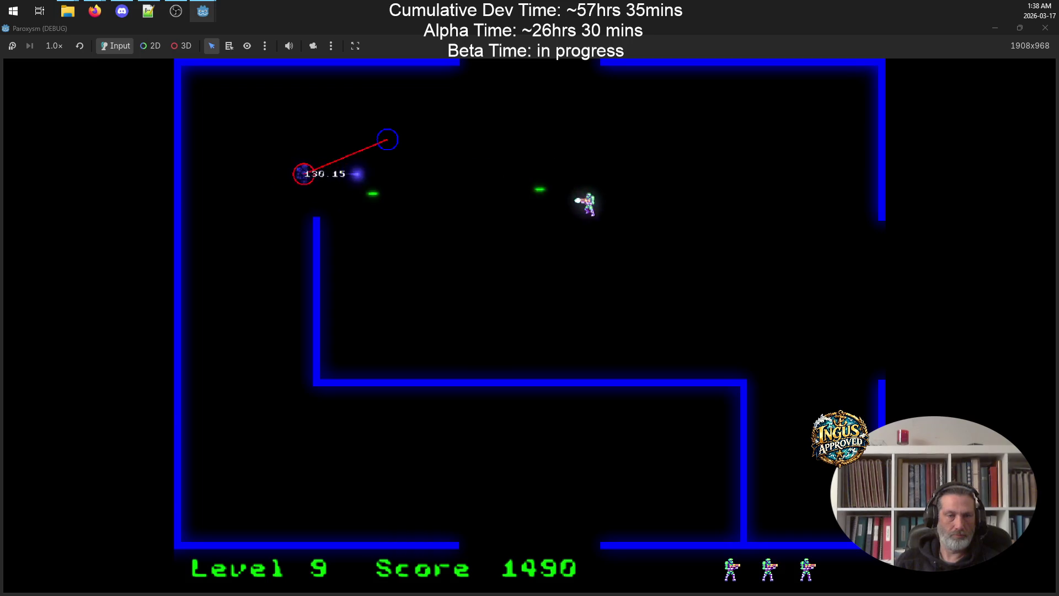
key(Left)
key(Down)
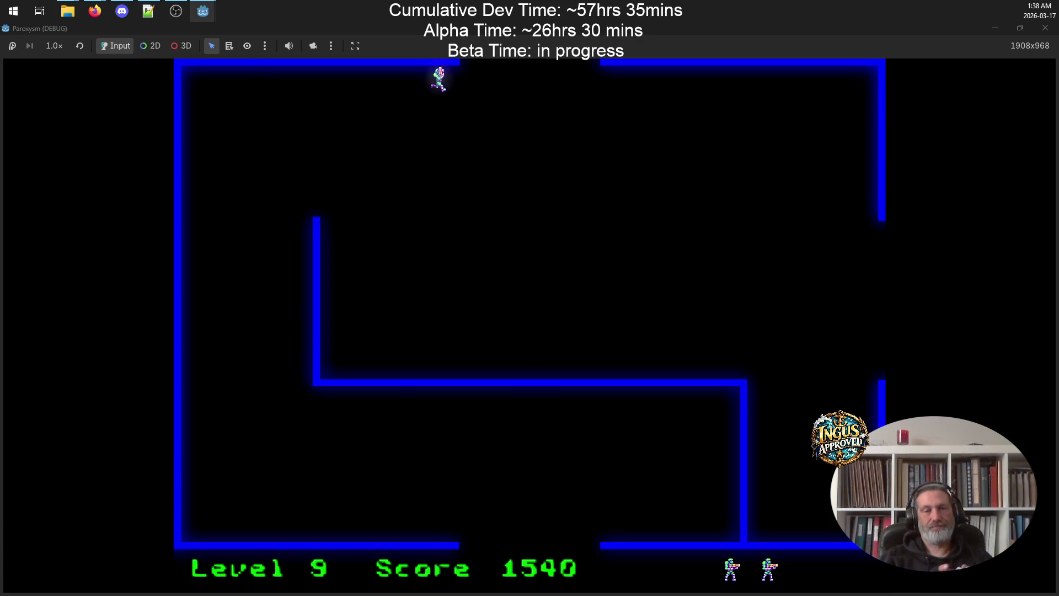
key(Right)
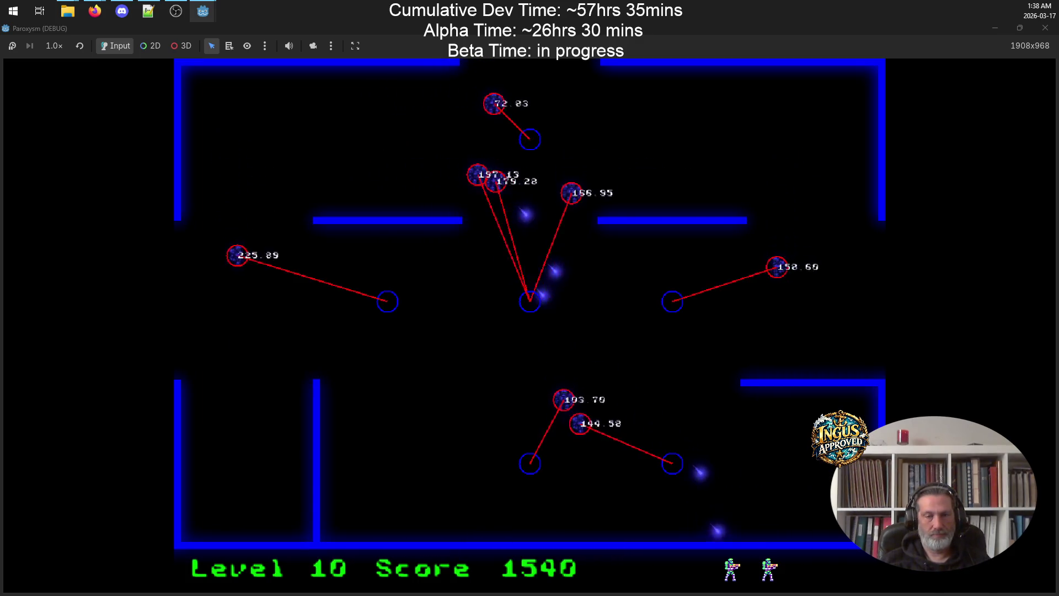
key(space)
key(space)
key(Left)
key(Left)
key(space)
key(Up)
key(Up)
key(space)
key(Right)
key(Up)
key(Right)
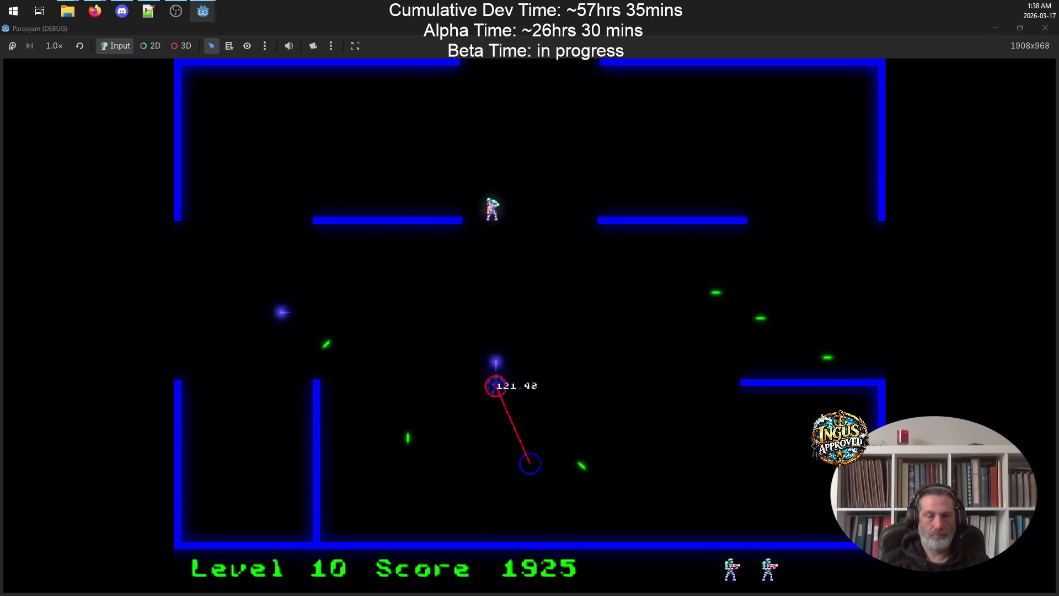
key(Right)
key(Down)
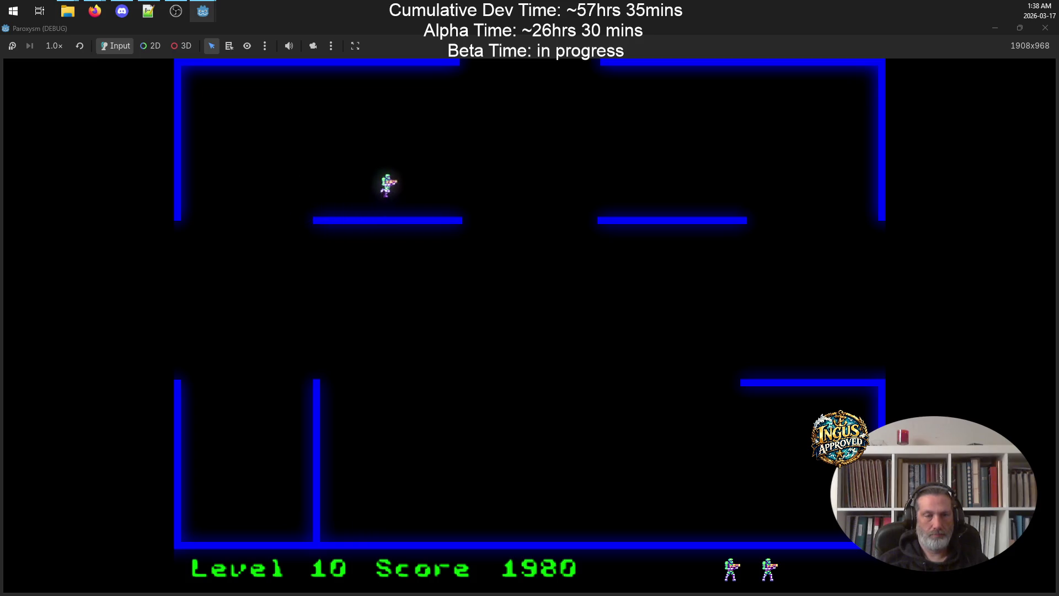
Exit through the top opening into level 11 and shoot robots along its bottom and left side
key(Up)
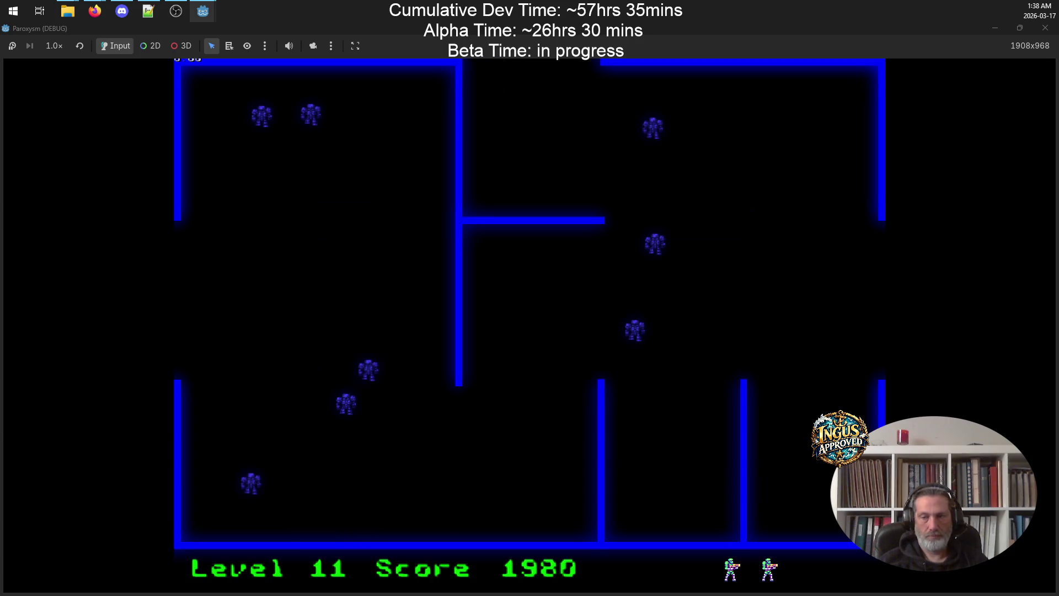
key(Up)
key(Down)
key(Left)
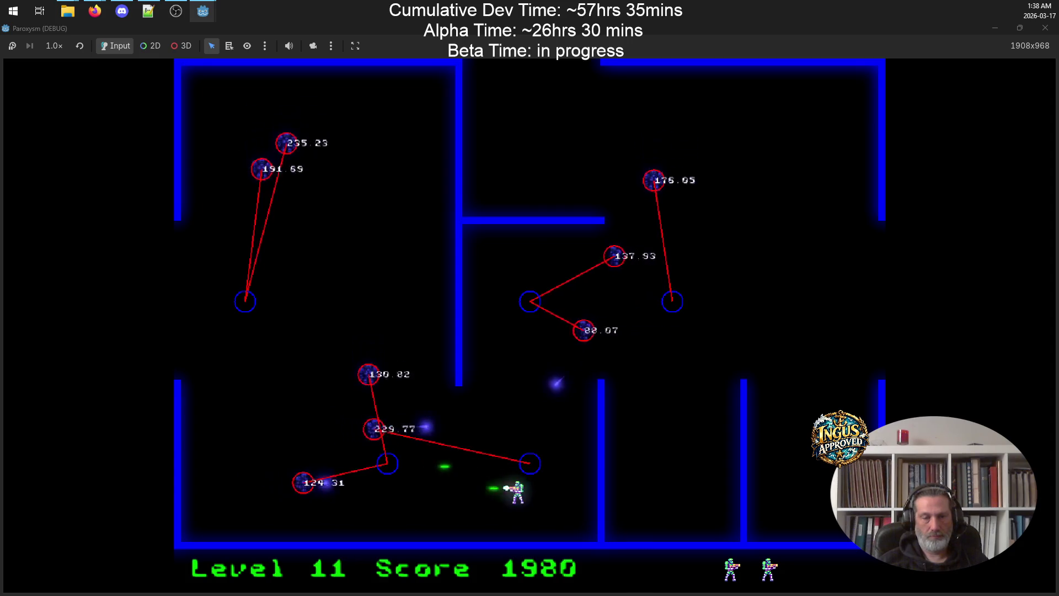
key(Left)
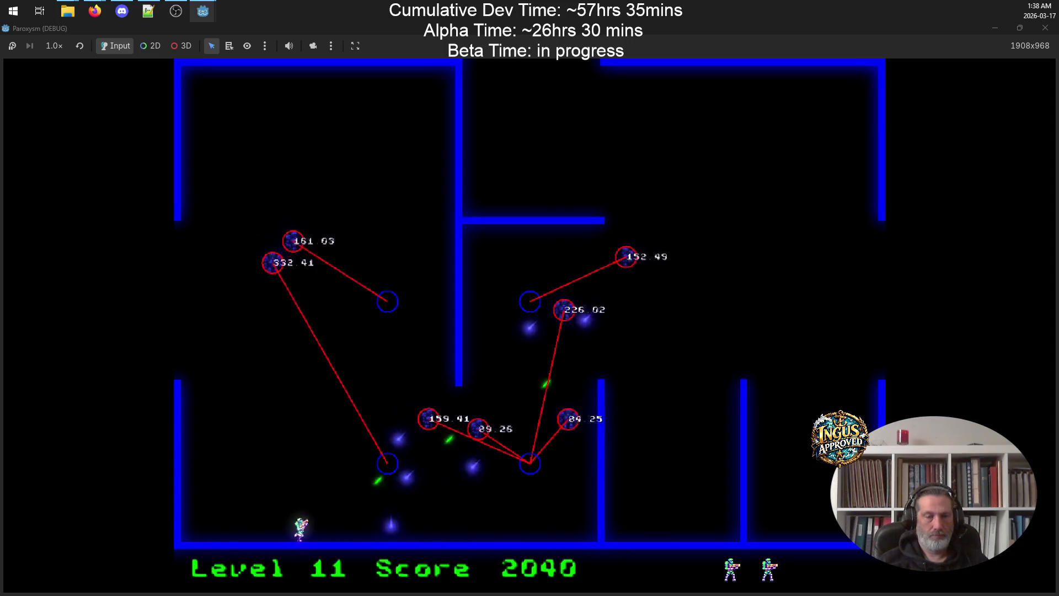
key(Up)
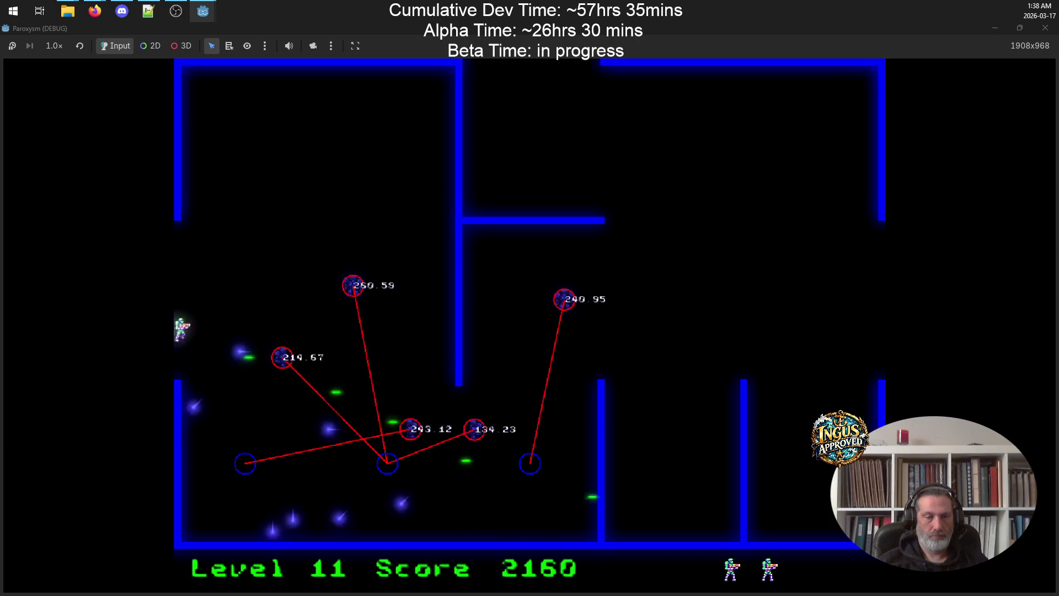
key(Up)
key(Right)
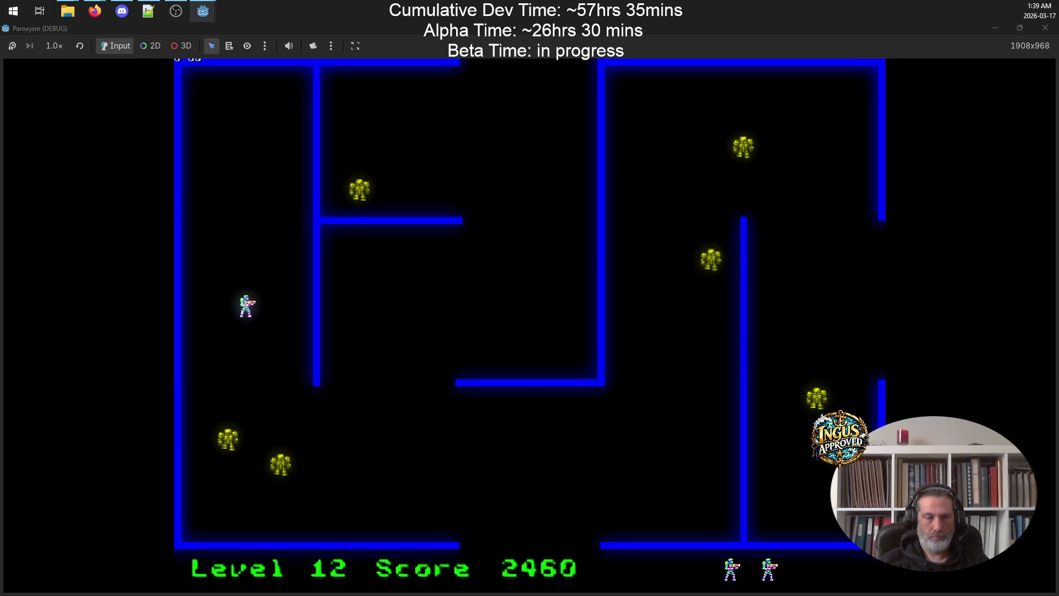
Move up and down the left wall, firing right at the level 12 robots
key(Up)
key(Up)
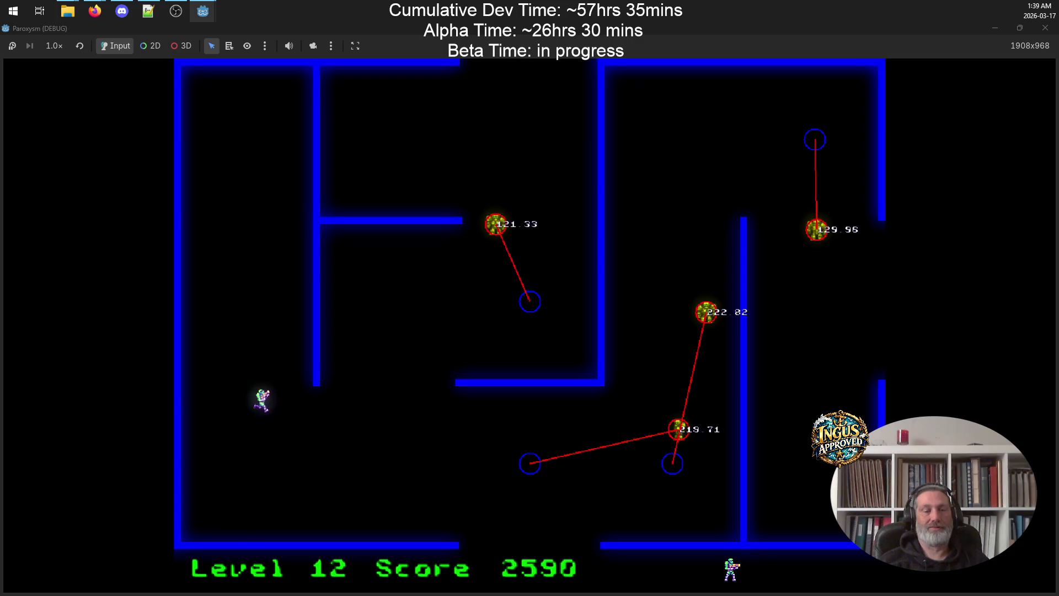
key(Down)
key(space)
key(Left)
key(space)
key(Down)
key(space)
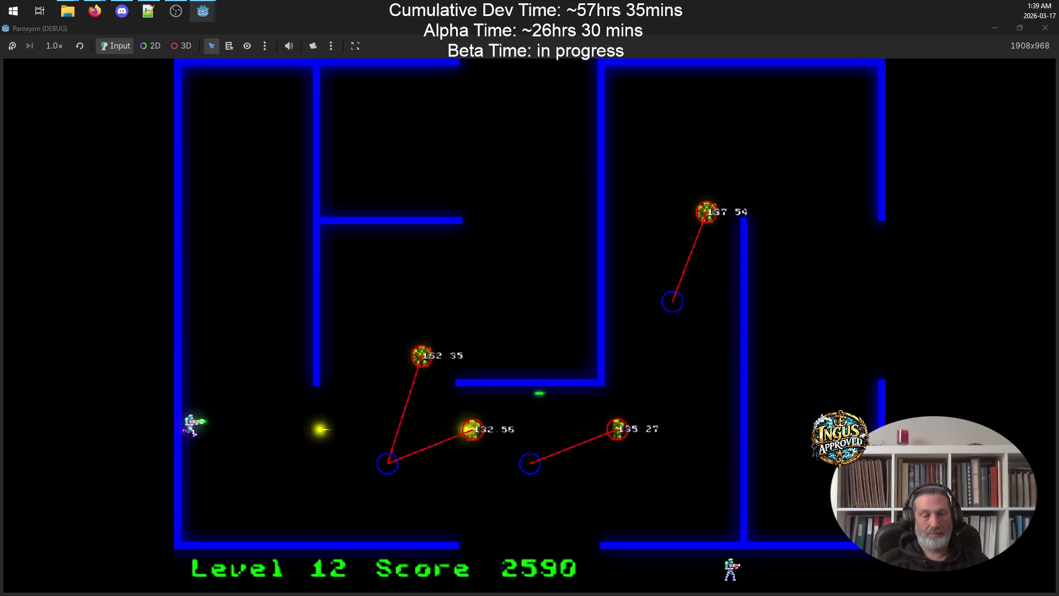
key(Up)
key(space)
key(Down)
key(Up)
key(space)
key(Down)
Advance up-right destroying the remaining robots, then exit through the top into level 13
key(Up)
key(space)
key(Up)
key(Down)
key(Right)
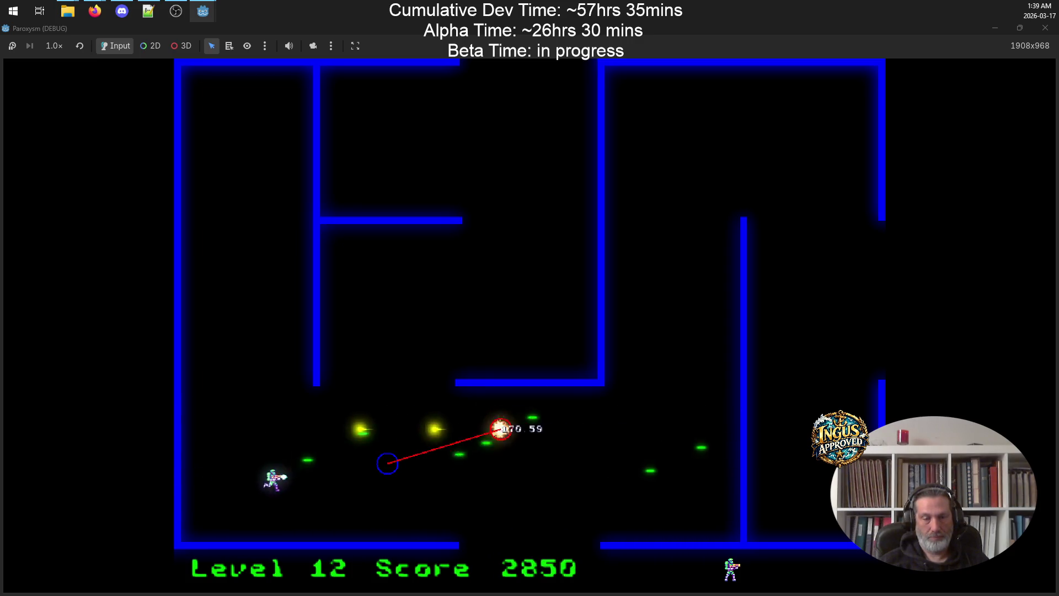
key(Up)
key(Up)
key(Right)
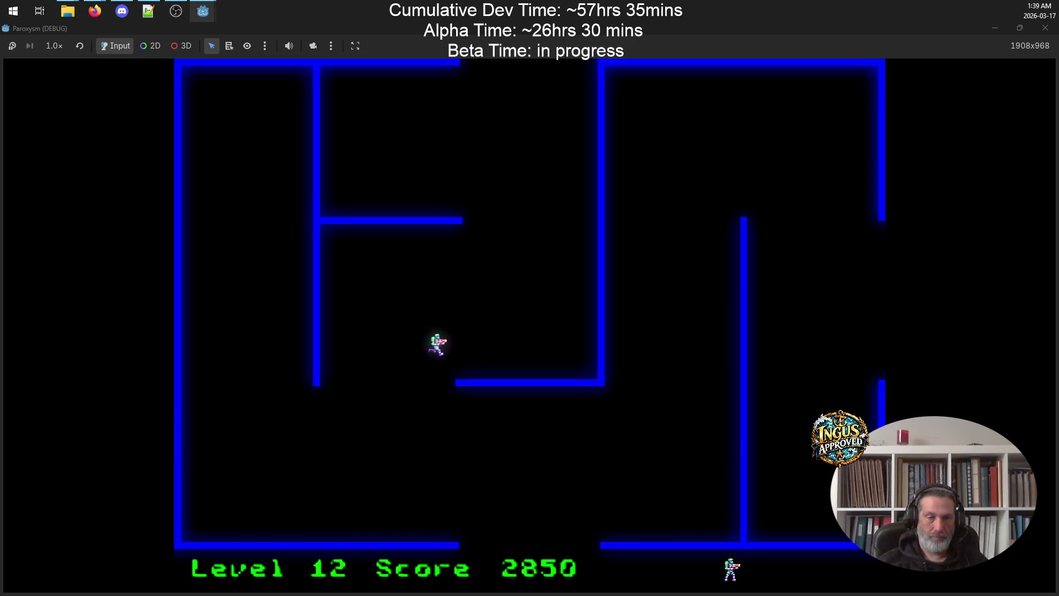
key(Up)
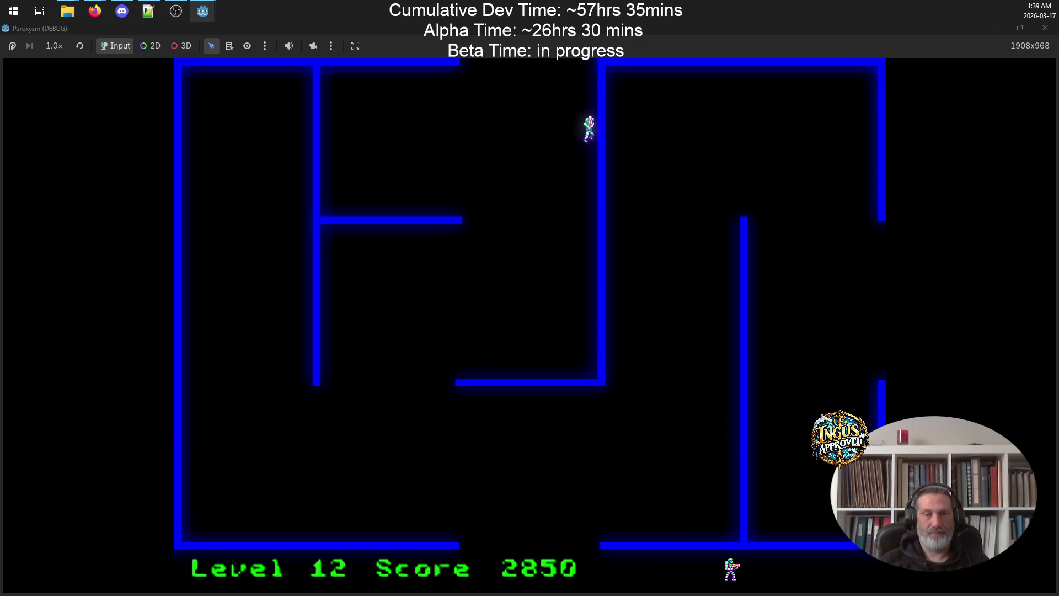
key(Left)
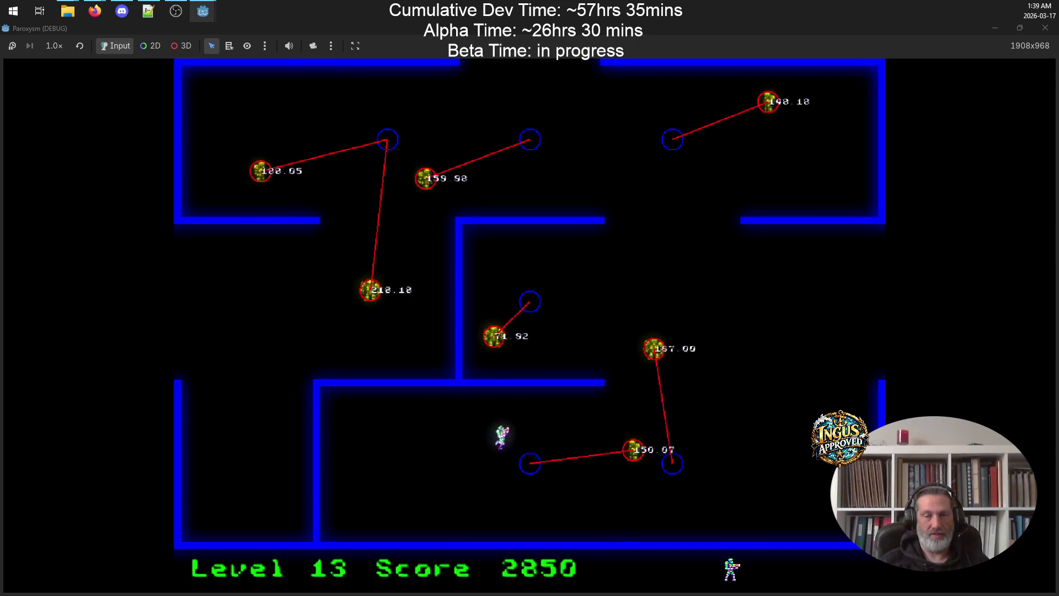
Fight through the level 13 lower room, destroying nearby robots along the bottom
key(Right)
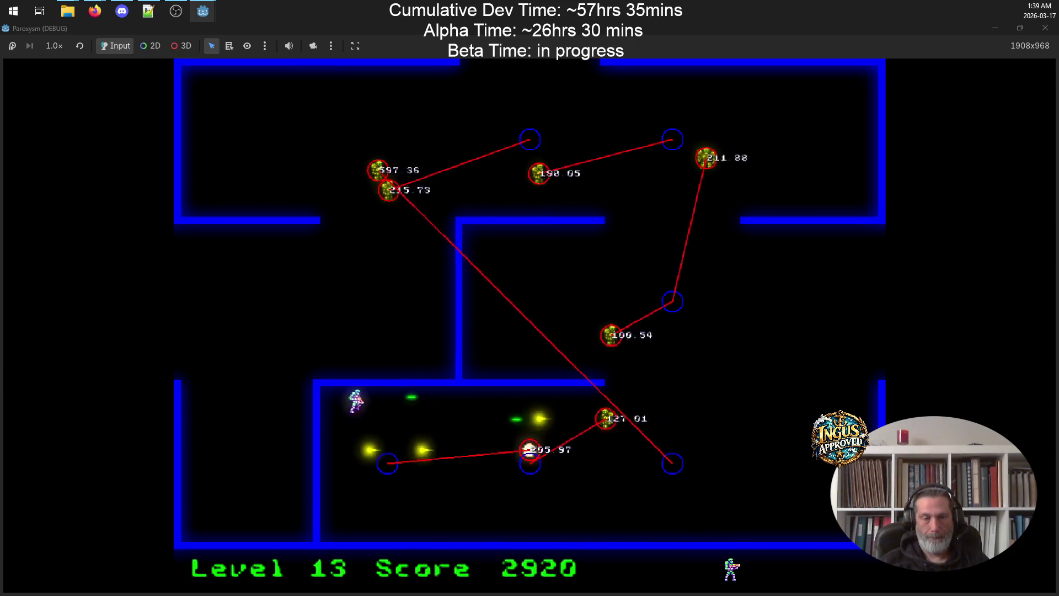
key(Left)
key(Down)
key(Down)
key(Right)
key(Up)
key(Right)
key(Down)
key(Left)
key(Up)
key(Left)
key(Down)
key(Right)
key(Up)
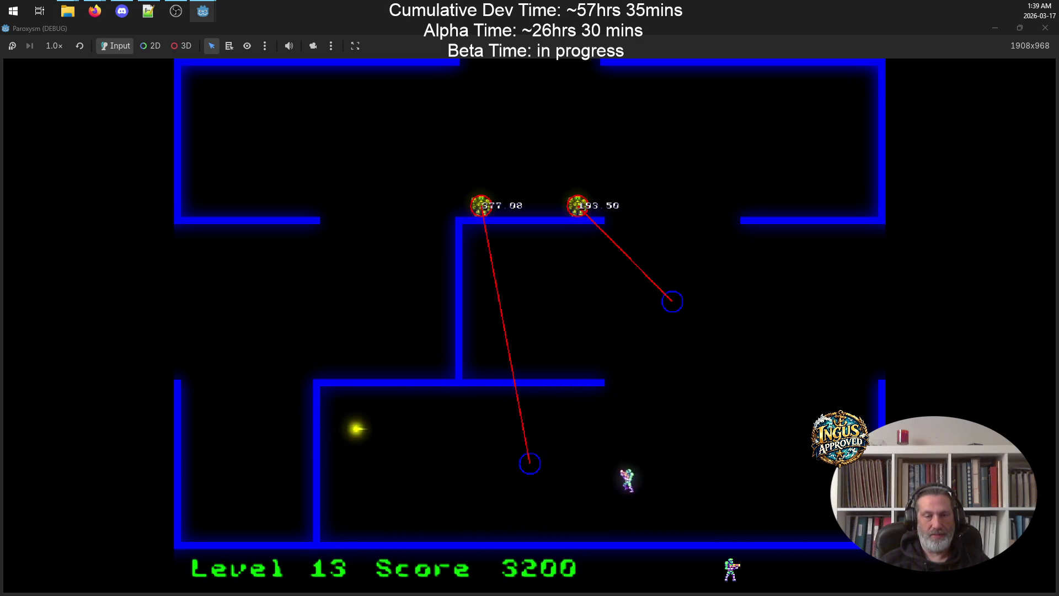
Move across the middle room and up into the top corridor while shooting
key(Left)
key(Up)
key(Left)
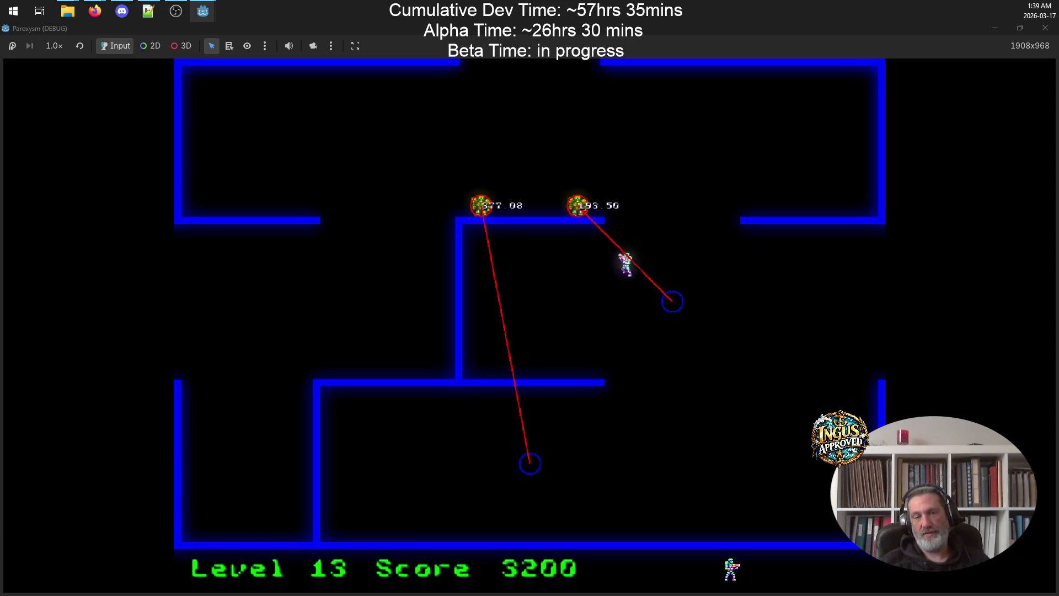
key(Down)
key(Right)
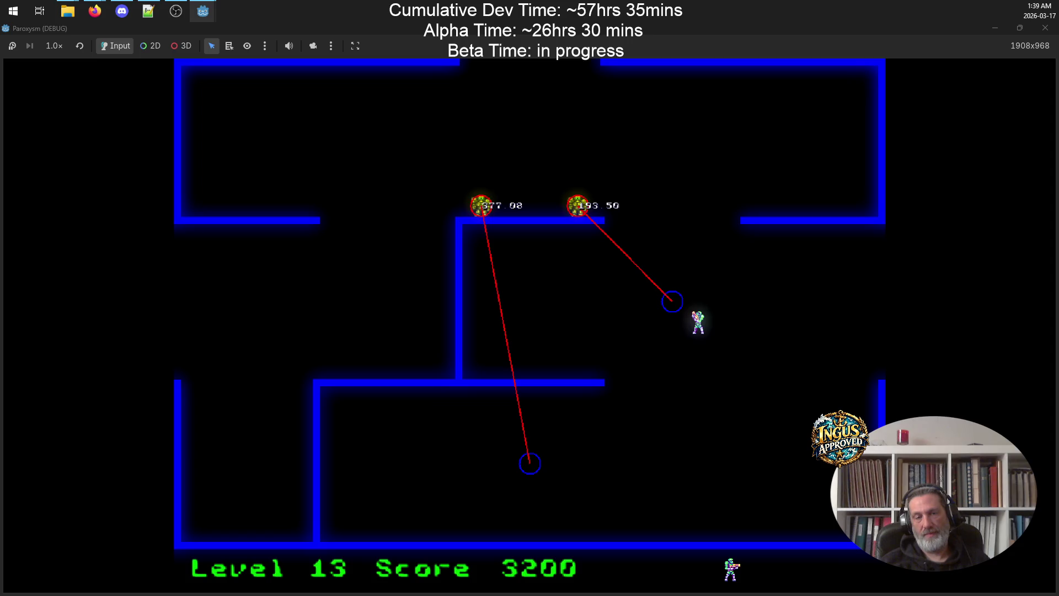
key(Left)
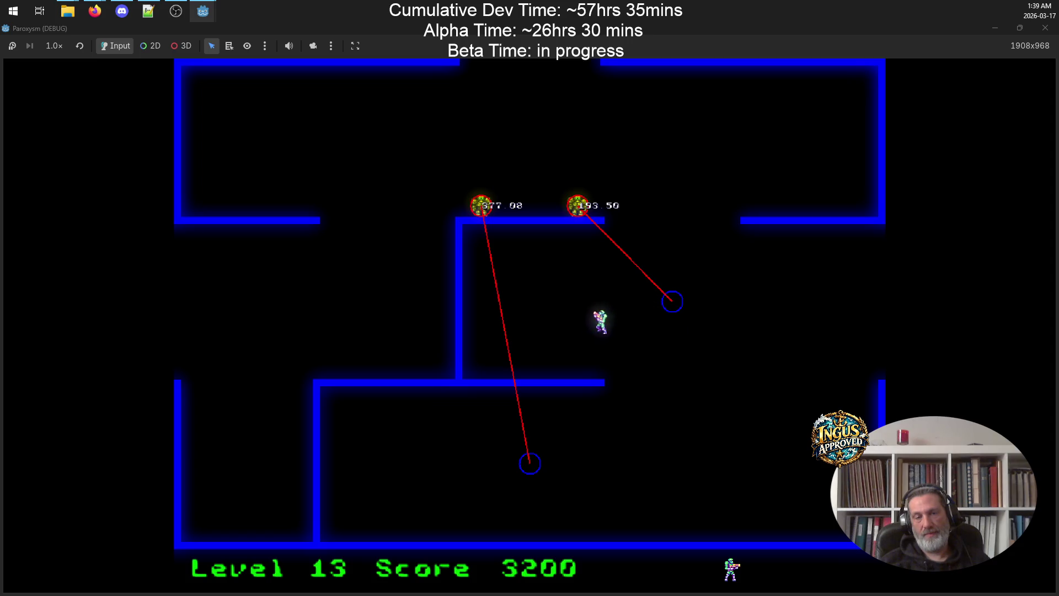
key(Right)
key(Up)
key(Up)
key(Right)
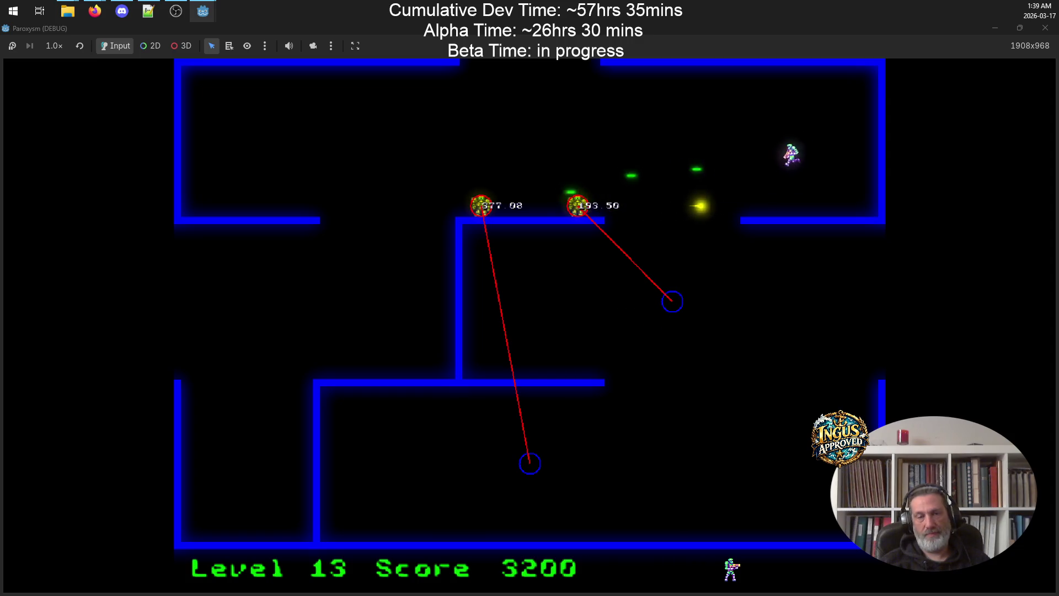
key(Left)
key(Left)
key(Up)
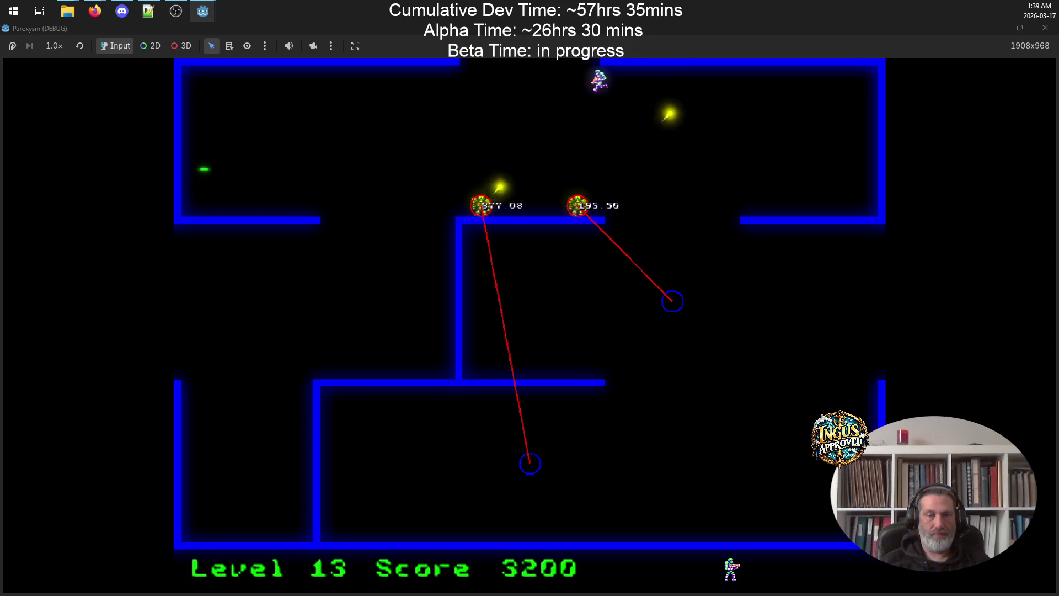
key(Down)
key(Down)
key(Right)
key(Left)
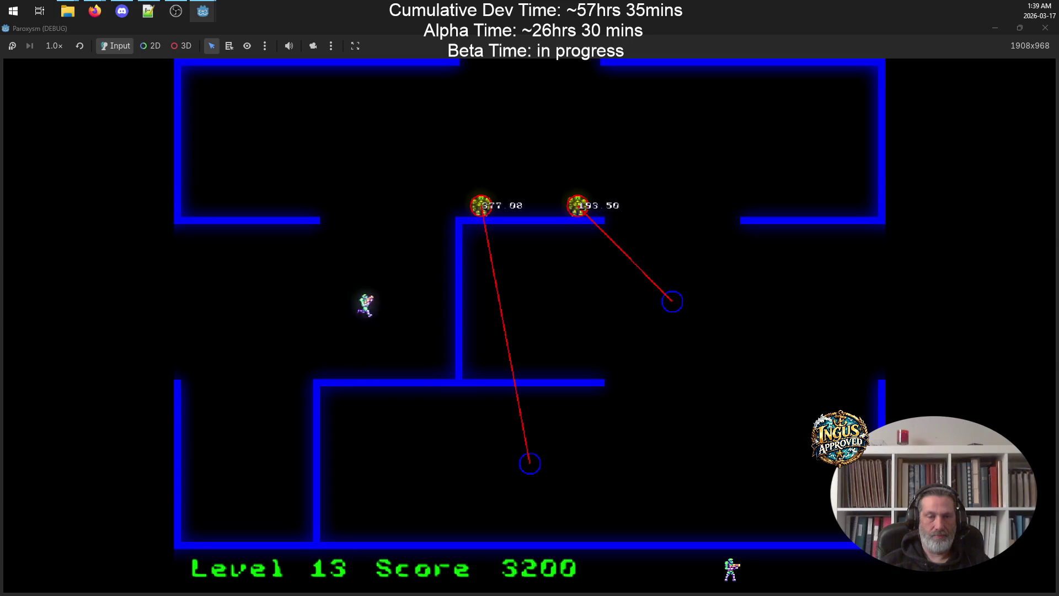
key(Right)
key(Up)
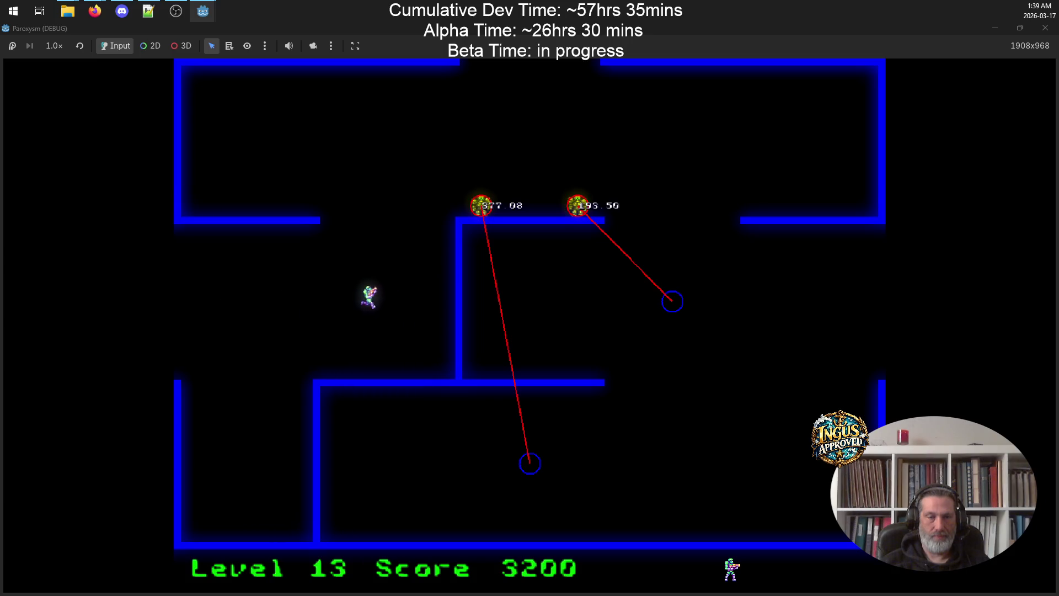
key(Left)
key(Up)
key(Right)
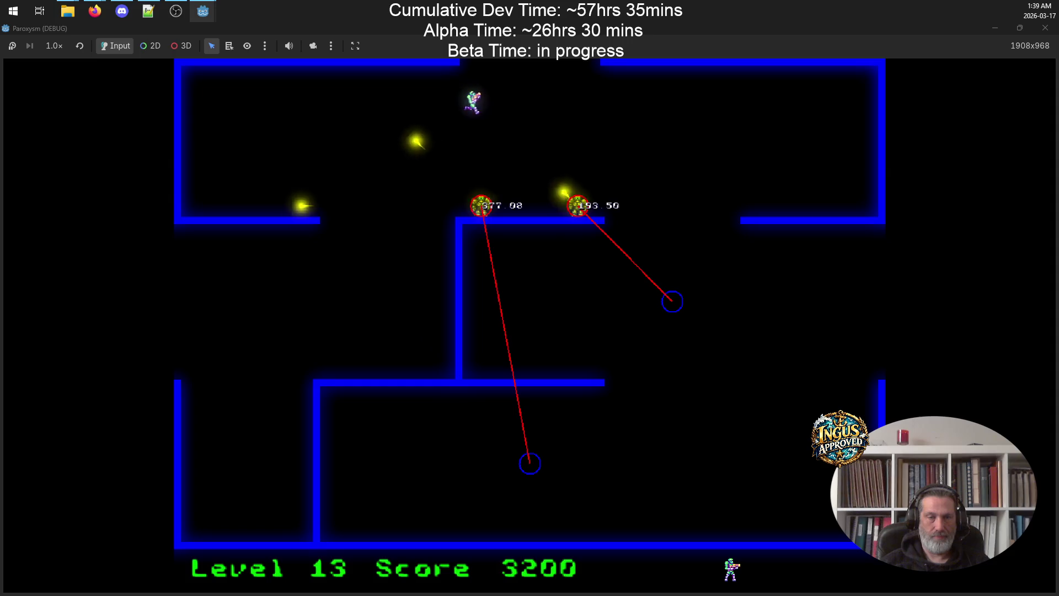
Attack the robot row along the top corridor, then stop the game test at 3270 points
key(Down)
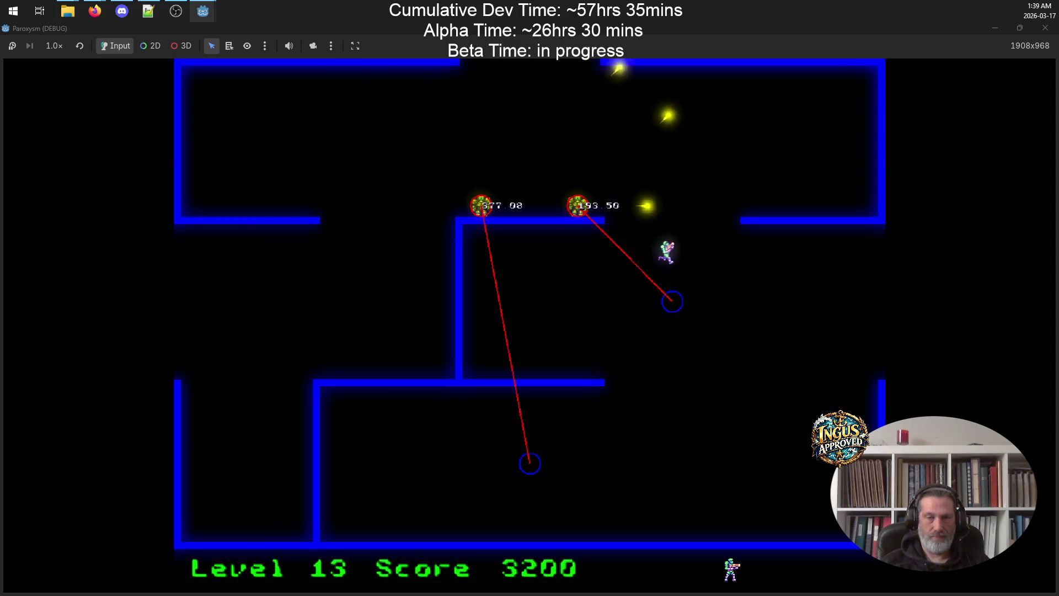
key(Up)
key(Up)
key(Right)
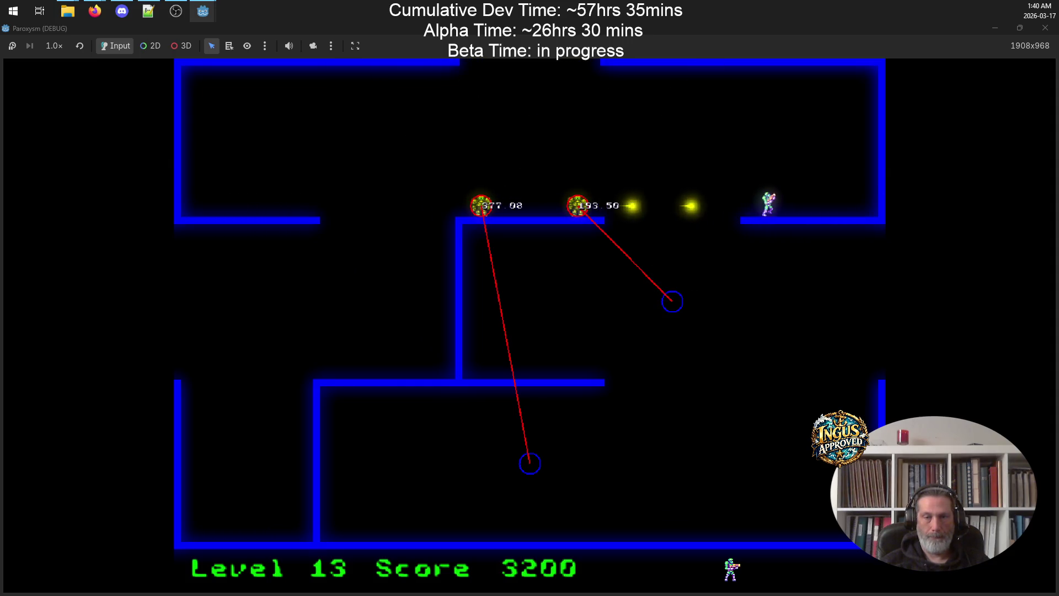
key(Up)
key(Left)
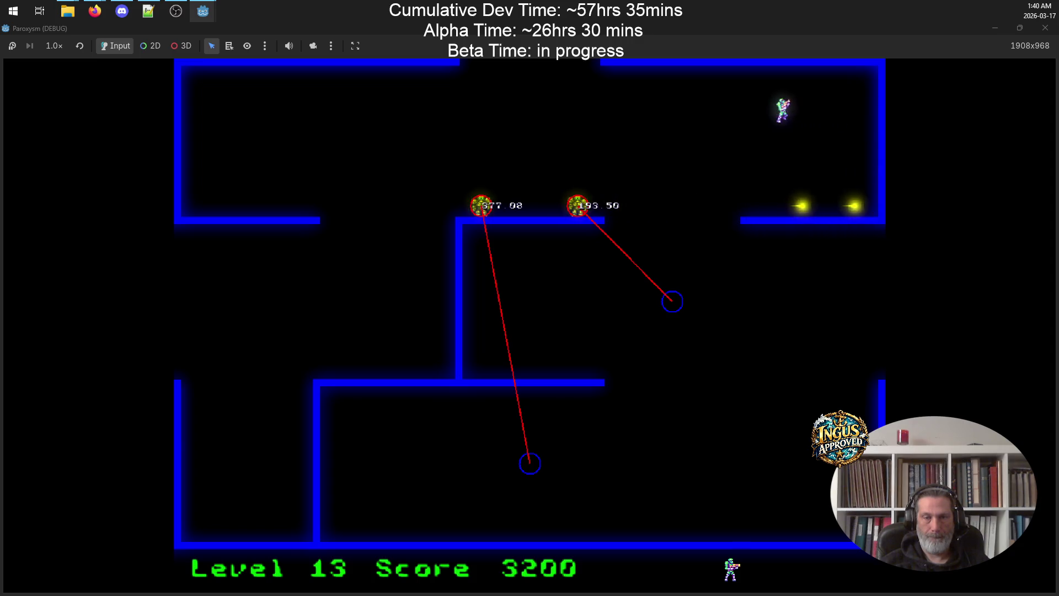
key(Right)
key(Down)
key(Right)
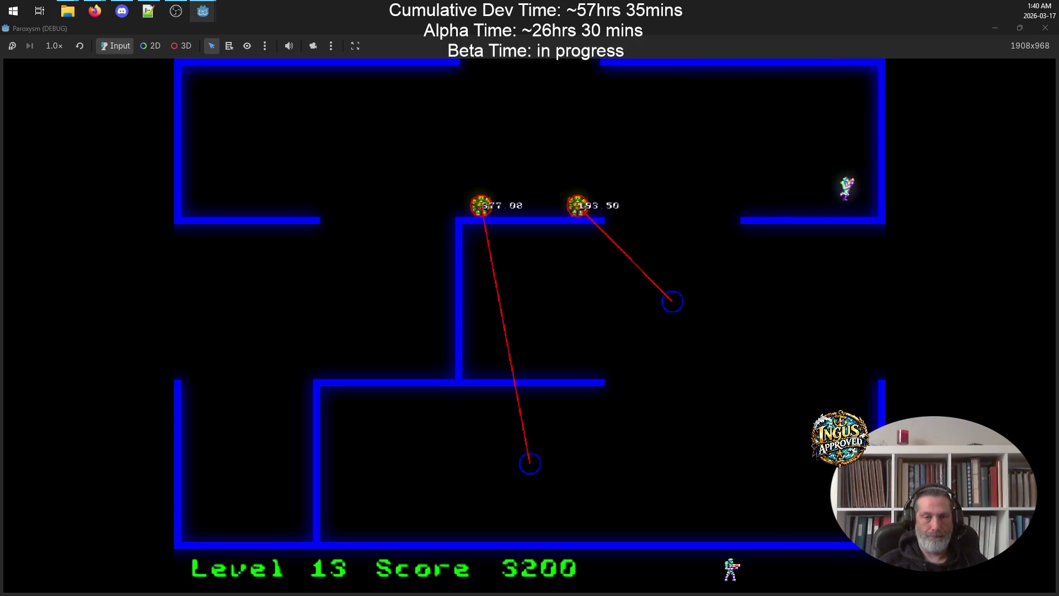
key(Up)
key(Right)
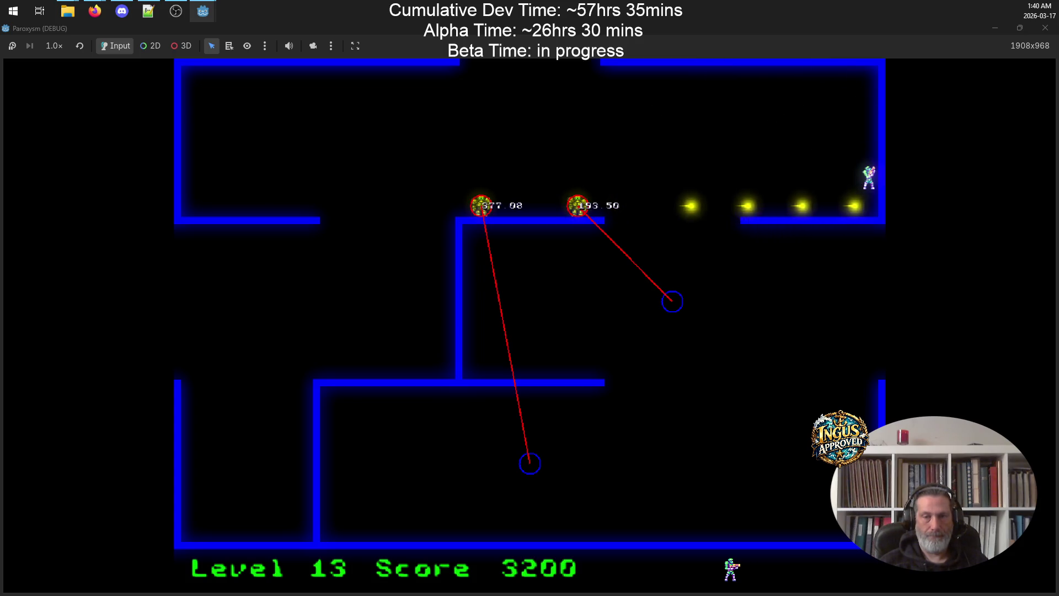
key(Left)
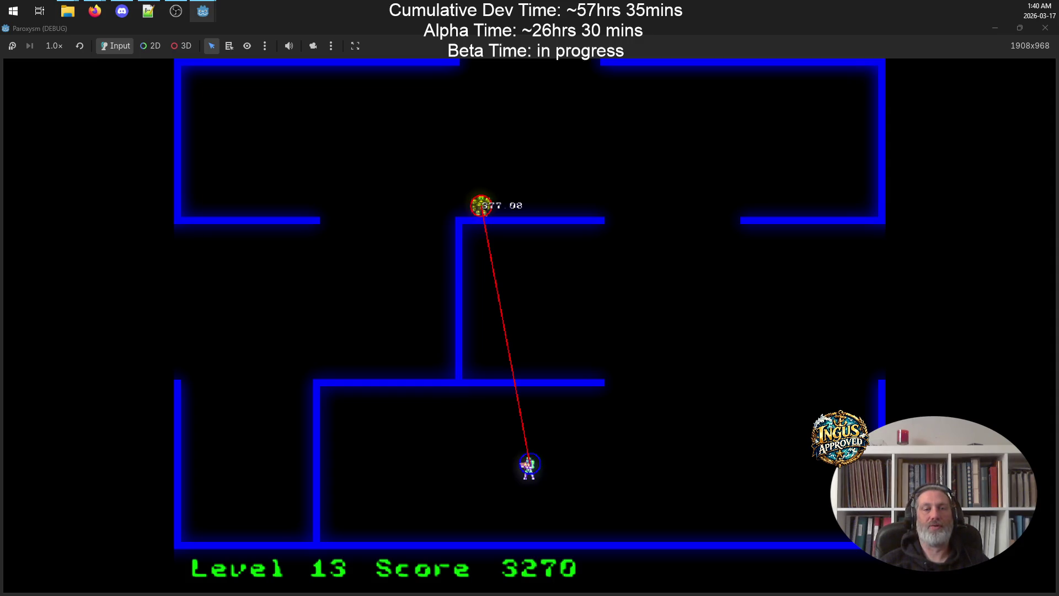
key(Right)
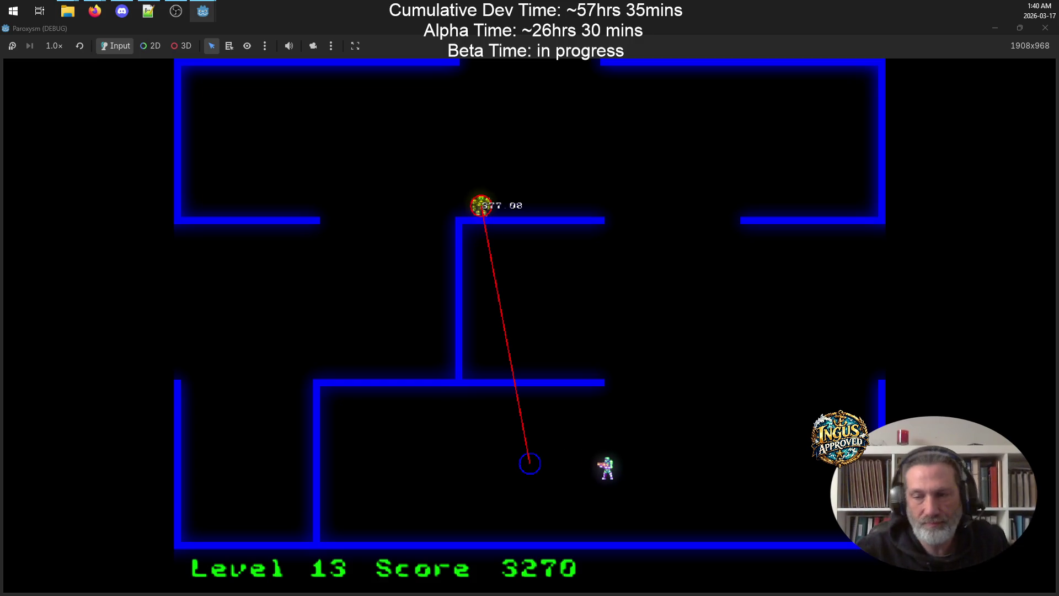
click(1042, 36)
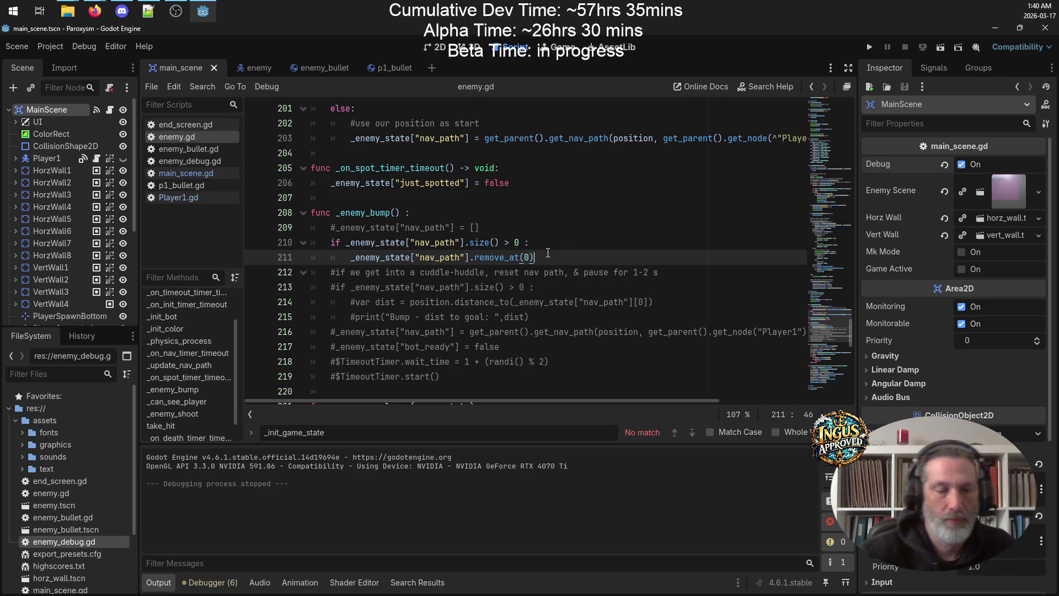
Below the nav_path removal, add '#then check if next pt visible, if not, reset entirely' and save enemy.gd
key(Return)
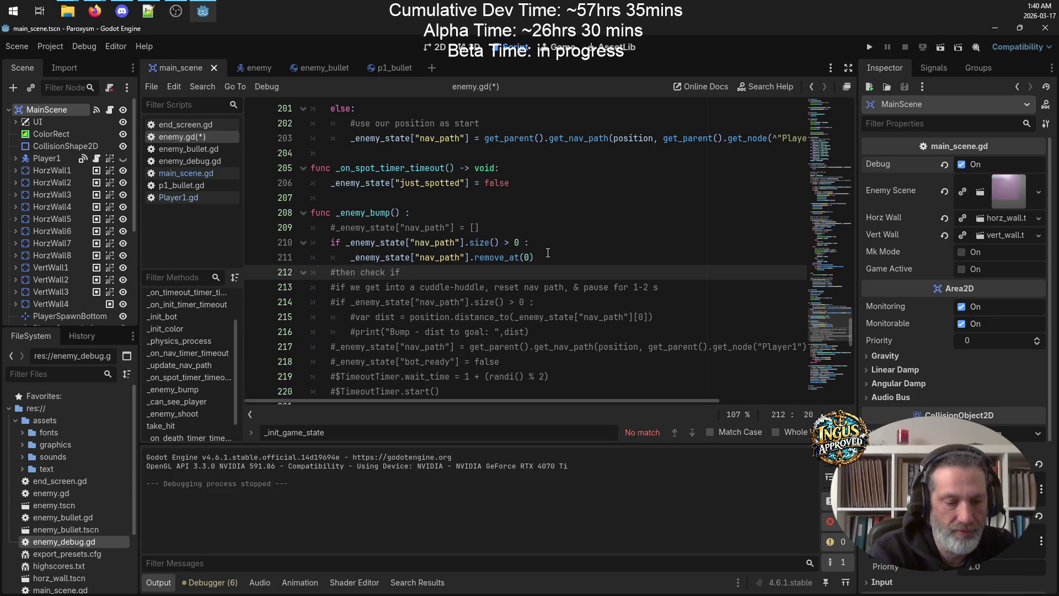
text(#then check if next pt b)
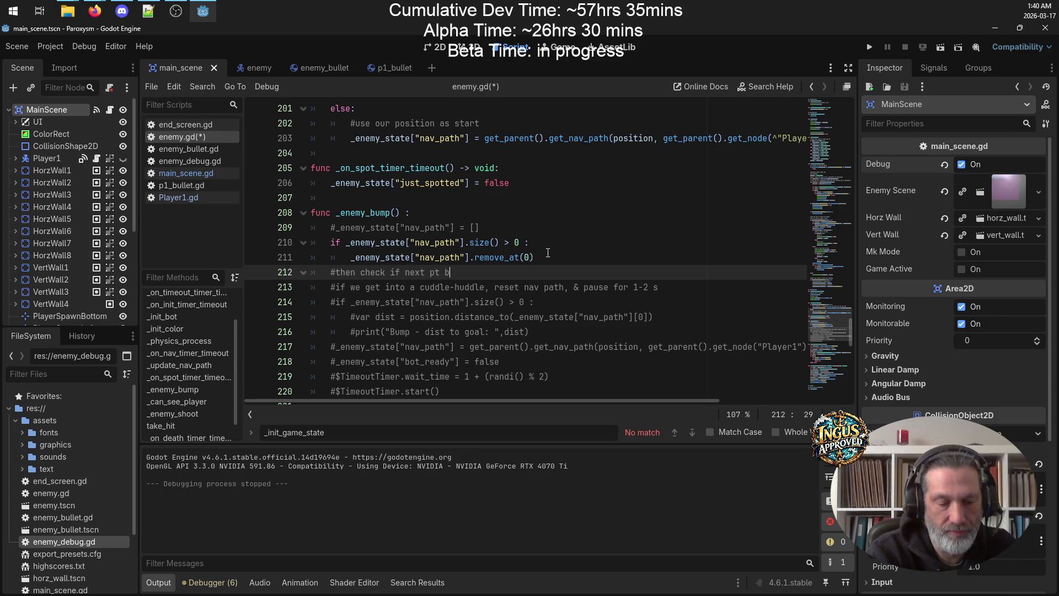
key(BackSpace)
text(visible, if n)
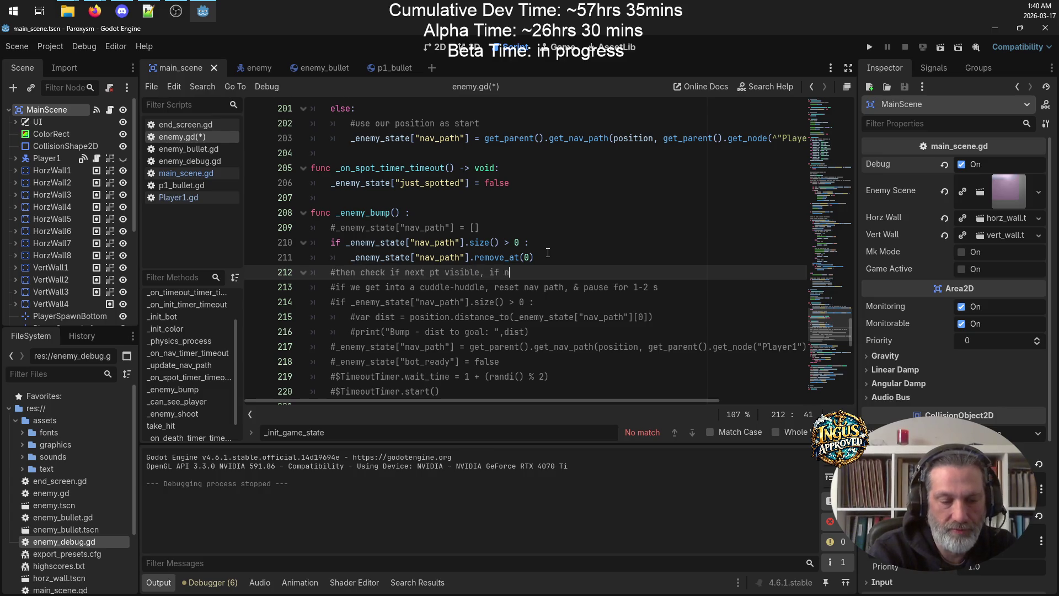
text(ot, reset entirel)
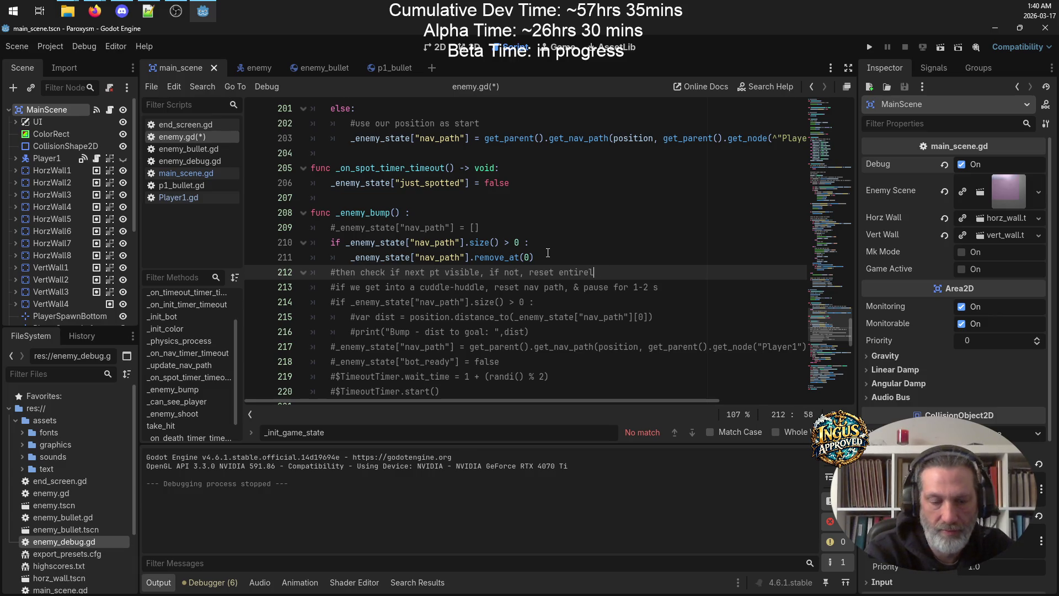
key(Return)
key(ctrl+s)
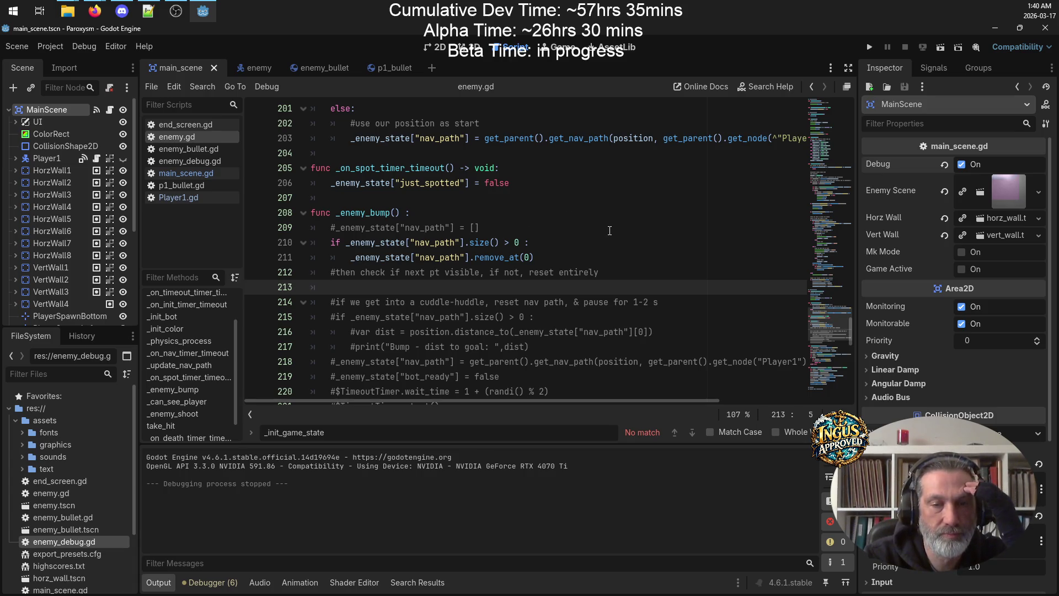
Scroll through enemy.gd and put the caret at the end of the for-direction loop line
scroll(610, 230, up, 15)
scroll(613, 231, up, 6)
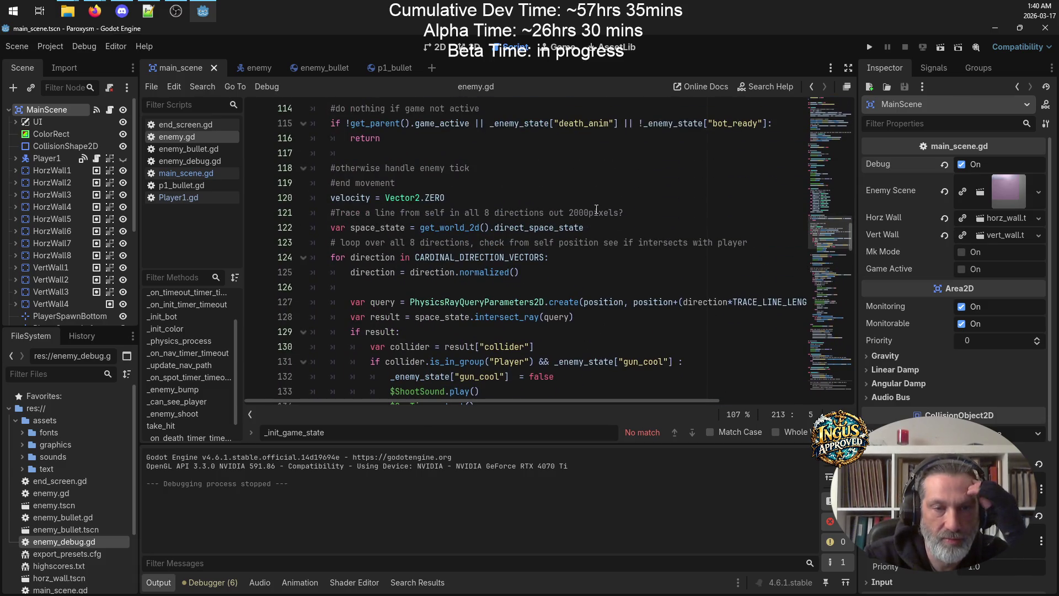
scroll(596, 210, up, 3)
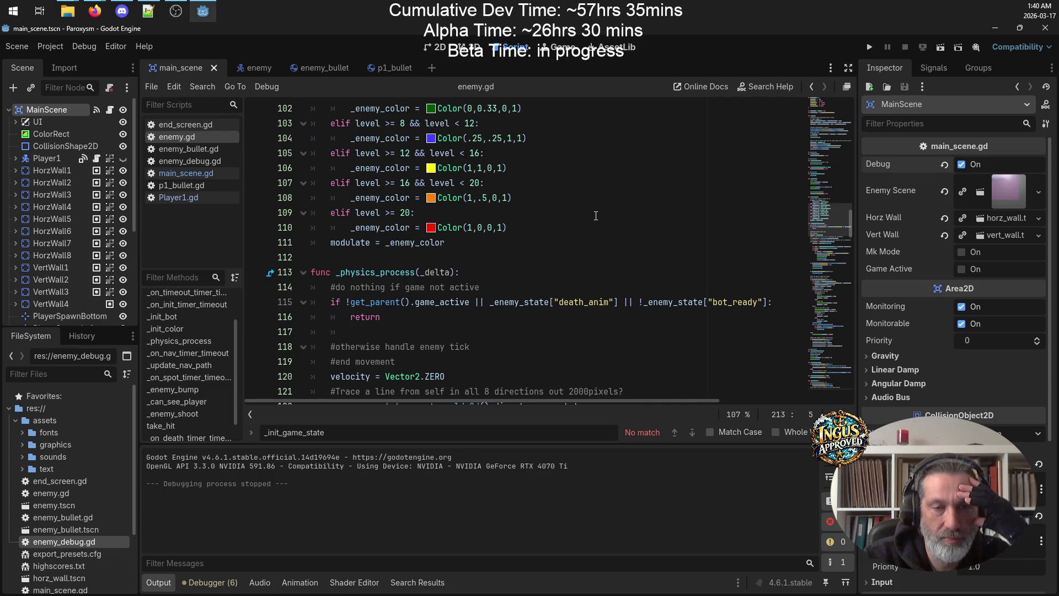
scroll(594, 232, up, 4)
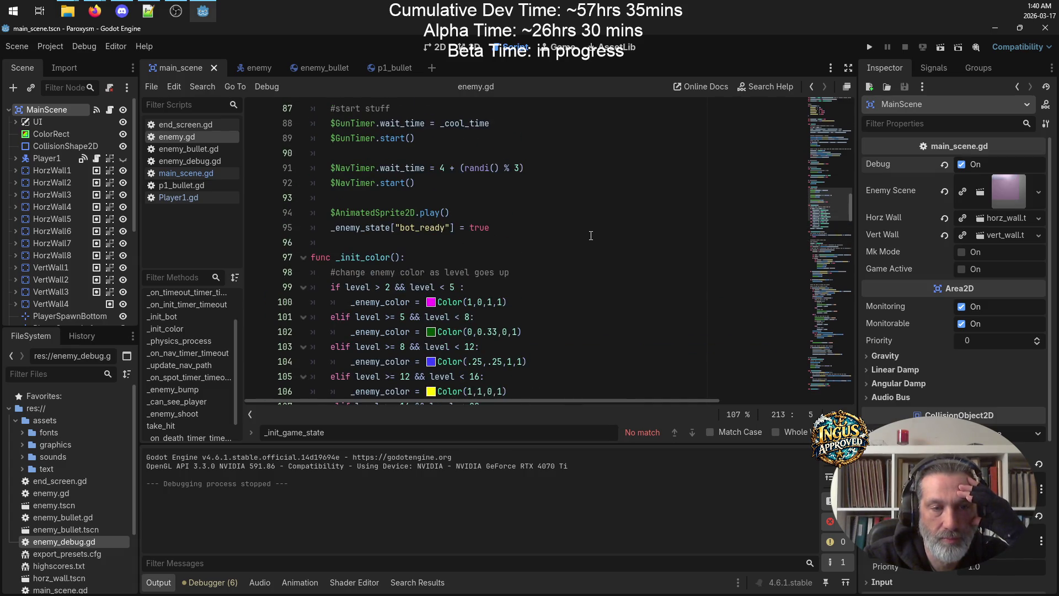
scroll(589, 238, up, 4)
scroll(589, 243, down, 5)
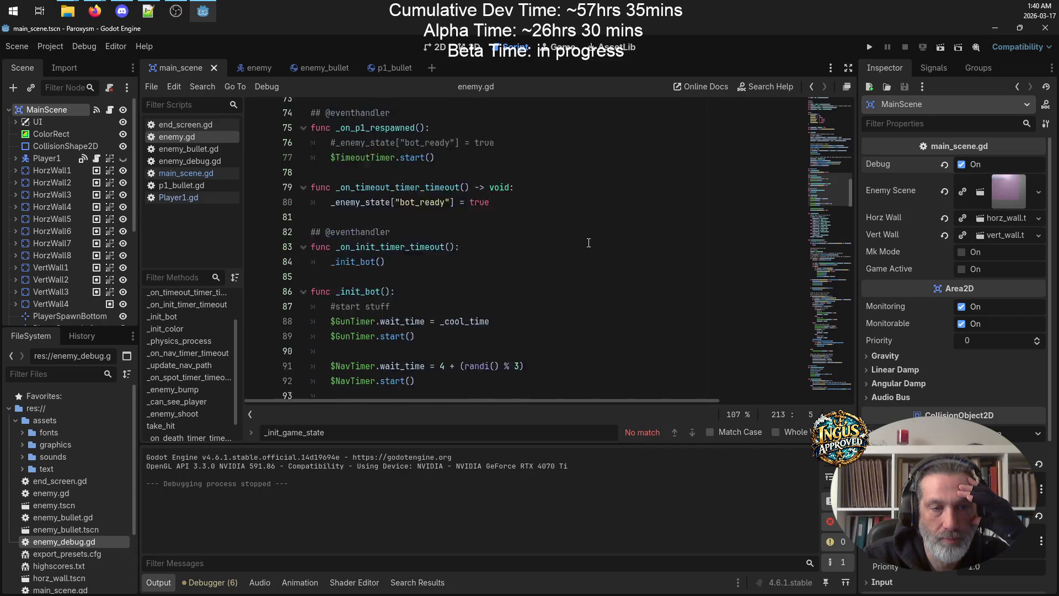
scroll(589, 243, down, 6)
scroll(588, 243, down, 4)
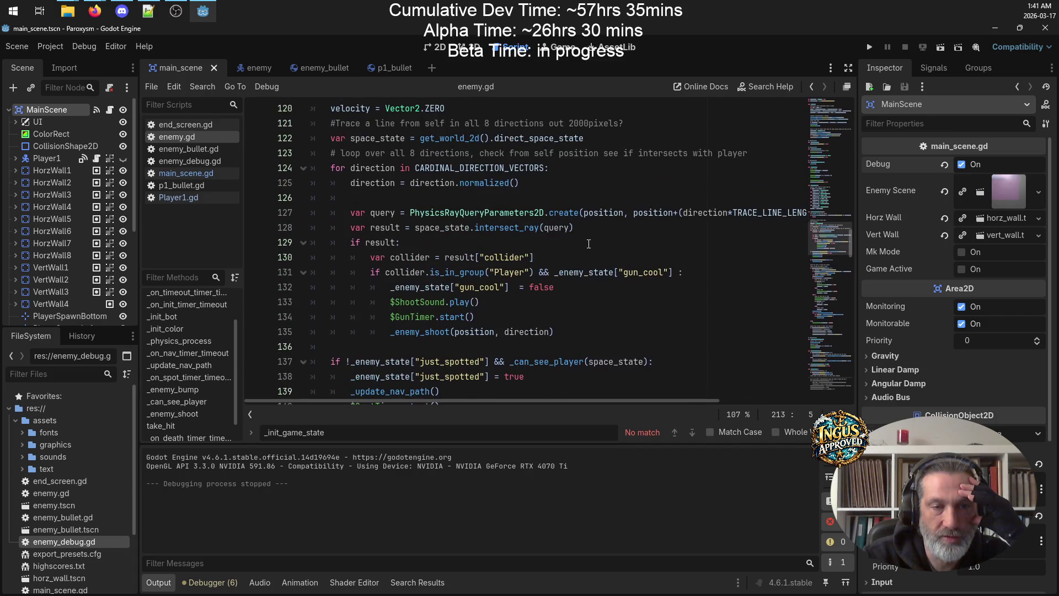
click(371, 183)
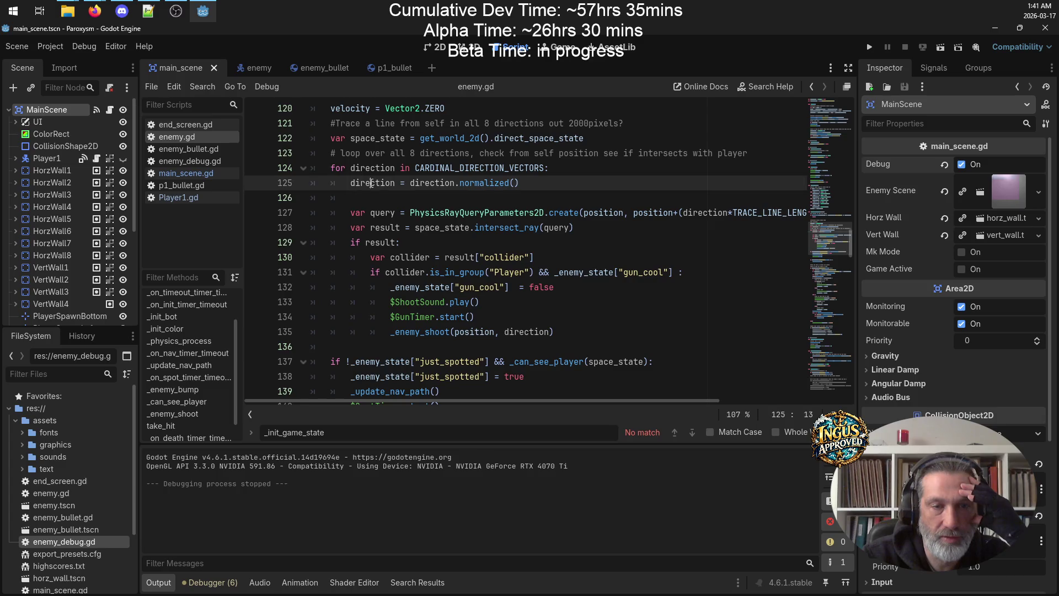
click(584, 168)
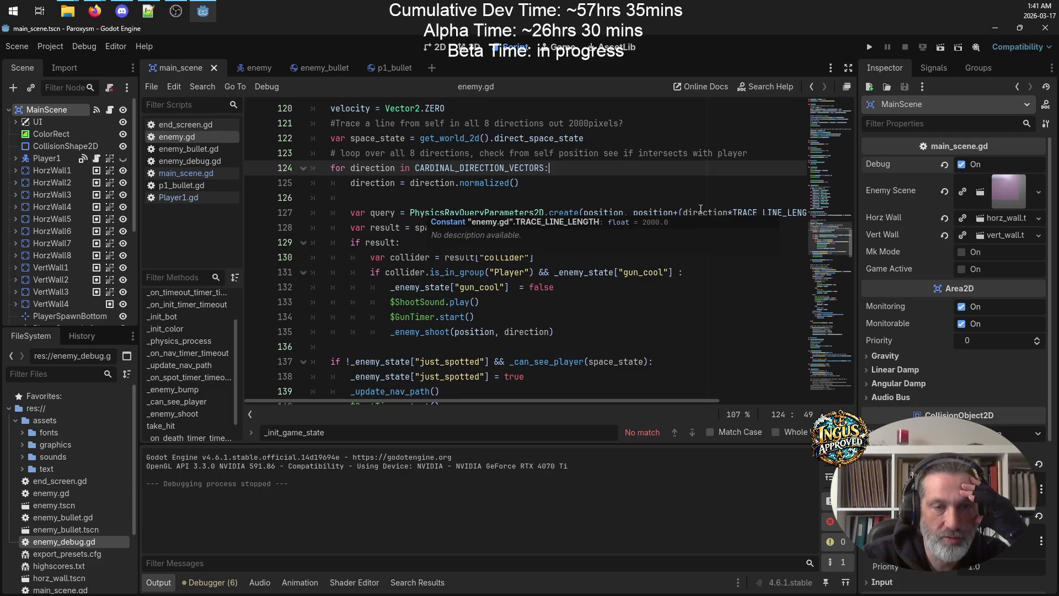
scroll(694, 233, down, 4)
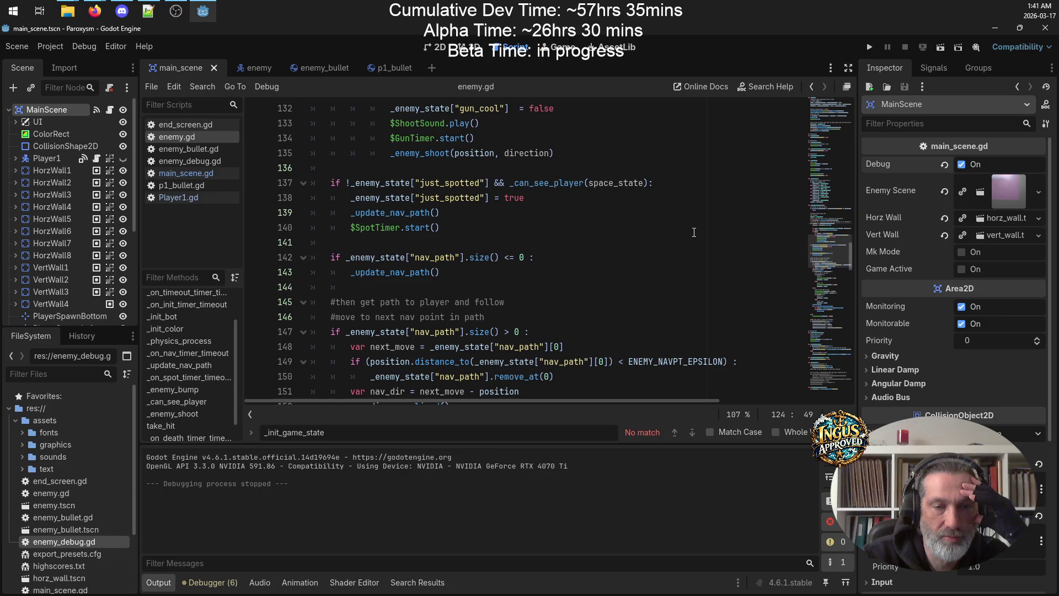
scroll(694, 231, down, 3)
scroll(601, 228, up, 4)
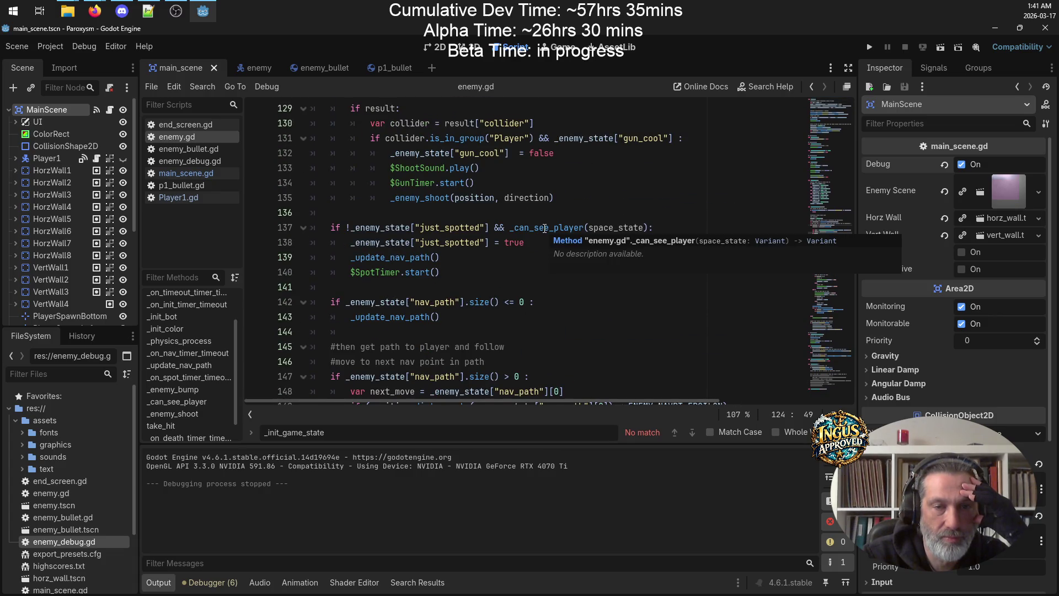
Select the _can_see_player call, scroll to its definition near line 223, and highlight the whole function
double_click(545, 229)
right_click(547, 230)
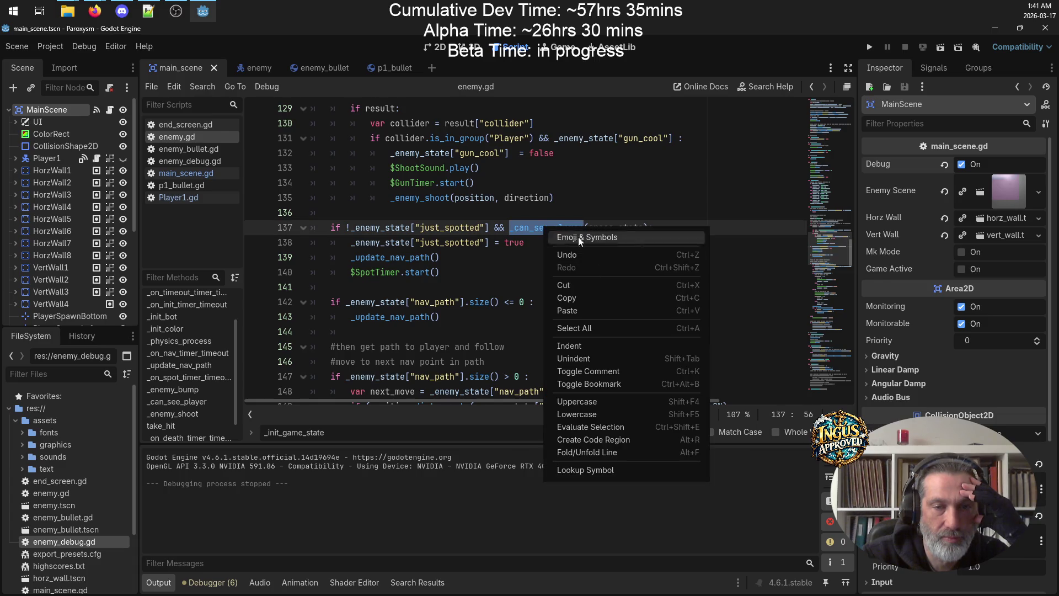
scroll(538, 231, down, 13)
scroll(541, 243, down, 20)
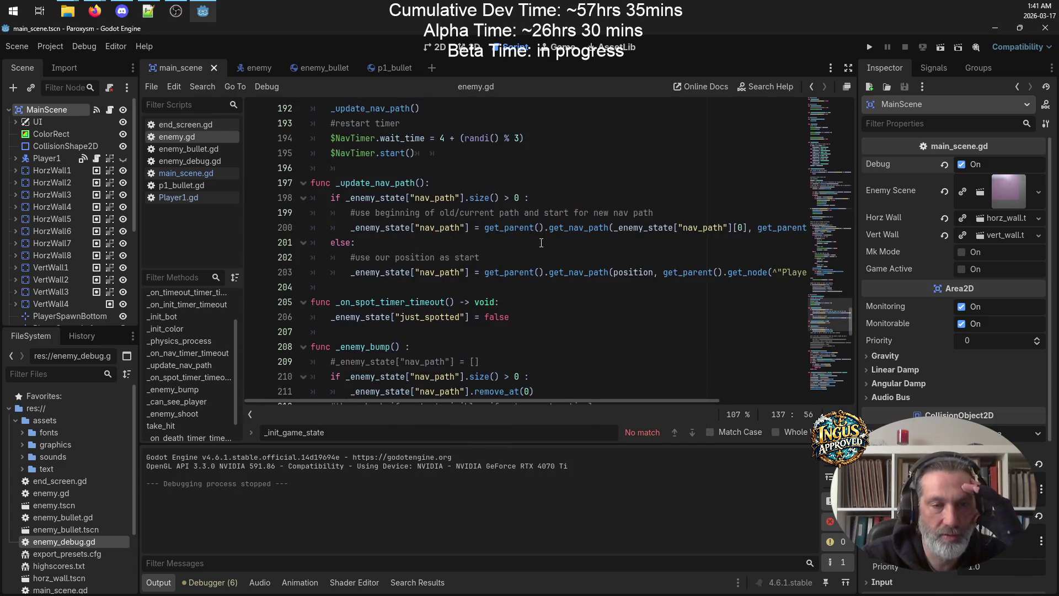
scroll(542, 243, up, 7)
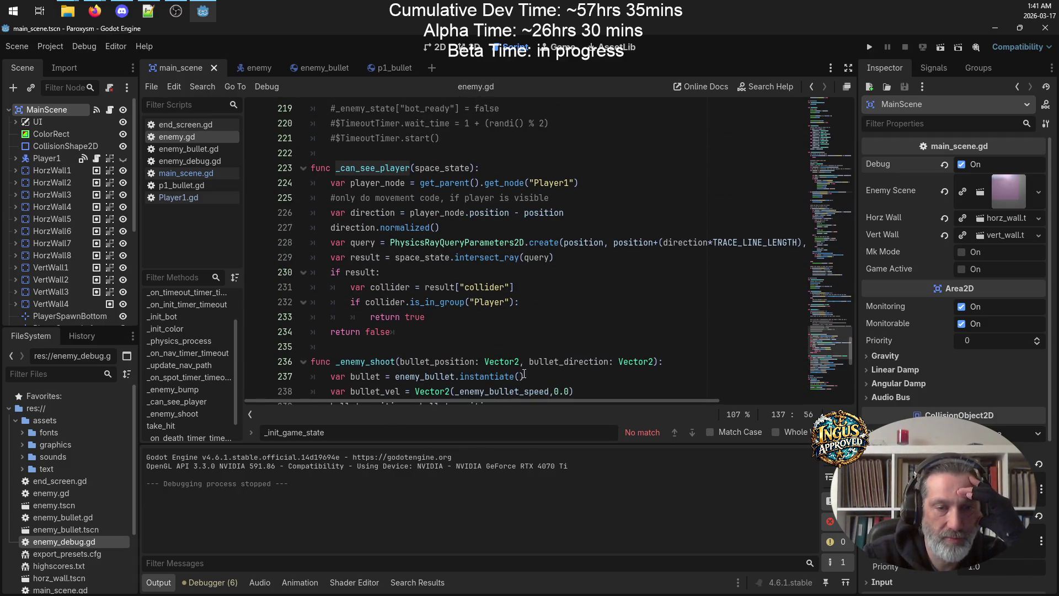
mouse_move(521, 400)
mouse_down()
mouse_move(645, 399)
mouse_move(436, 403)
mouse_up()
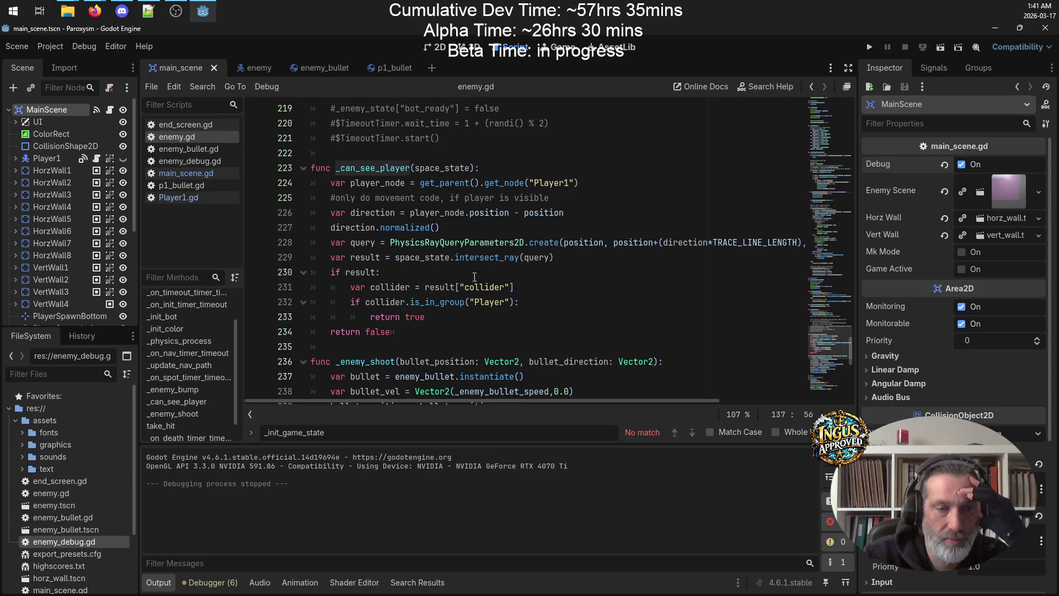
click(385, 302)
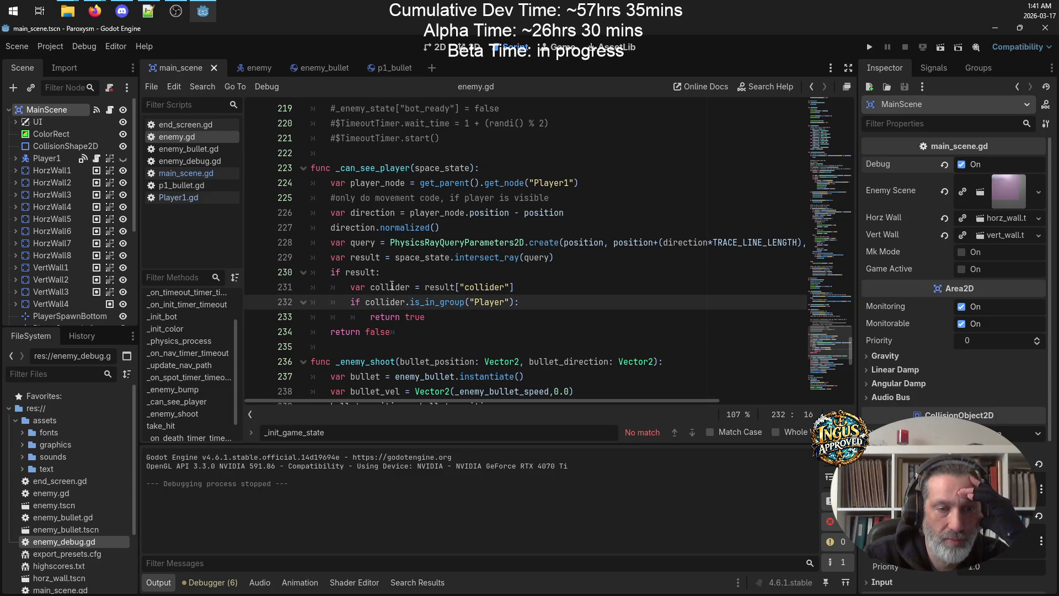
click(391, 286)
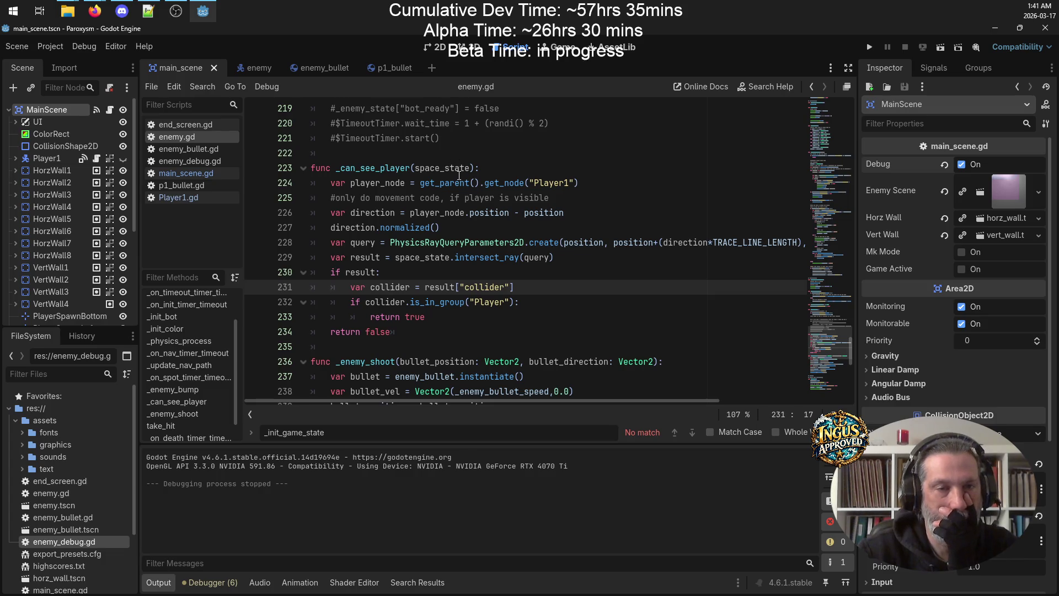
mouse_move(404, 338)
mouse_down()
mouse_move(325, 213)
mouse_move(274, 171)
mouse_up()
key(ctrl+c)
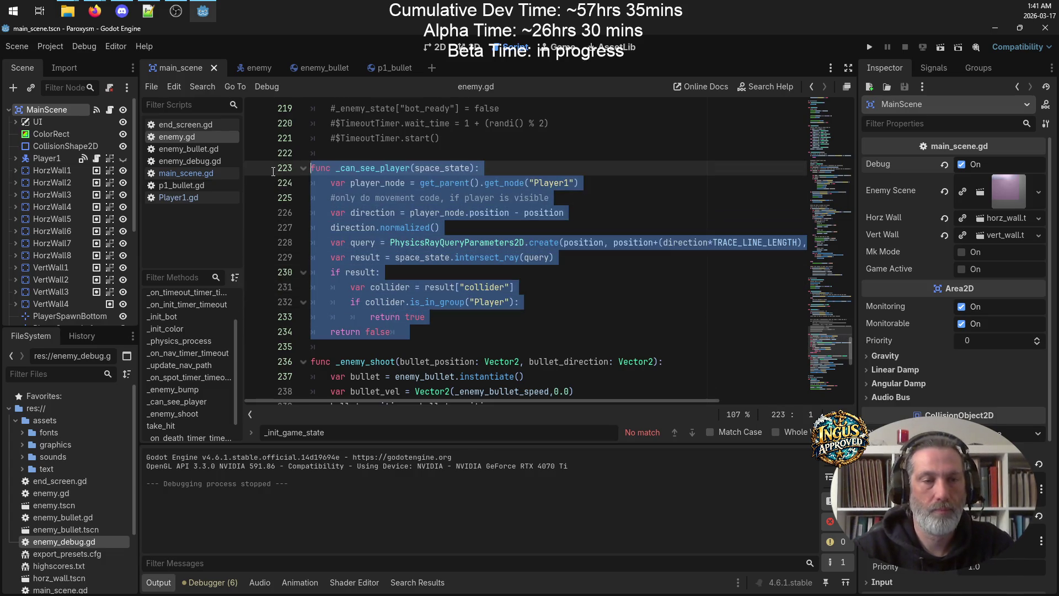
Paste an unindented copy of the _can_see_player function on new blank lines above it
scroll(389, 222, up, 4)
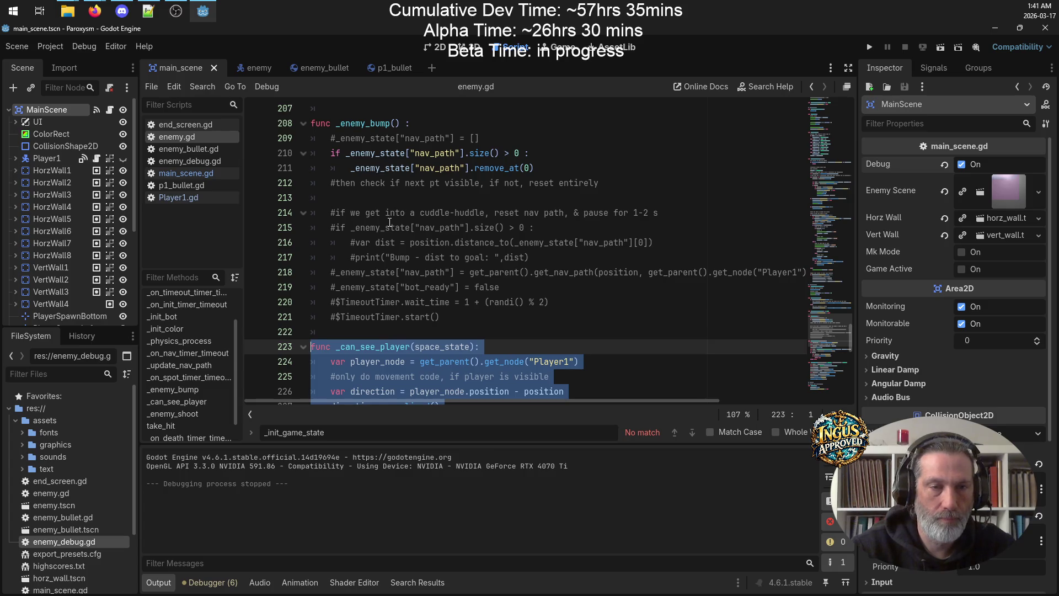
scroll(390, 222, down, 3)
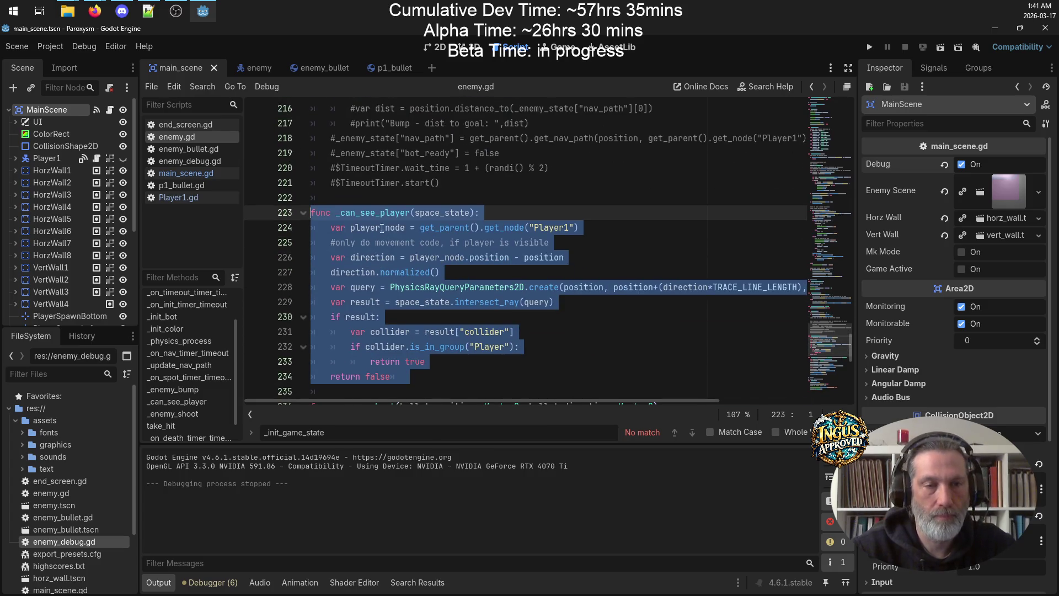
click(352, 199)
key(Return)
key(Return)
key(Up)
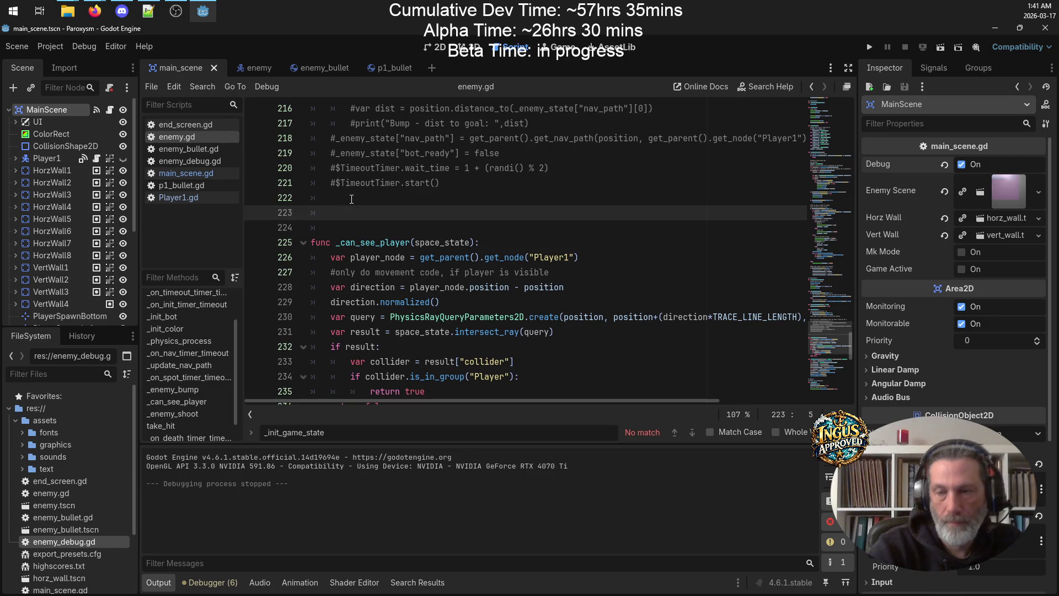
key(ctrl+v)
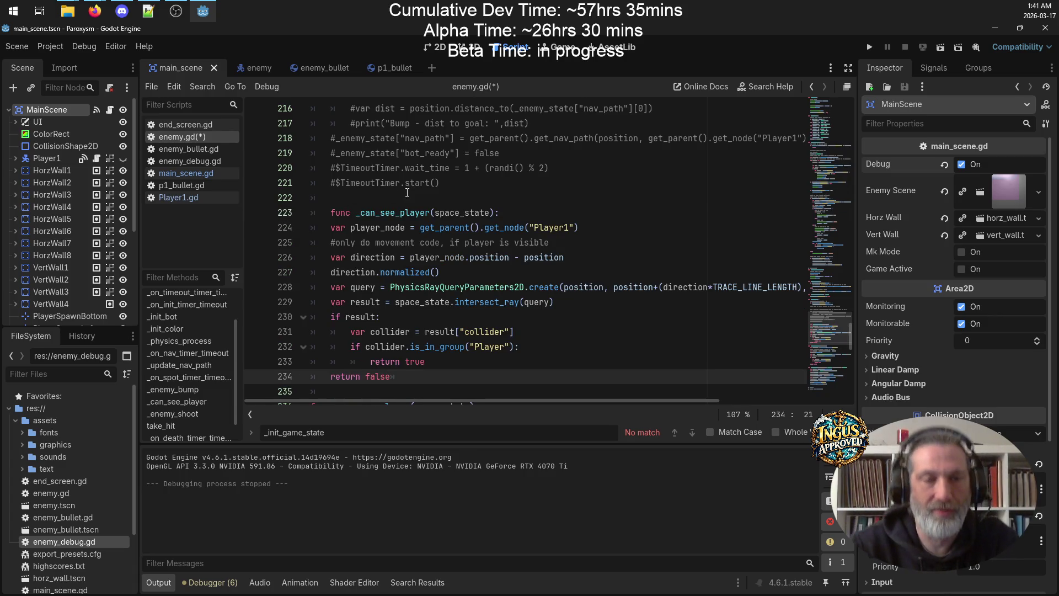
click(326, 213)
key(BackSpace)
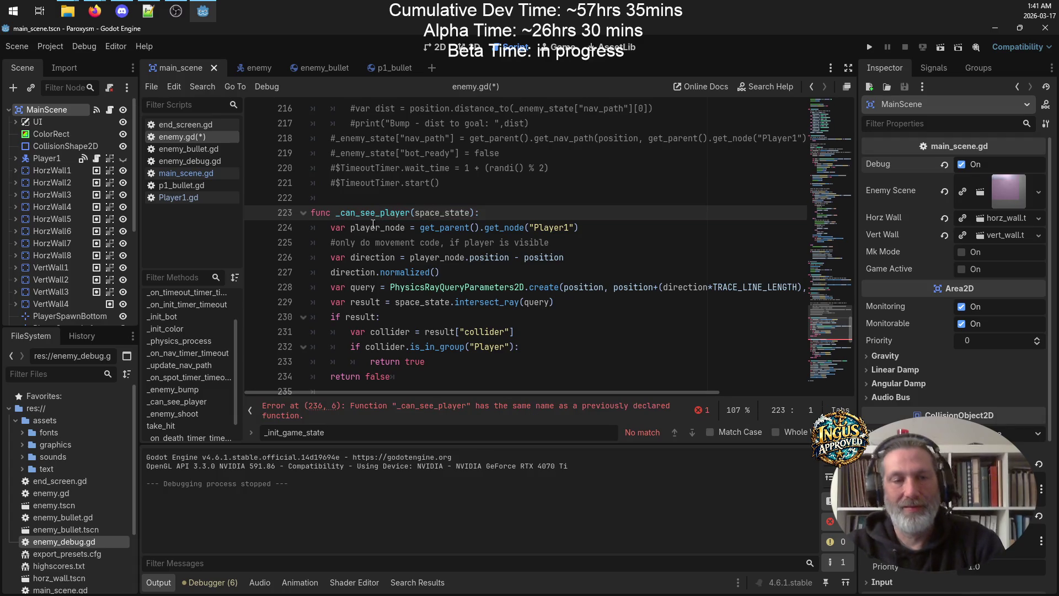
Rename the copy to _can_see_navpt, save, and cut its Player1 node lookup line
scroll(524, 221, down, 3)
scroll(486, 248, up, 3)
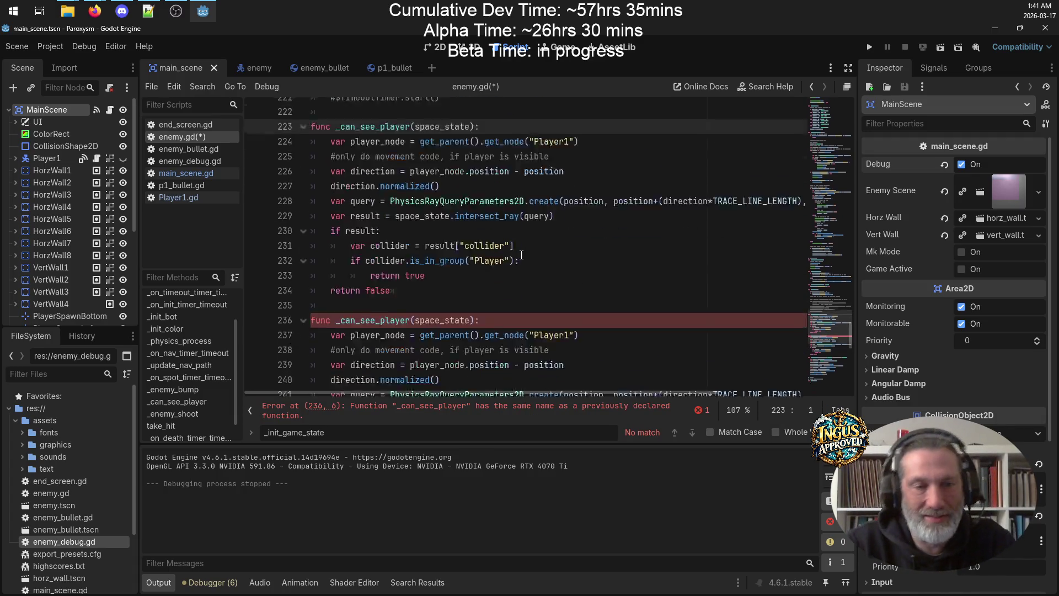
drag(381, 214, 410, 212)
text(navpt)
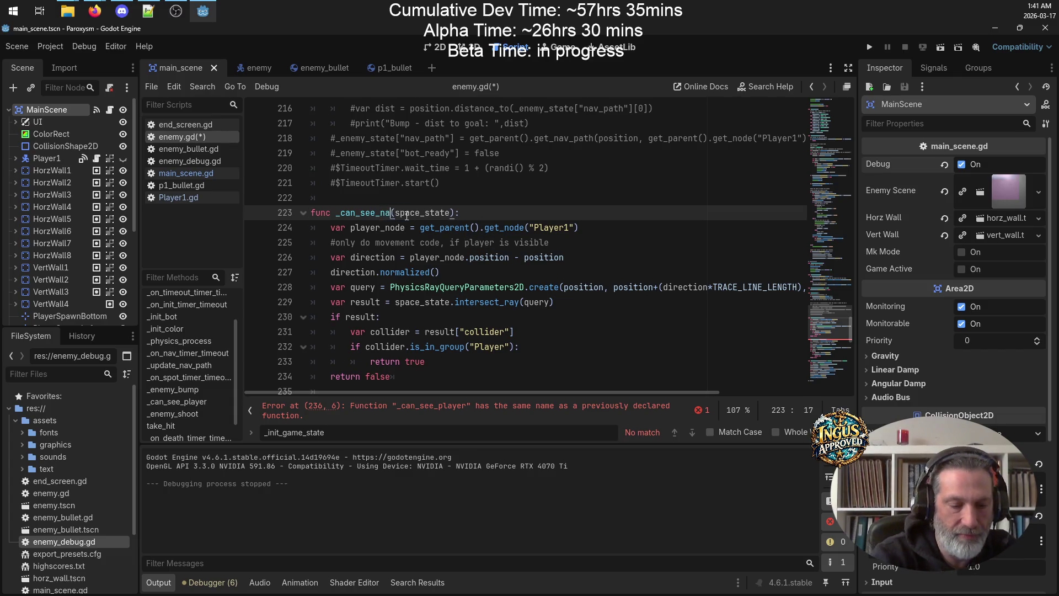
key(ctrl+s)
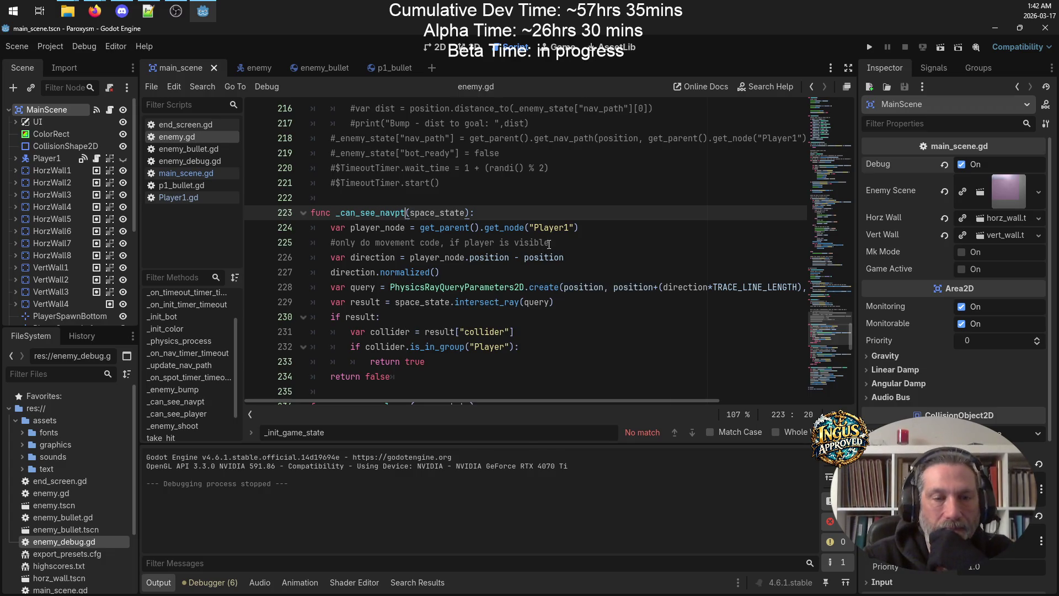
drag(596, 227, 312, 231)
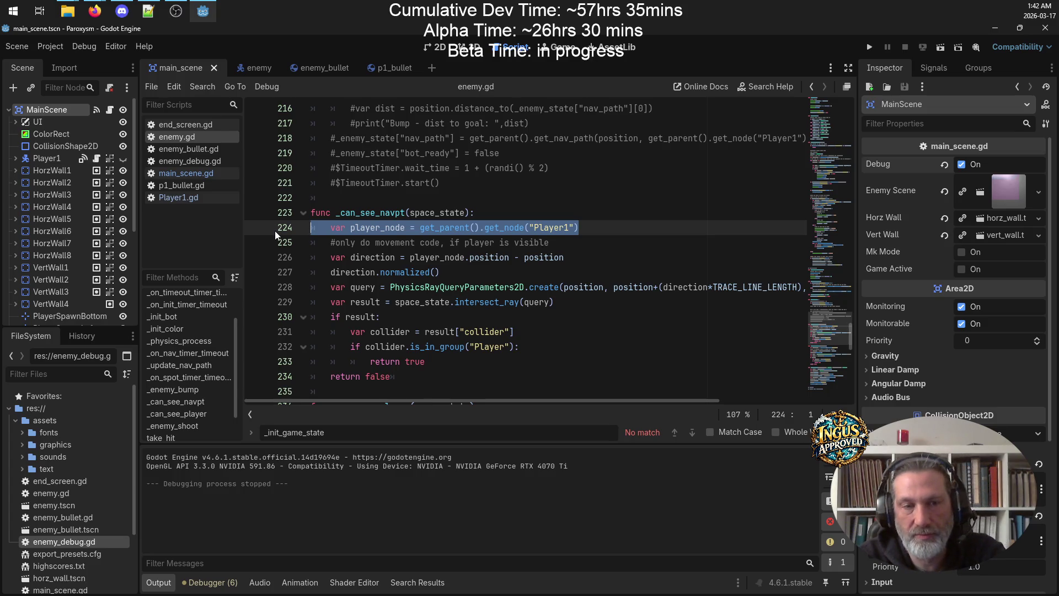
key(ctrl+x)
Replace player_node.position in the direction line with _enemy_state["nav_path"][0]
drag(509, 257, 409, 257)
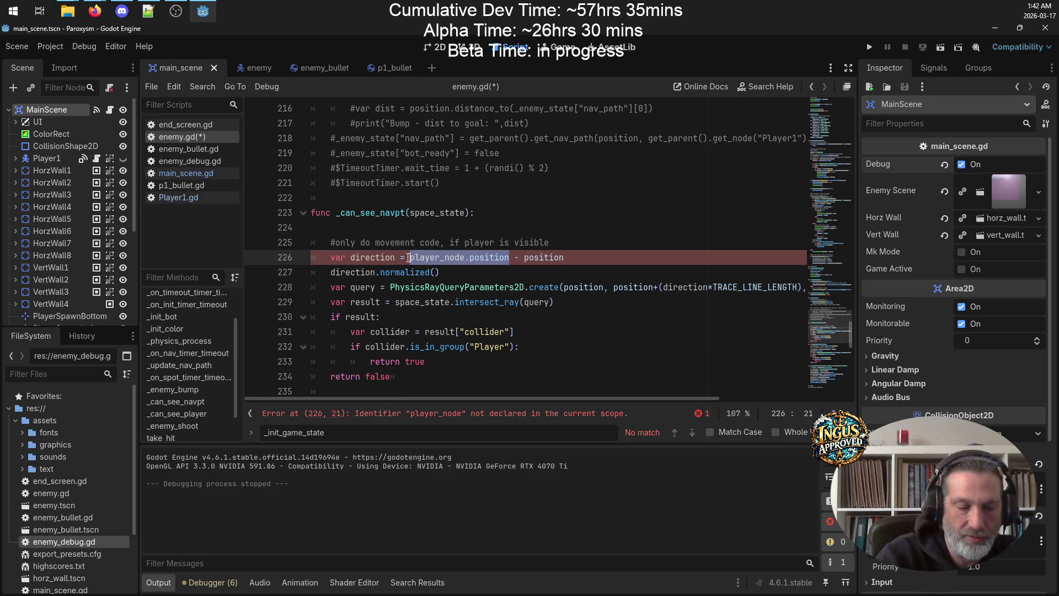
text(_enemy_state)
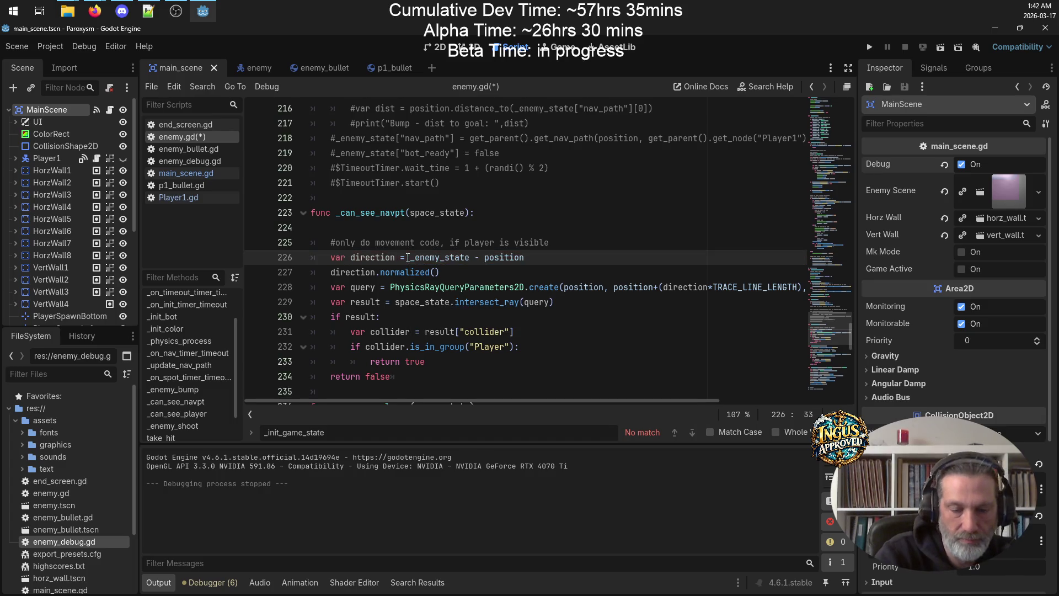
text([)
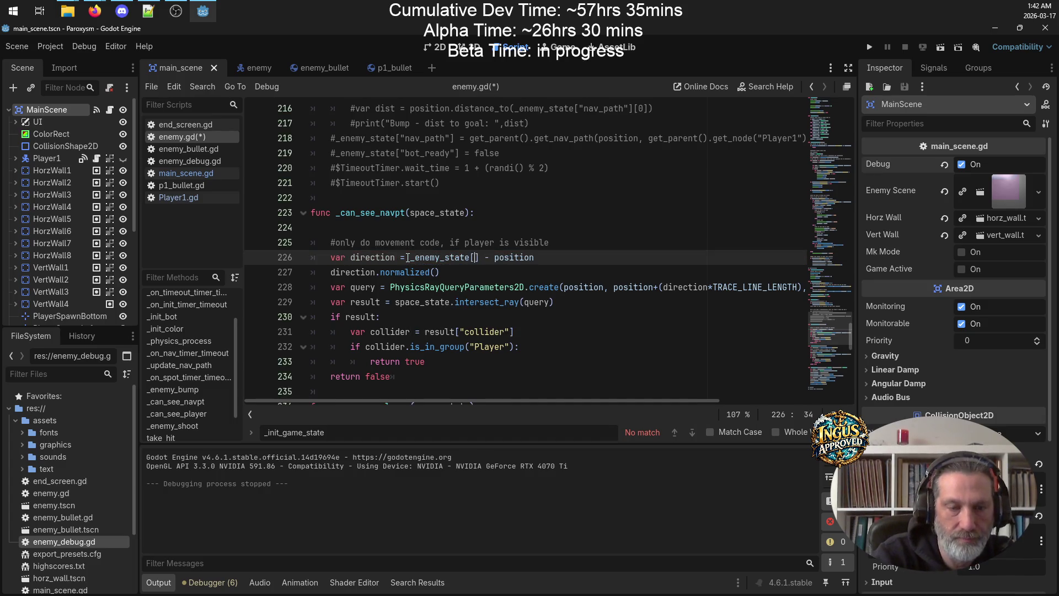
text("nav)
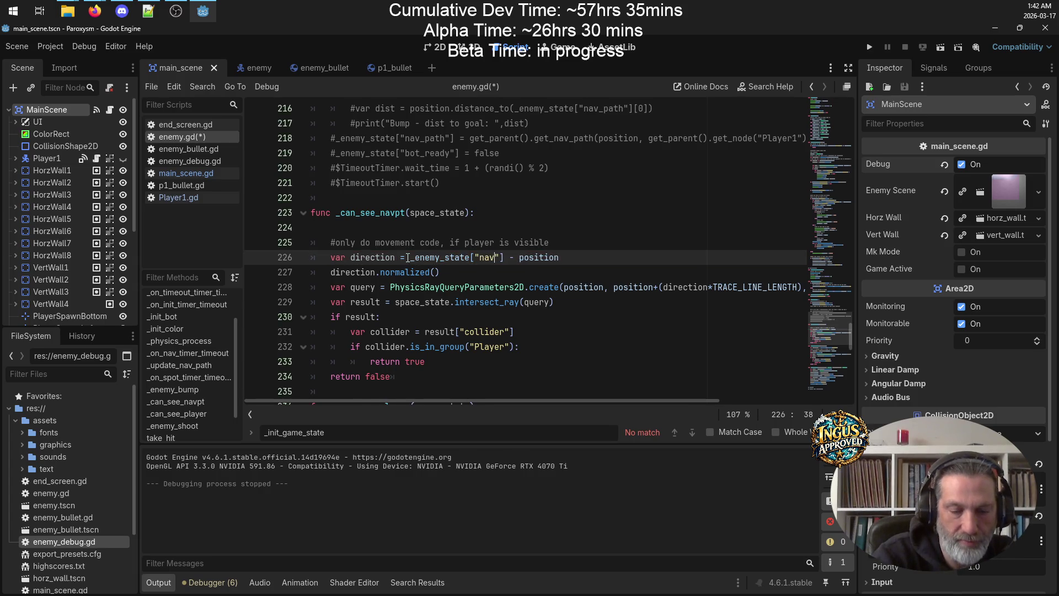
text(_a)
key(BackSpace)
text(path"])
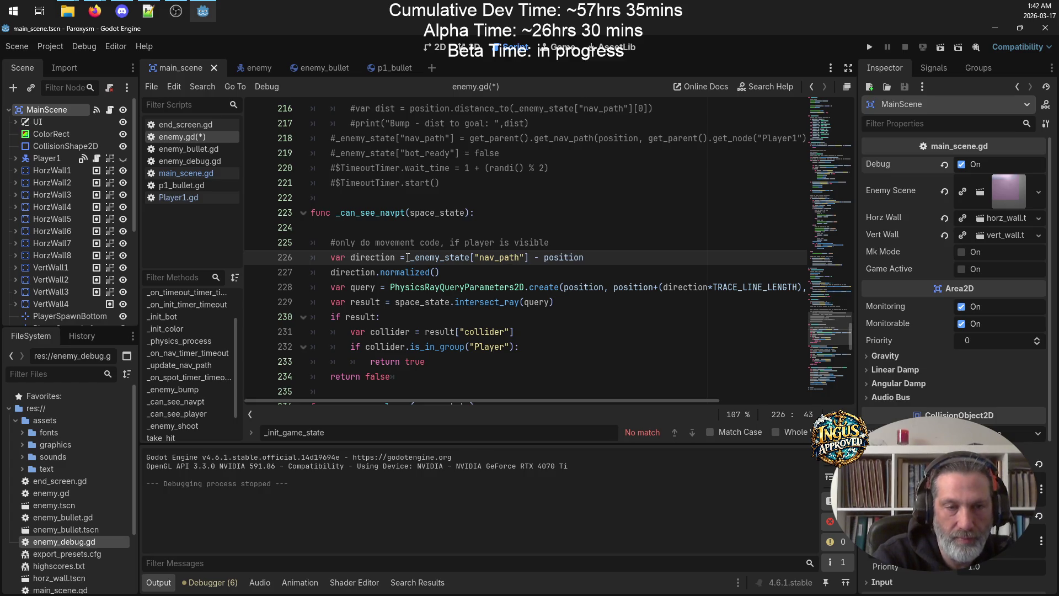
text([0)
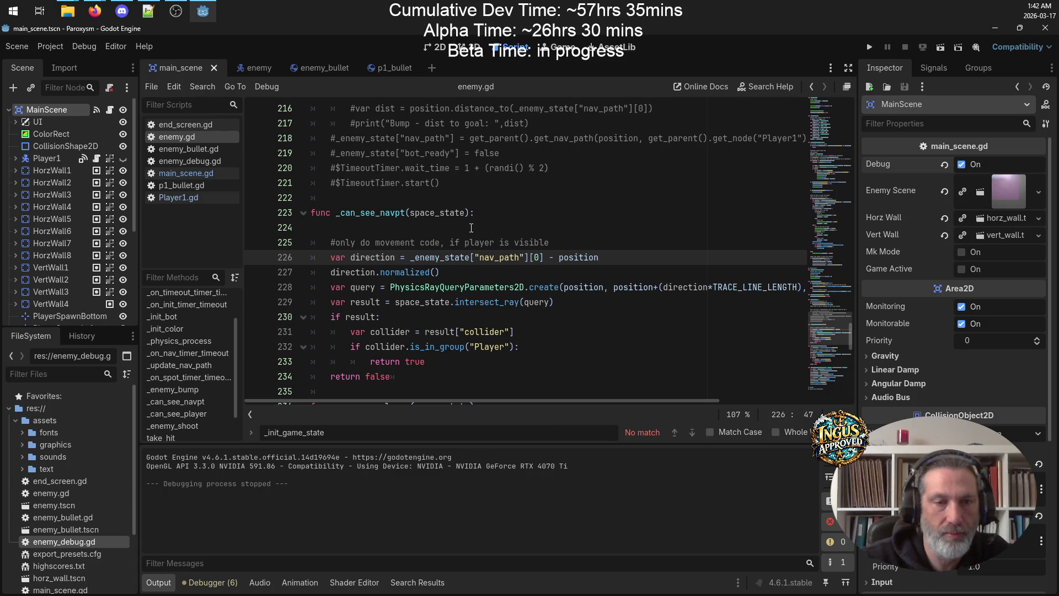
Copy the space_state definition from _physics_process into the body of _can_see_navpt
scroll(469, 248, up, 5)
scroll(501, 244, down, 4)
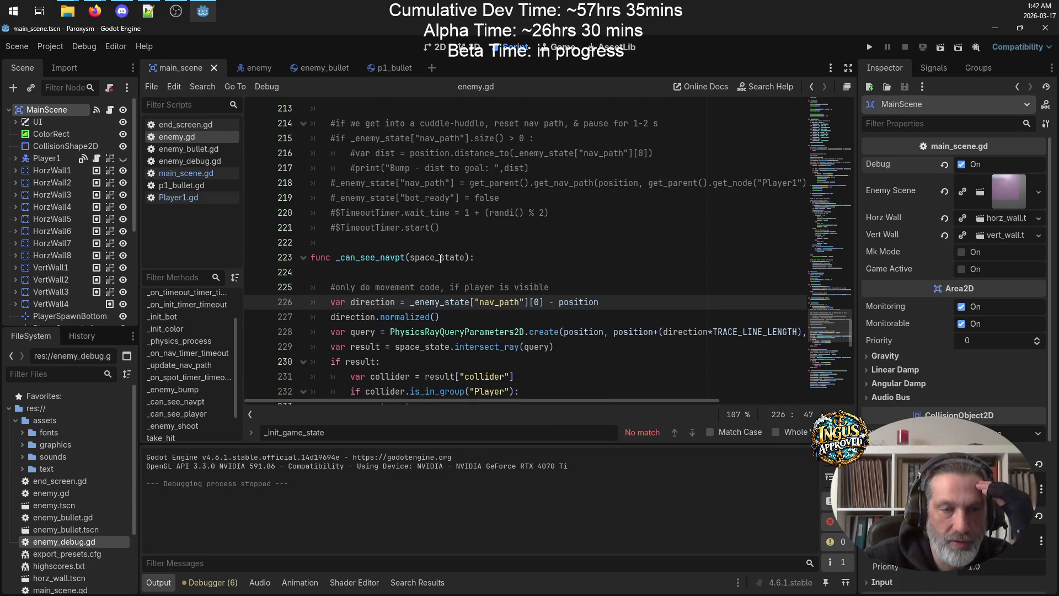
double_click(437, 257)
scroll(545, 267, up, 3)
scroll(544, 267, up, 12)
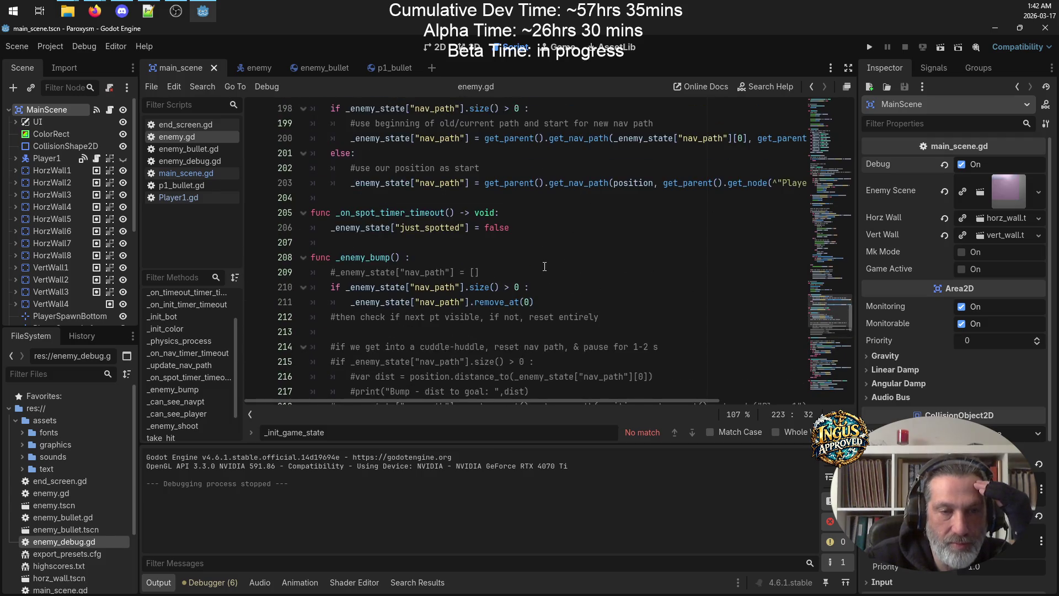
scroll(545, 266, down, 12)
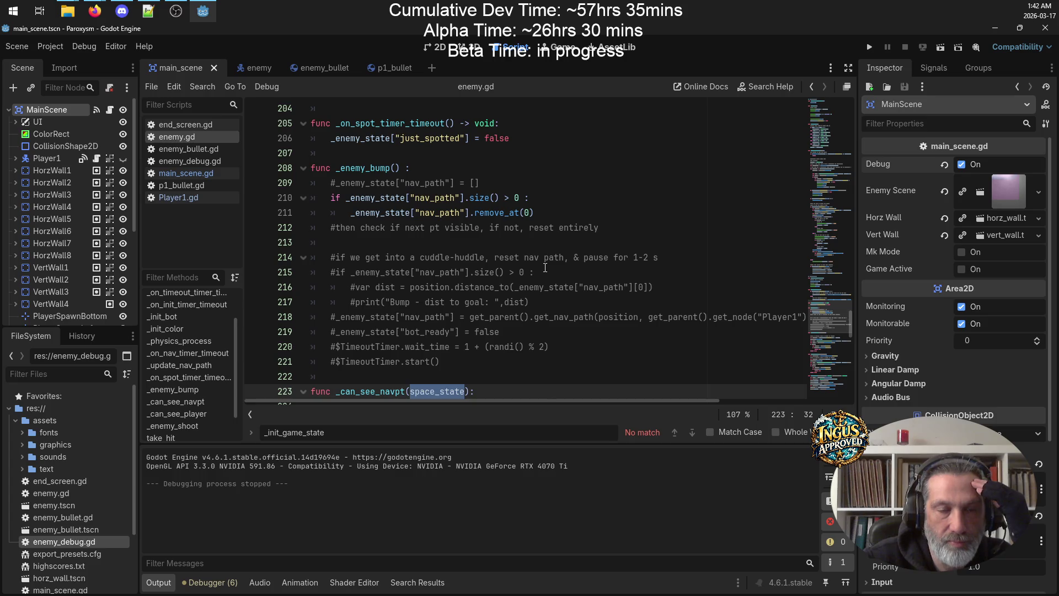
scroll(545, 267, down, 2)
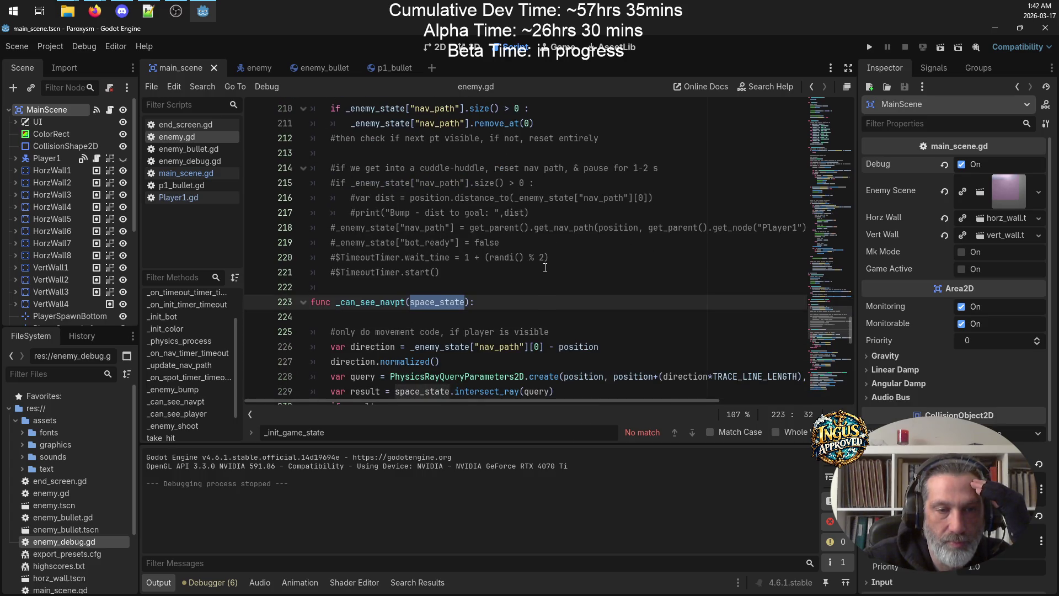
scroll(545, 268, up, 6)
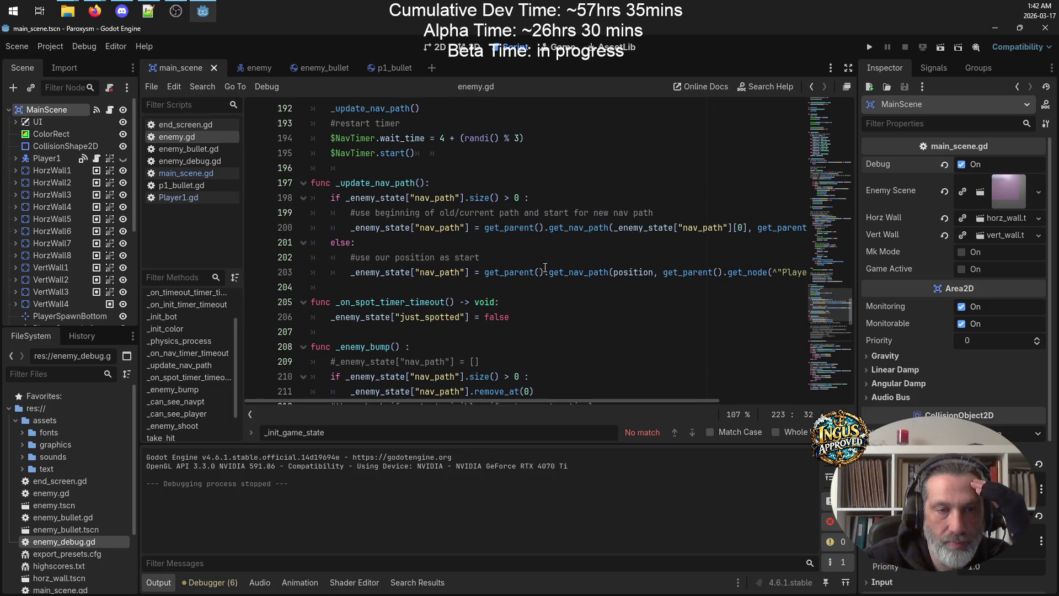
scroll(546, 267, down, 4)
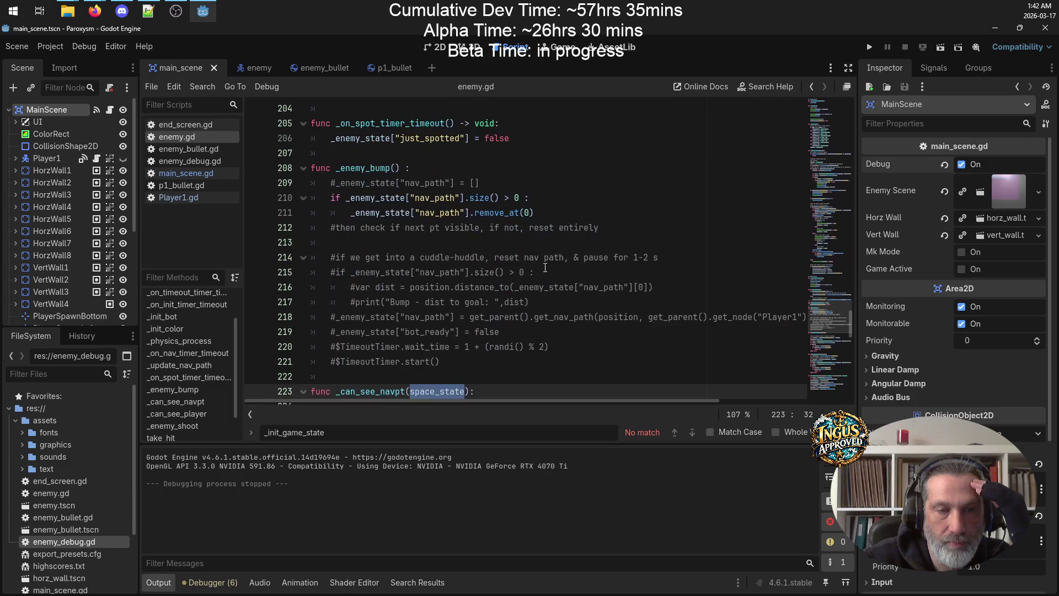
scroll(545, 268, up, 10)
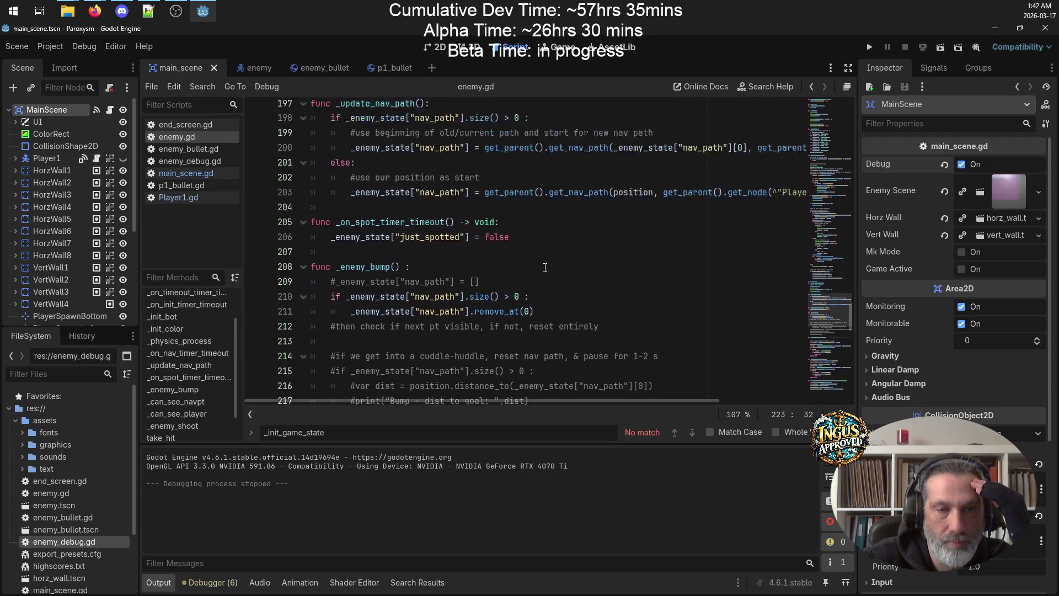
scroll(545, 268, up, 18)
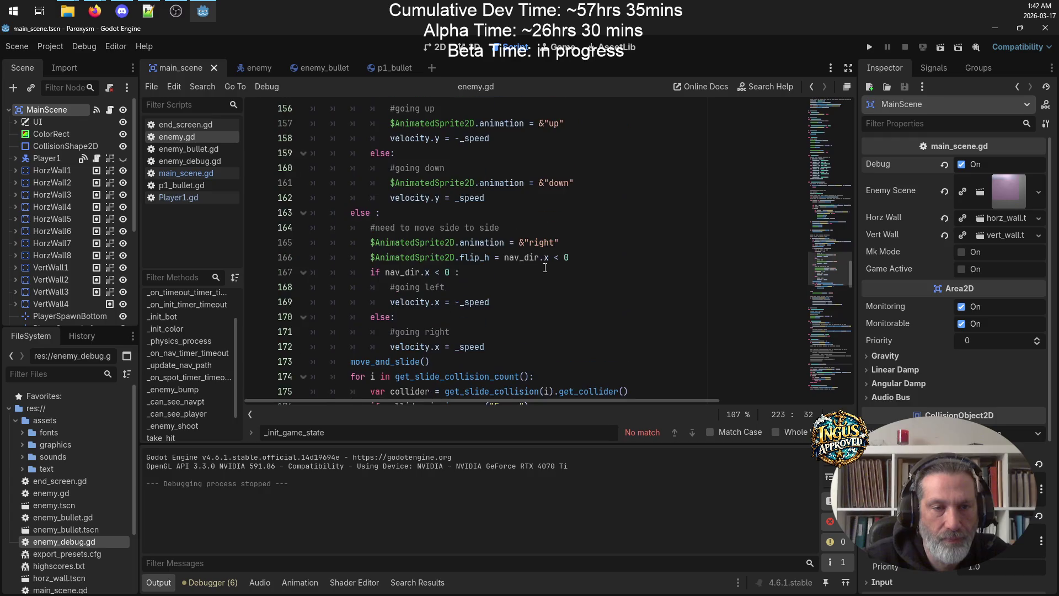
scroll(553, 271, up, 5)
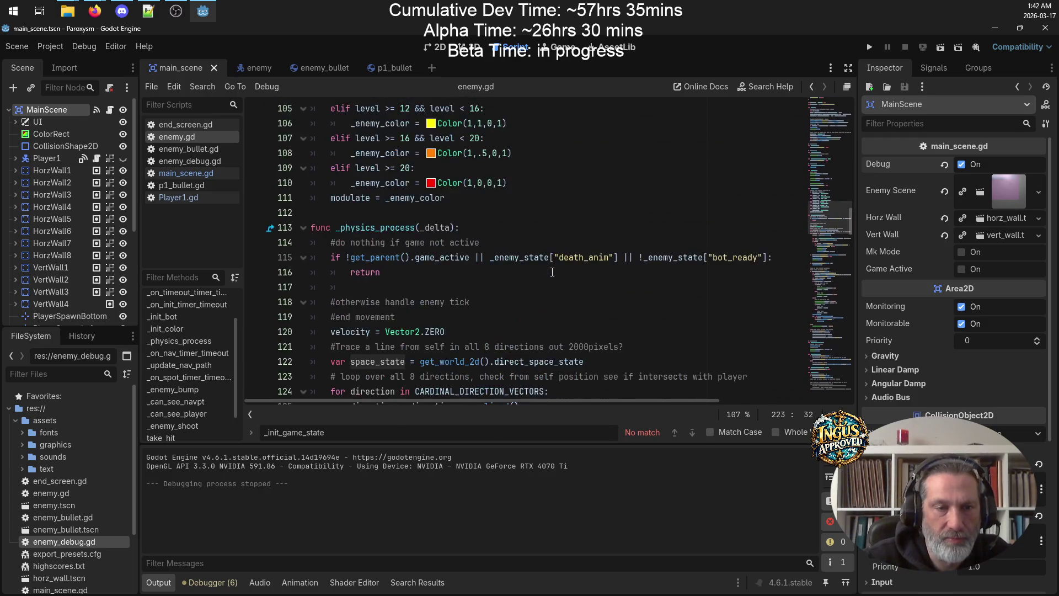
scroll(532, 276, down, 3)
mouse_move(608, 229)
mouse_down()
mouse_move(311, 227)
mouse_move(331, 228)
mouse_up()
scroll(401, 221, down, 20)
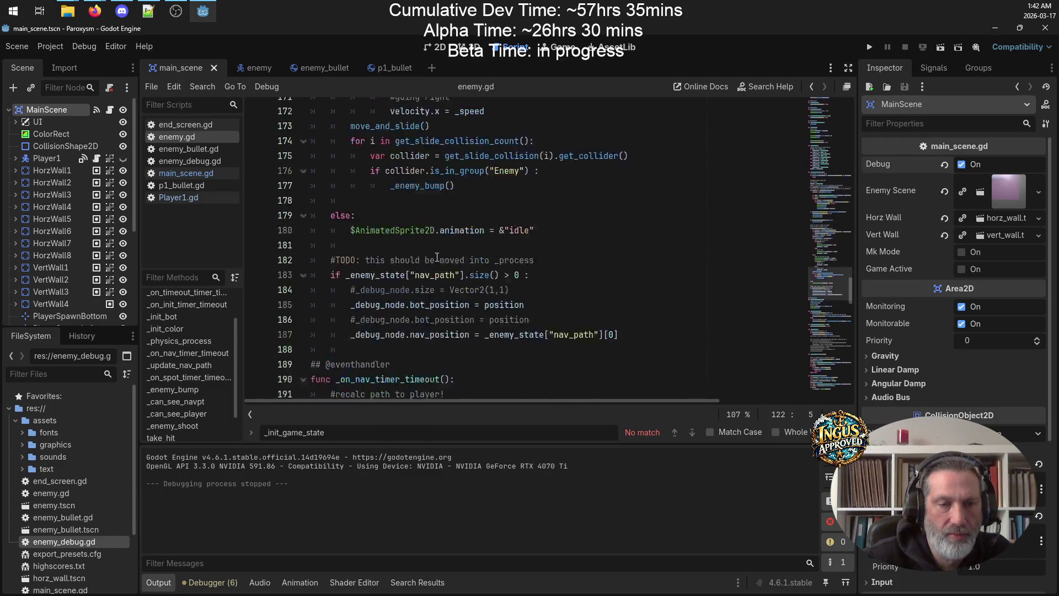
click(477, 317)
key(ctrl+v)
Indent the space_state line, remove the space_state parameter, and save enemy.gd
click(310, 316)
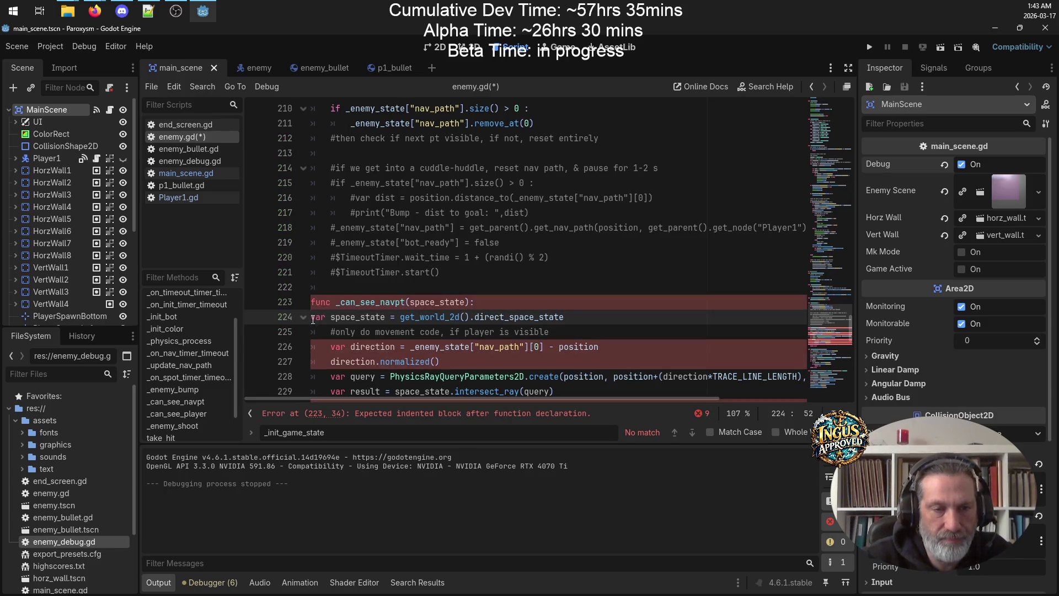
key(Tab)
double_click(436, 302)
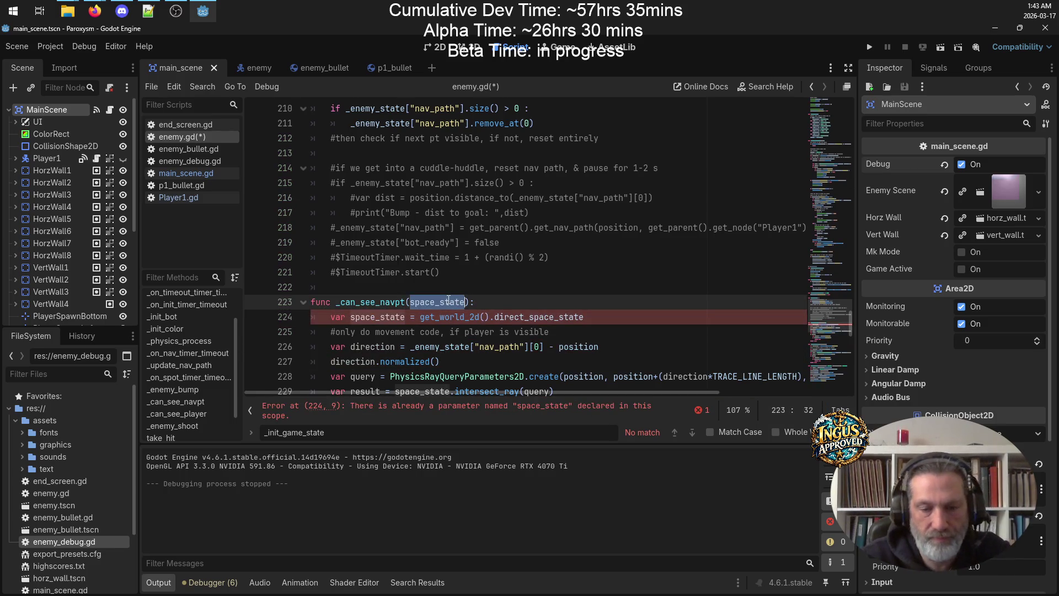
key(BackSpace)
key(ctrl+s)
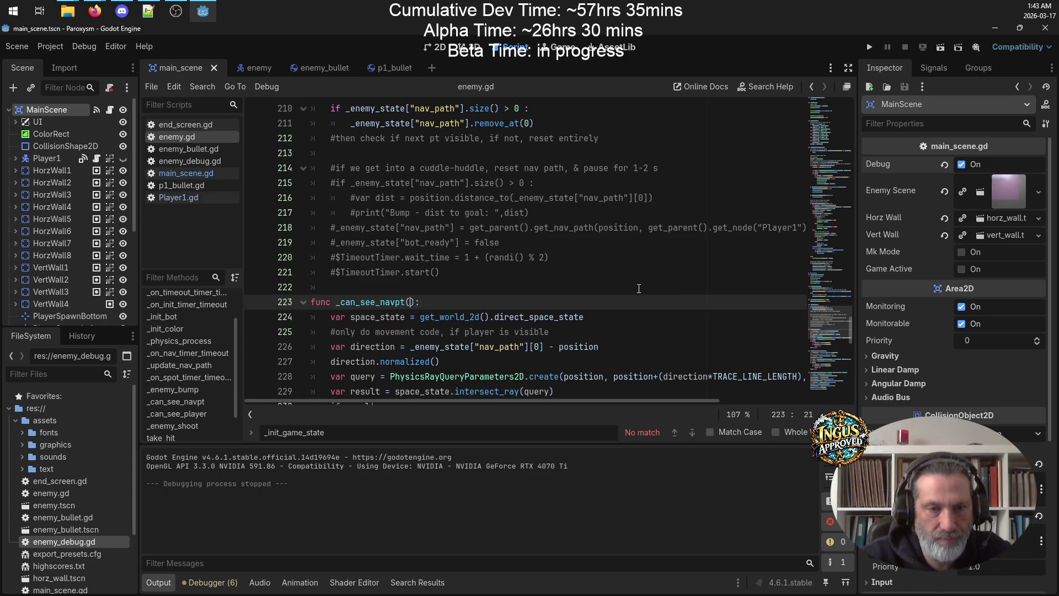
scroll(638, 287, down, 2)
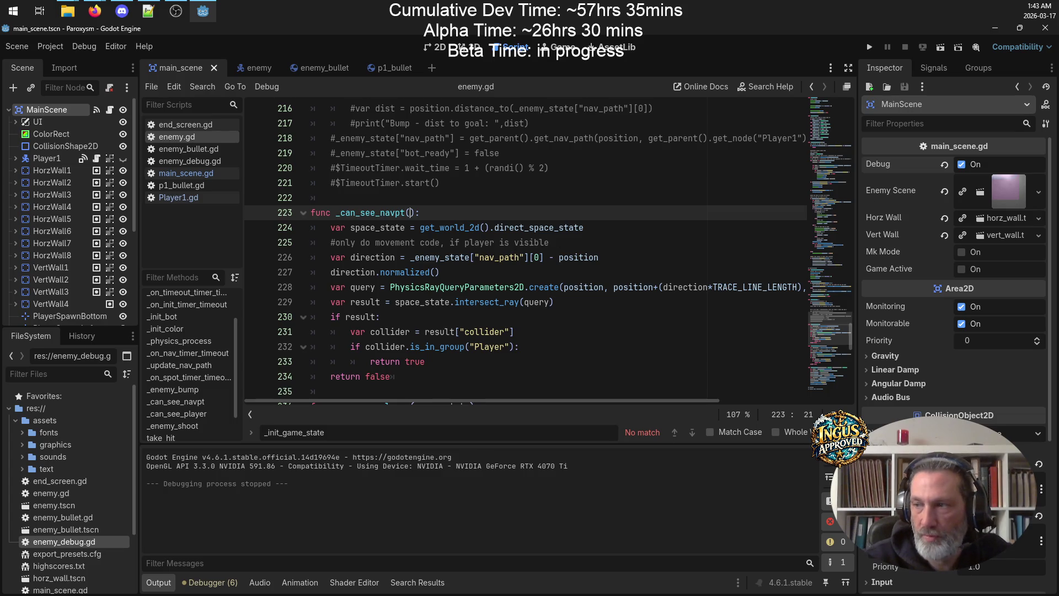
key(alt+Tab)
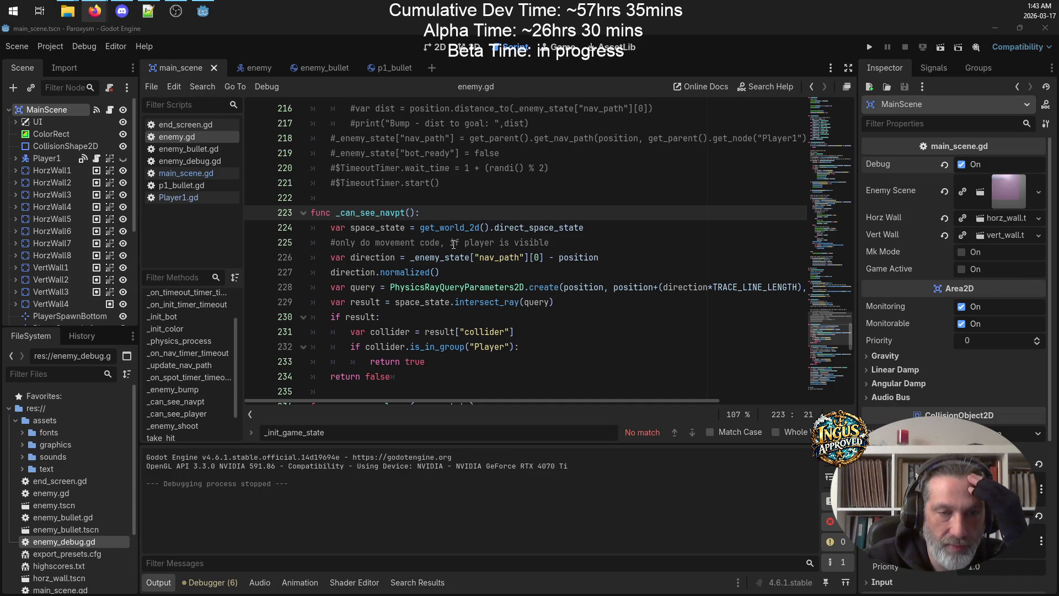
Type 'if' on blank line 213 in _enemy_bump and select line 210's nav_path size condition
scroll(455, 246, up, 4)
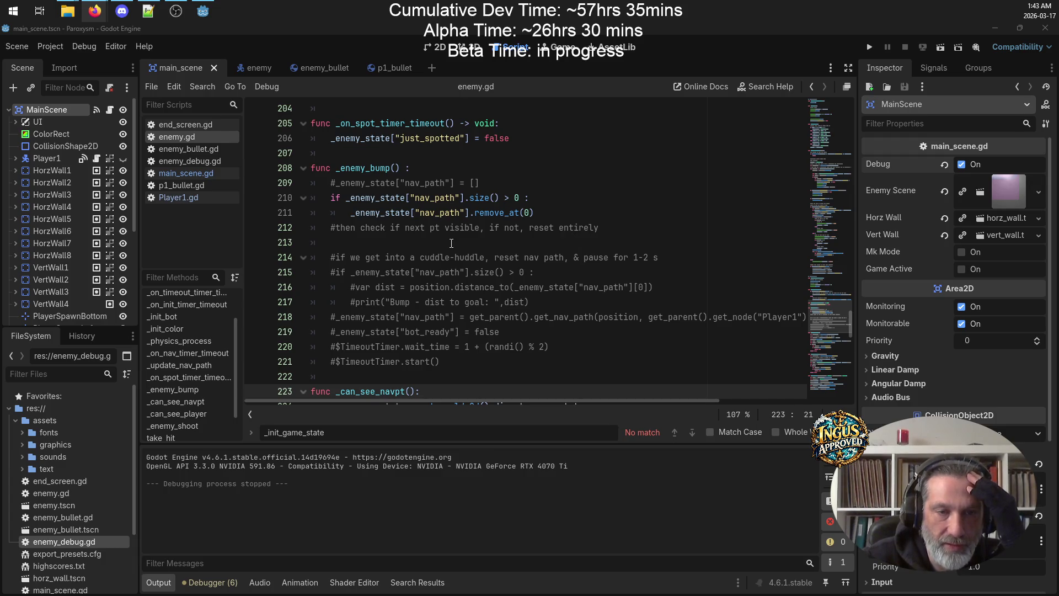
scroll(452, 243, down, 3)
scroll(452, 243, up, 4)
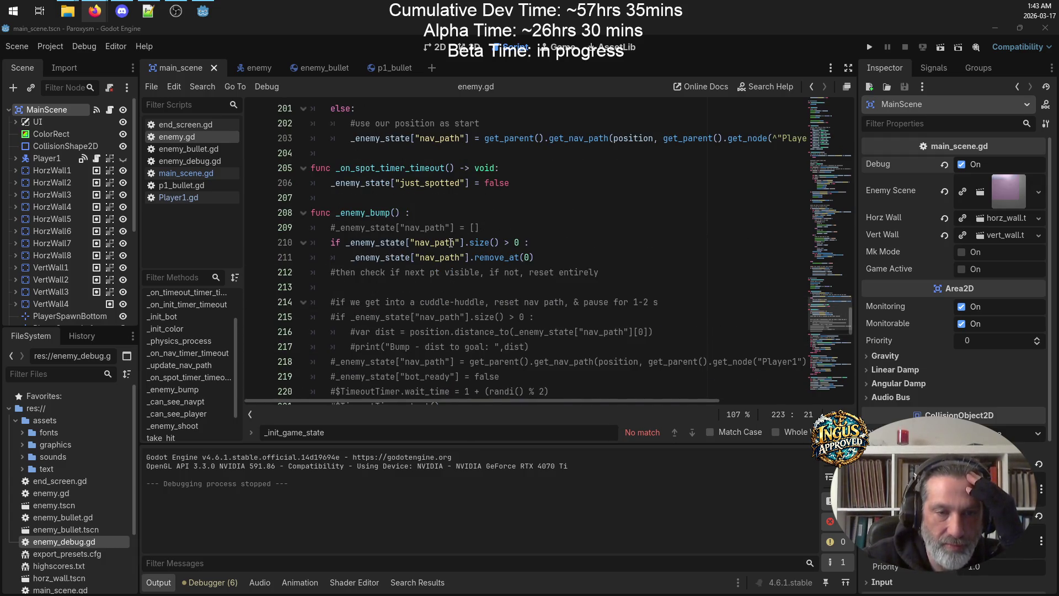
scroll(452, 243, down, 4)
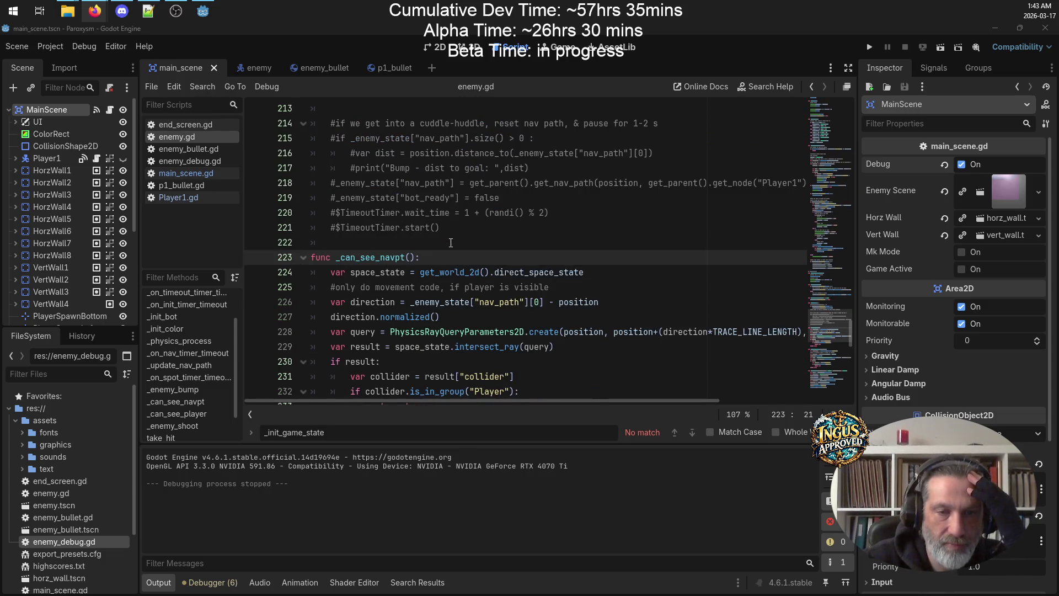
scroll(436, 255, up, 4)
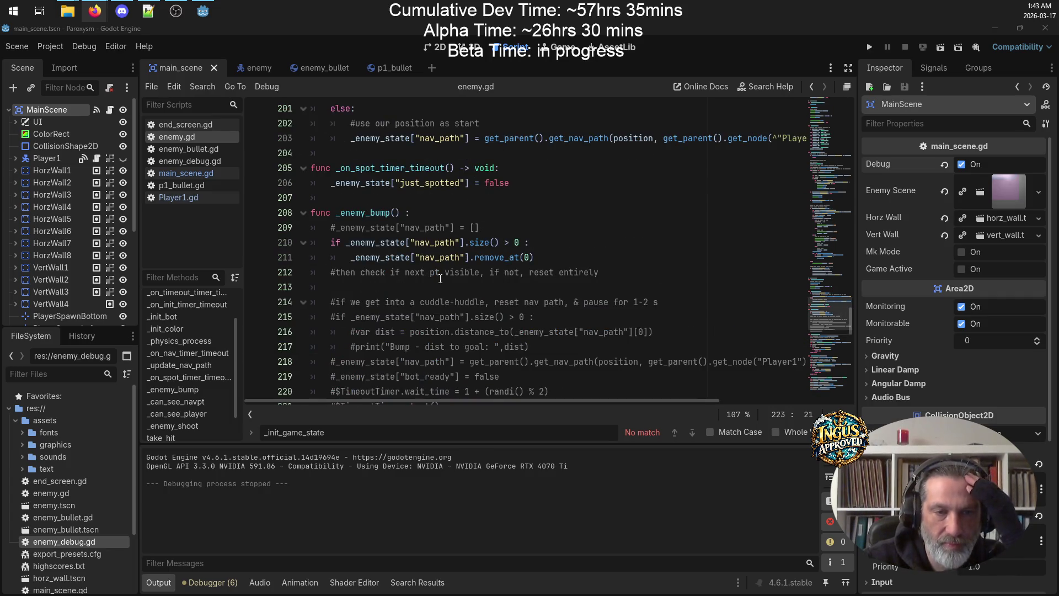
click(437, 285)
text(if)
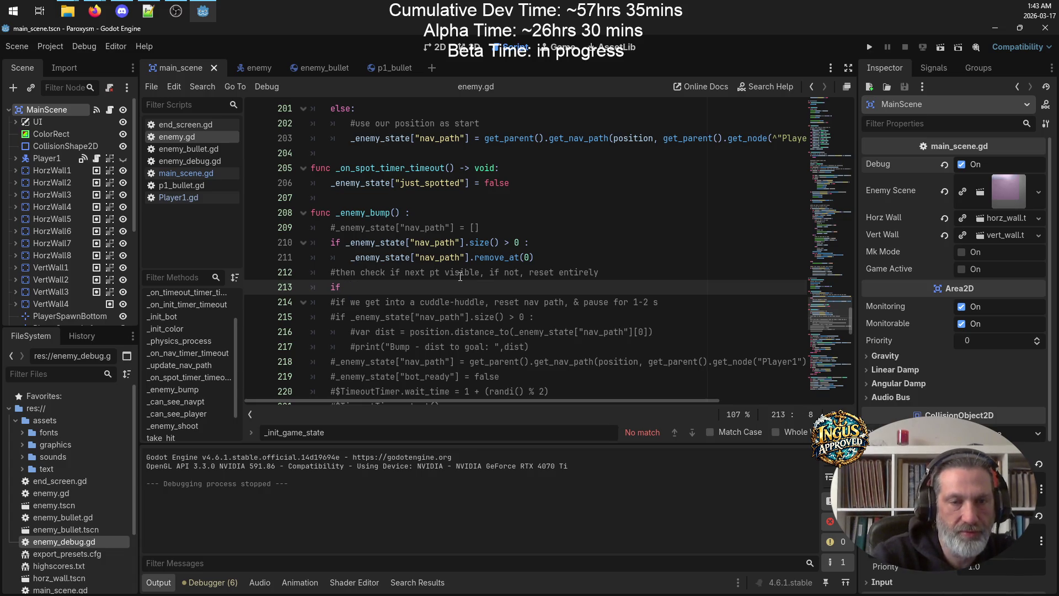
click(558, 255)
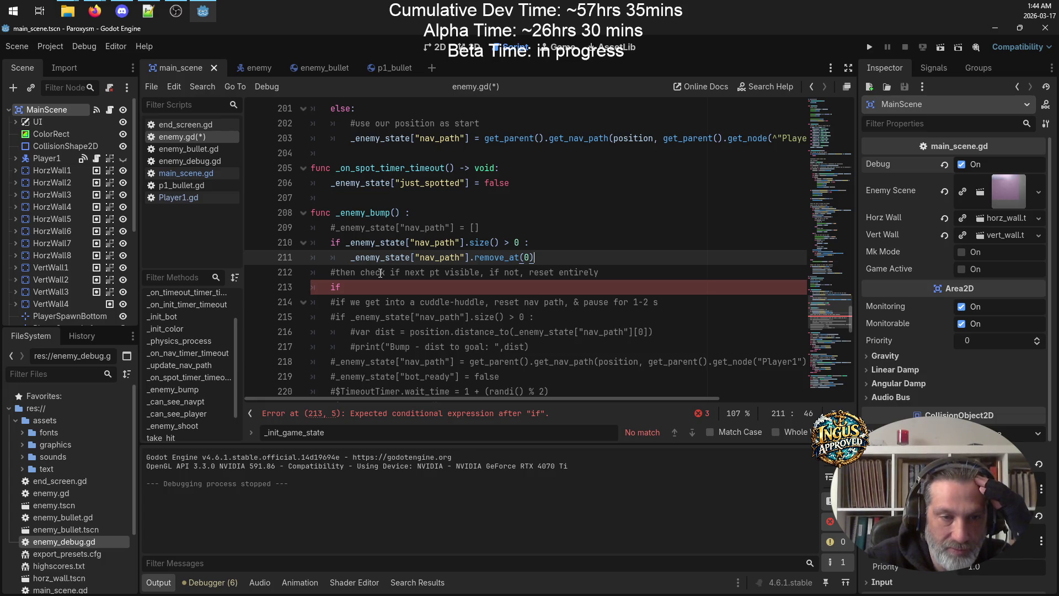
mouse_move(528, 243)
mouse_down()
mouse_move(295, 243)
mouse_move(329, 243)
mouse_up()
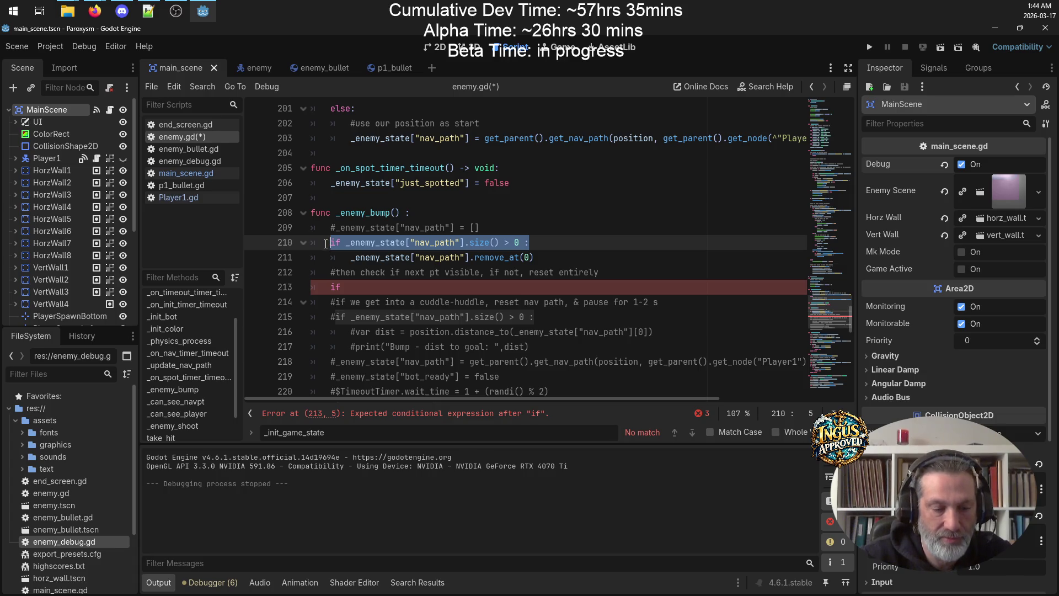
Complete line 213 with the copied condition: if _enemy_state["nav_path"].size() > 0 :
key(ctrl+c)
click(353, 286)
key(ctrl+v)
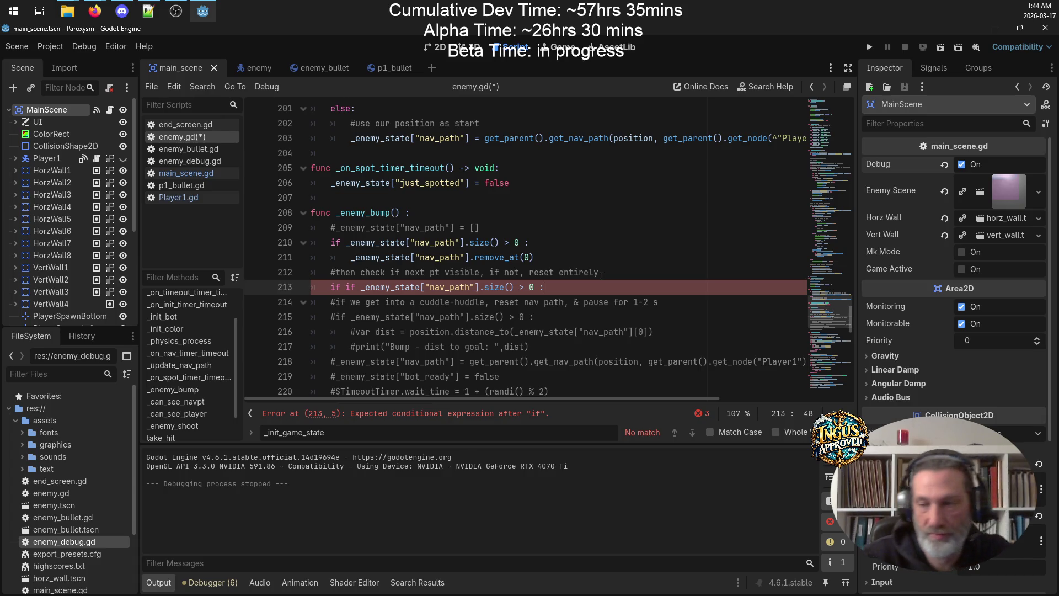
click(362, 287)
key(BackSpace)
key(BackSpace)
key(BackSpace)
Add the comment '#check if next nav pt visible' inside the new if
key(Return)
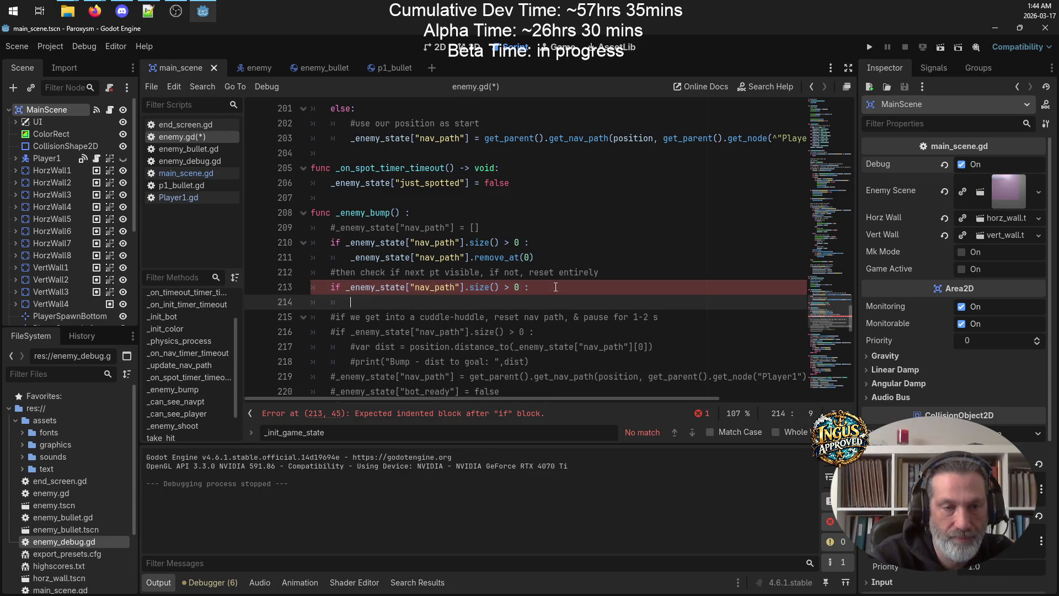
text(#check is)
key(BackSpace)
text(f next nav pt )
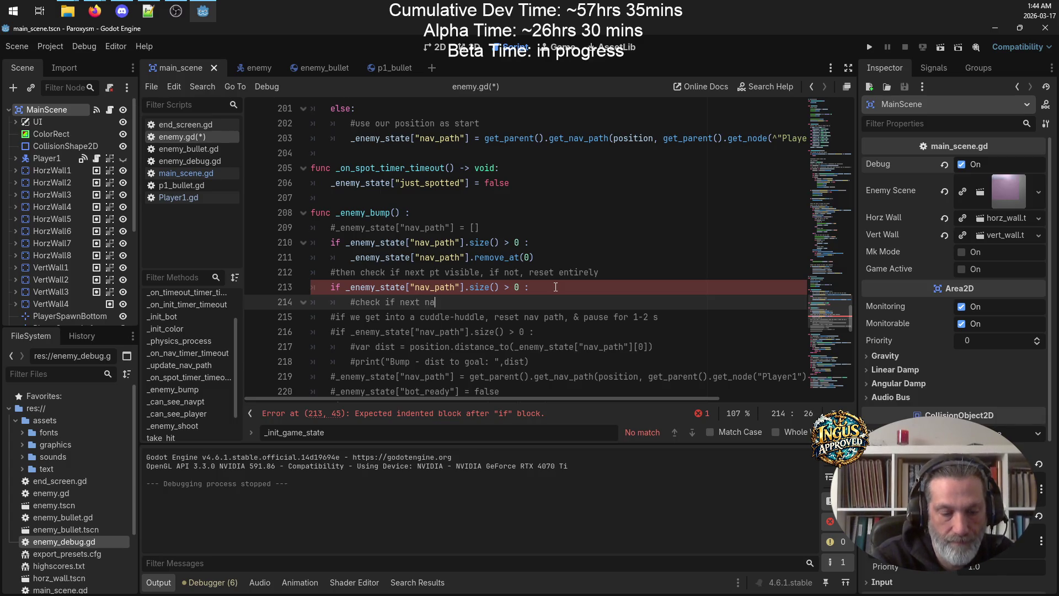
text(visible)
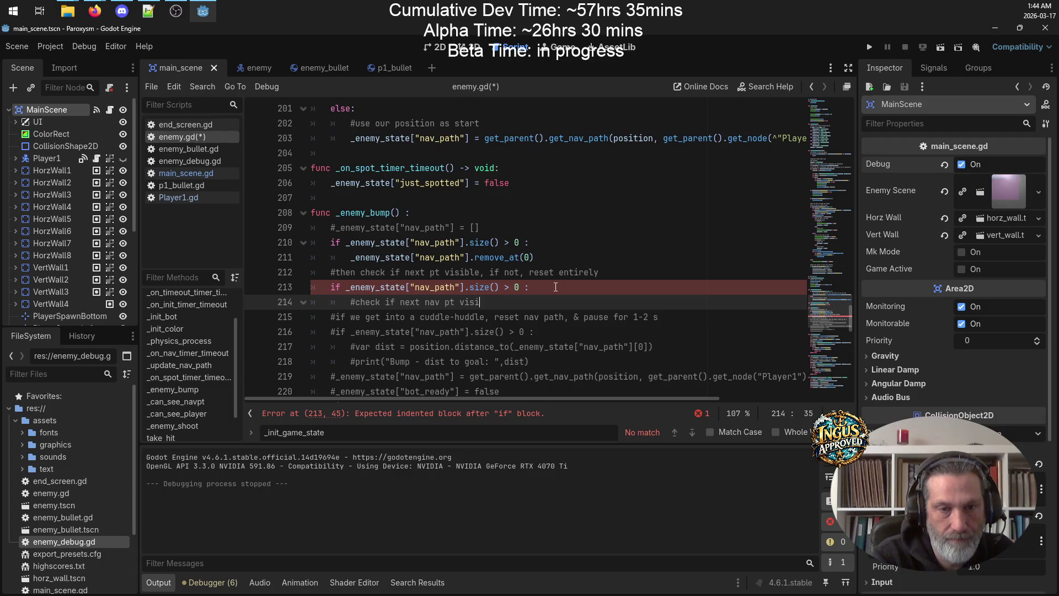
Add an else branch containing the nav_path reset code copied from line 209
key(Return)
key(BackSpace)
text(e)
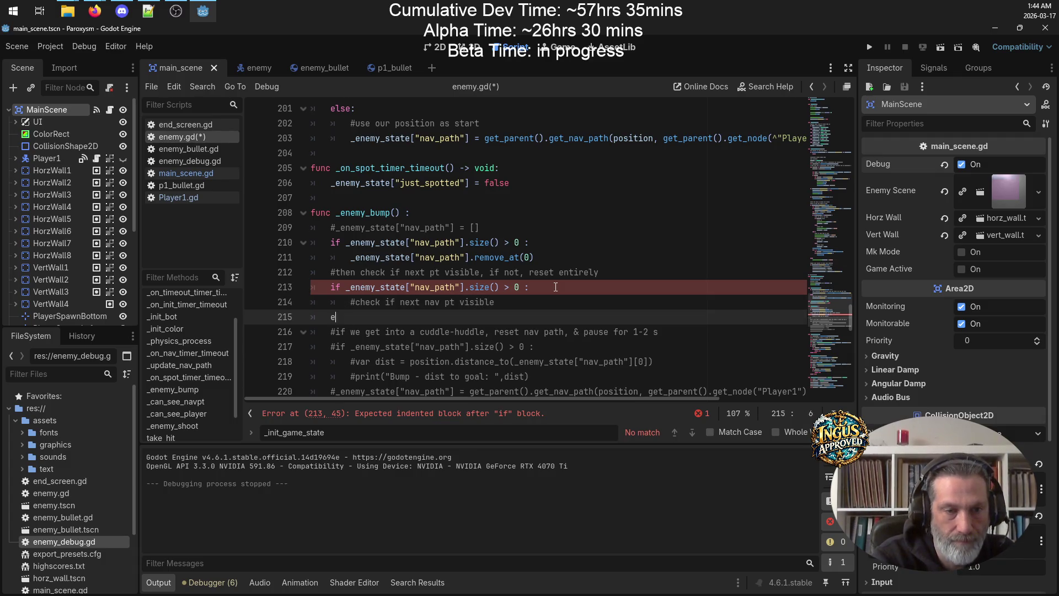
text(lse :)
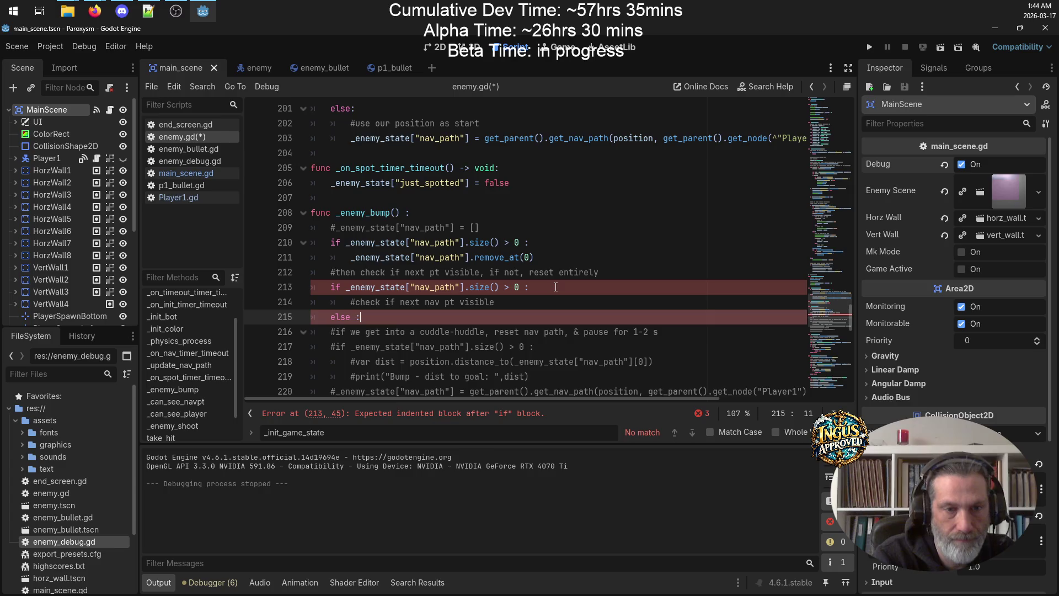
key(Return)
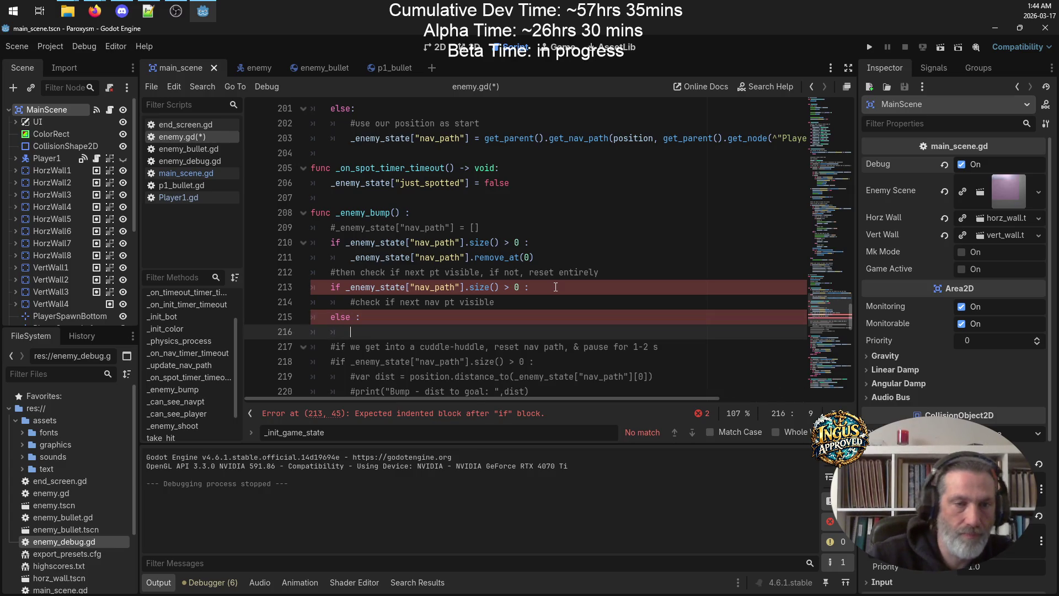
drag(480, 227, 341, 227)
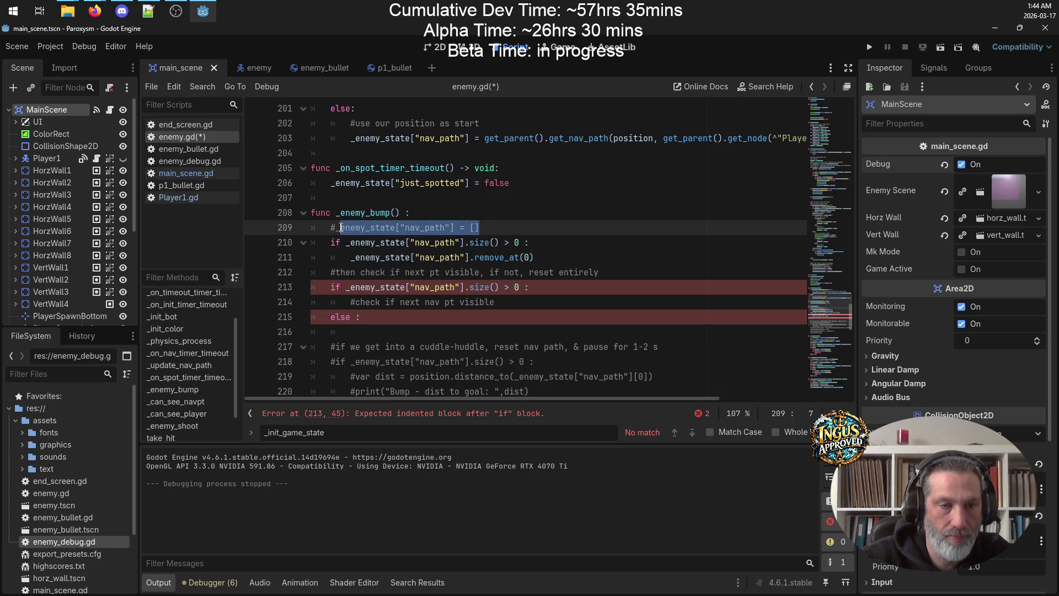
click(348, 333)
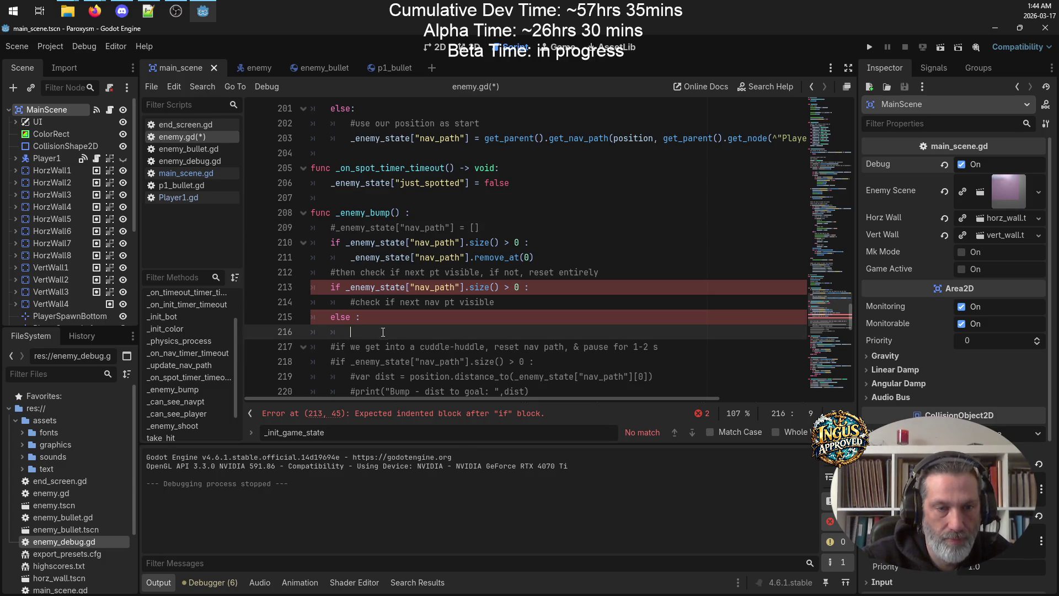
key(ctrl+v)
click(520, 302)
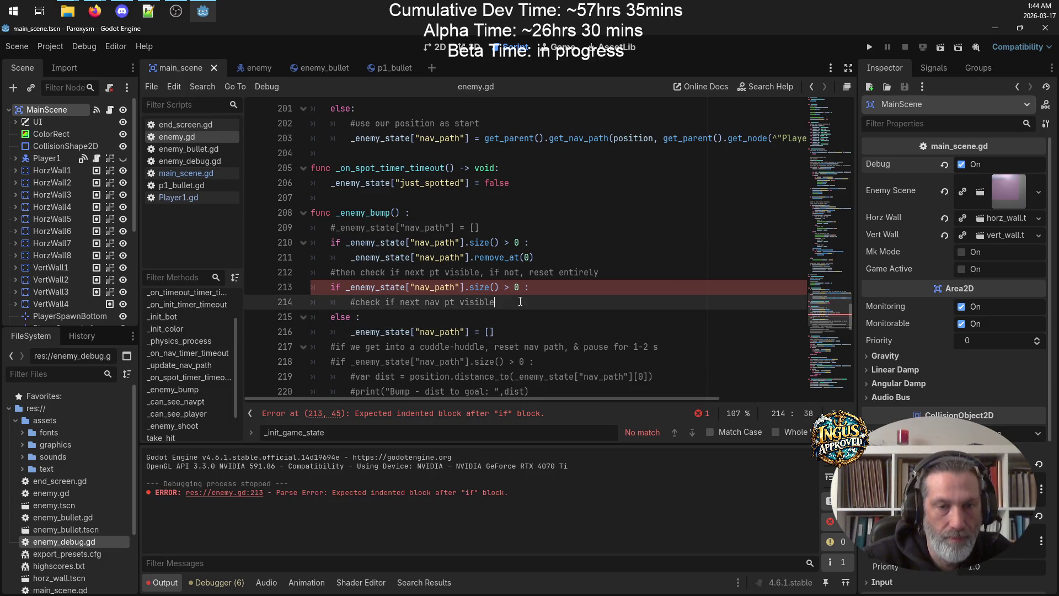
key(Return)
Indent the else block, comment it out with Toggle Comment, and save the script
scroll(576, 282, down, 3)
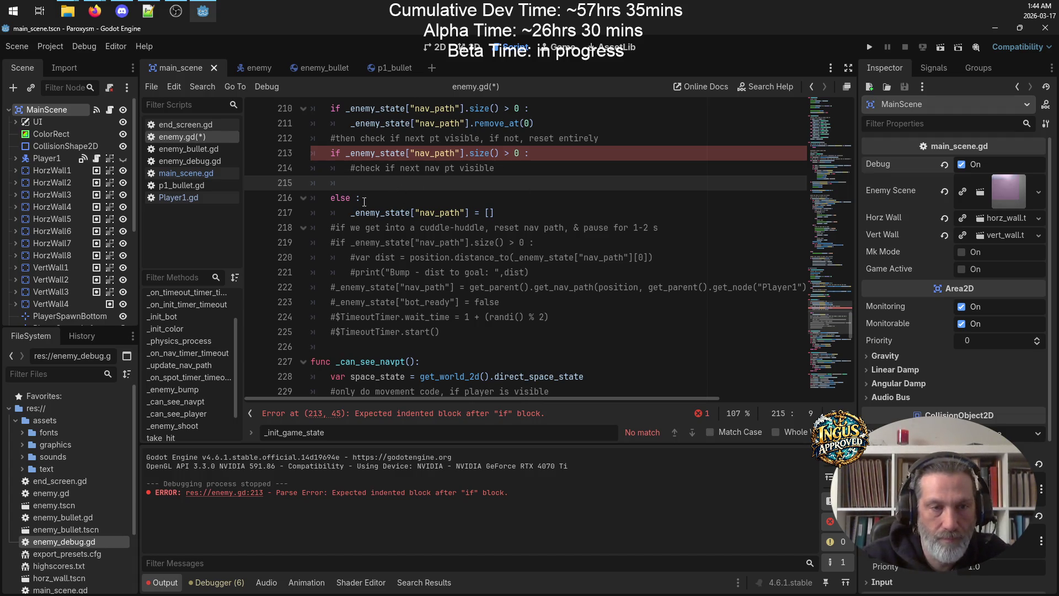
drag(552, 211, 273, 200)
key(Tab)
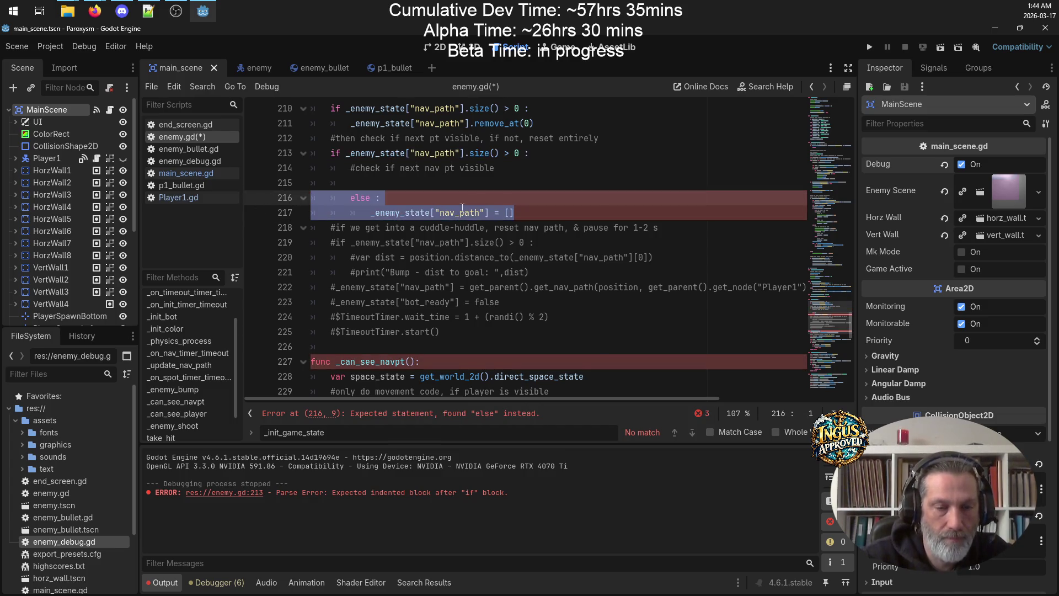
right_click(450, 204)
click(498, 343)
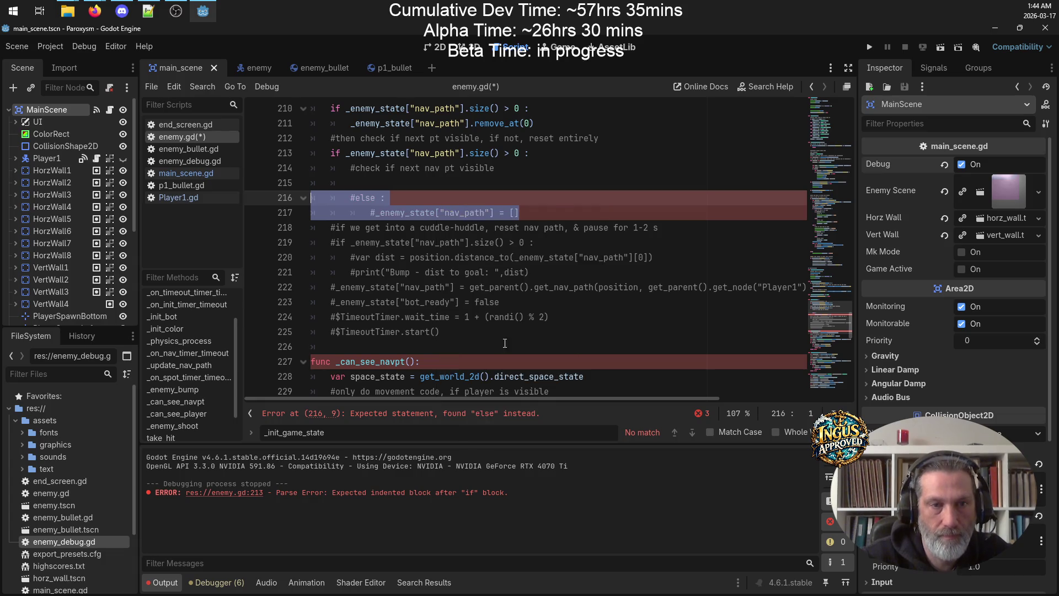
click(559, 214)
key(Return)
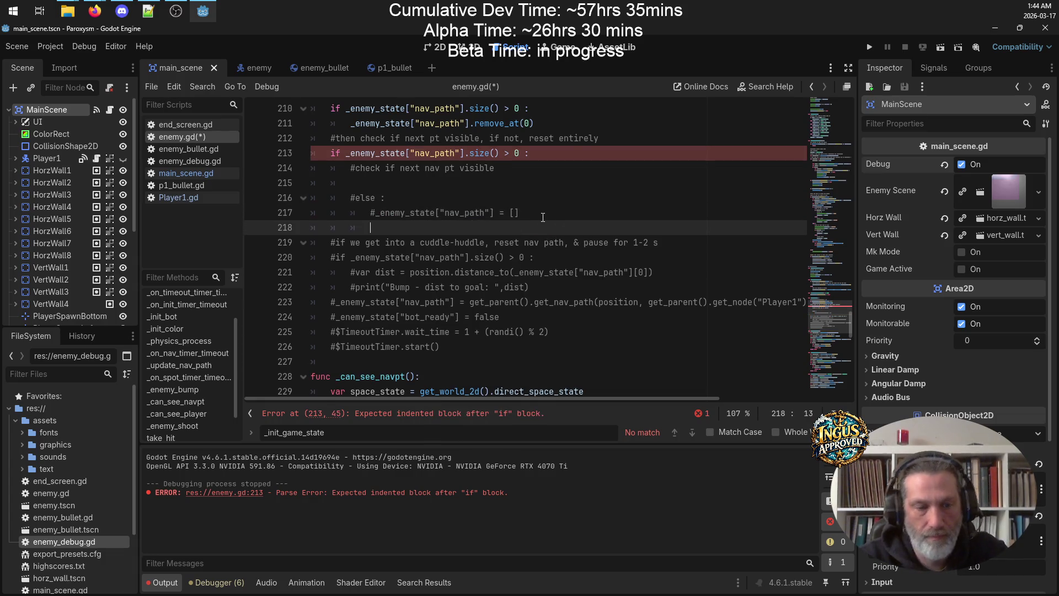
key(ctrl+s)
scroll(565, 254, down, 2)
scroll(563, 254, down, 3)
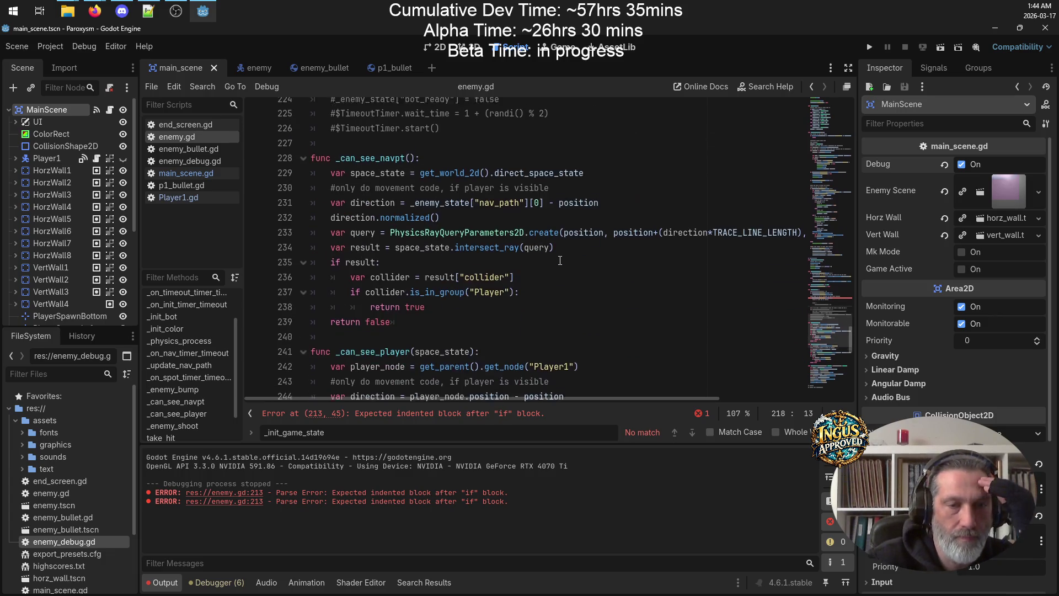
Replace the 'if result:' block in _can_see_navpt with an indented 'return result.size() == 0' and save
click(373, 259)
click(423, 242)
key(End)
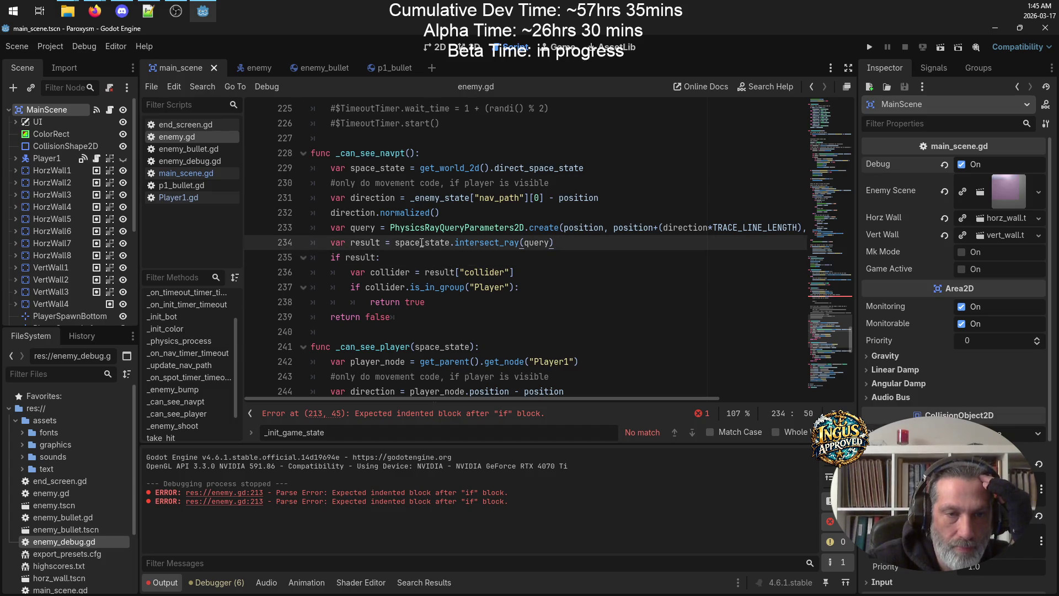
mouse_move(418, 314)
mouse_down()
mouse_move(251, 271)
mouse_move(255, 259)
mouse_up()
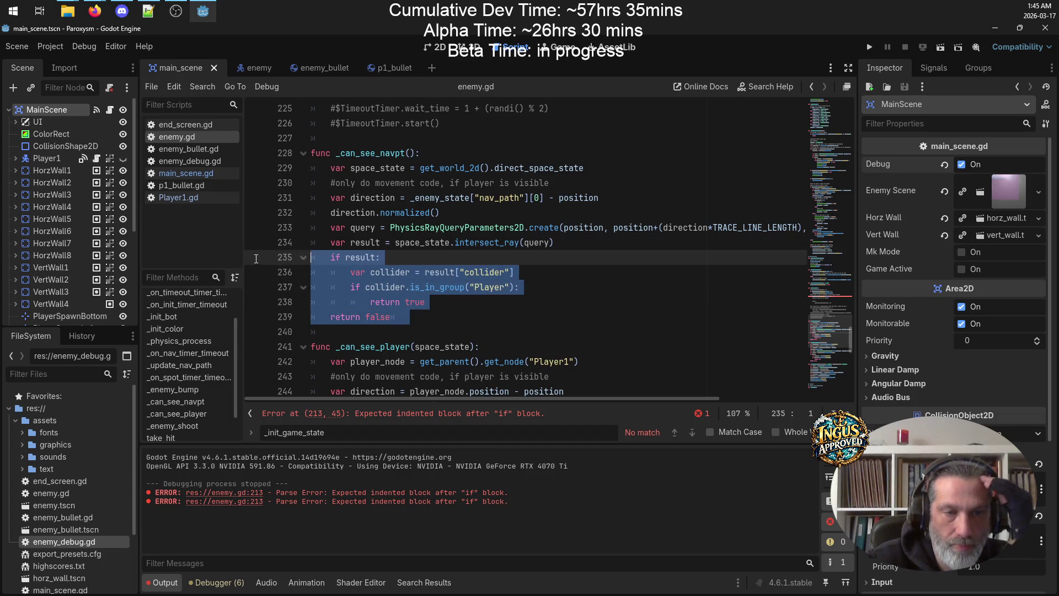
text(return )
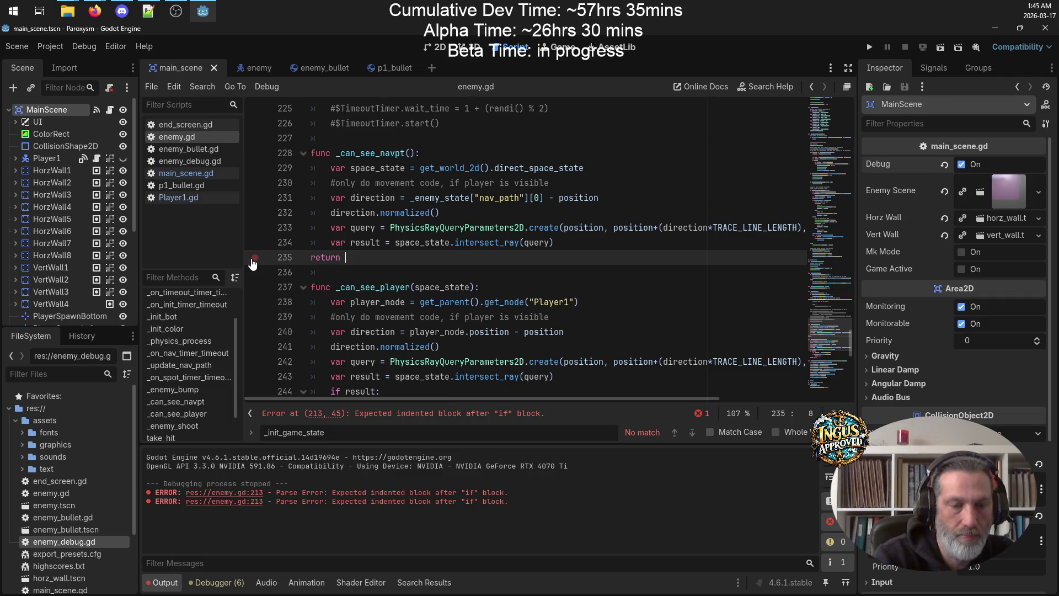
text(result ==)
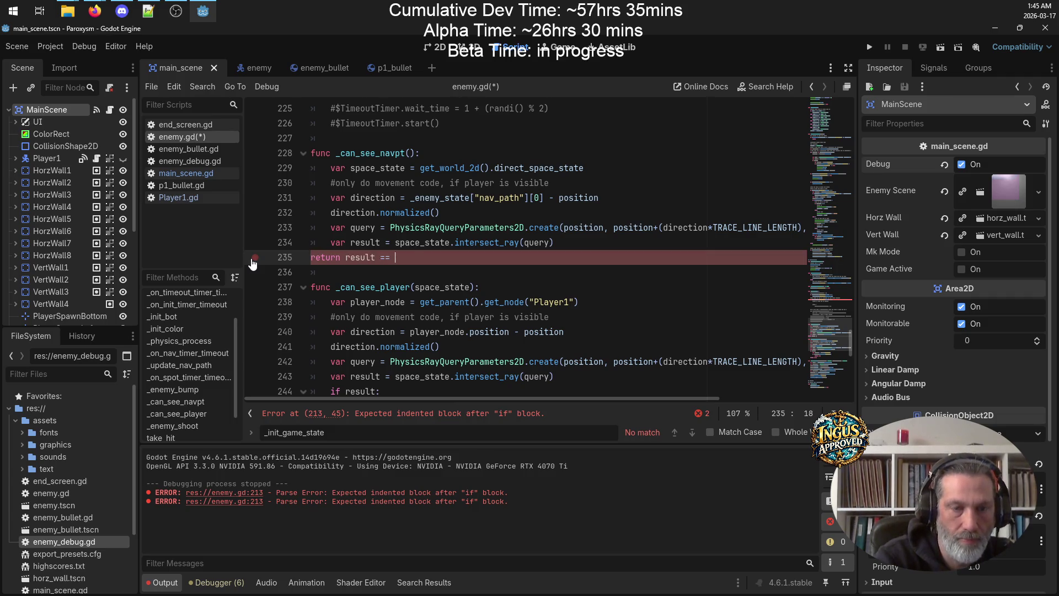
key(BackSpace)
key(BackSpace)
key(BackSpace)
text(.s)
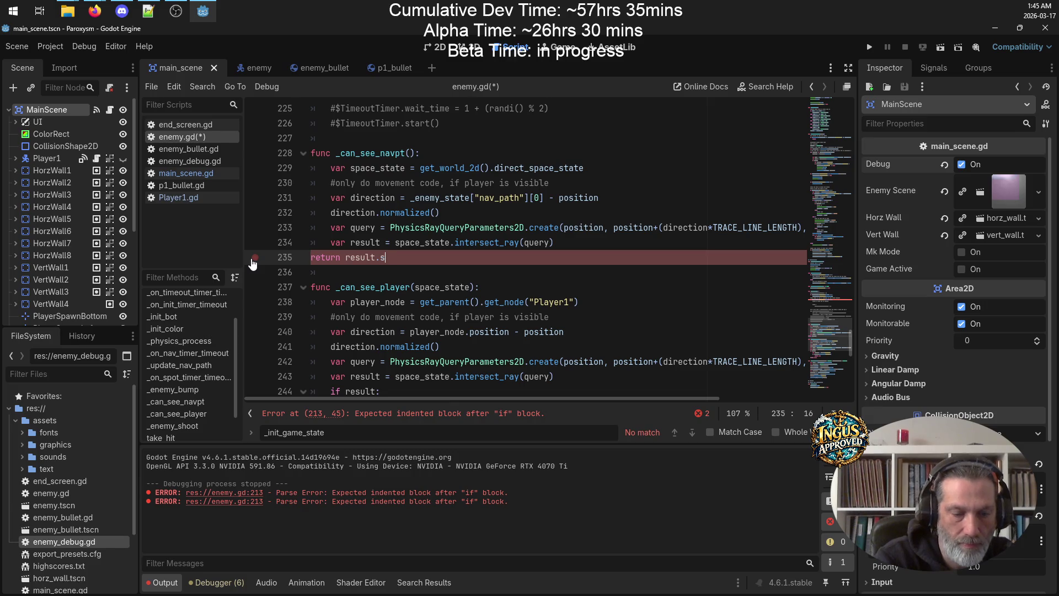
text(ize() == 0)
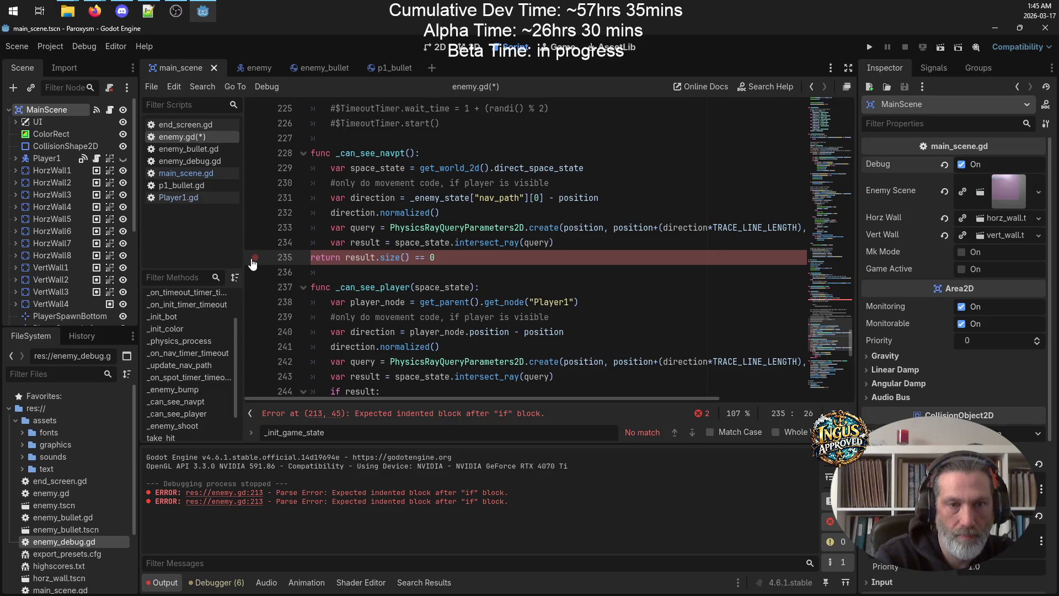
key(Tab)
key(ctrl+s)
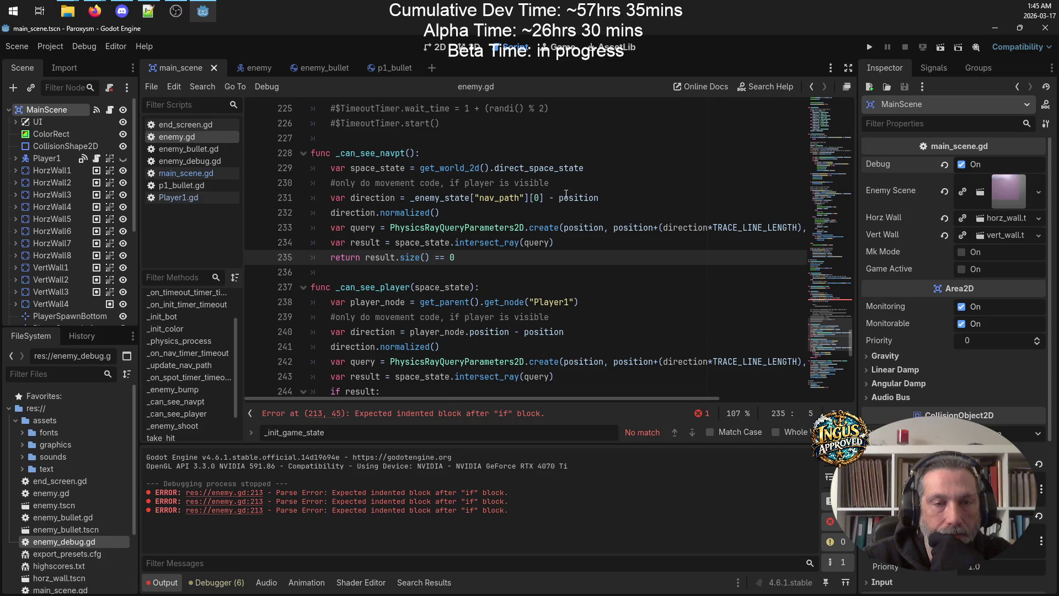
double_click(683, 228)
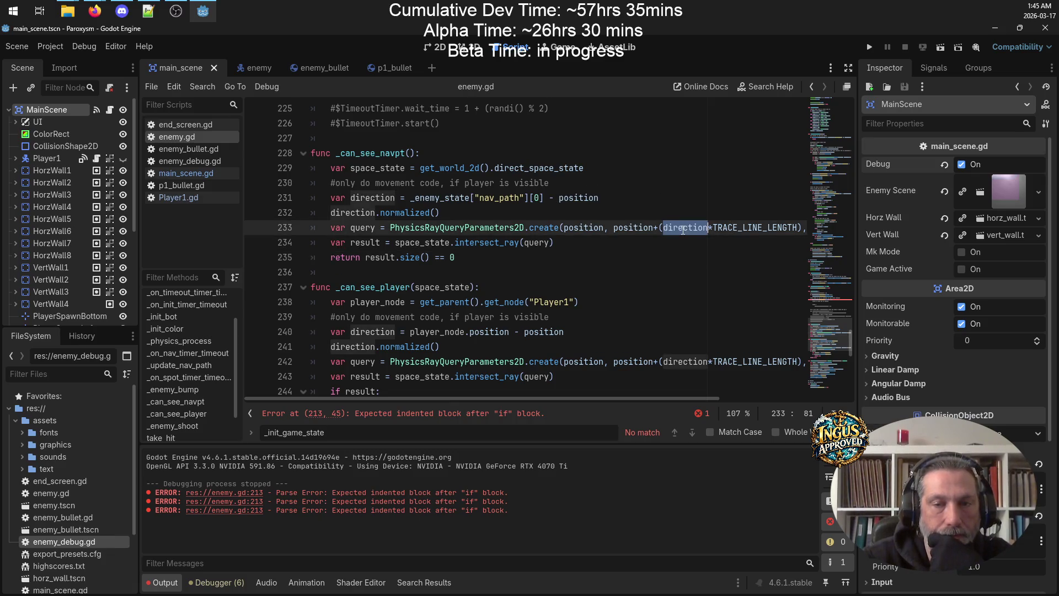